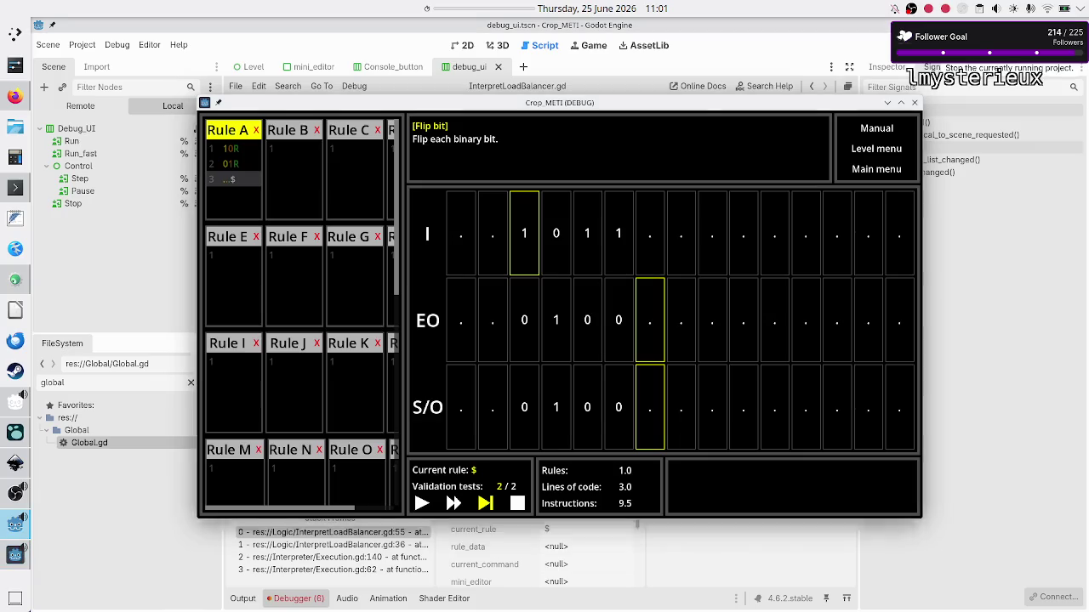
- Stop the running game and end the debugging session
left_click(917, 49)
left_click(620, 249)
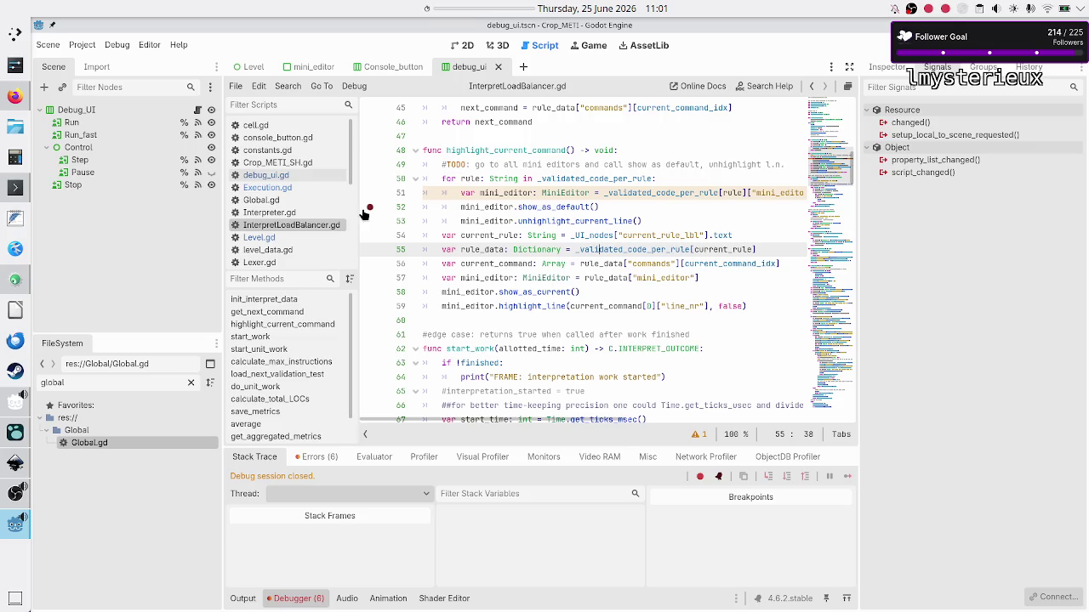
scroll(557, 230, "down", 8)
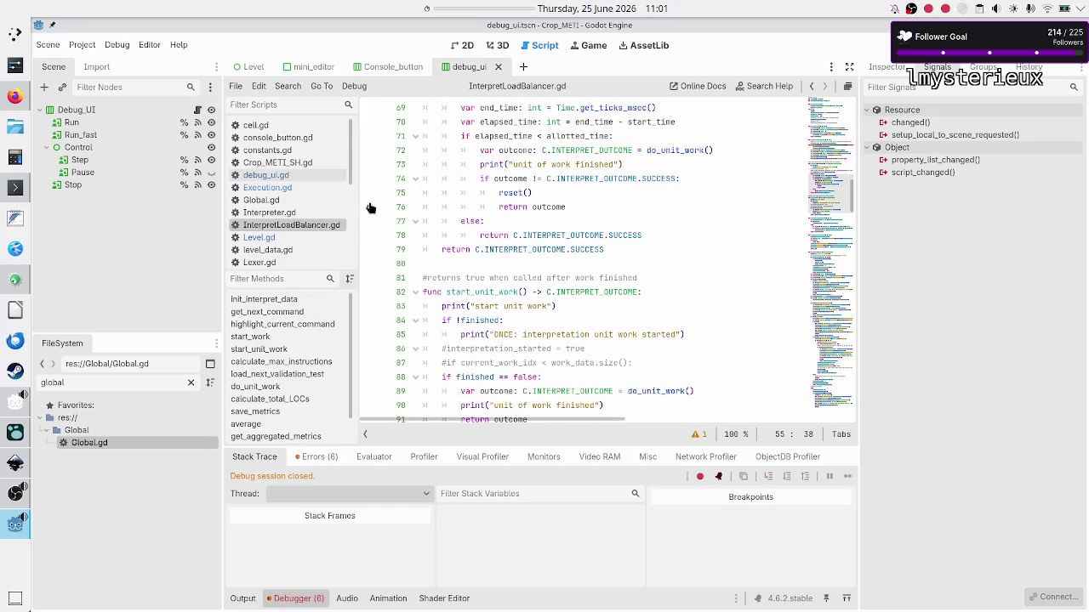
- Open Execution.gd and highlight stop_execution and on_stop_pressed near line 263
left_click(292, 188)
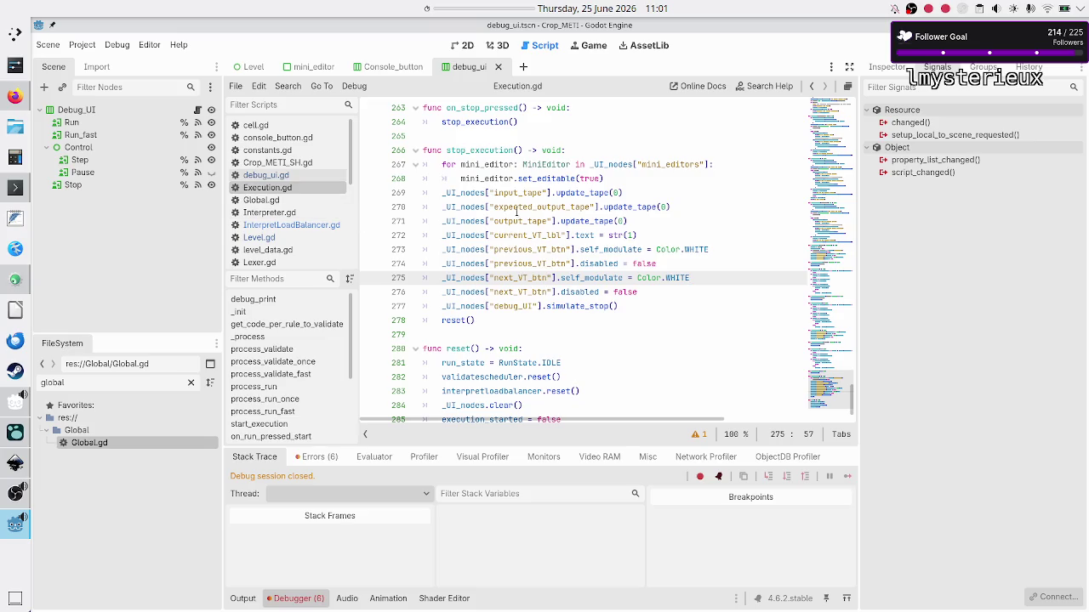
double_click(471, 151)
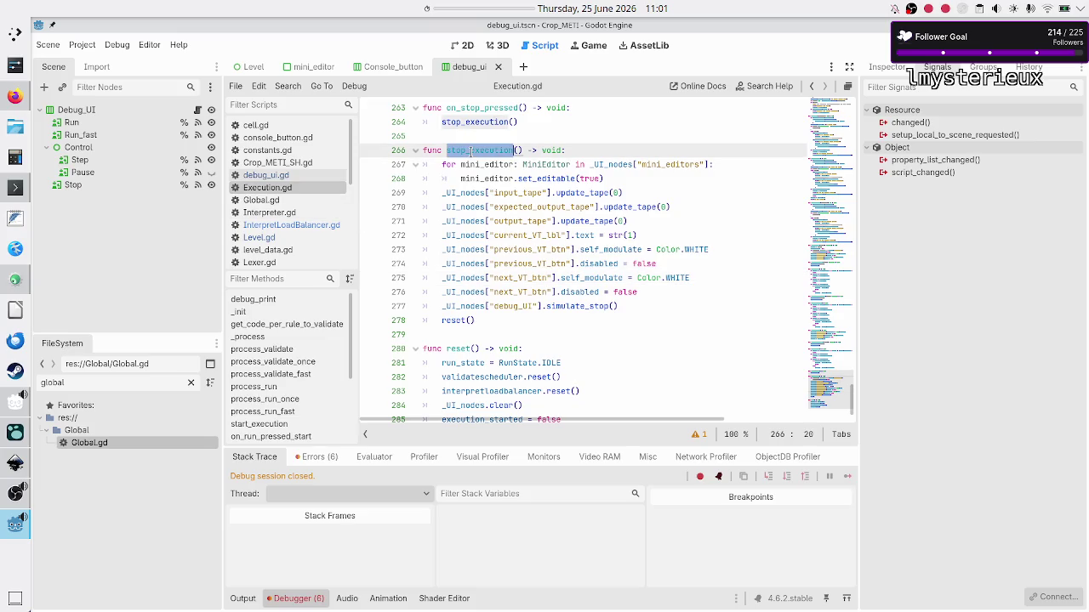
scroll(471, 150, "up", 2)
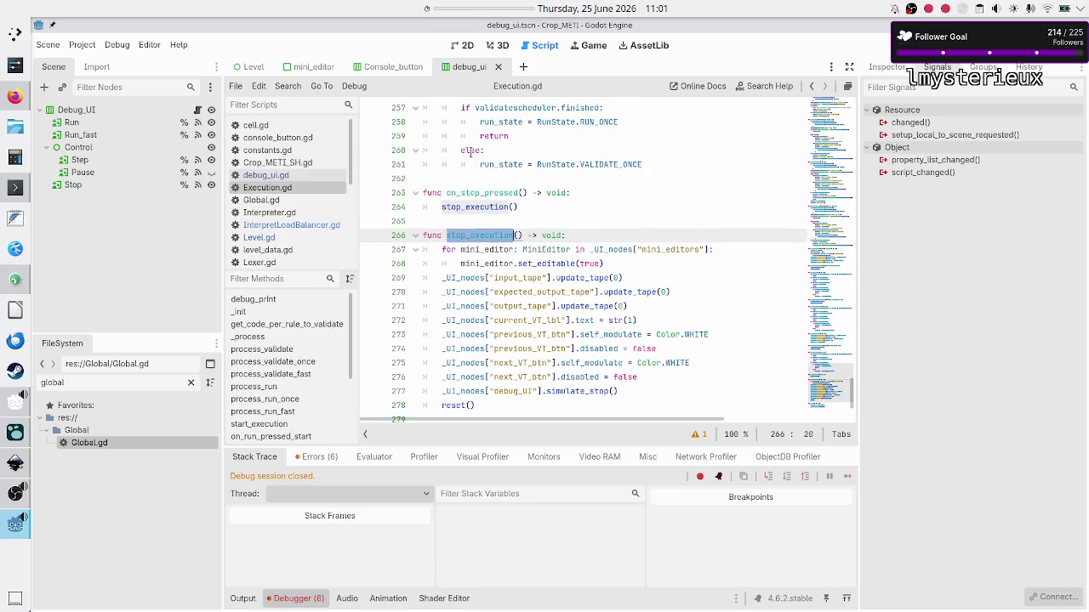
double_click(482, 193)
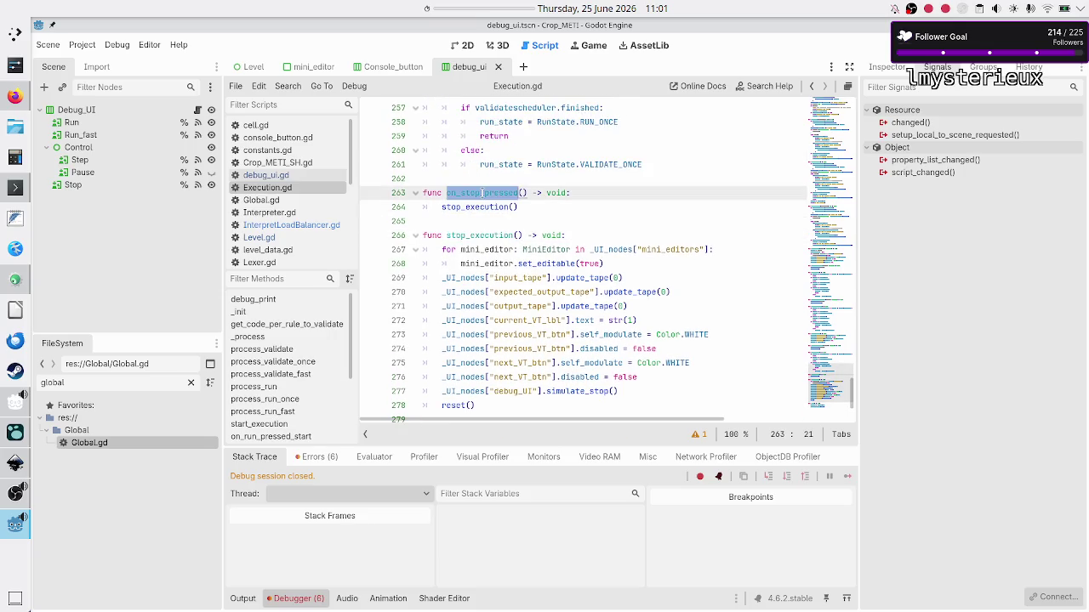
double_click(473, 235)
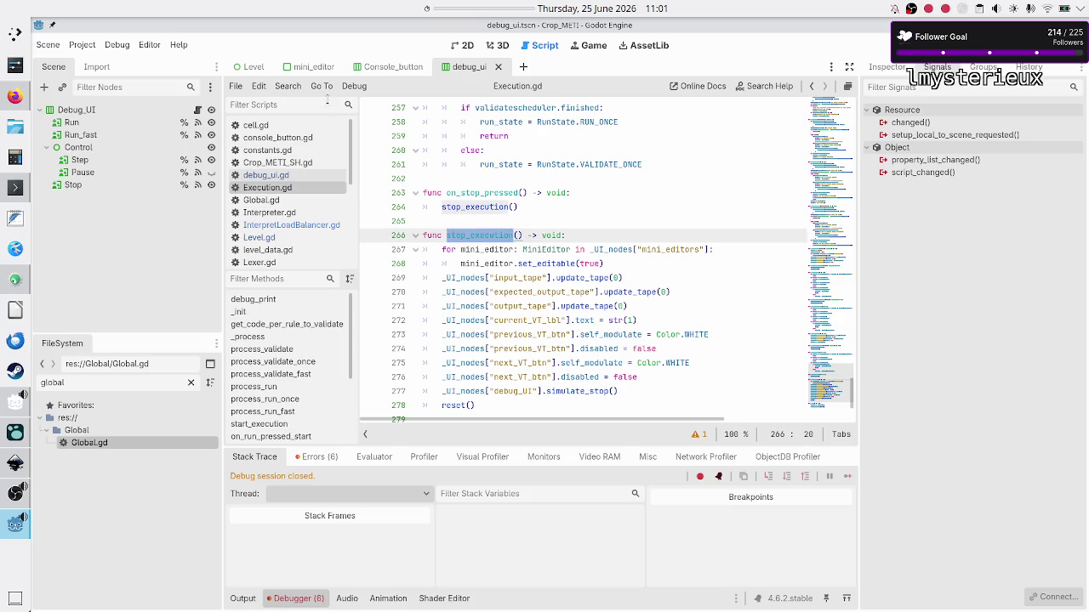
left_click(293, 86)
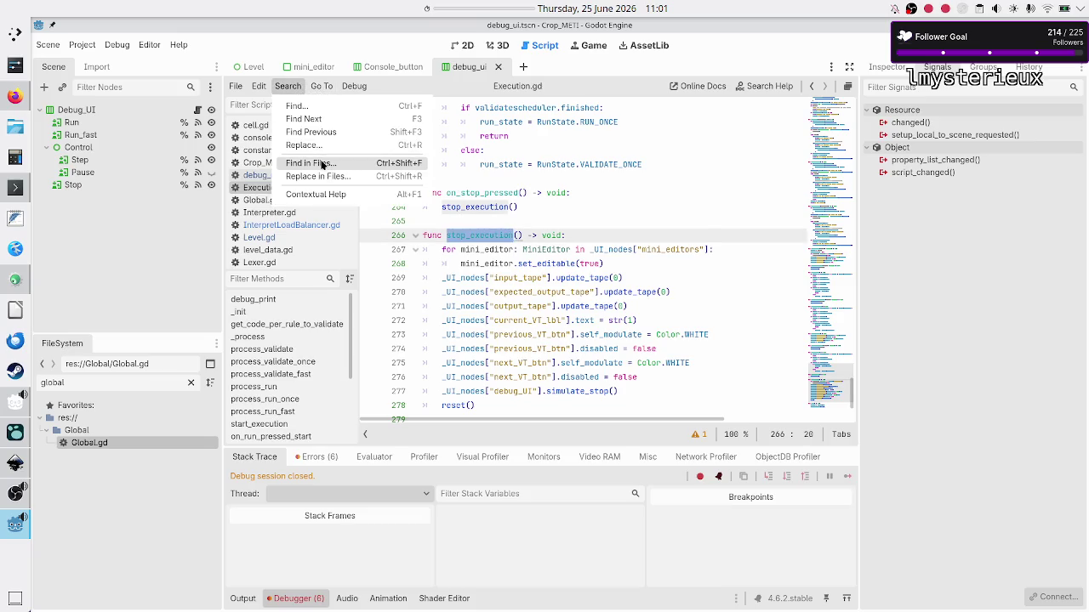
- Find stop_execution across all project files, confirm 2 matches in Execution.gd, then close results
left_click(321, 163)
left_click(553, 363)
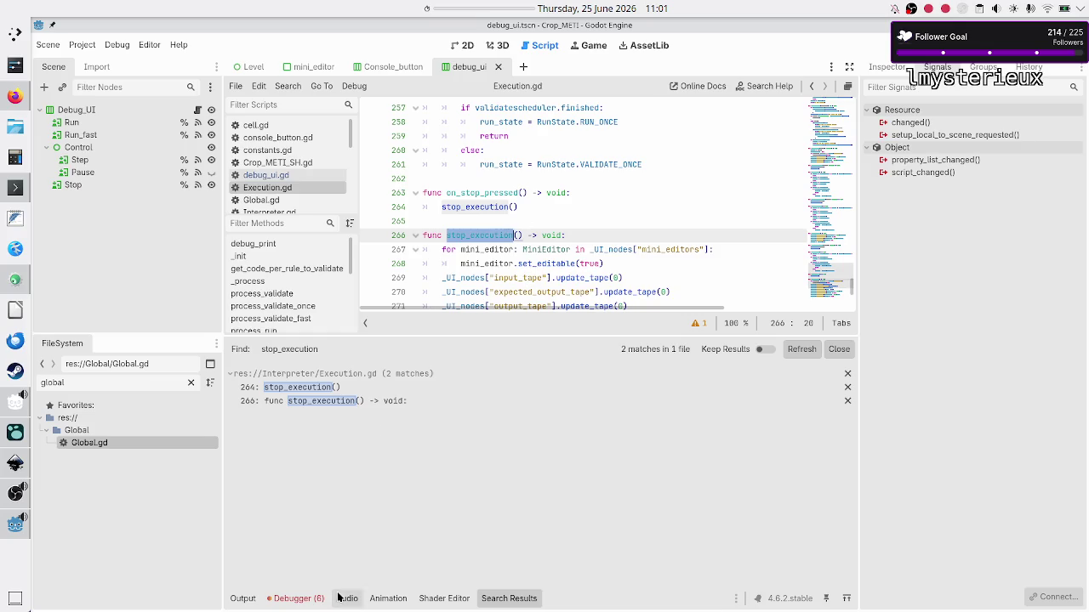
left_click(522, 599)
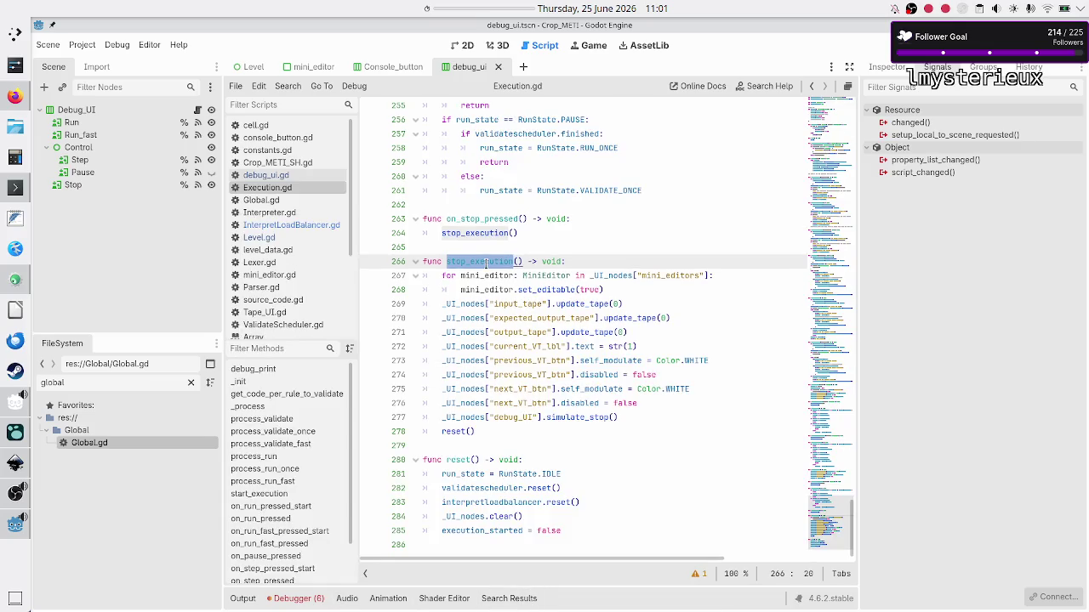
left_click(469, 261)
scroll(518, 240, "up", 13)
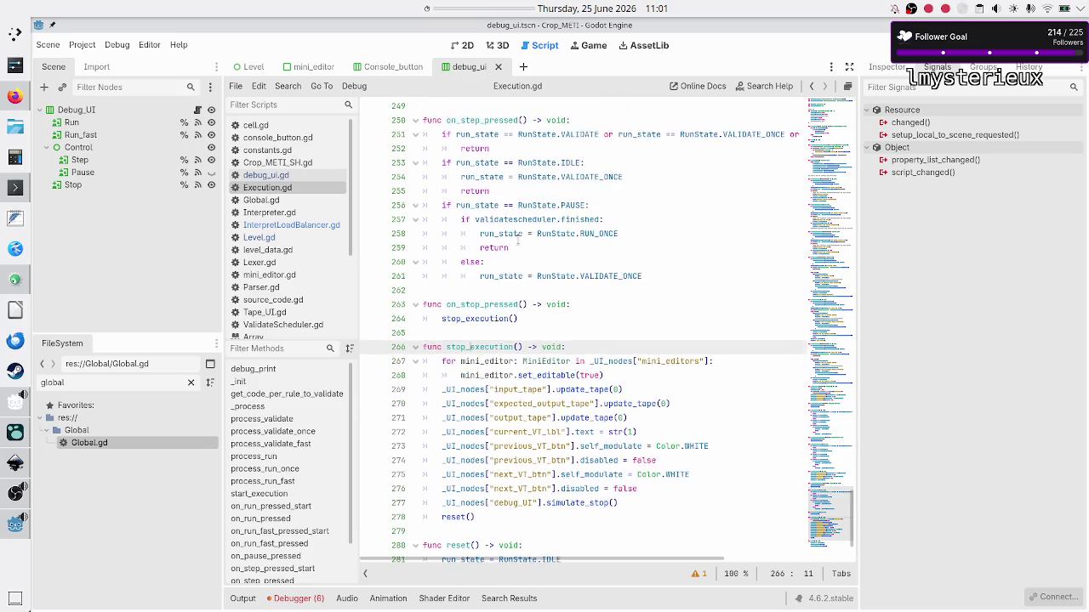
scroll(518, 241, "up", 7)
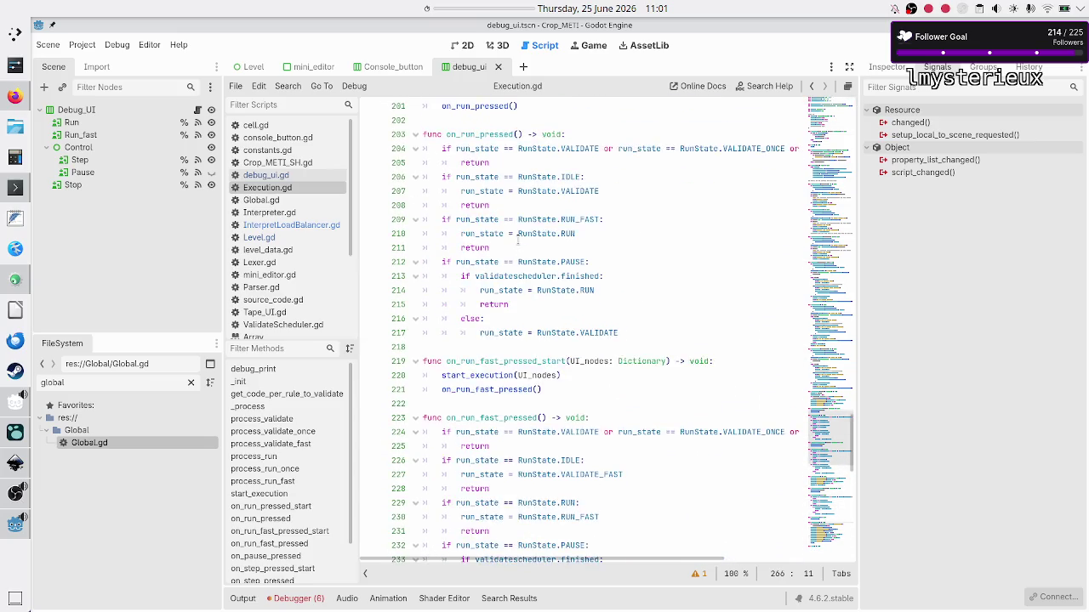
scroll(518, 240, "up", 1)
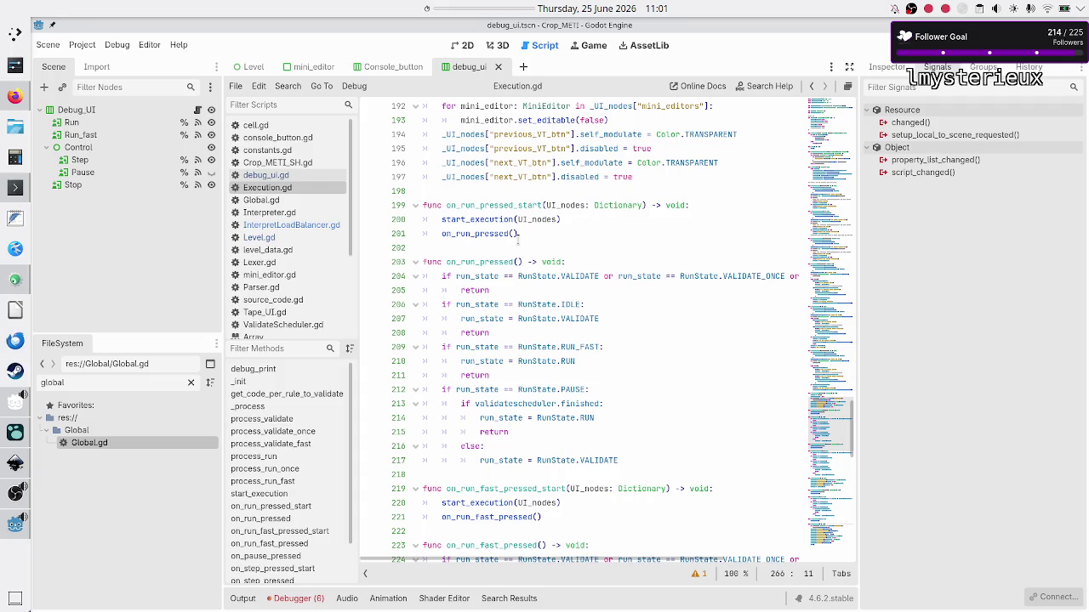
scroll(518, 241, "up", 14)
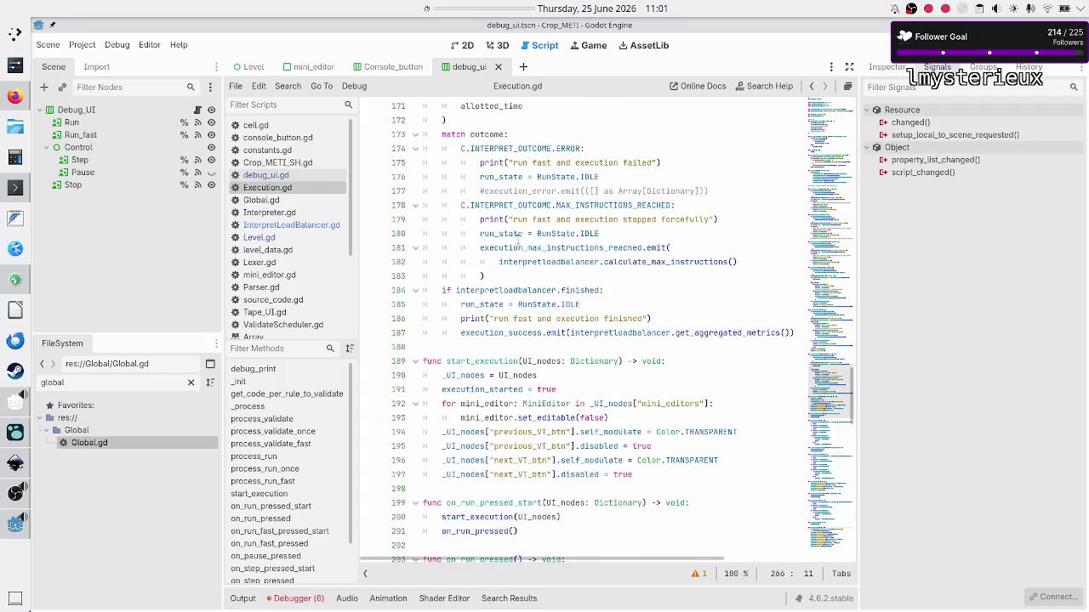
scroll(518, 241, "up", 17)
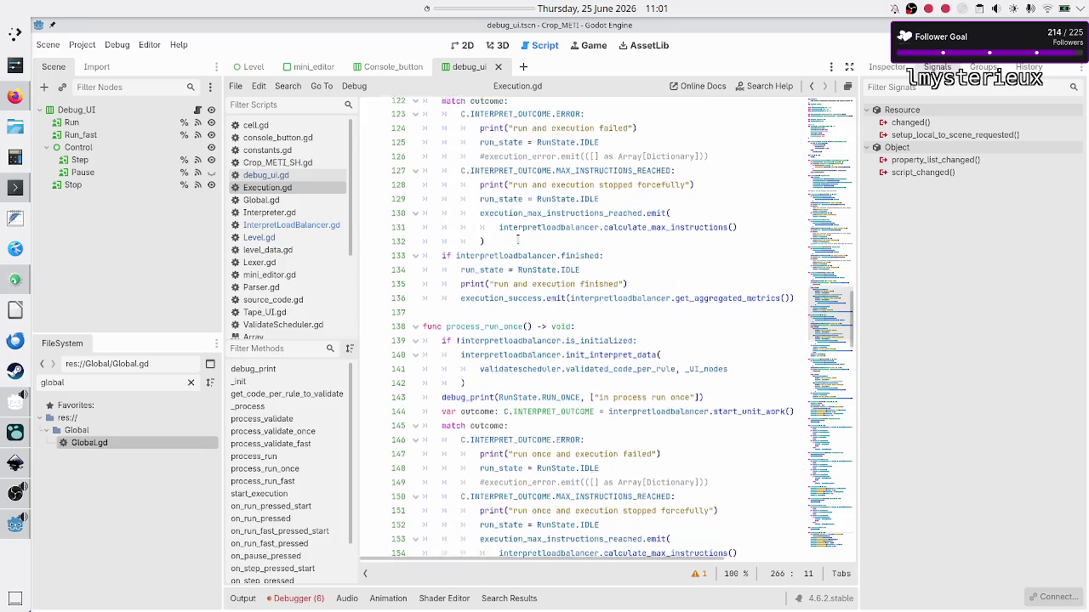
scroll(518, 241, "up", 18)
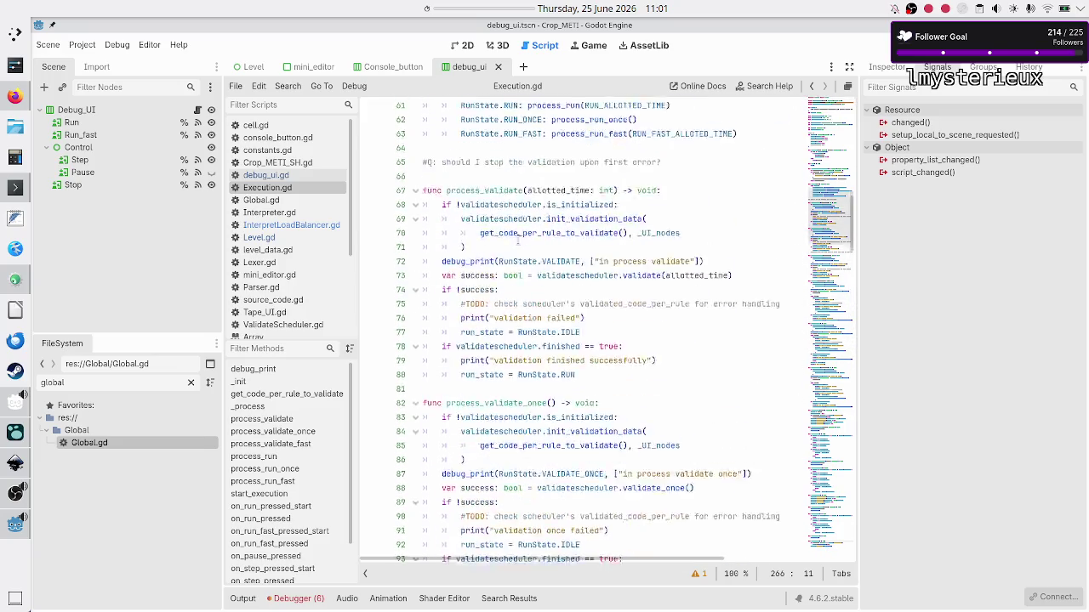
scroll(518, 241, "down", 6)
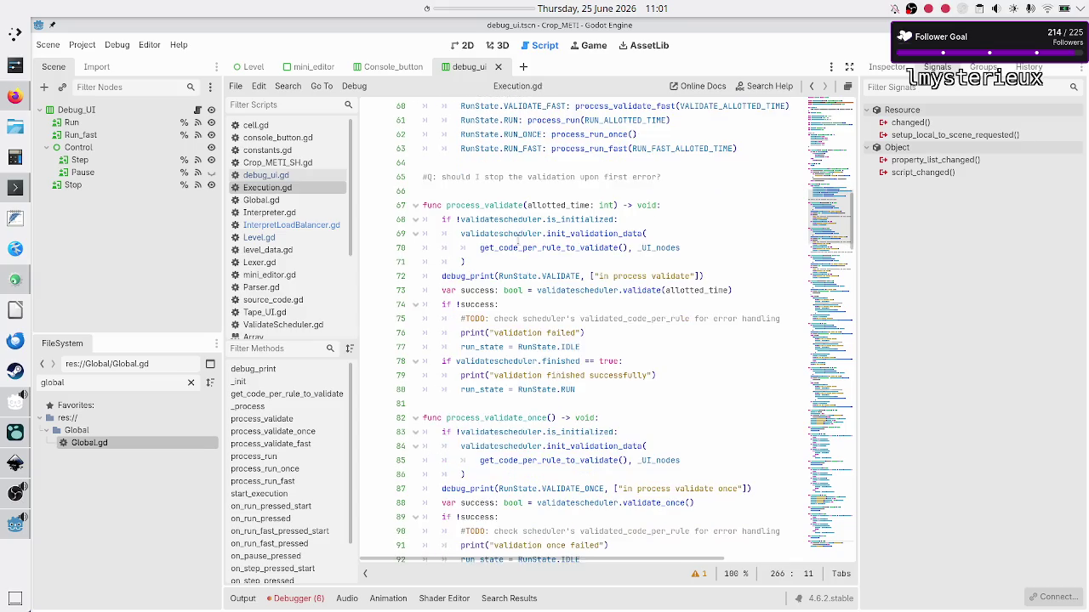
left_click(535, 263)
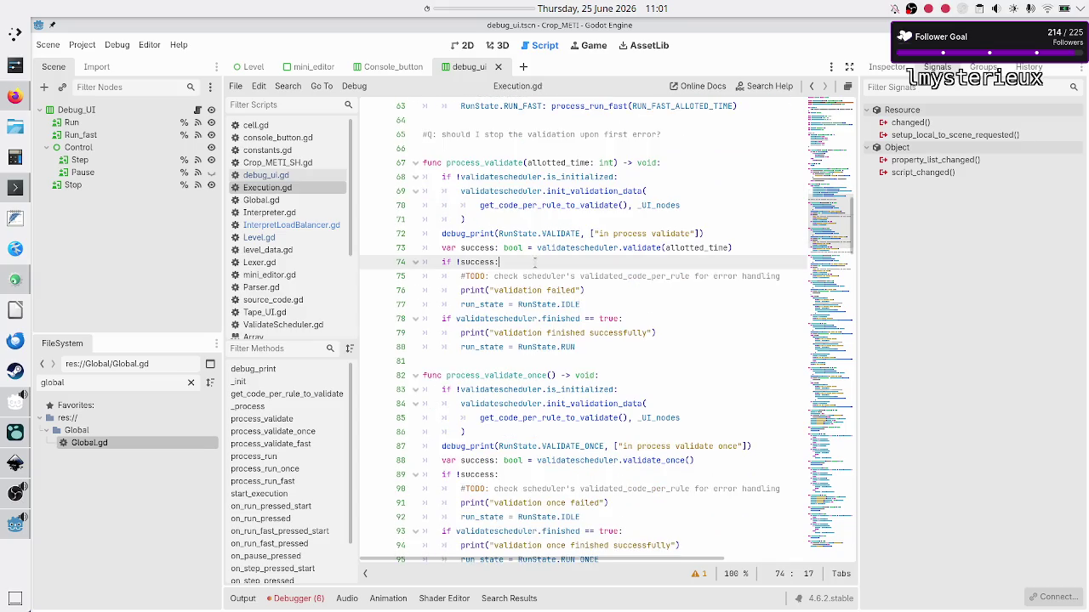
key("Up")
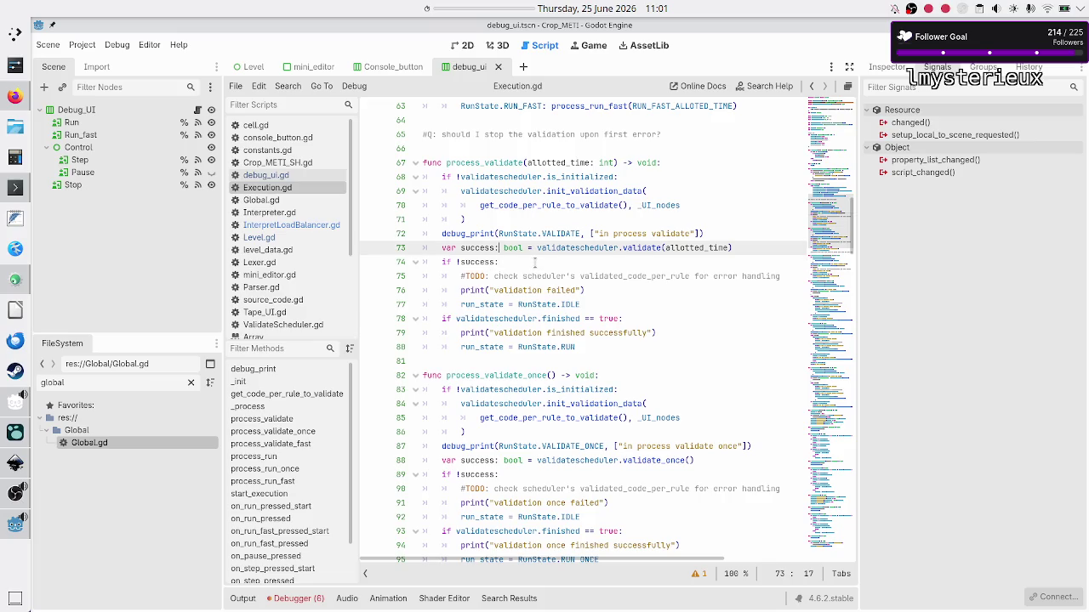
key("Down")
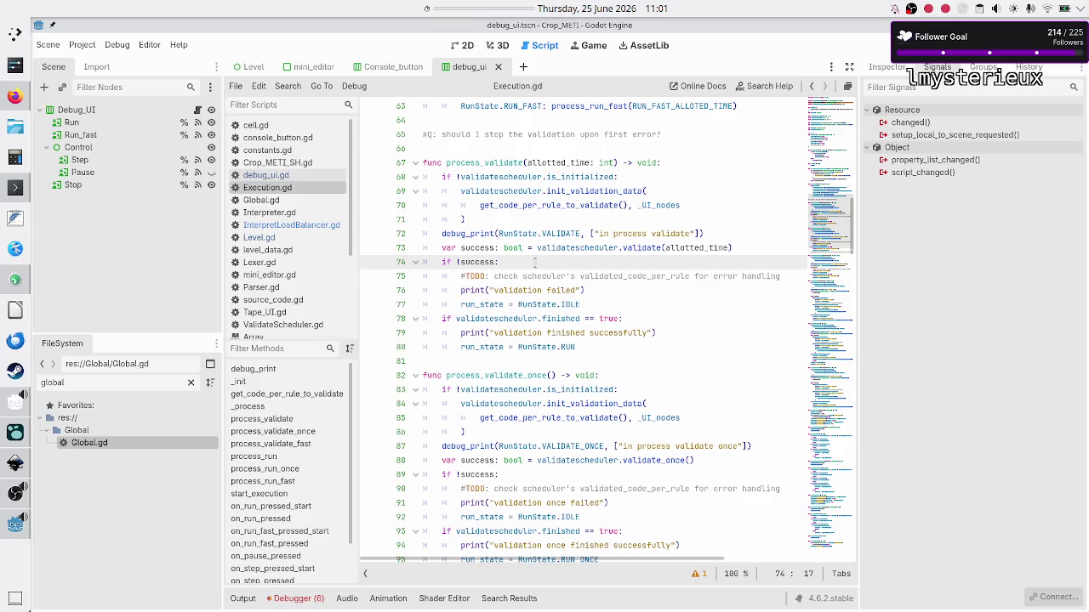
key("Down")
key("Down")
key("Home")
key("Down")
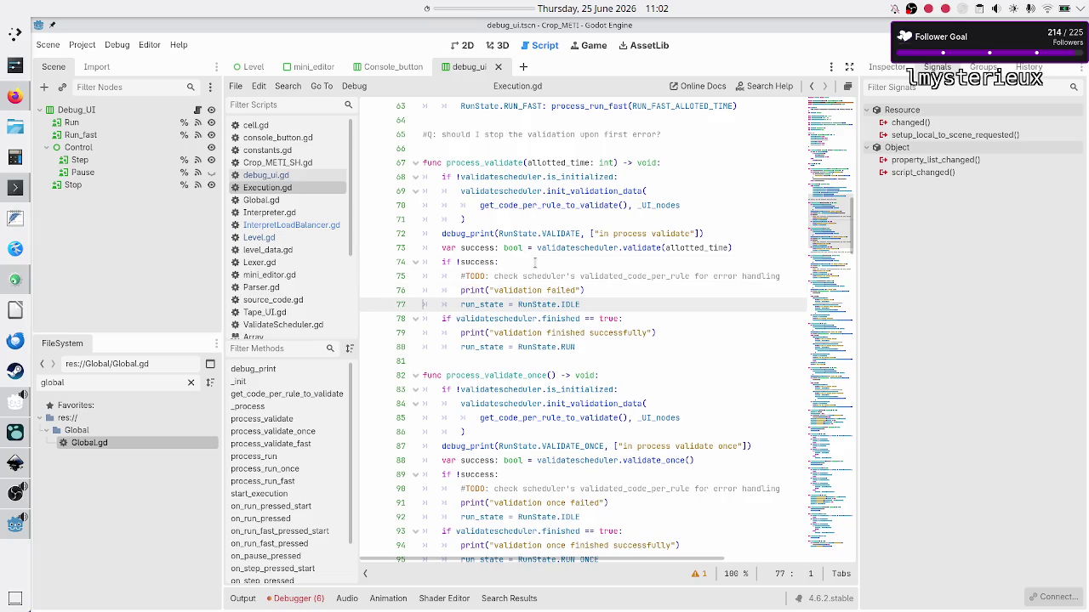
double_click(486, 303)
scroll(600, 304, "down", 20)
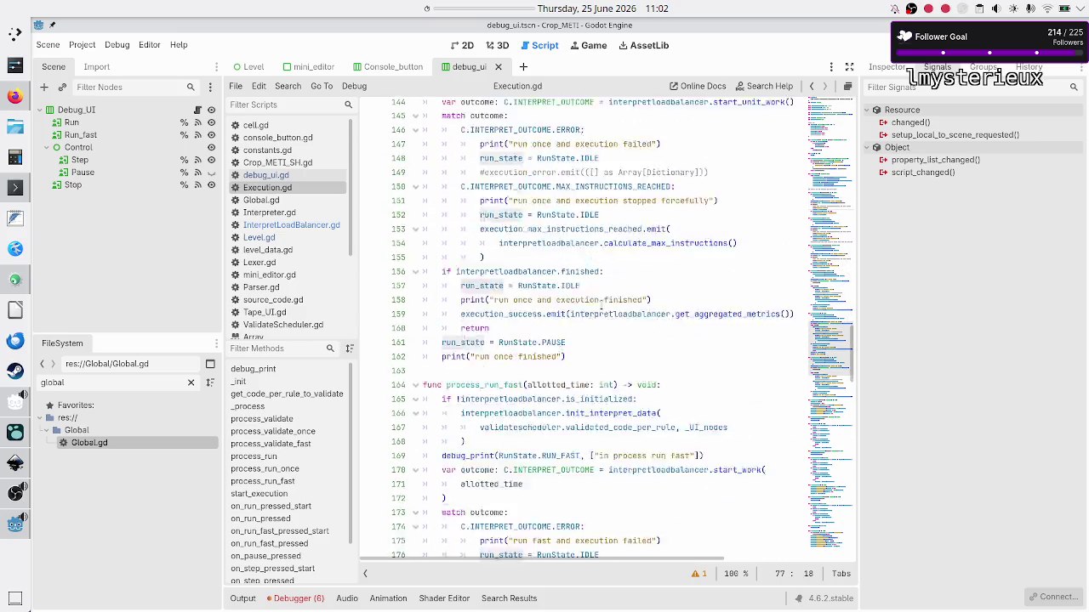
scroll(601, 304, "down", 8)
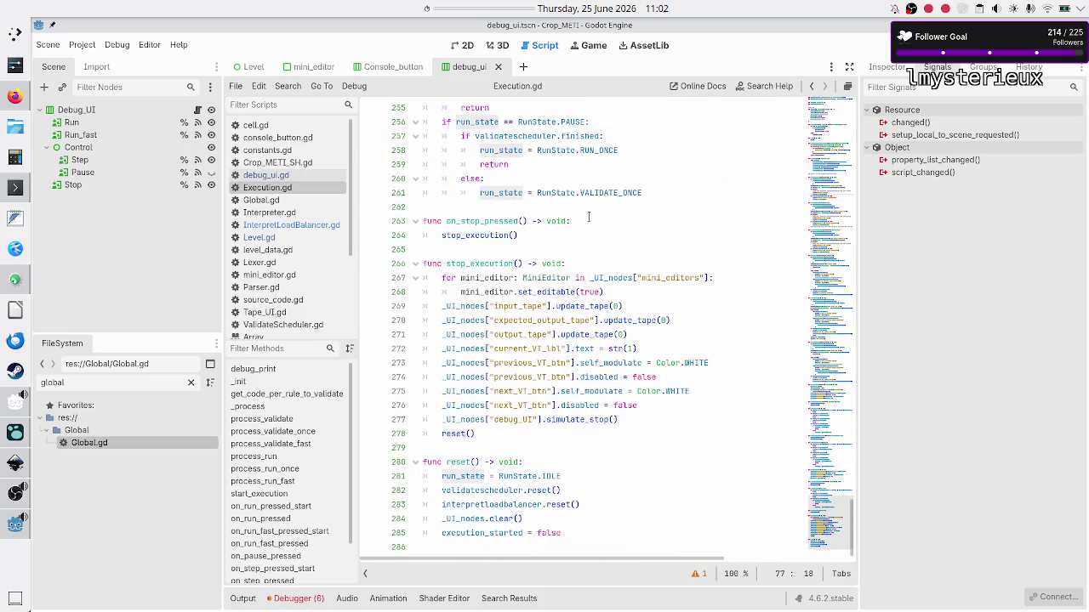
scroll(585, 196, "down", 3)
double_click(459, 434)
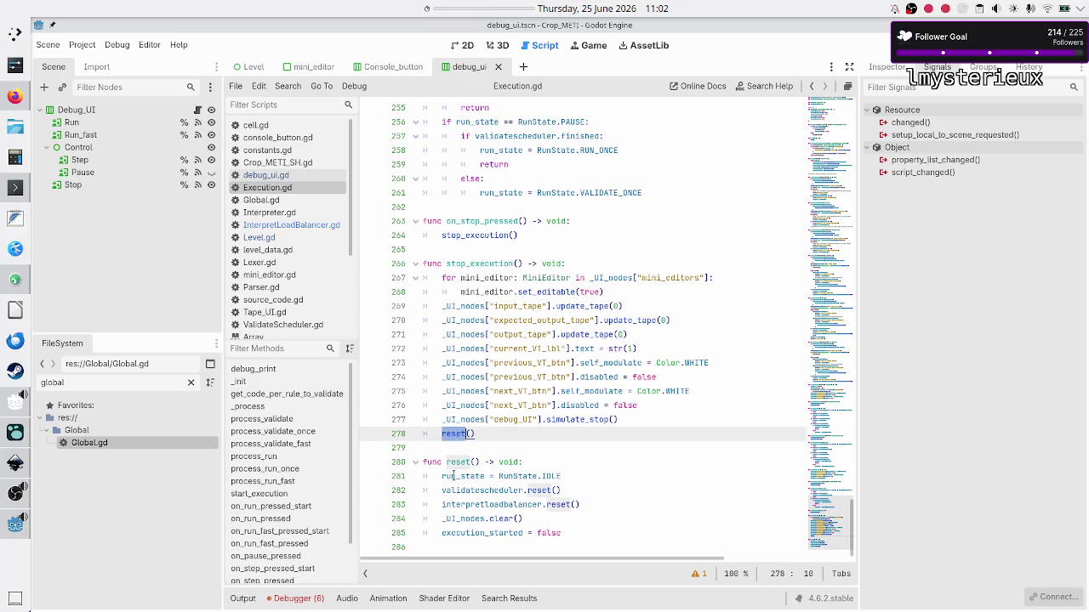
double_click(533, 477)
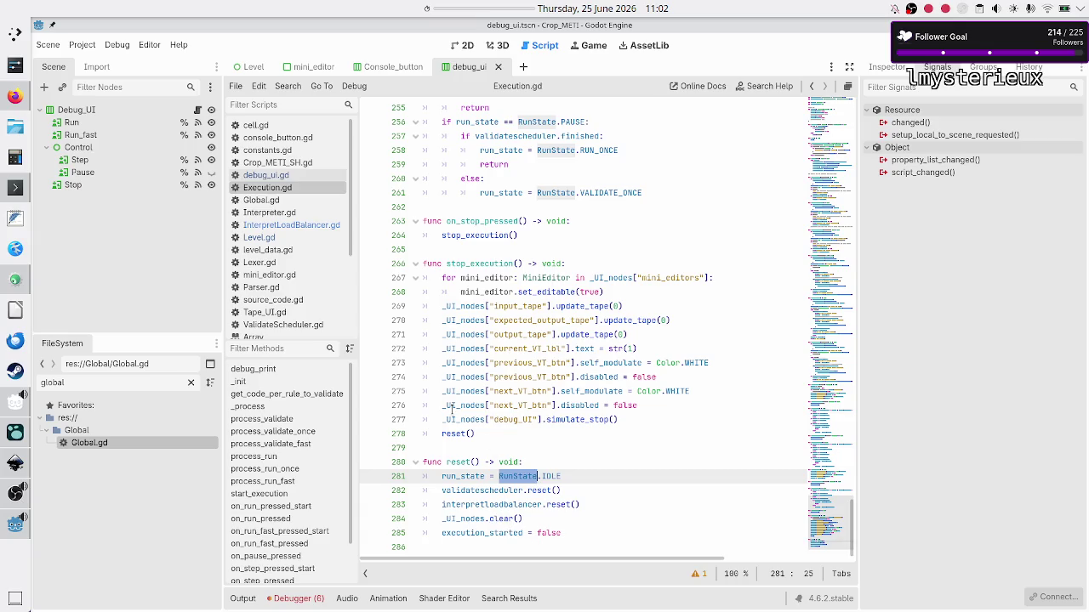
double_click(473, 263)
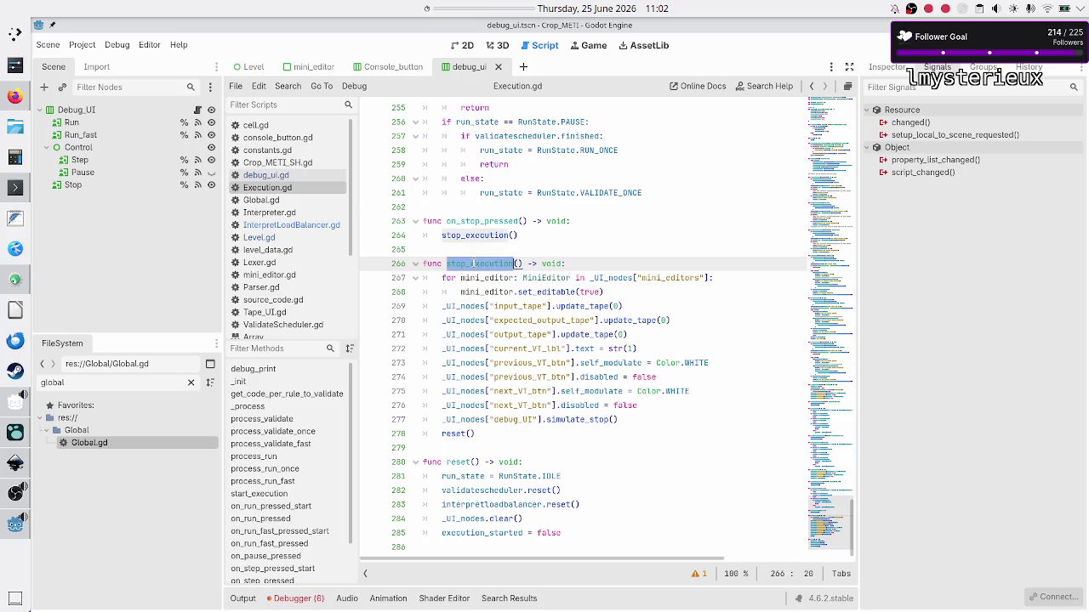
double_click(465, 476)
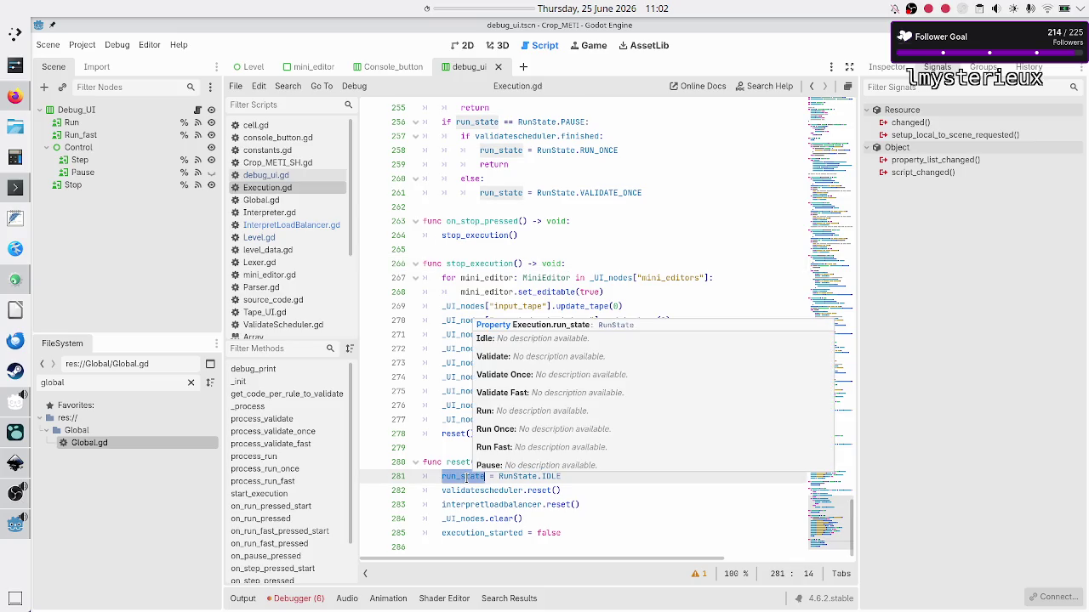
left_click(552, 476)
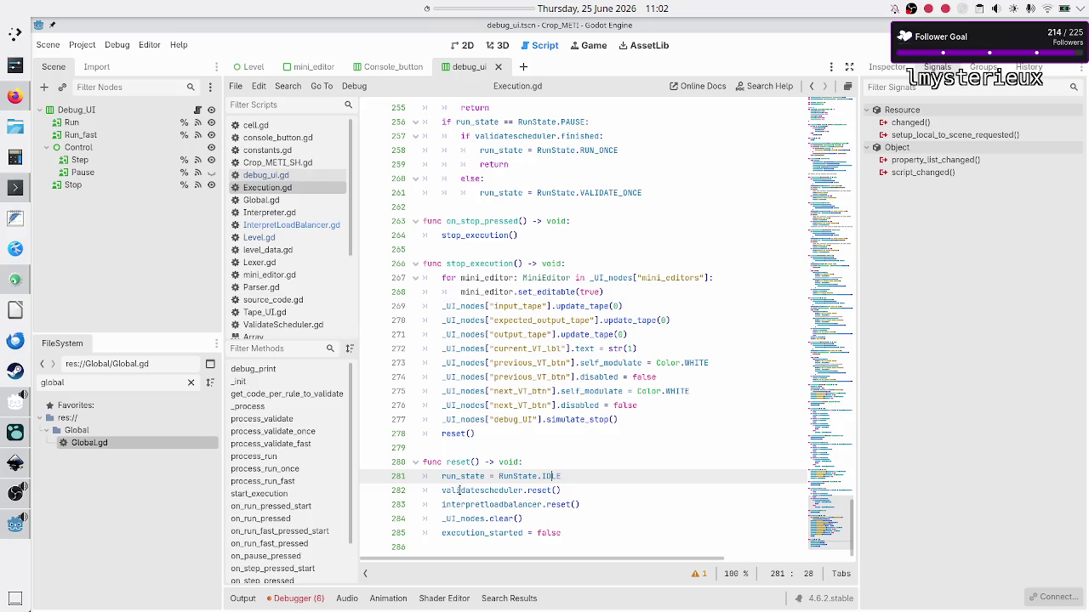
left_click_drag(572, 477, 443, 478)
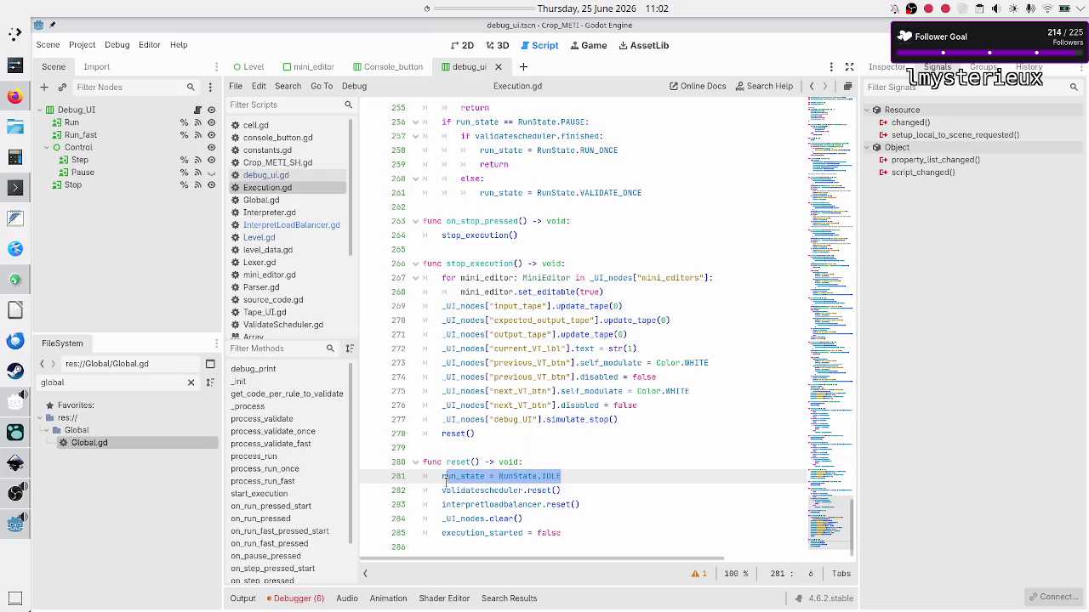
left_click(577, 485)
left_click_drag(581, 476, 517, 479)
left_click(519, 479)
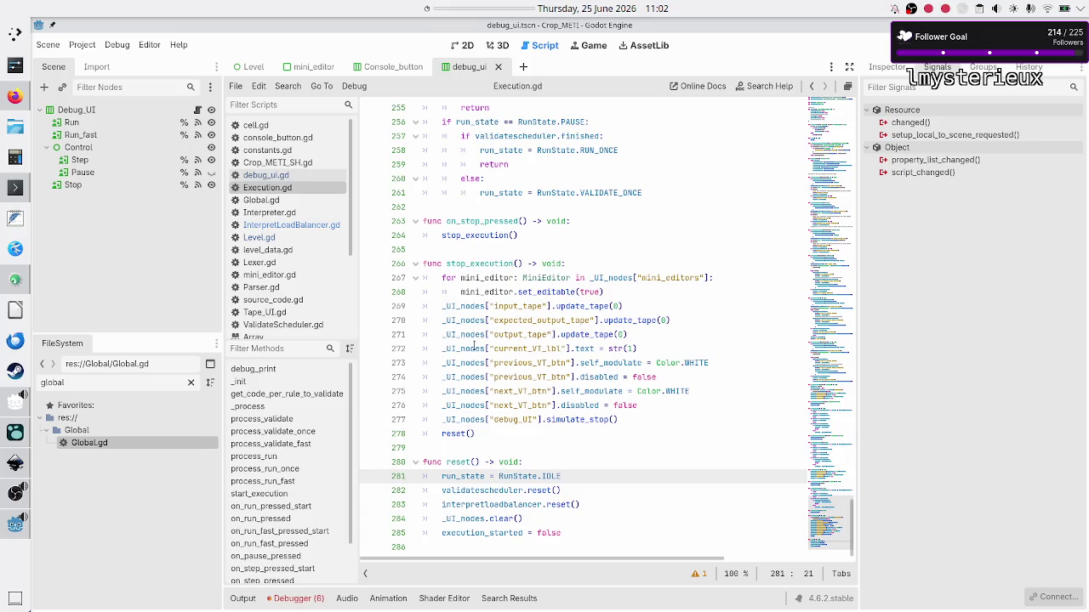
double_click(480, 265)
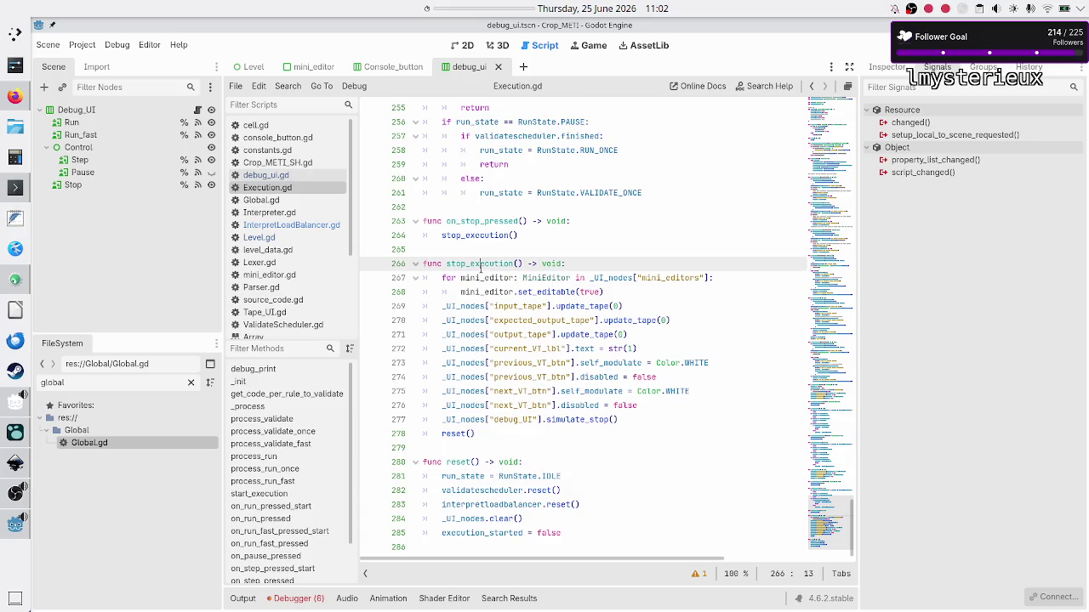
double_click(456, 434)
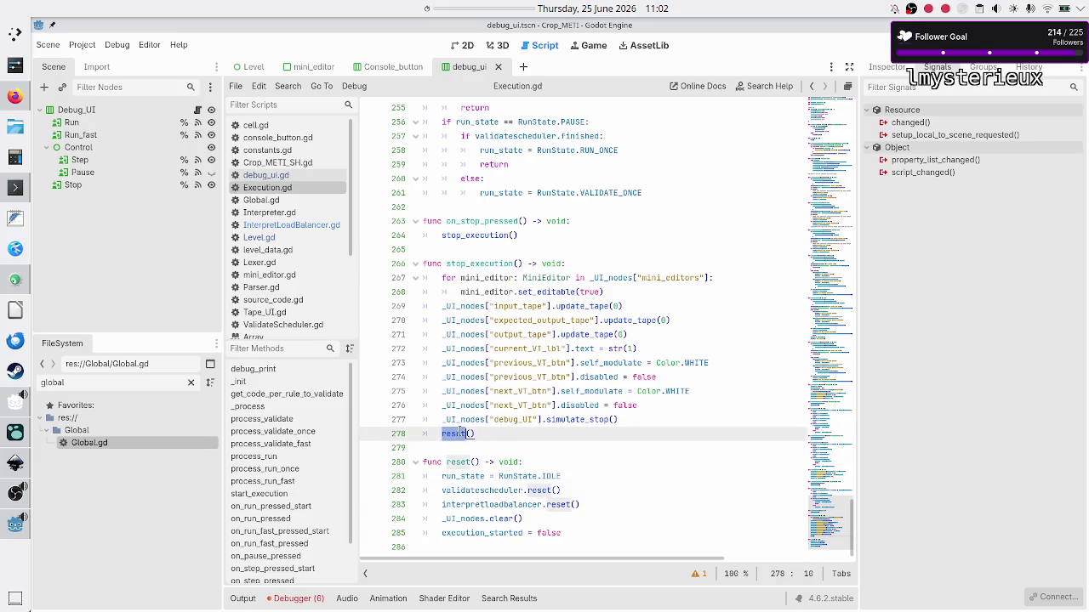
double_click(519, 476)
left_click(586, 462)
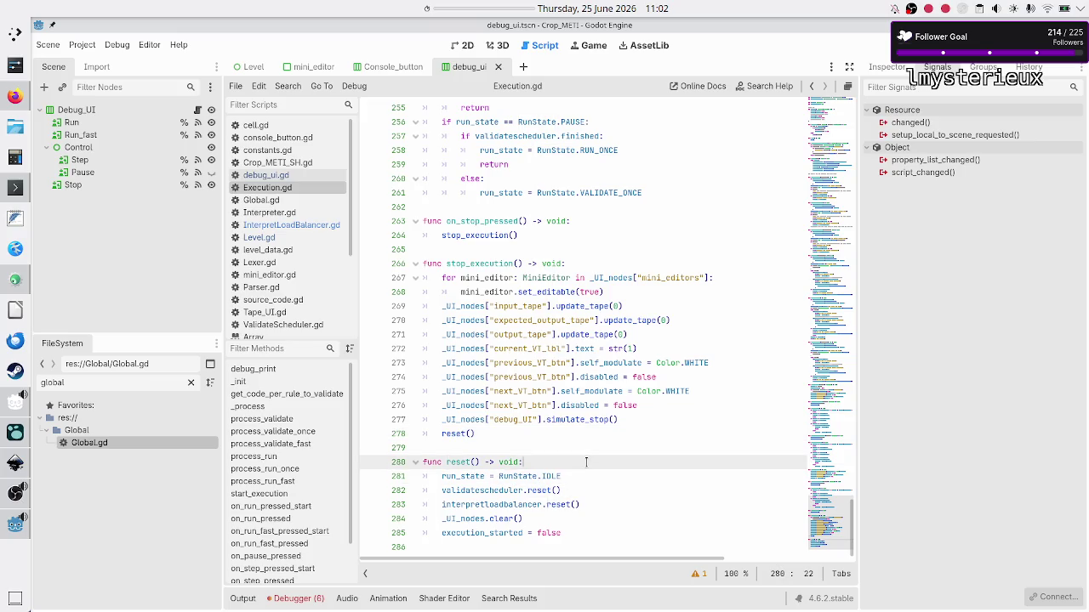
scroll(586, 463, "up", 8)
scroll(586, 462, "up", 20)
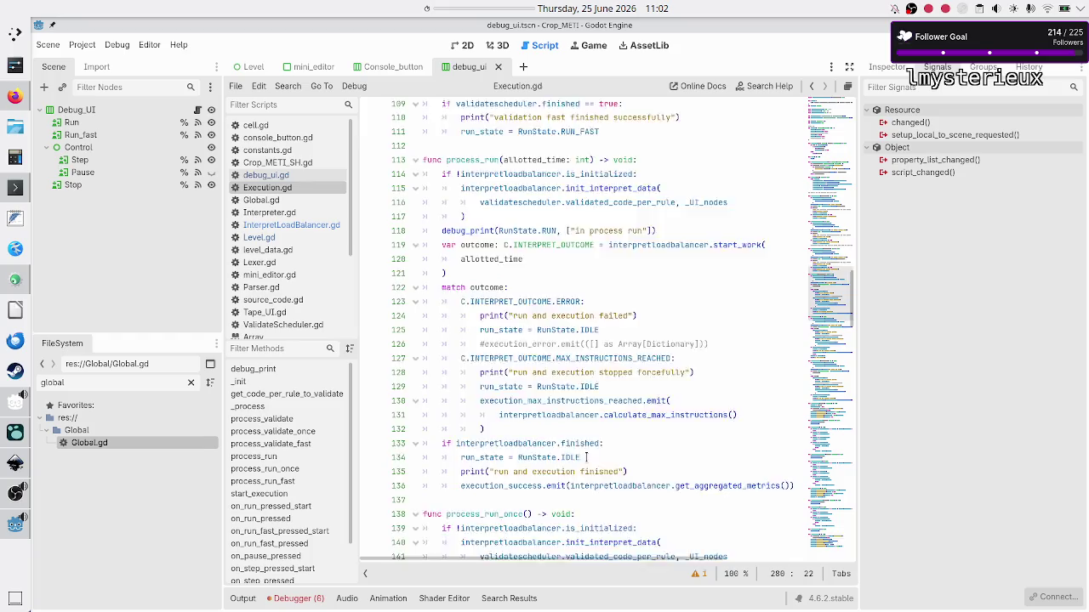
scroll(586, 459, "up", 5)
scroll(582, 418, "down", 2)
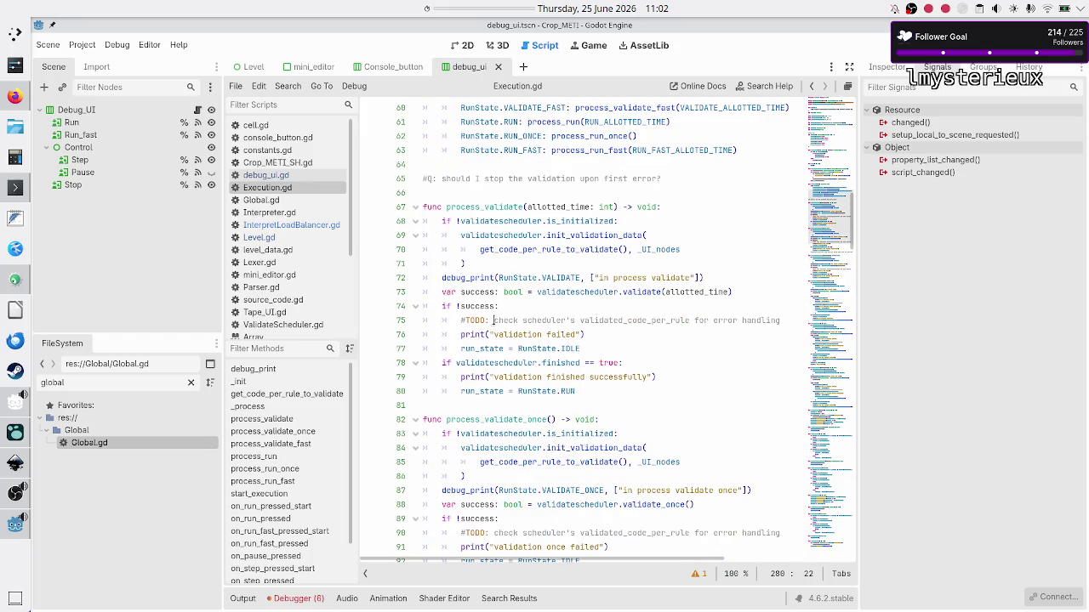
- Replace run_state = RunState.IDLE on line 77 of process_validate with stop_execution()
left_click(480, 307)
double_click(481, 307)
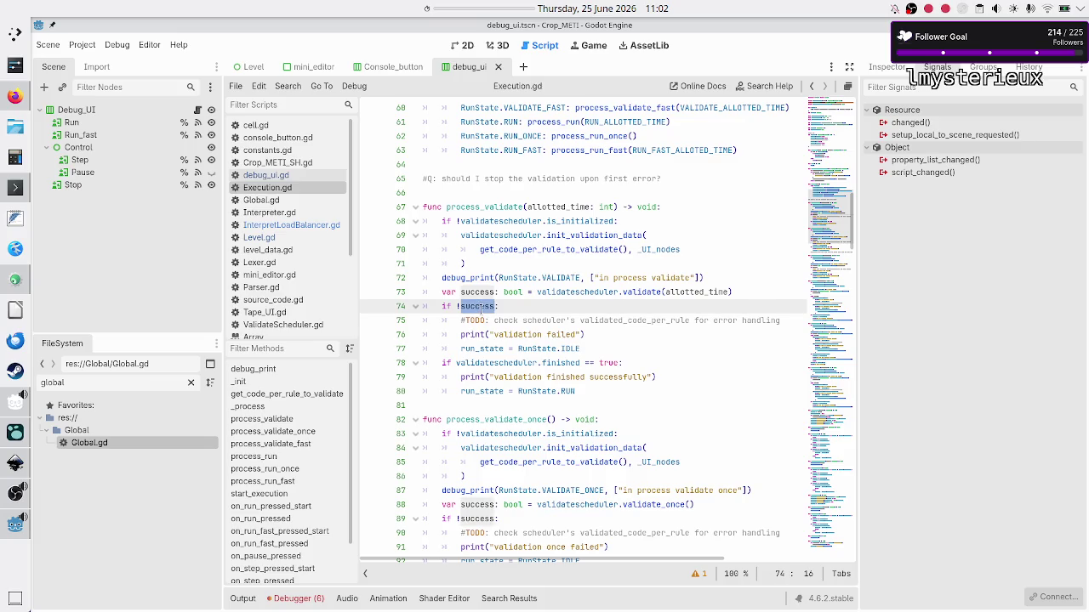
left_click(602, 339)
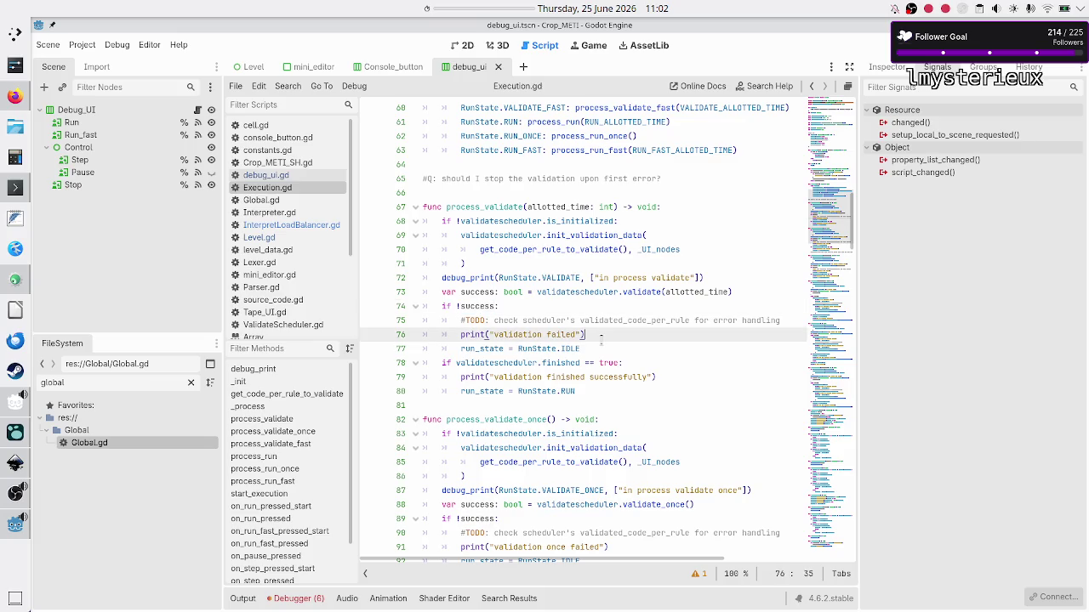
left_click(593, 349)
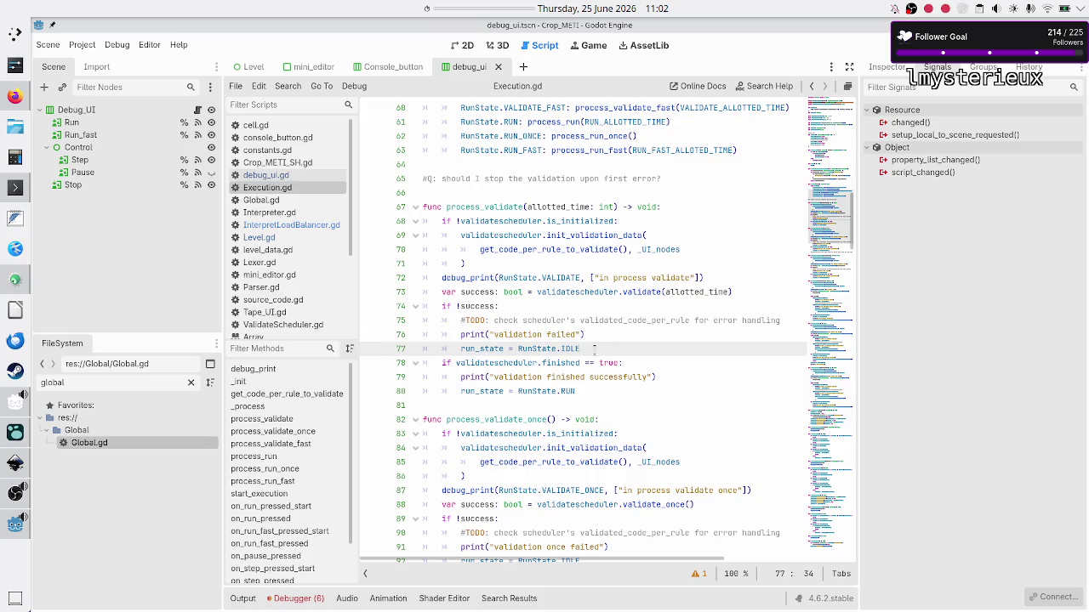
key("BackSpace")
key("BackSpace")
key("BackSpace")
key("BackSpace")
type("stop")
key("Return")
key("Right")
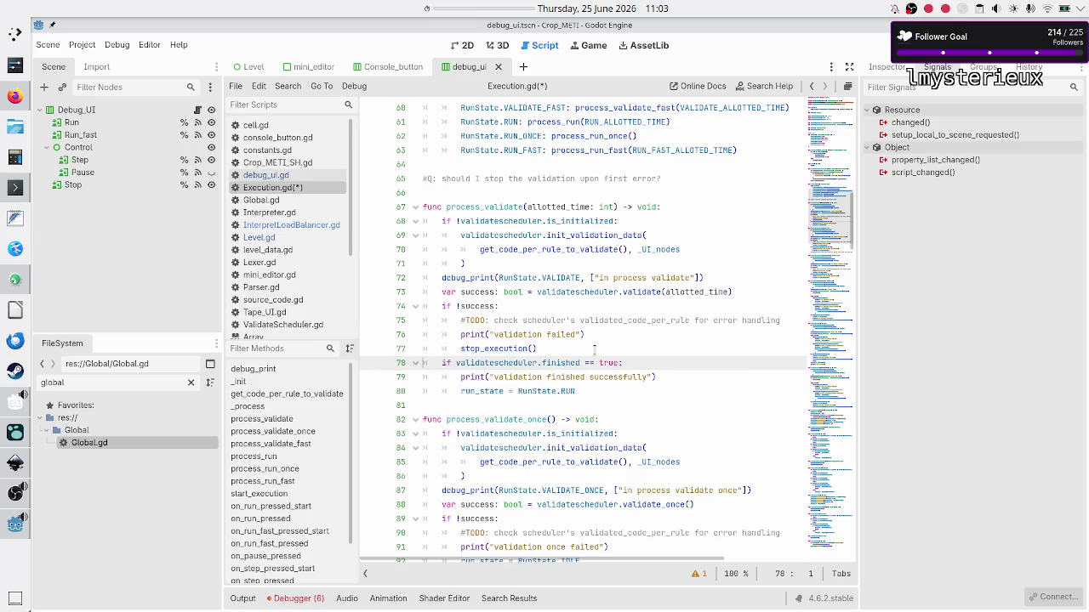
- Replace the IDLE assignment on line 92 in process_validate_once with stop_execution()
key("Down")
key("Down")
key("Down")
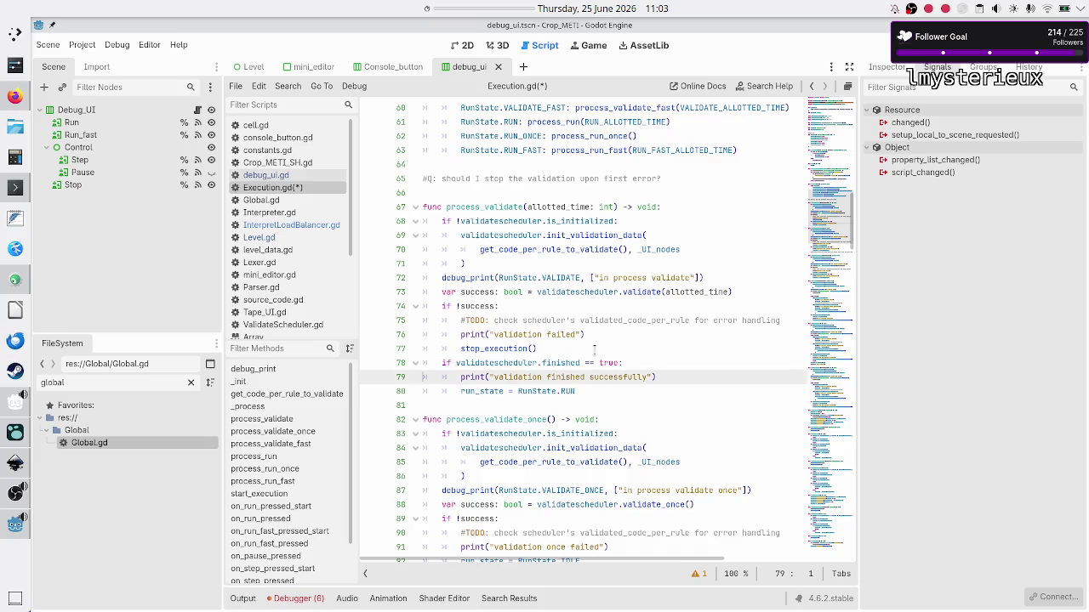
key("Down")
key("Down")
key("Down")
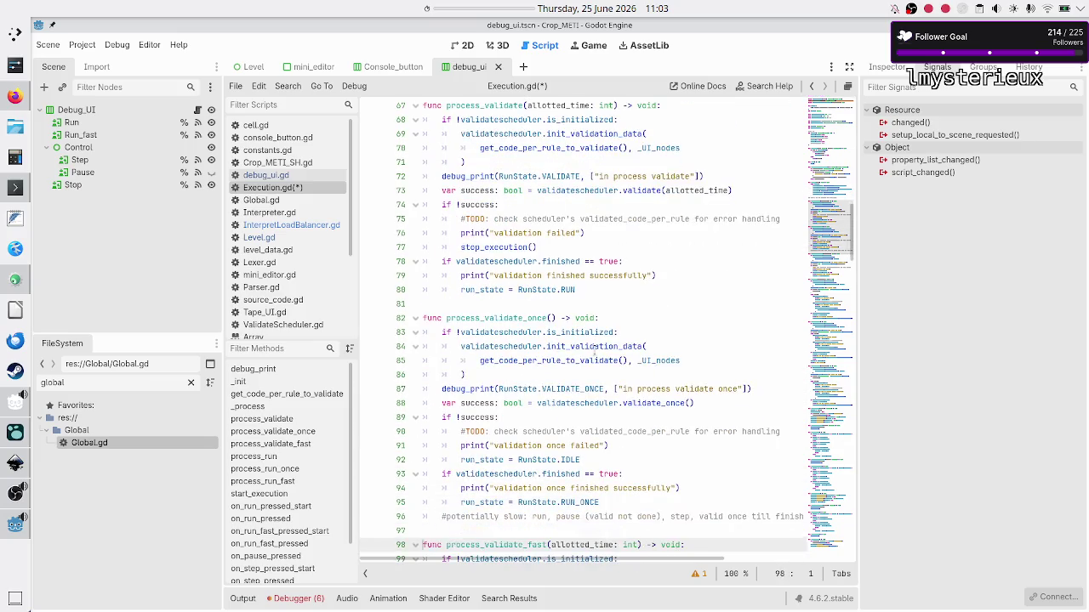
key("End")
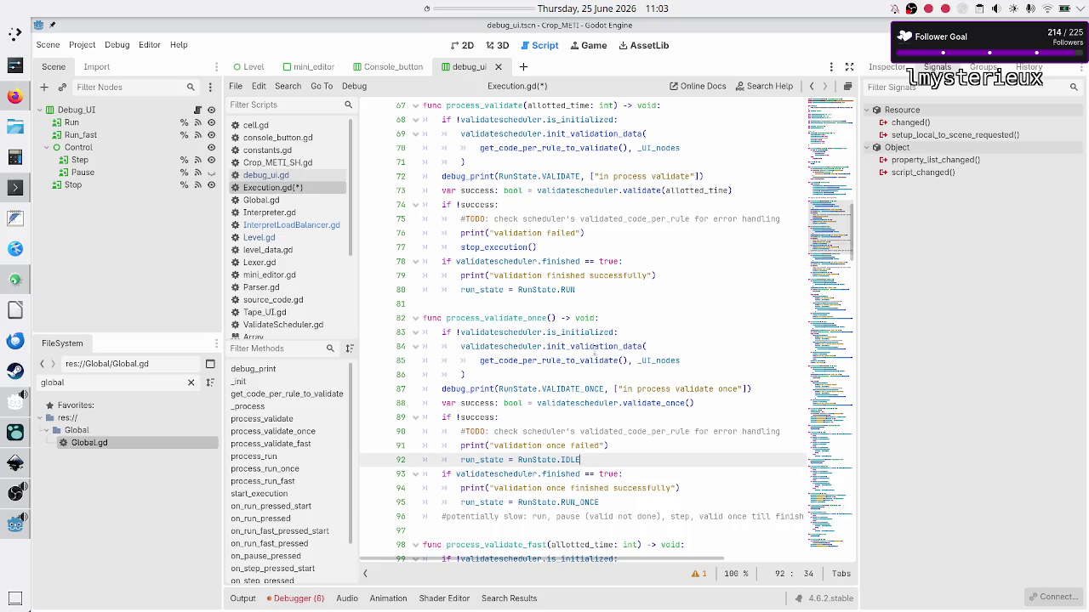
key("BackSpace")
key("BackSpace")
key("BackSpace")
key("BackSpace")
type("stop_exc")
key("Return")
- Replace the IDLE assignment on line 108 in process_validate_fast with stop_execution()
key("Down")
key("Down")
key("Down")
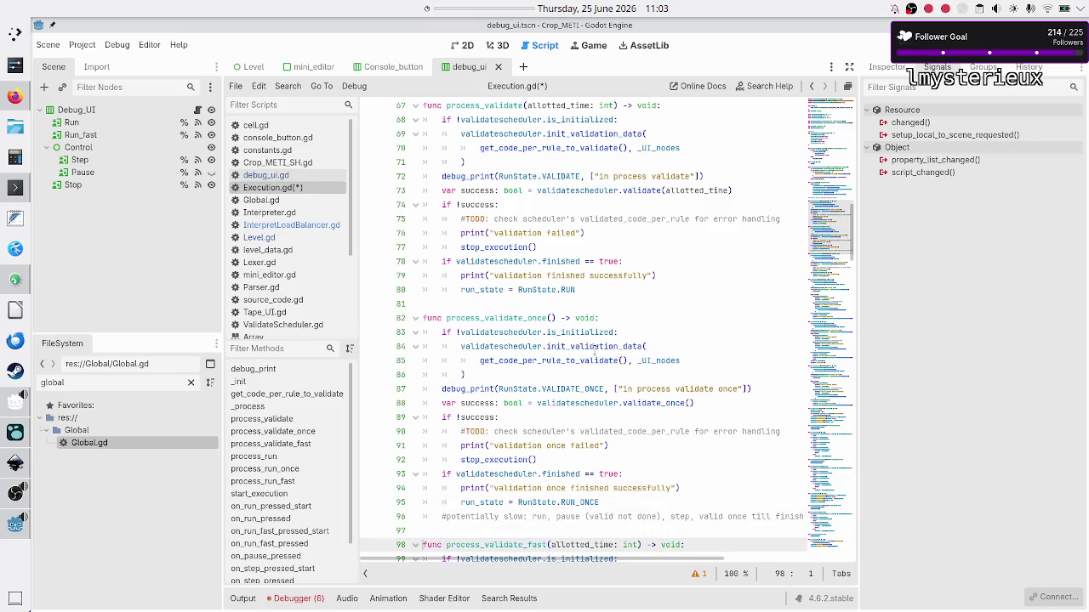
key("Down")
key("Down")
key("Down")
key("Down")
key("Down")
key("Down")
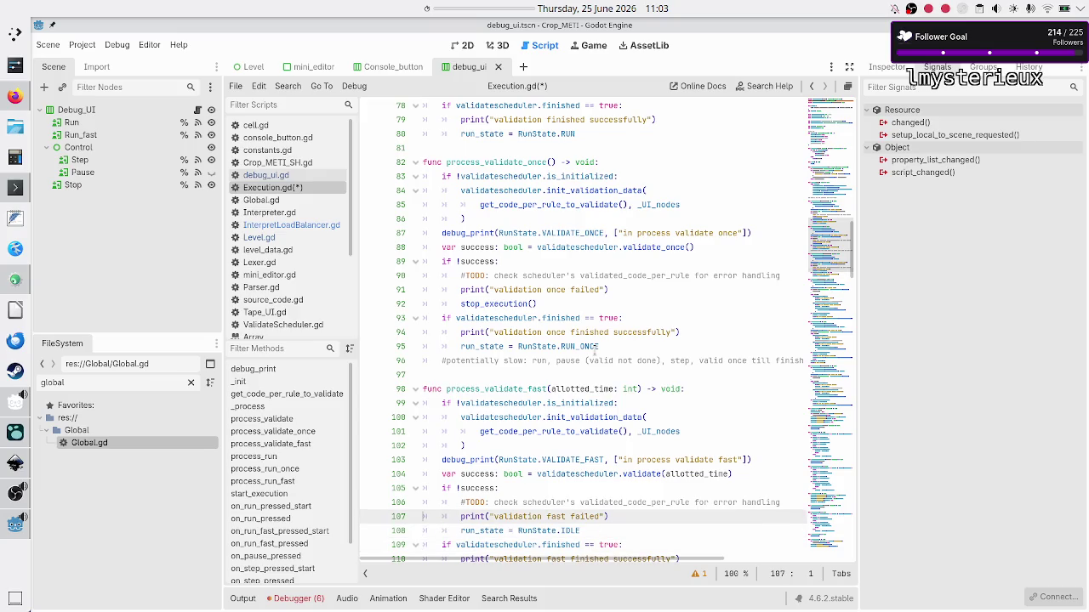
key("Down")
key("shift+End")
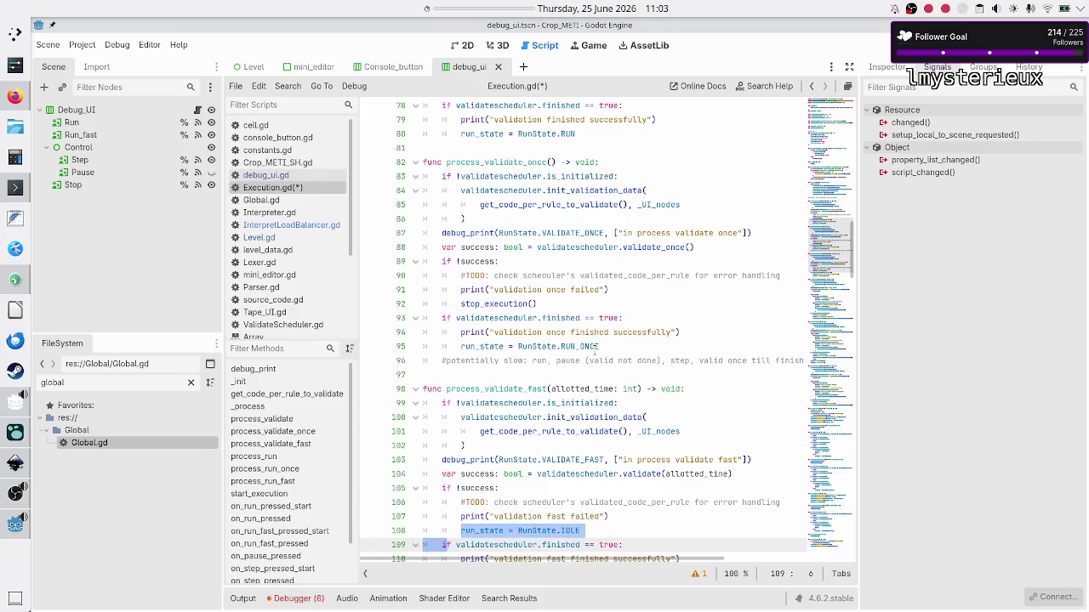
key("BackSpace")
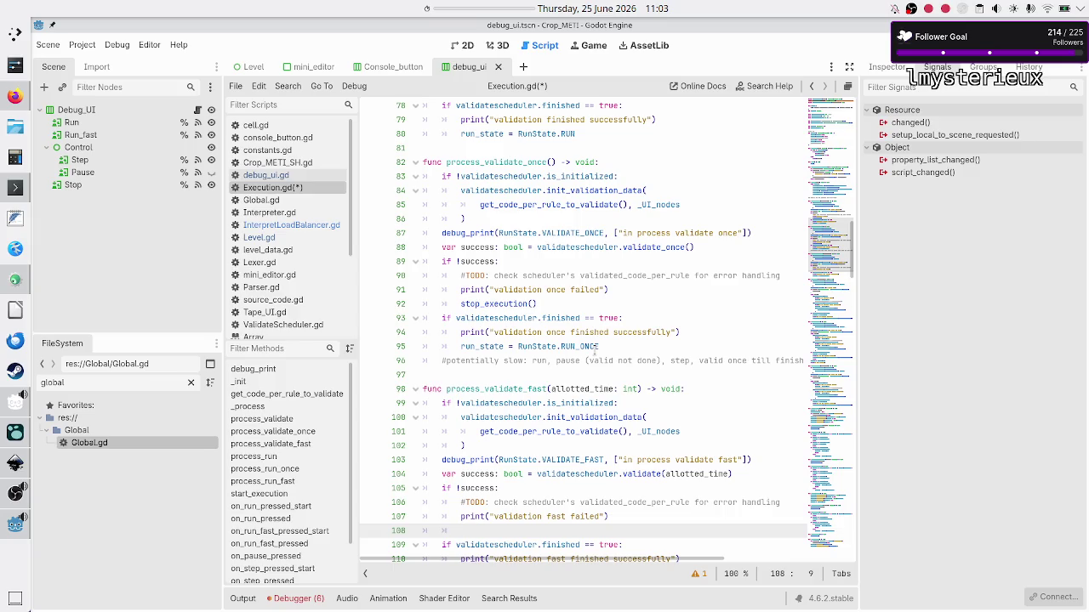
type("stop_e")
key("Return")
key("Down")
key("Down")
key("Down")
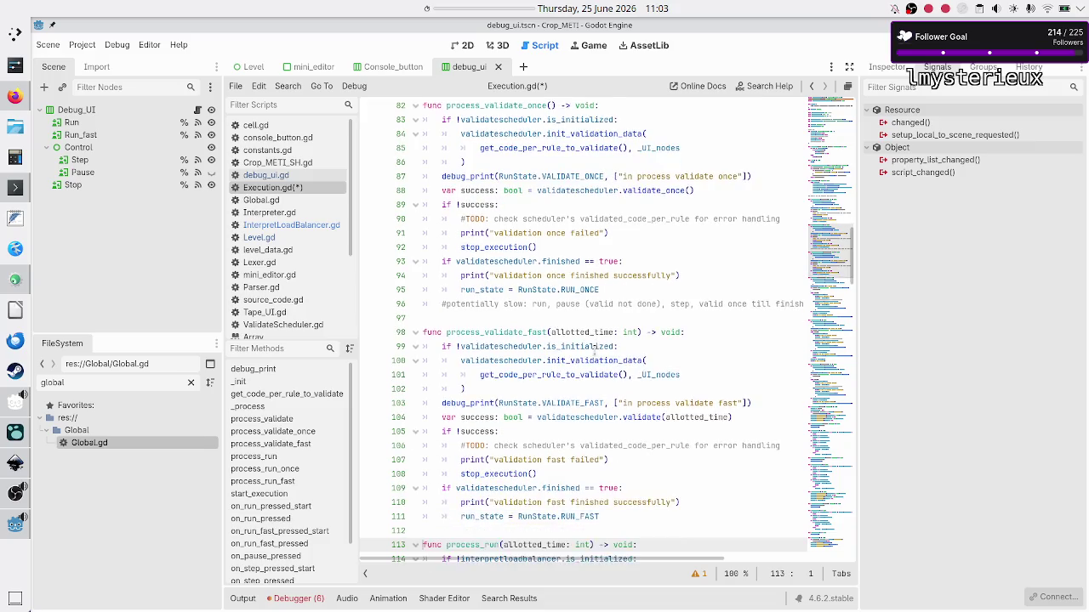
key("Down")
key("Down")
key("Down")
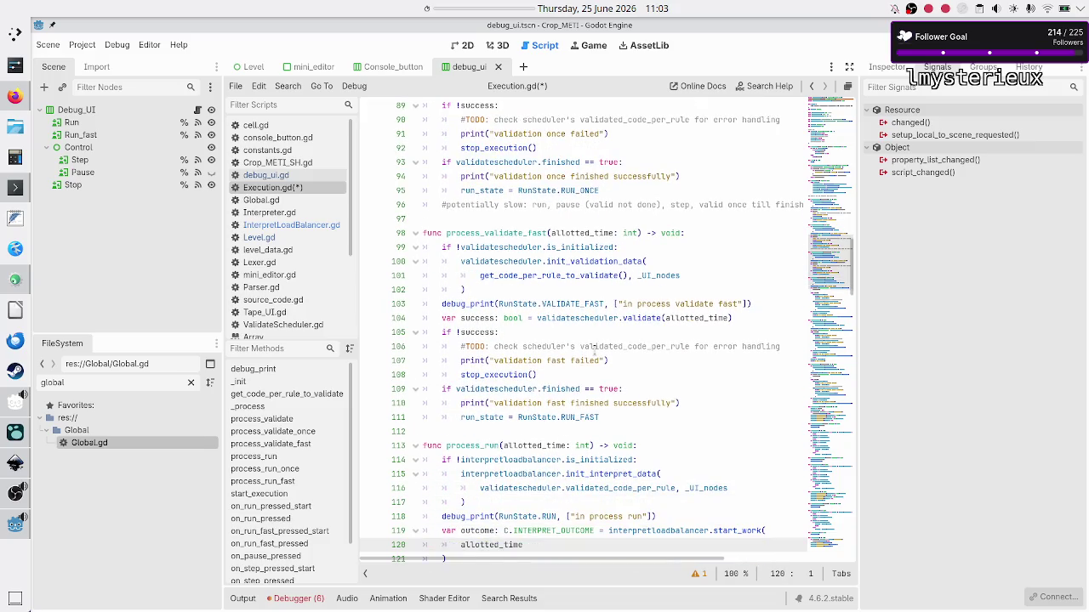
key("Down")
key("Up")
key("Up")
key("Up")
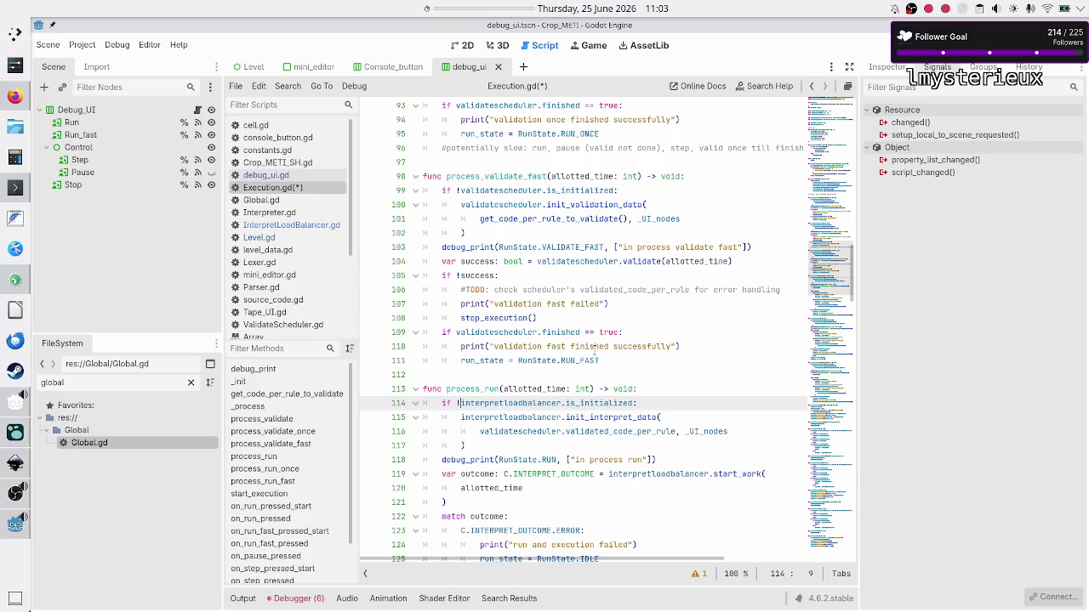
- Replace the ERROR branch's run_state = RunState.IDLE on line 125 with stop_execution()
key("Down")
key("Down")
key("Down")
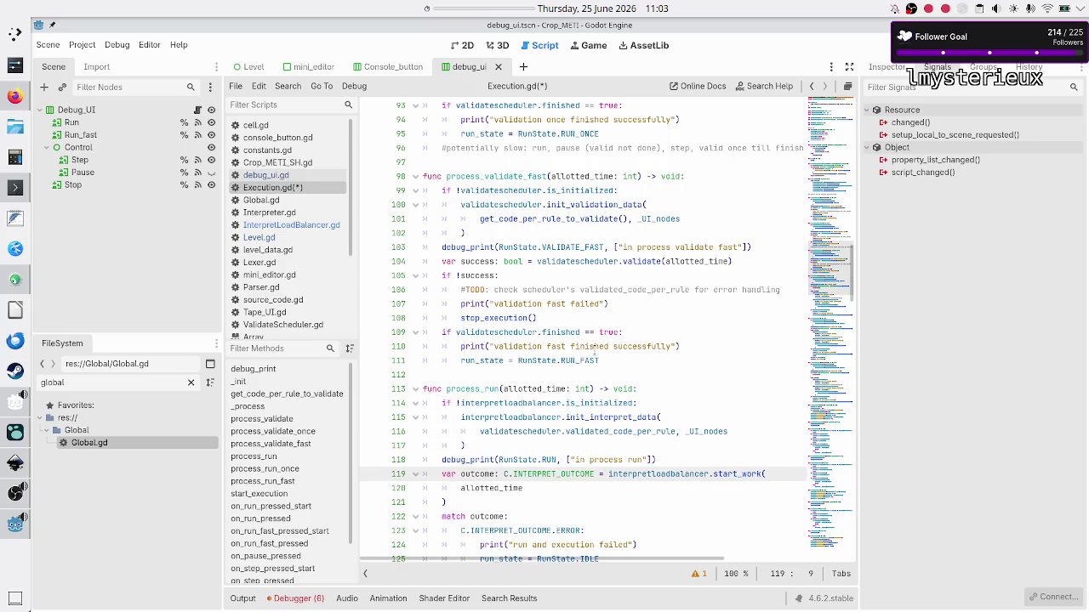
key("Down")
key("Down")
key("Down")
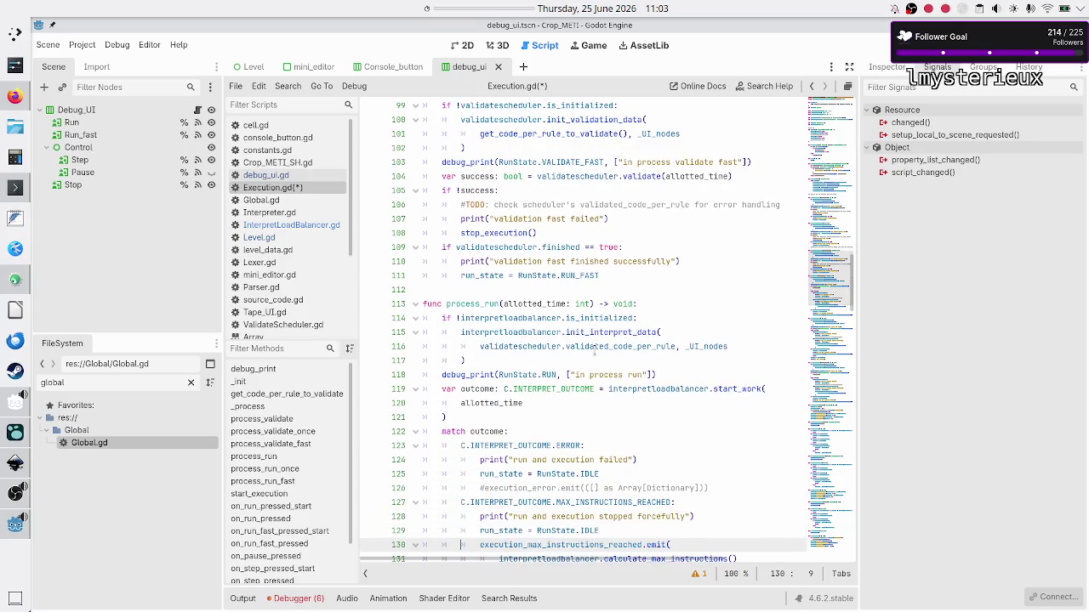
key("Up")
key("Up")
key("Up")
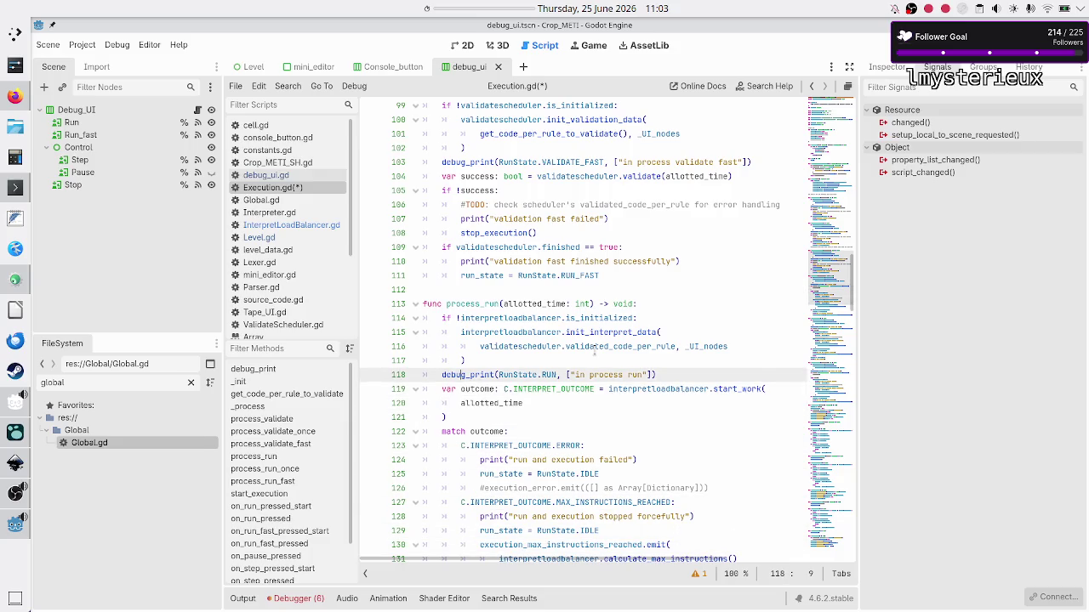
key("Down")
key("Down")
key("Down")
key("Down")
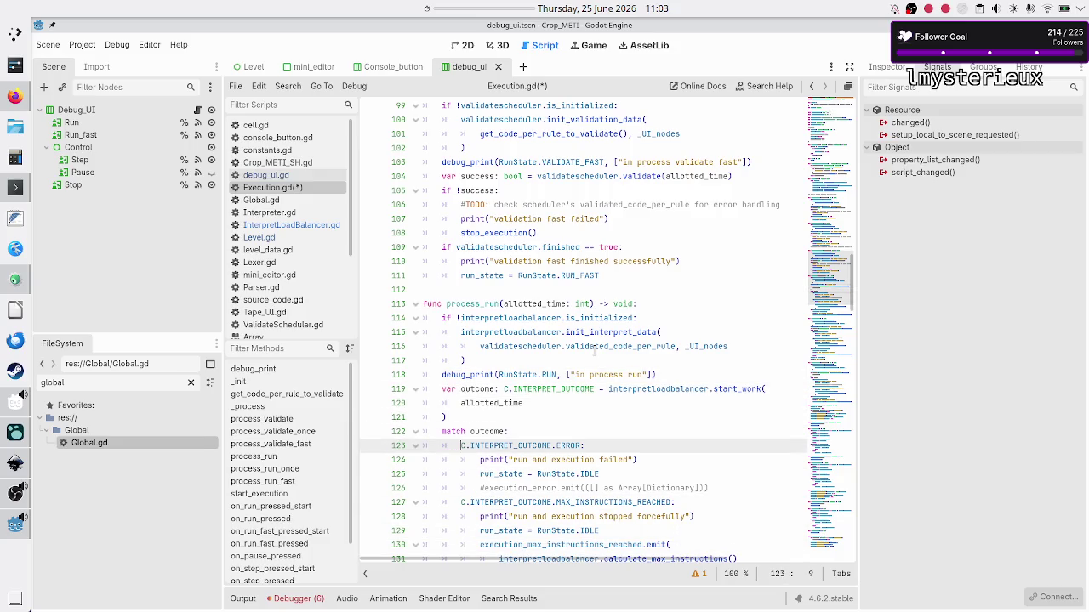
key("Up")
key("Down")
key("Down")
key("Down")
key("Down")
key("Up")
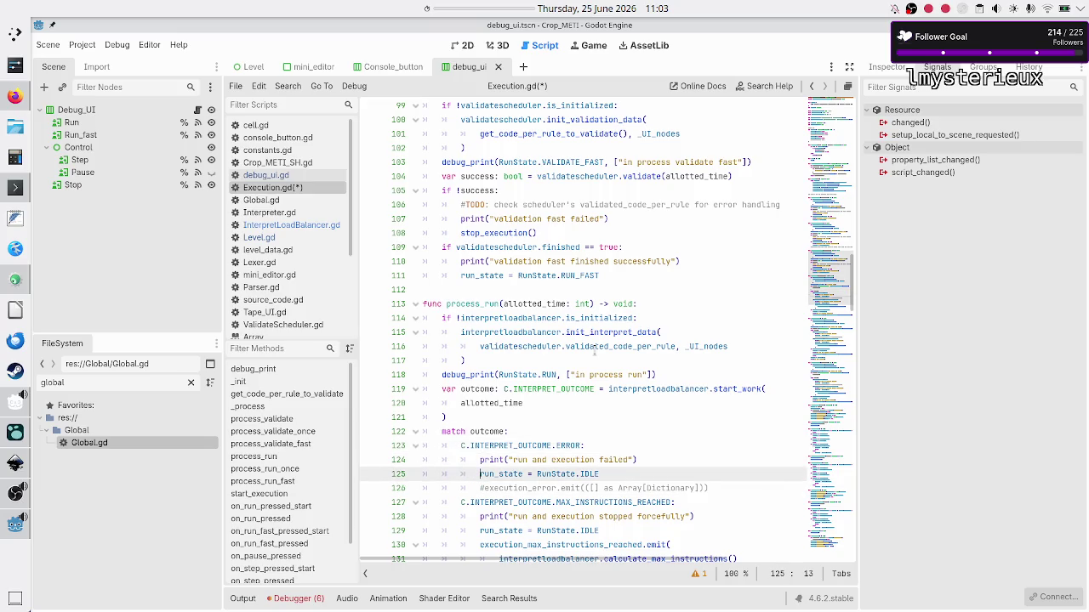
key("ctrl+shift+Right")
key("ctrl+shift+Right")
key("ctrl+shift+Right")
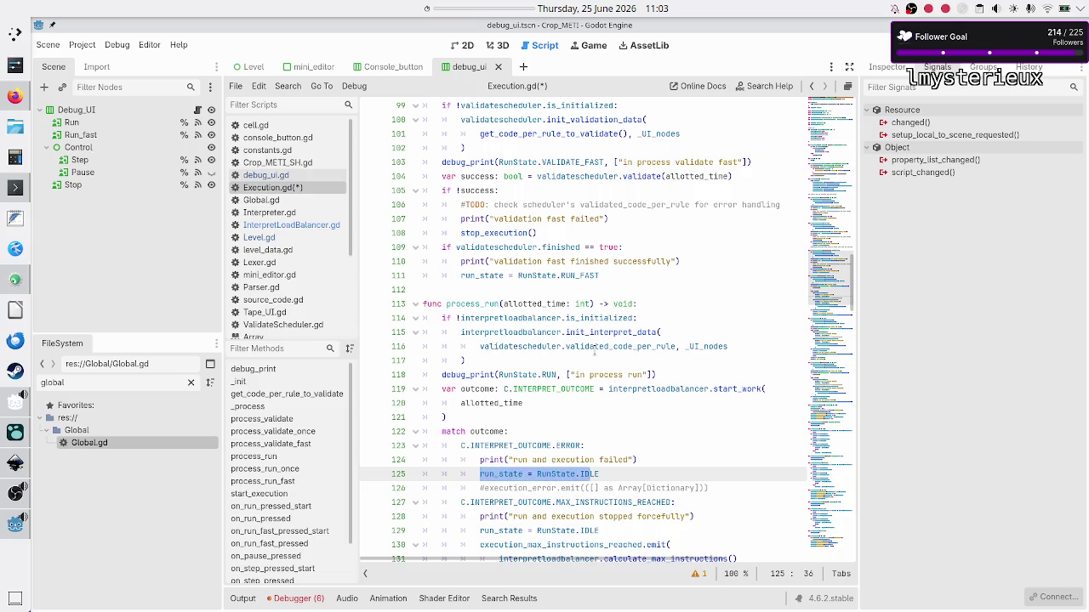
type("stop")
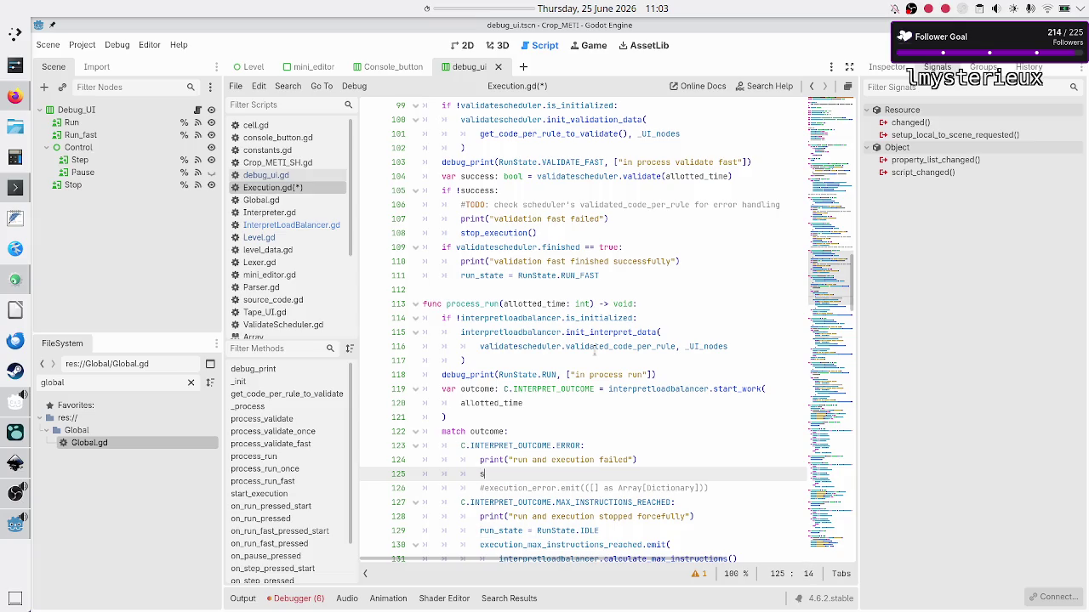
key("Return")
- Select the commented-out execution_error emit line on line 126
key("Down")
key("Home")
key("Right")
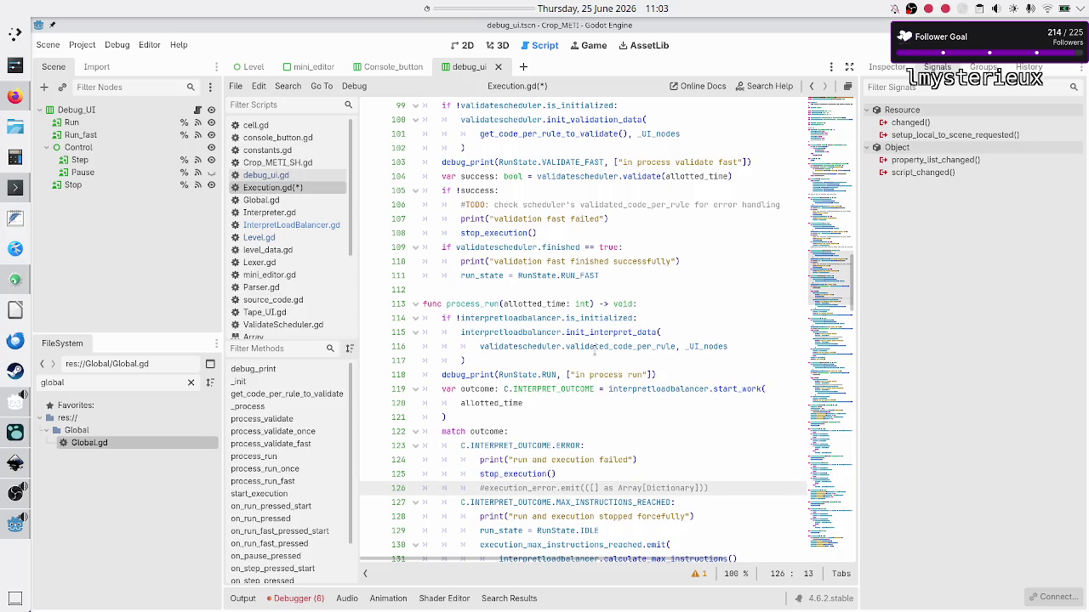
key("shift+End")
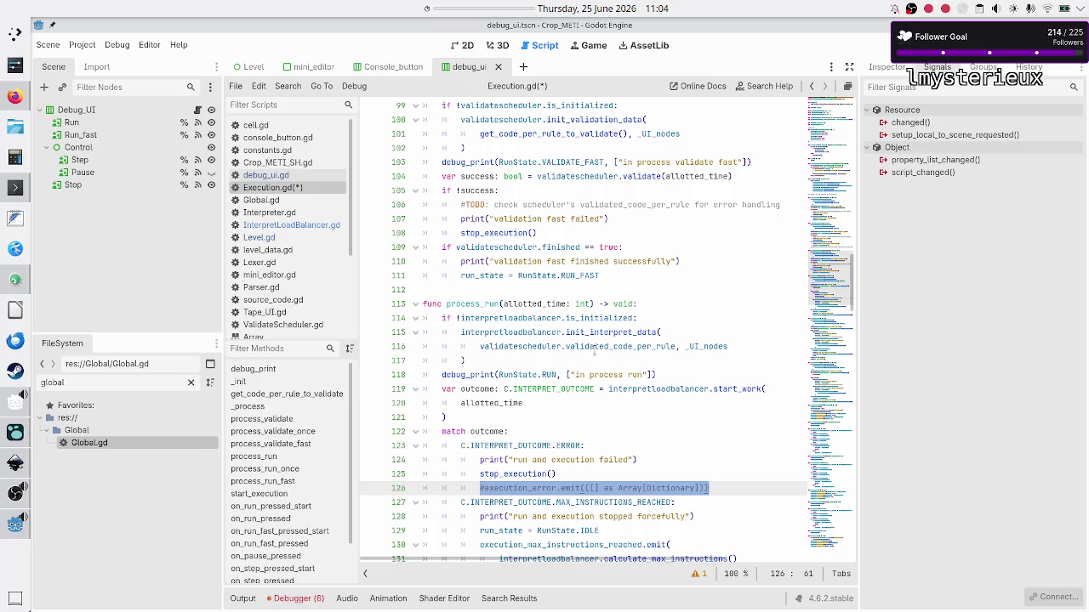
scroll(594, 350, "down", 10)
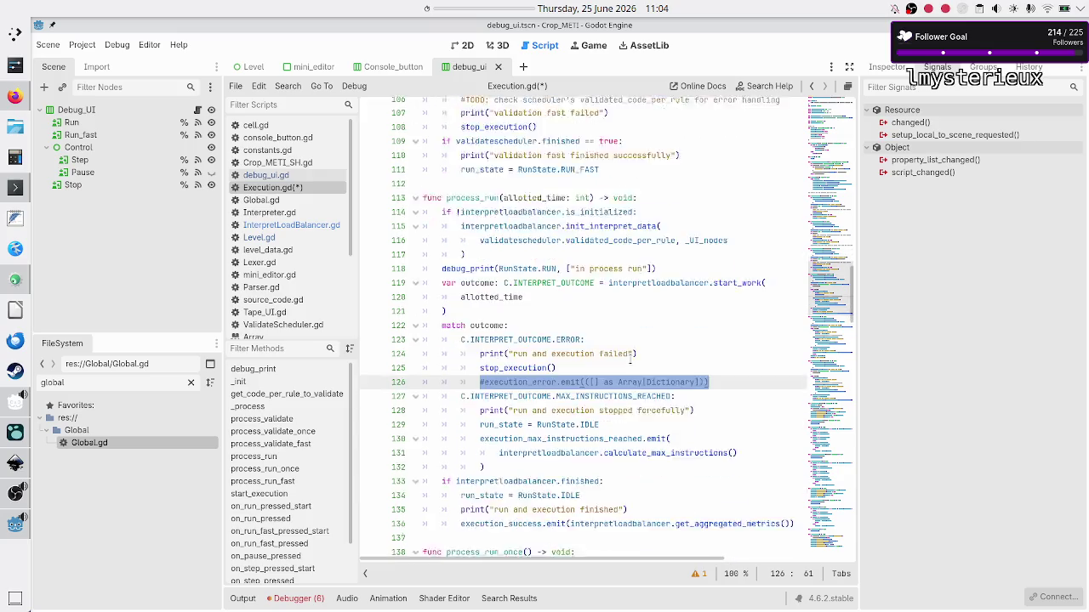
scroll(644, 232, "up", 3)
key("Home")
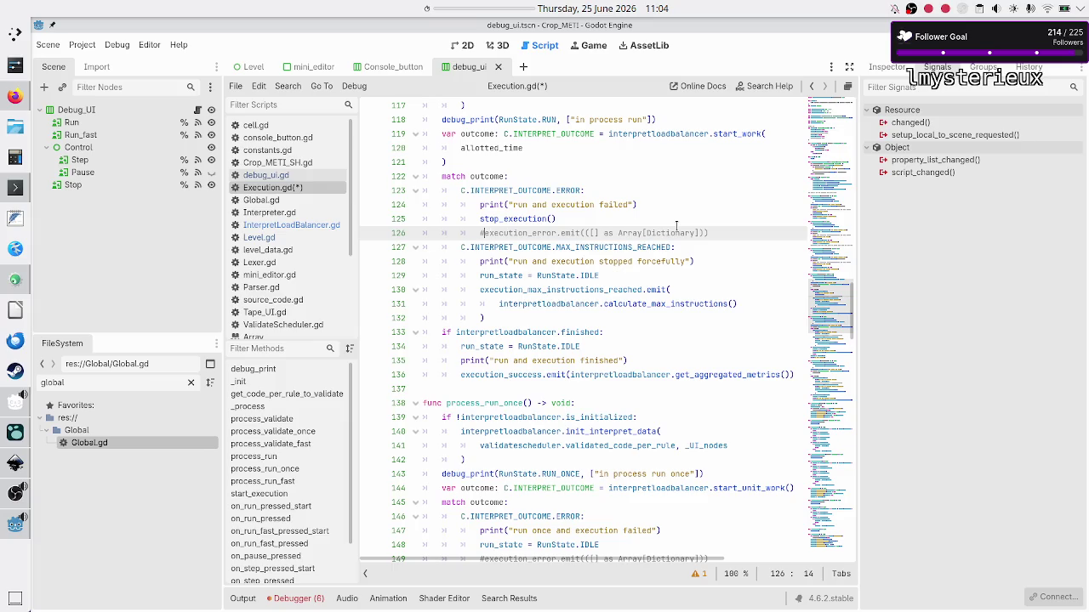
type("TODO:")
key("Left")
type("??")
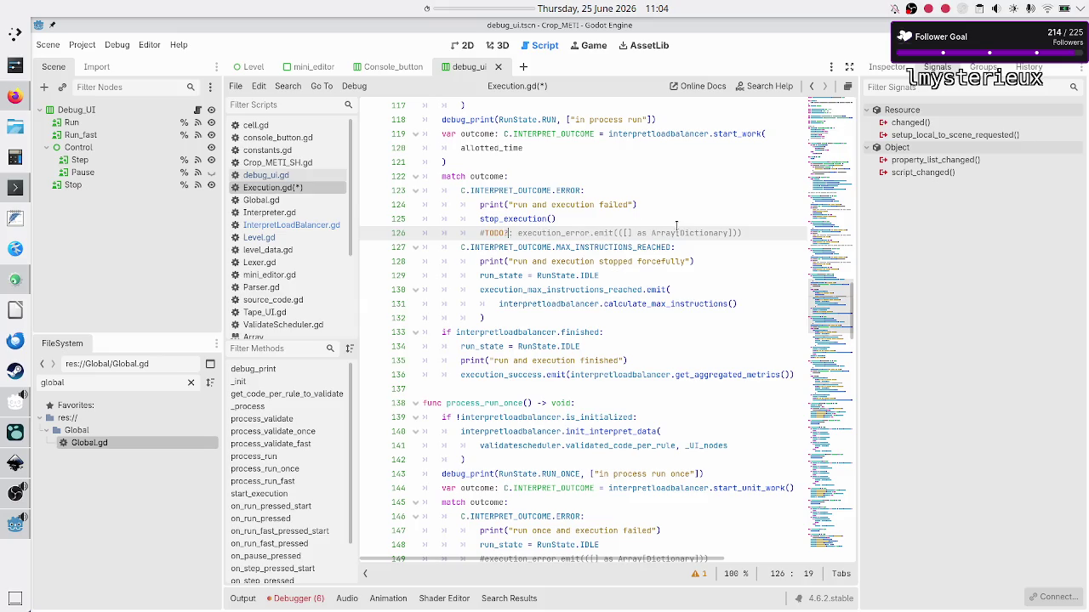
key("Down")
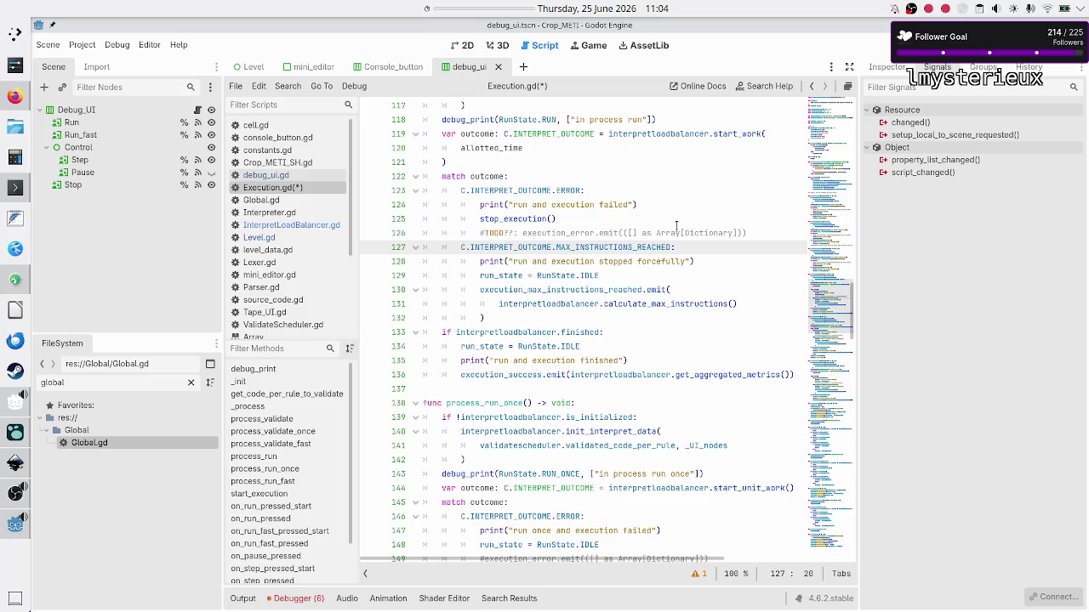
key("Right")
key("Right")
key("Right")
key("Down")
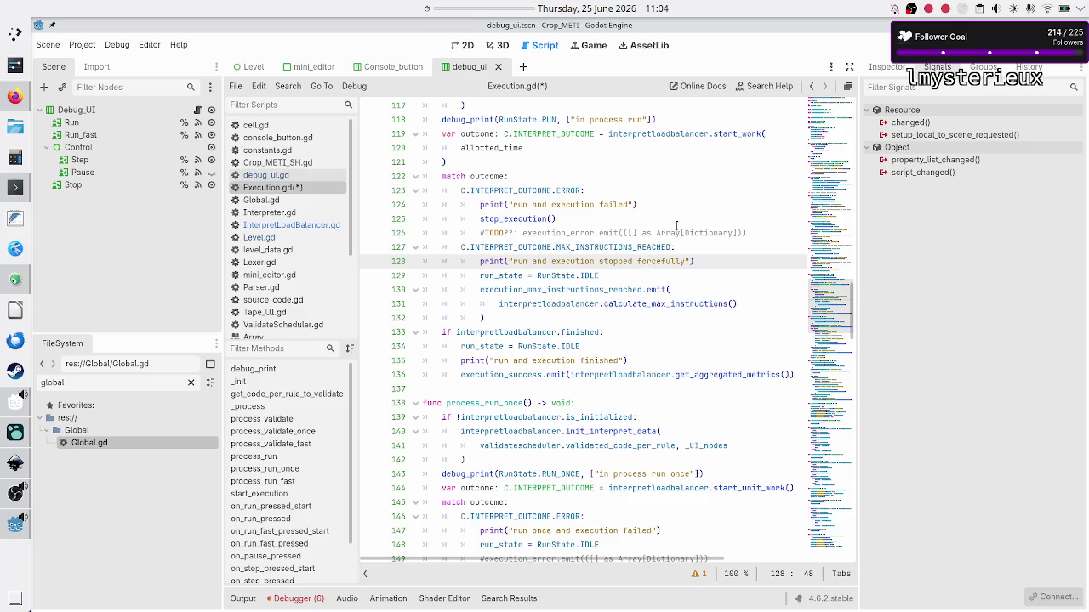
key("Down")
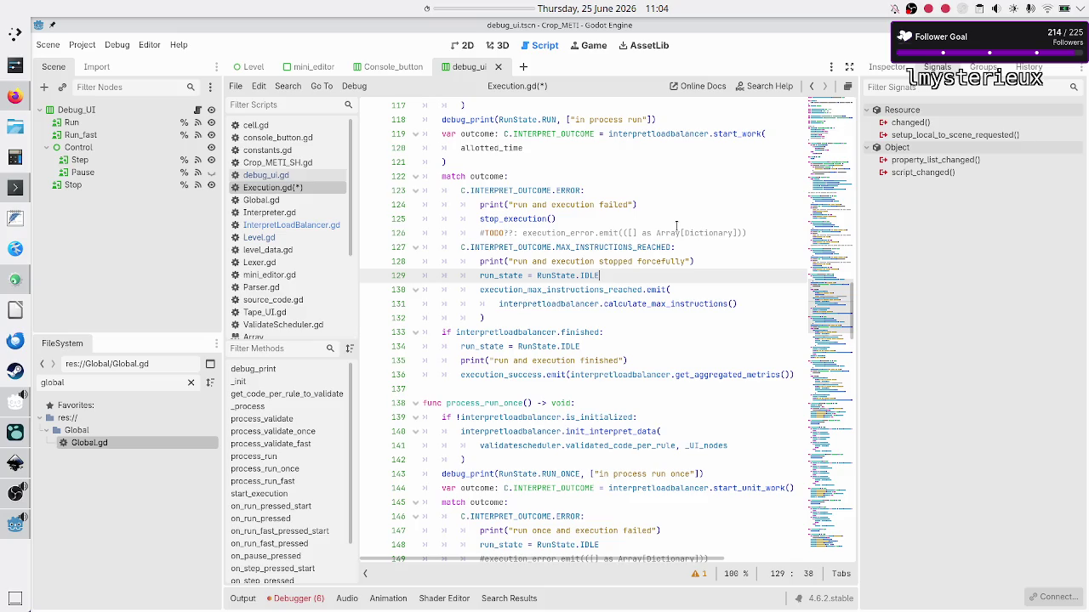
key("Down")
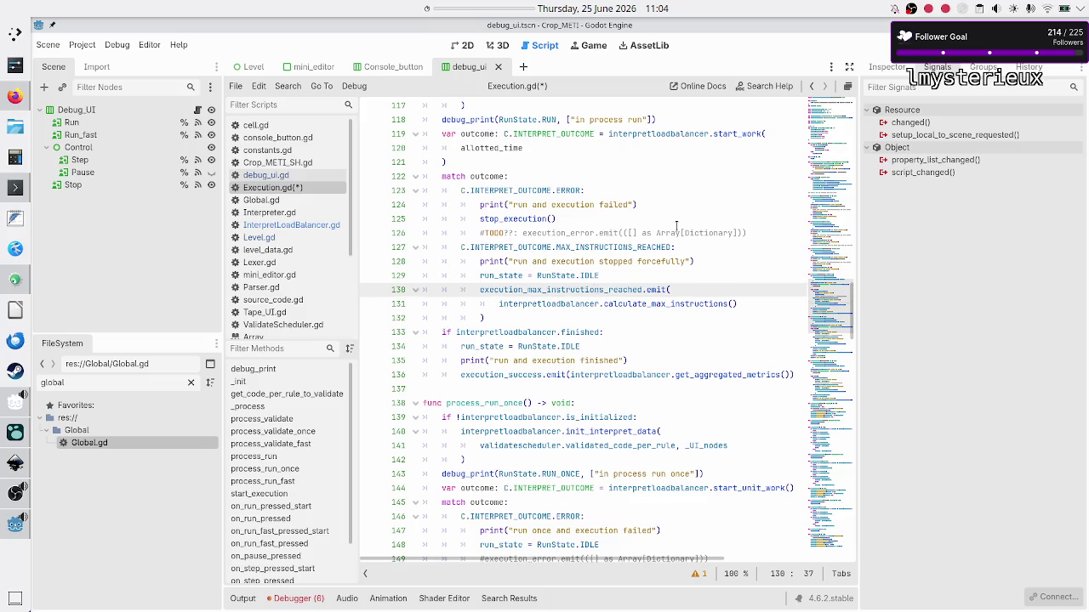
key("Down")
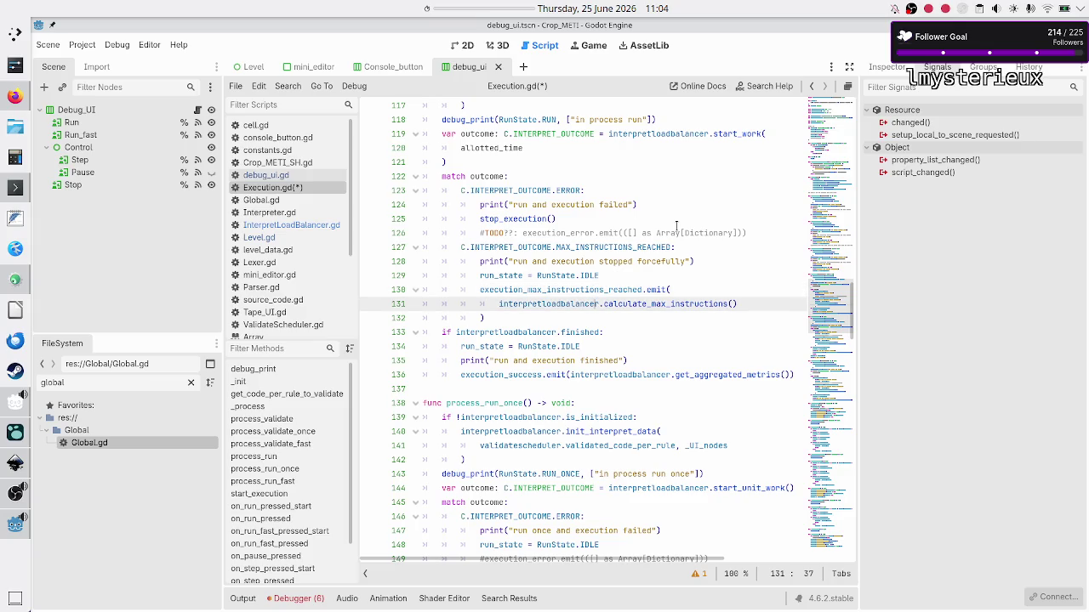
key("Up")
key("Right")
key("Right")
key("Right")
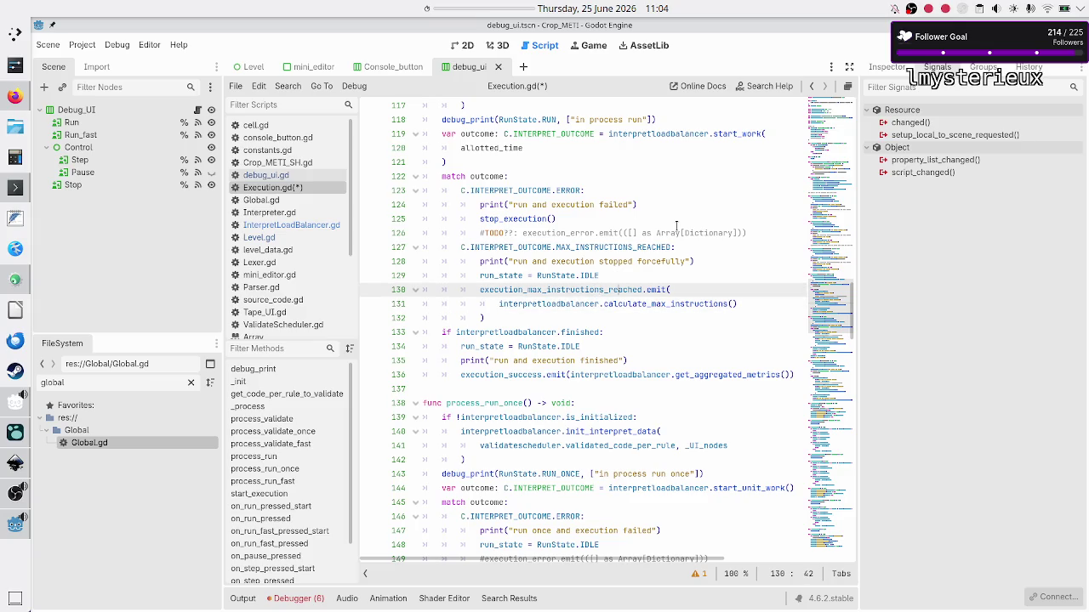
key("Down")
key("Down")
key("Up")
key("Up")
key("Up")
key("Down")
key("Up")
key("Home")
key("shift+Down")
key("shift+Left")
key("shift+Left")
key("shift+Left")
key("shift+Left")
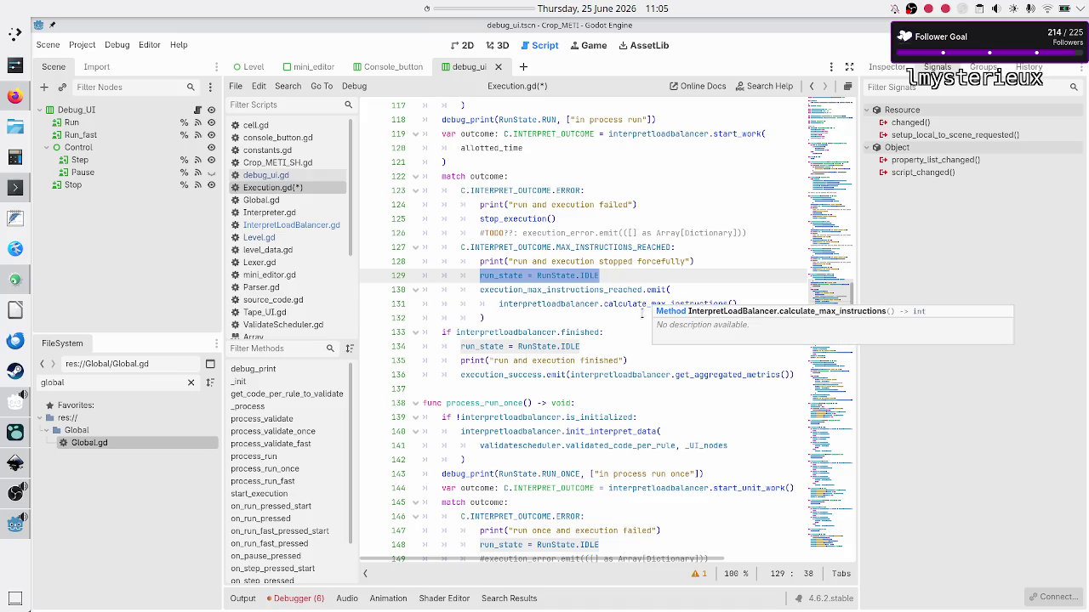
double_click(643, 303)
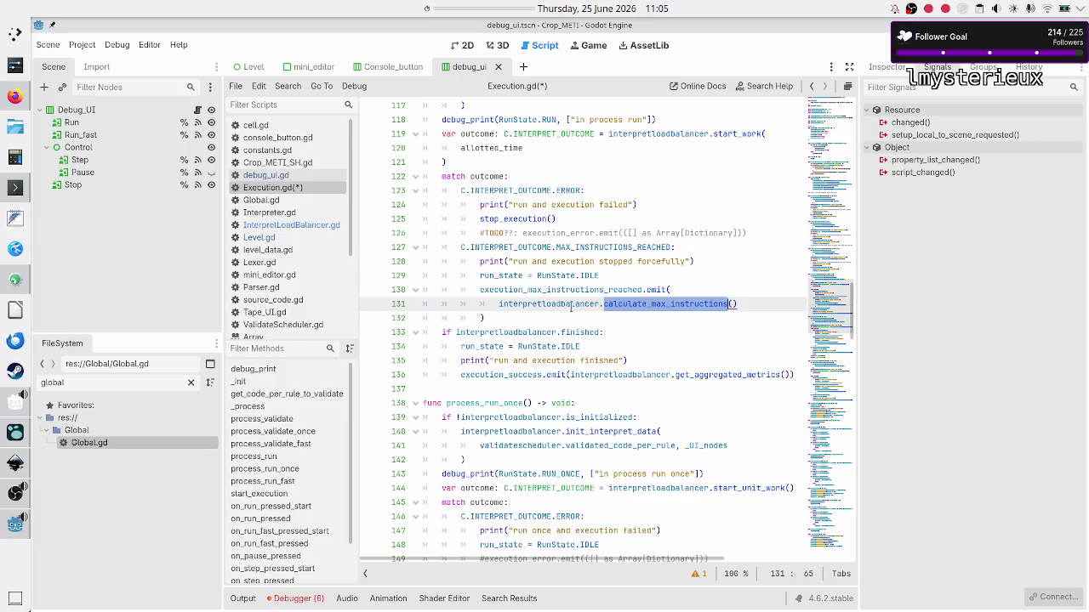
double_click(568, 304)
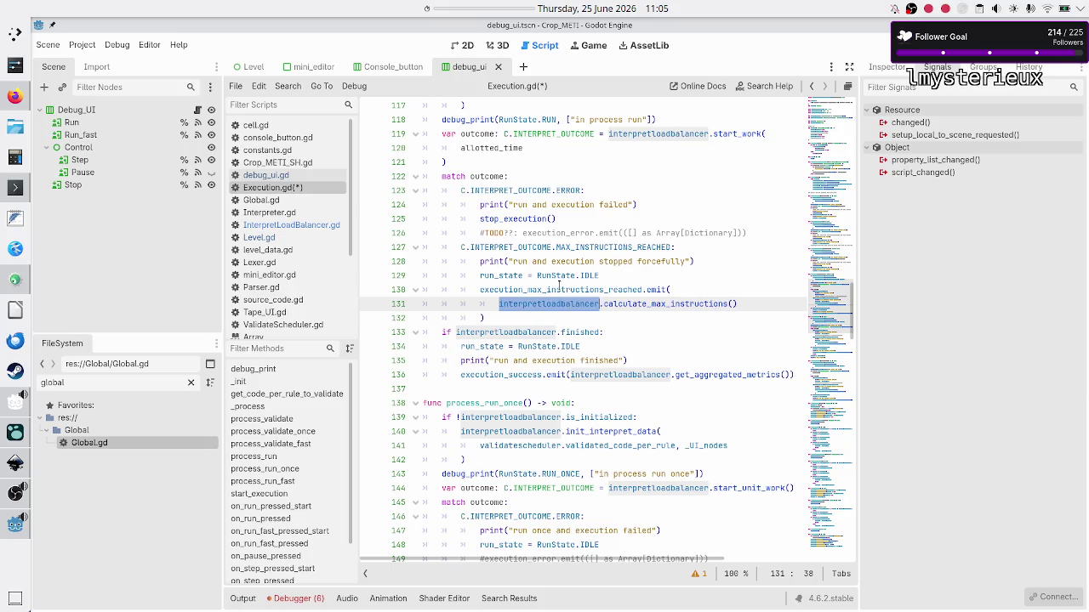
scroll(558, 289, "down", 20)
scroll(558, 289, "down", 19)
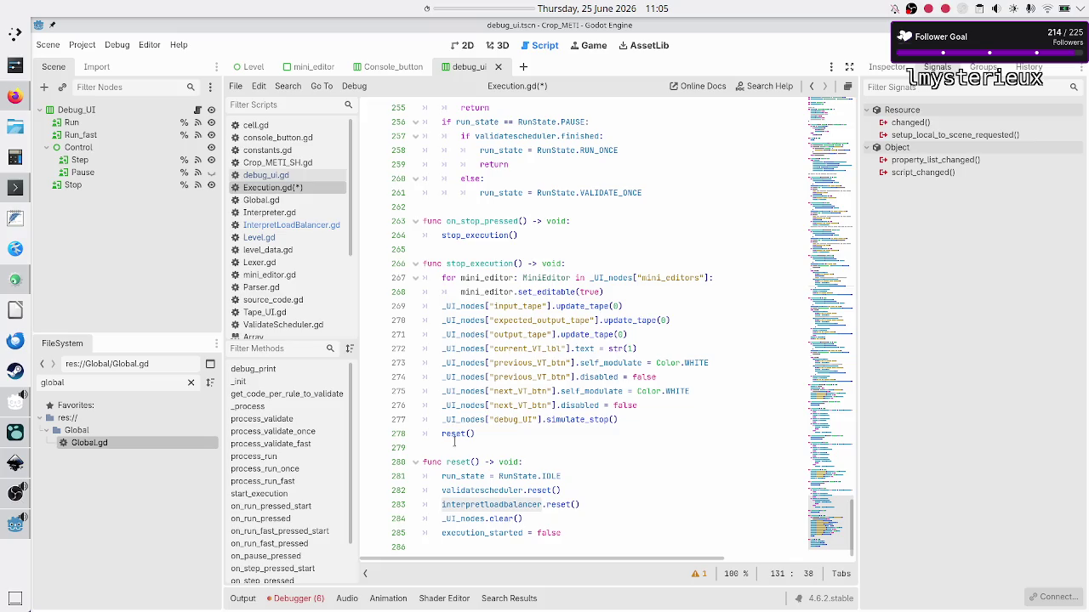
scroll(602, 409, "up", 20)
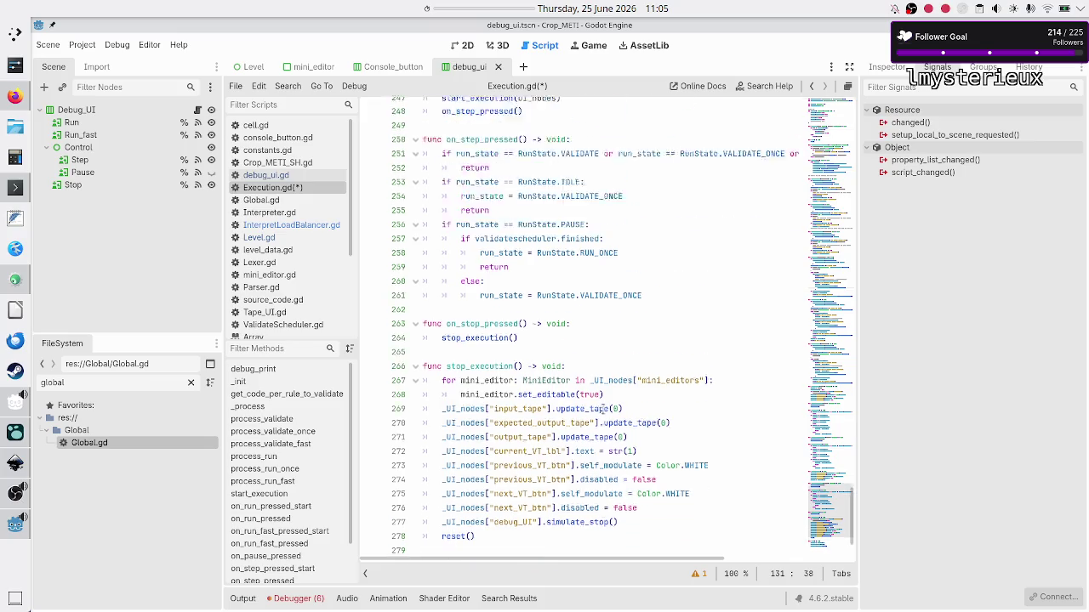
scroll(602, 409, "up", 20)
scroll(602, 411, "down", 4)
scroll(602, 411, "up", 1)
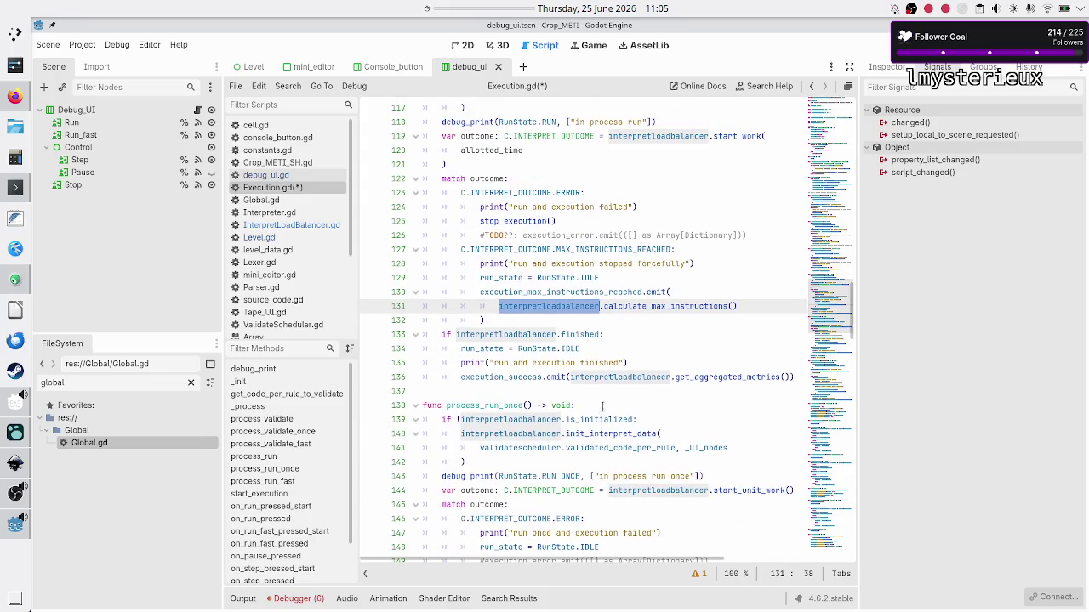
- Add a stop_execution() call after the emit block in the MAX_INSTRUCTIONS_REACHED branch
left_click(574, 307)
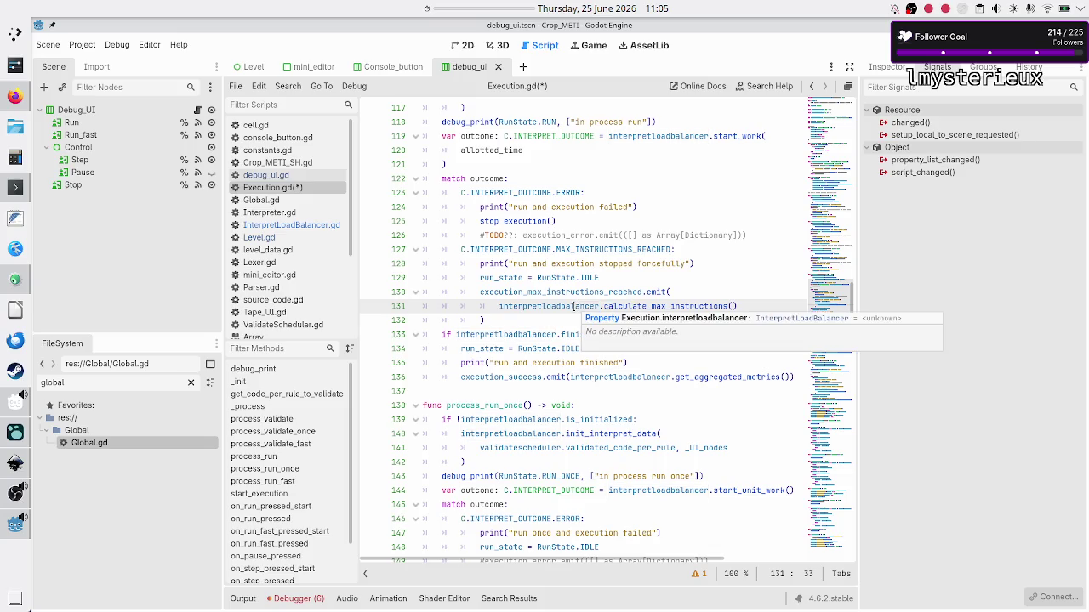
double_click(574, 306)
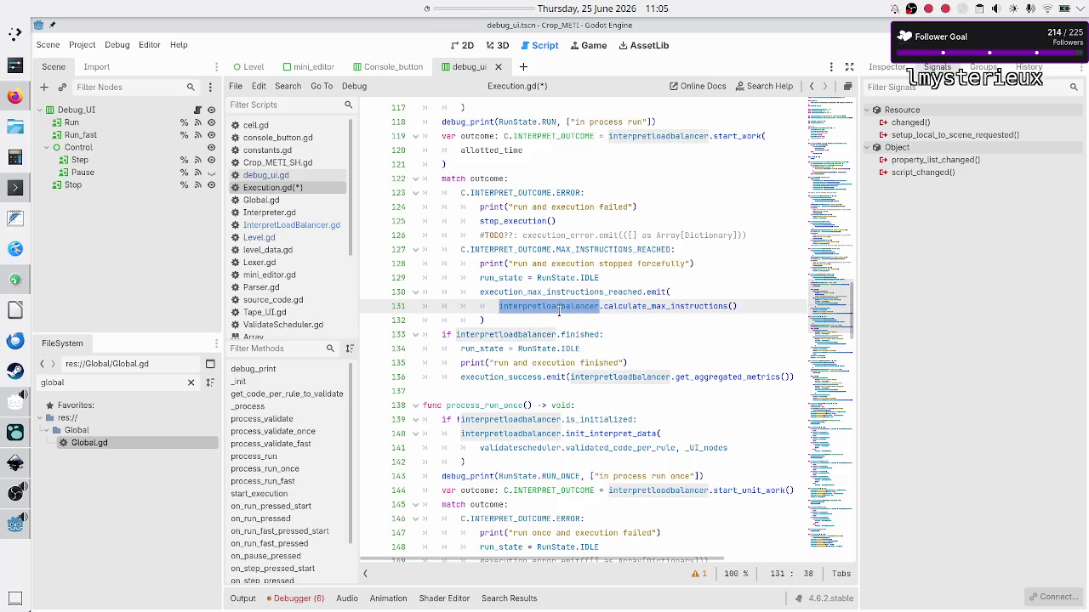
left_click(558, 308)
key("Down")
key("End")
key("Return")
type("stop")
key("Return")
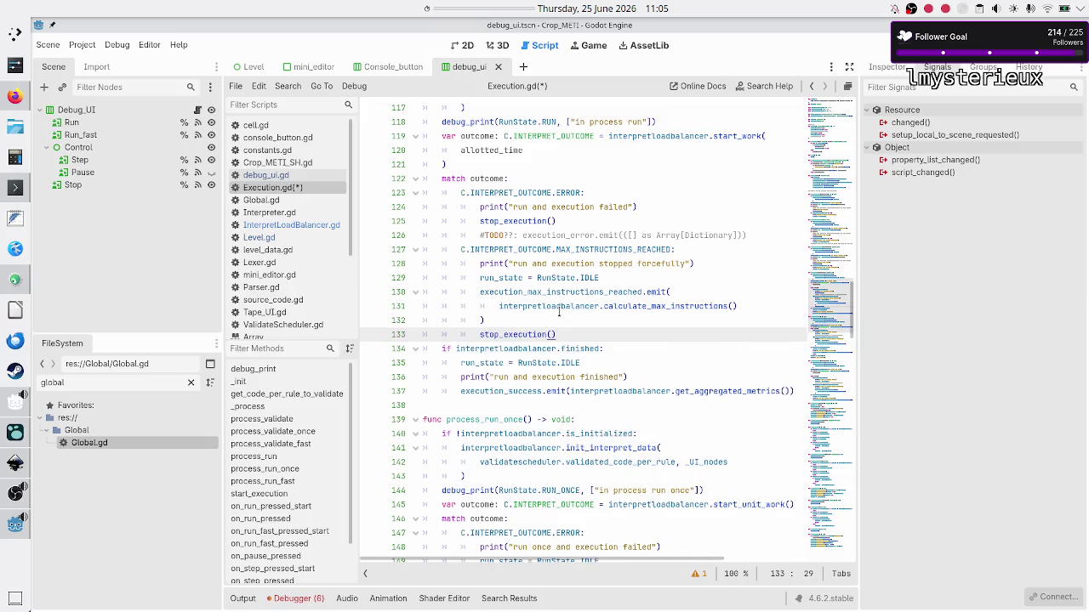
- Delete that branch's run_state = RunState.IDLE line and check the signal and new call
key("Up")
key("Up")
key("Up")
key("Up")
key("shift+End")
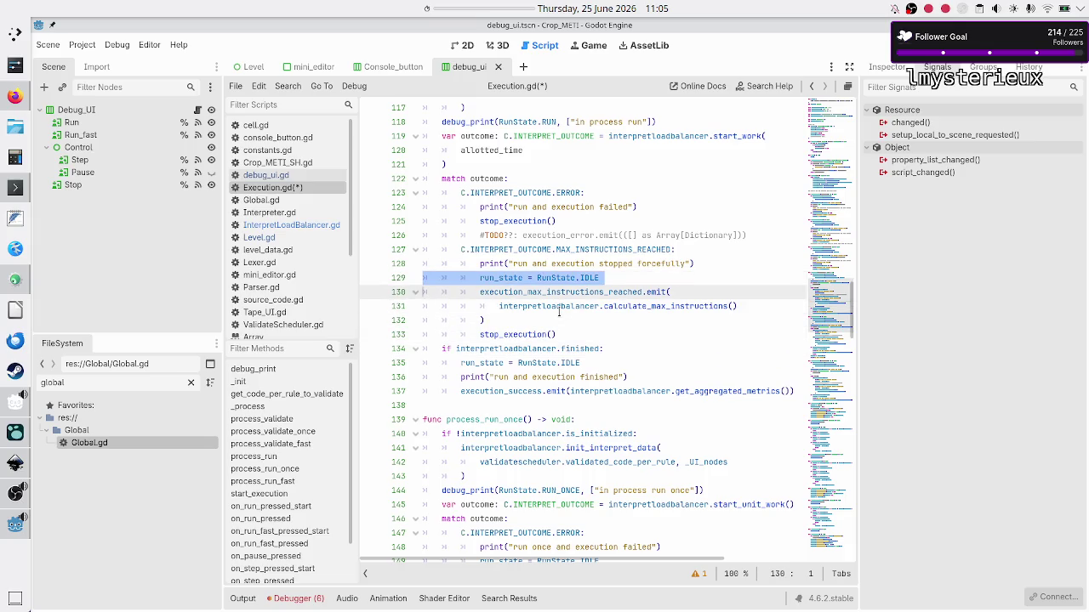
key("BackSpace")
key("BackSpace")
key("Down")
key("Down")
key("Home")
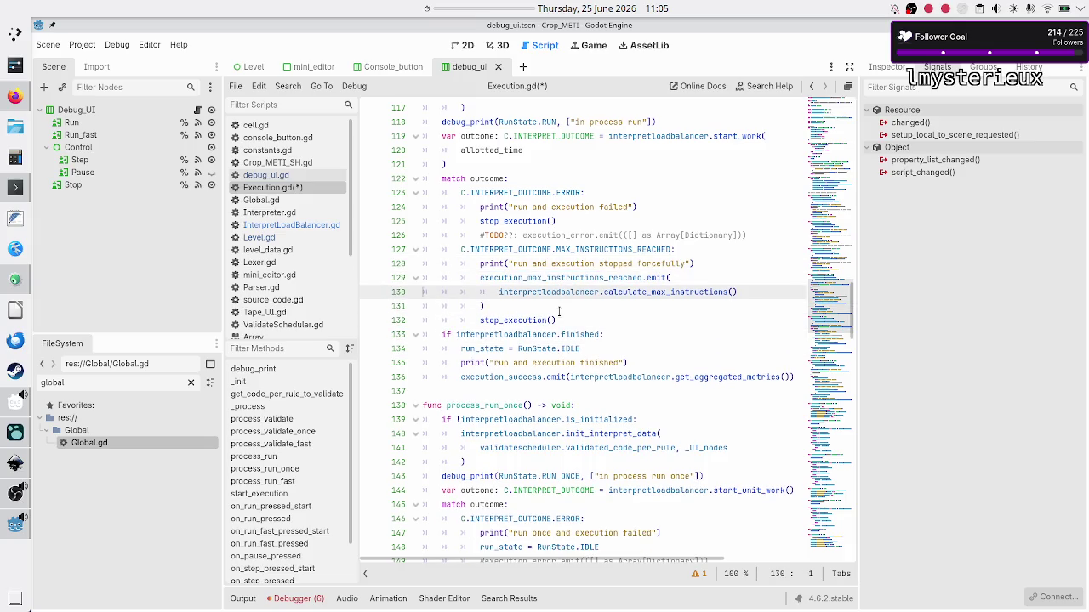
key("Right")
key("Right")
double_click(658, 278)
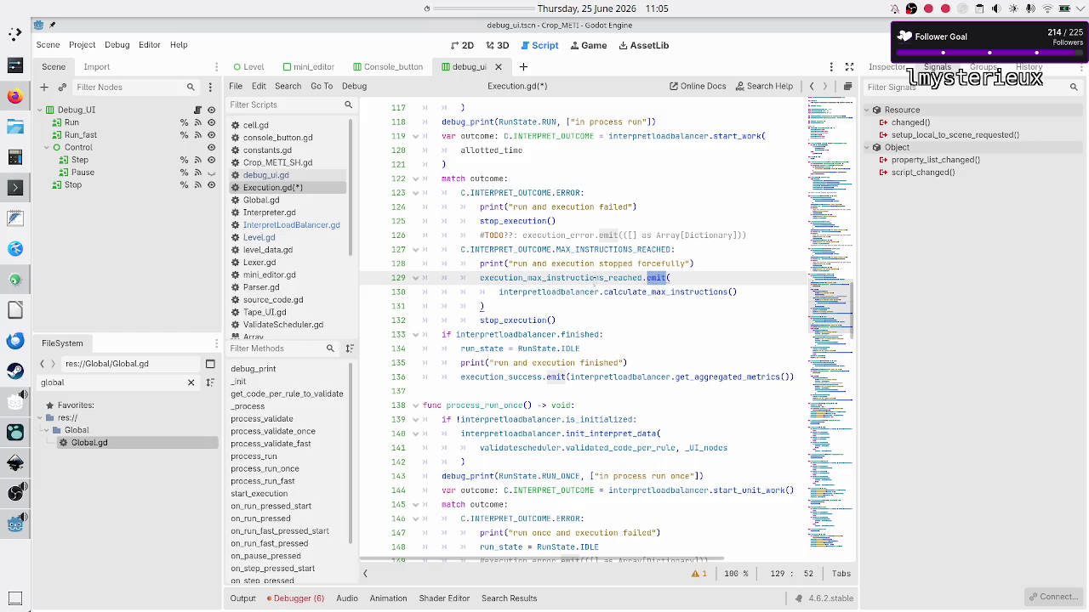
double_click(584, 277)
left_click(585, 277)
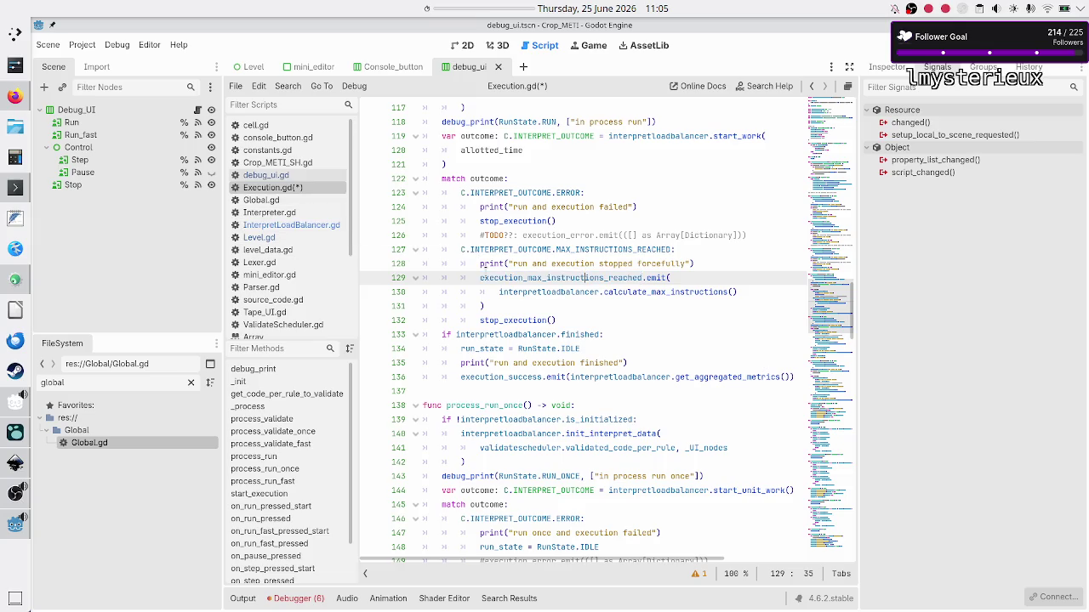
double_click(511, 321)
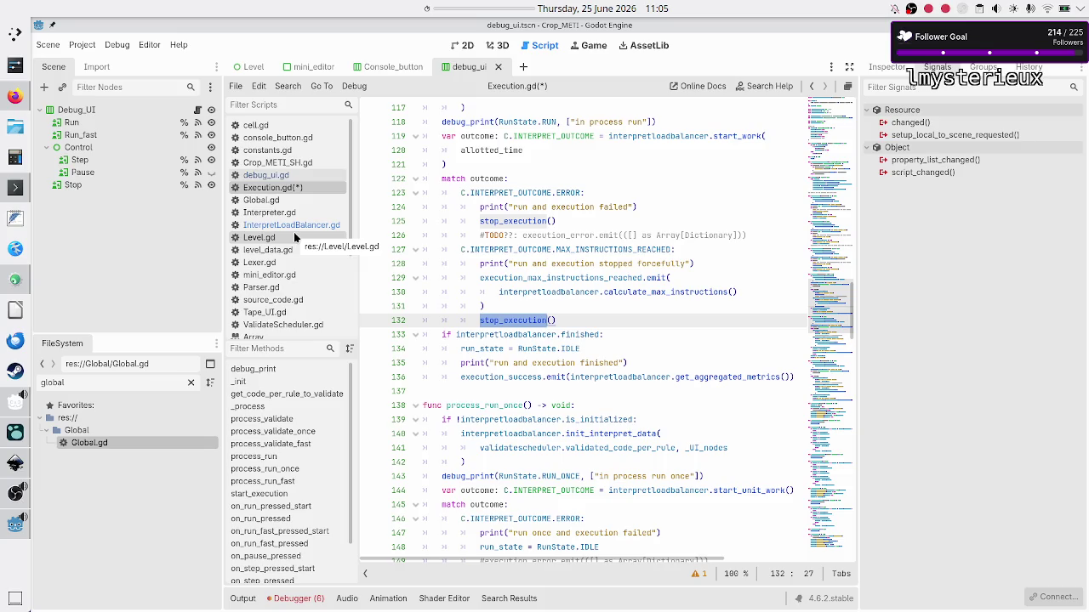
- Open Level.gd and search for max_ins to find the on_execution_finished call
left_click(296, 237)
left_click(482, 349)
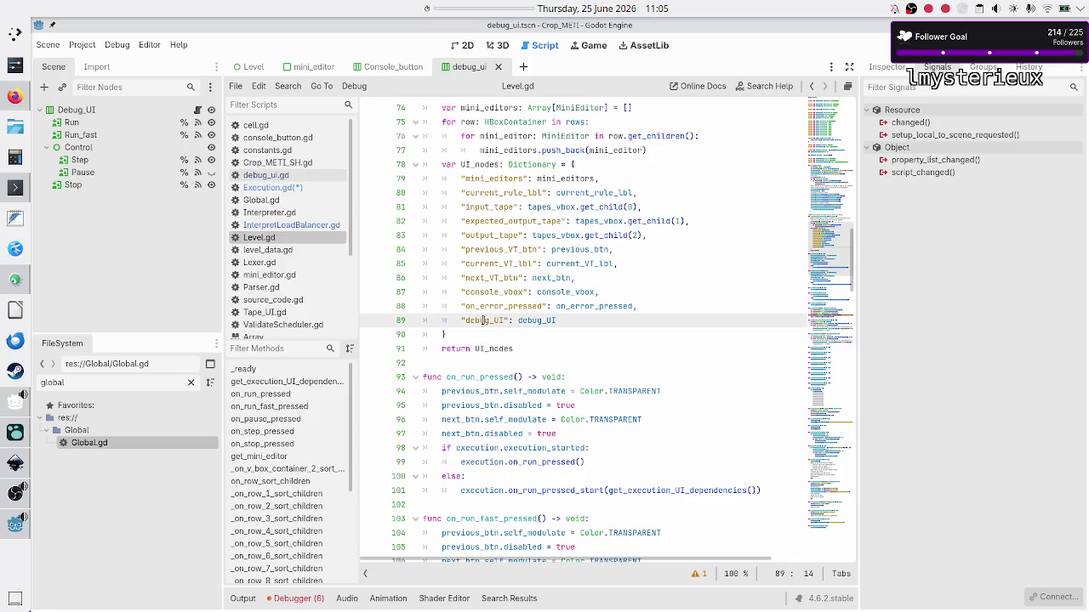
key("ctrl+f")
type("max_ins")
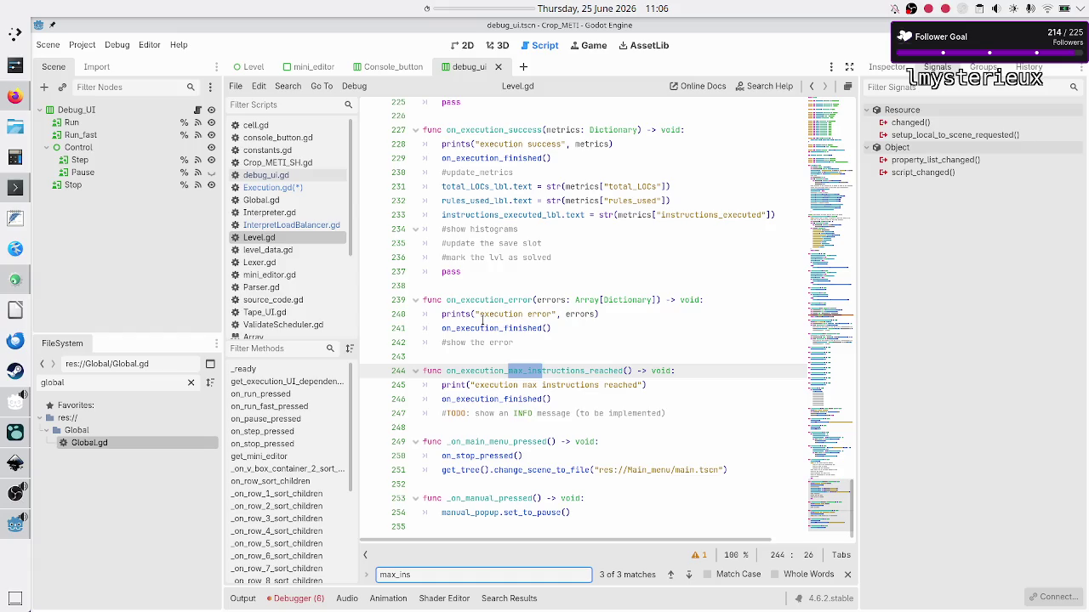
left_click(484, 399)
double_click(484, 399)
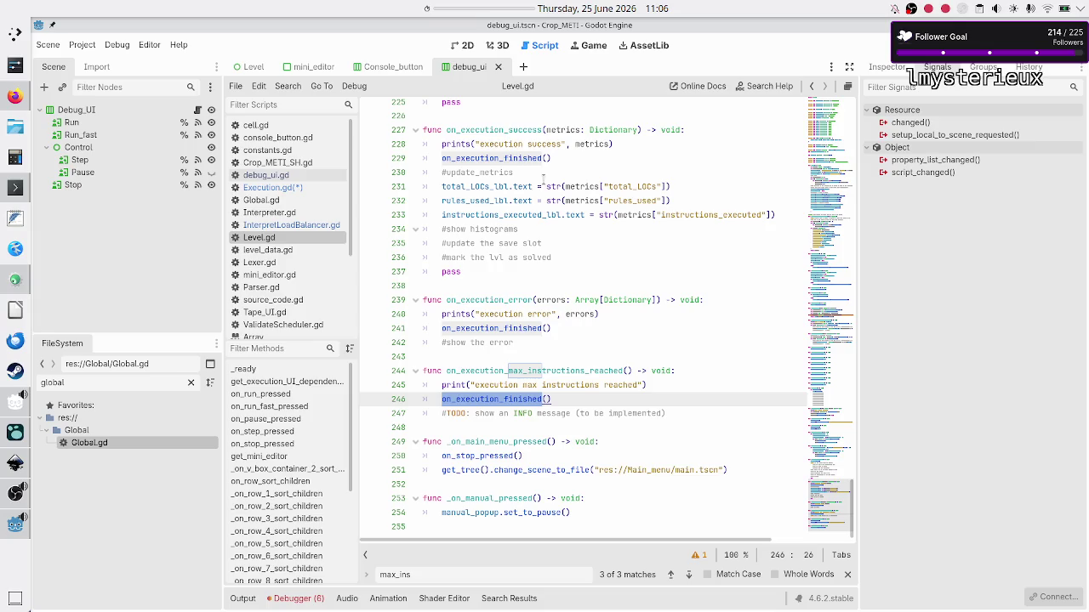
- Look over the #update_metrics comment and total_LOCs line near line 229
left_click(574, 161)
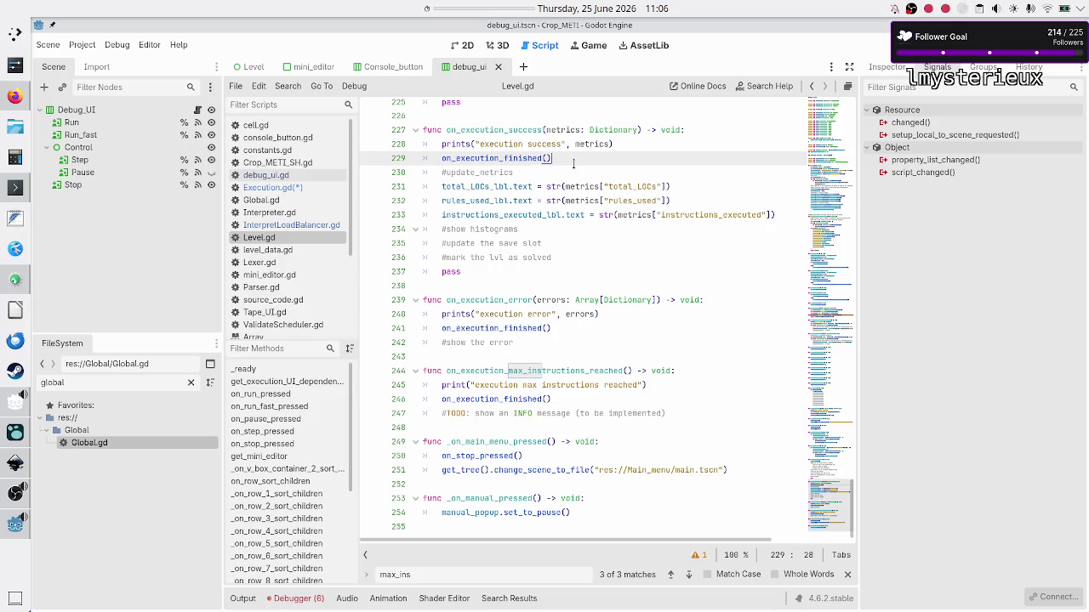
key("Down")
key("Home")
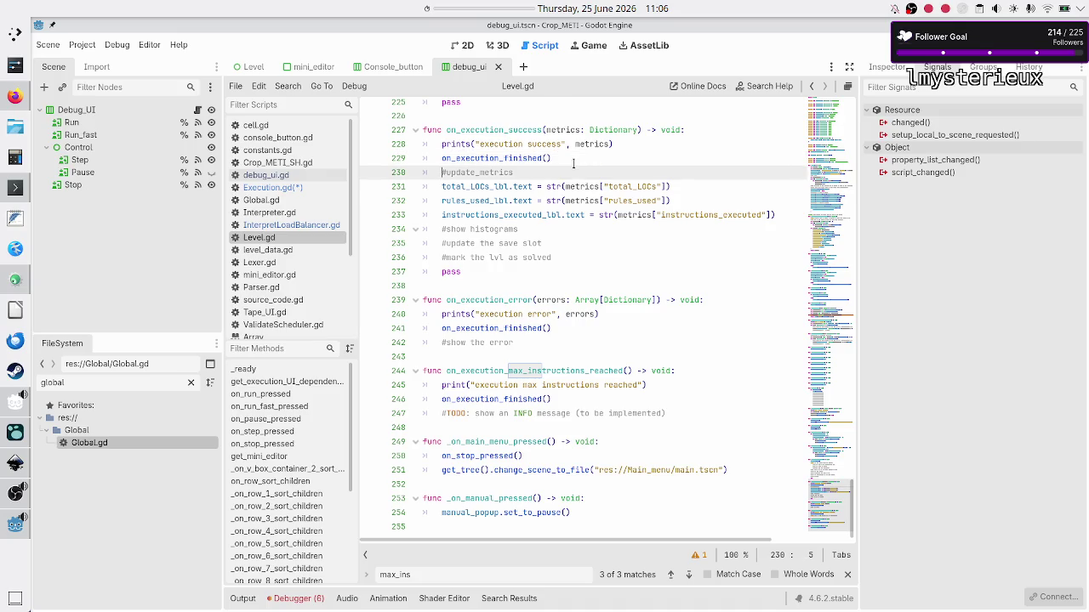
key("Down")
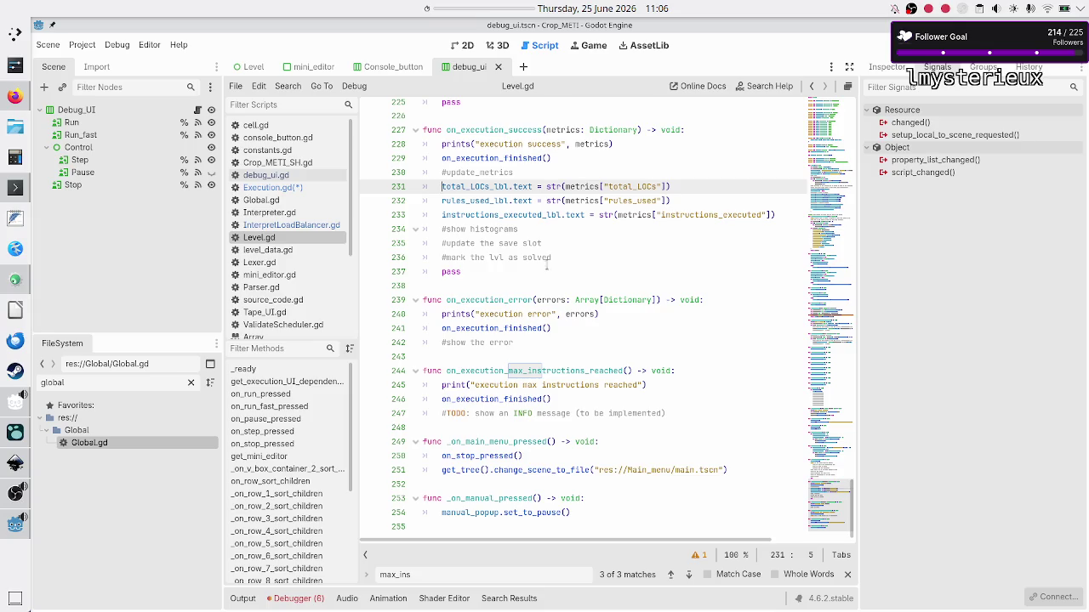
- Highlight uses of on_execution_finished and inspect its execution.reset() call on line 215
left_click(503, 399)
double_click(503, 399)
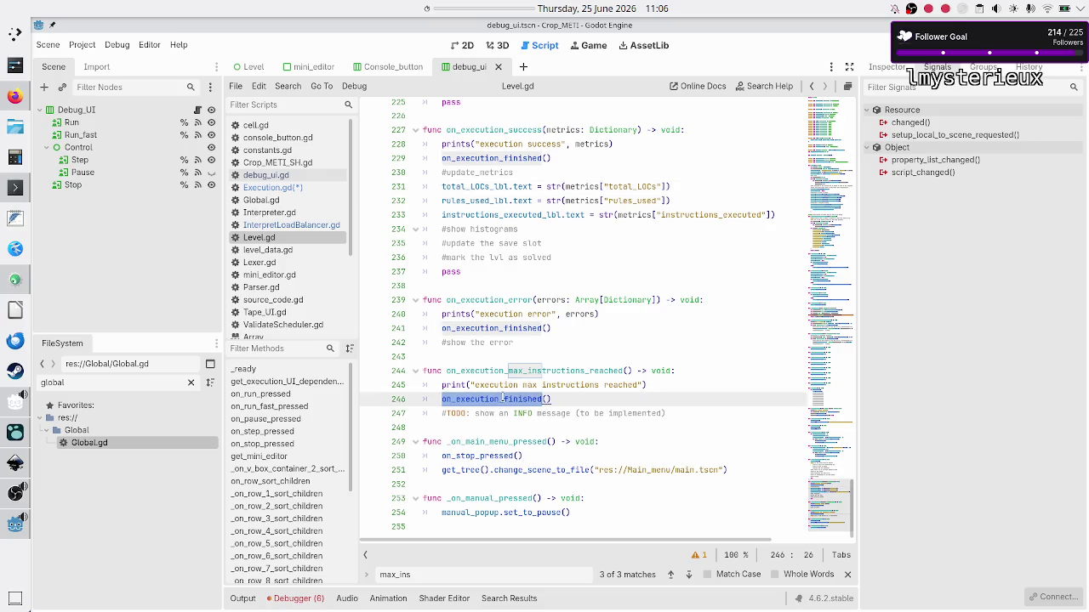
scroll(514, 374, "up", 5)
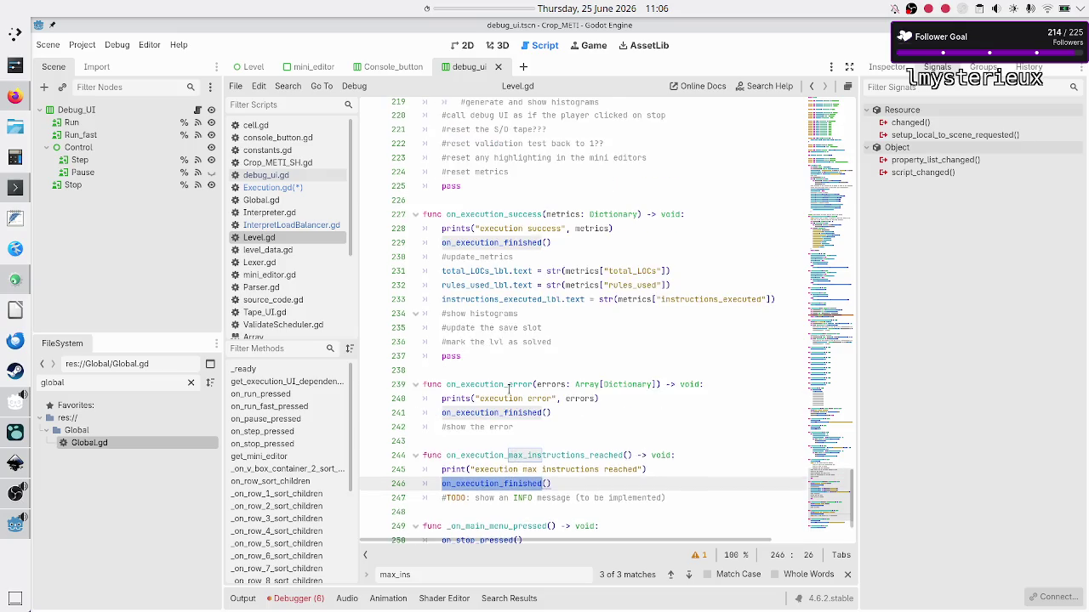
scroll(509, 389, "right", 2)
scroll(509, 388, "left", 2)
scroll(509, 389, "up", 1)
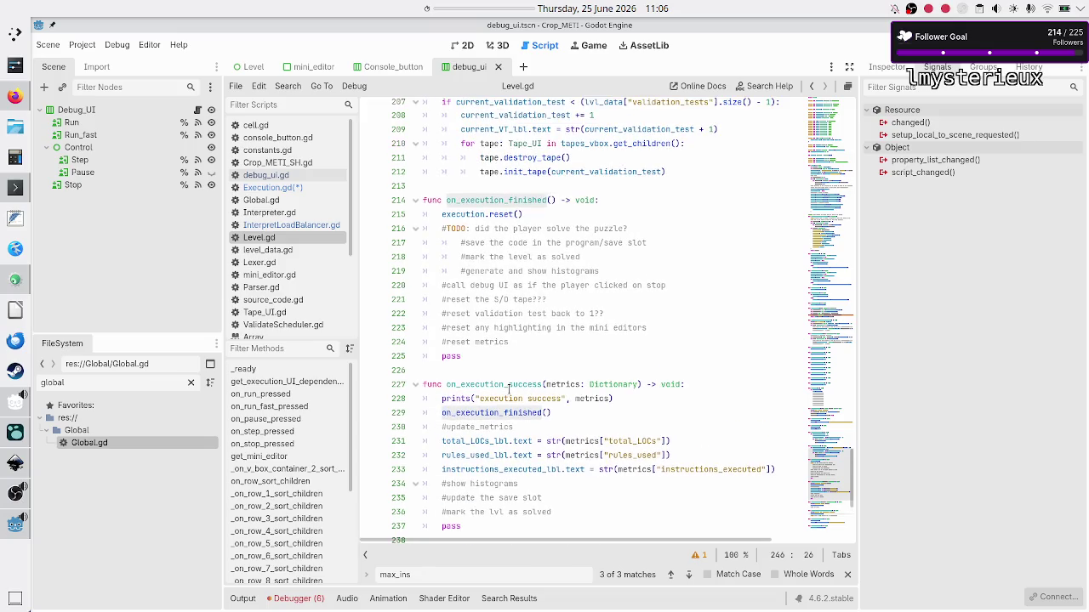
left_click(558, 214)
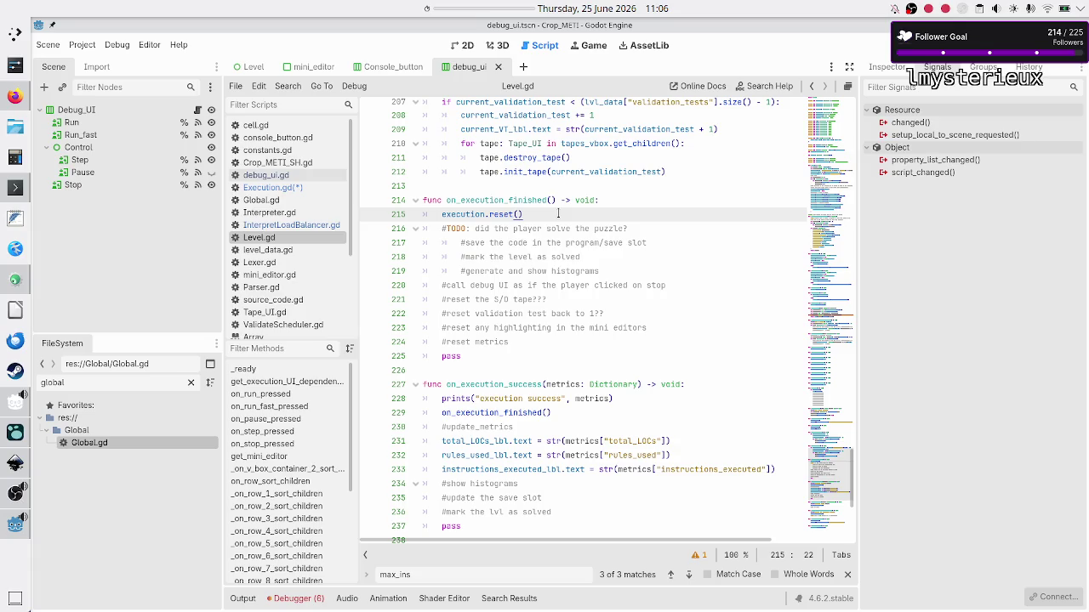
key("Left")
key("End")
key("ctrl+shift+Left")
key("ctrl+shift+Left")
key("ctrl+shift+Left")
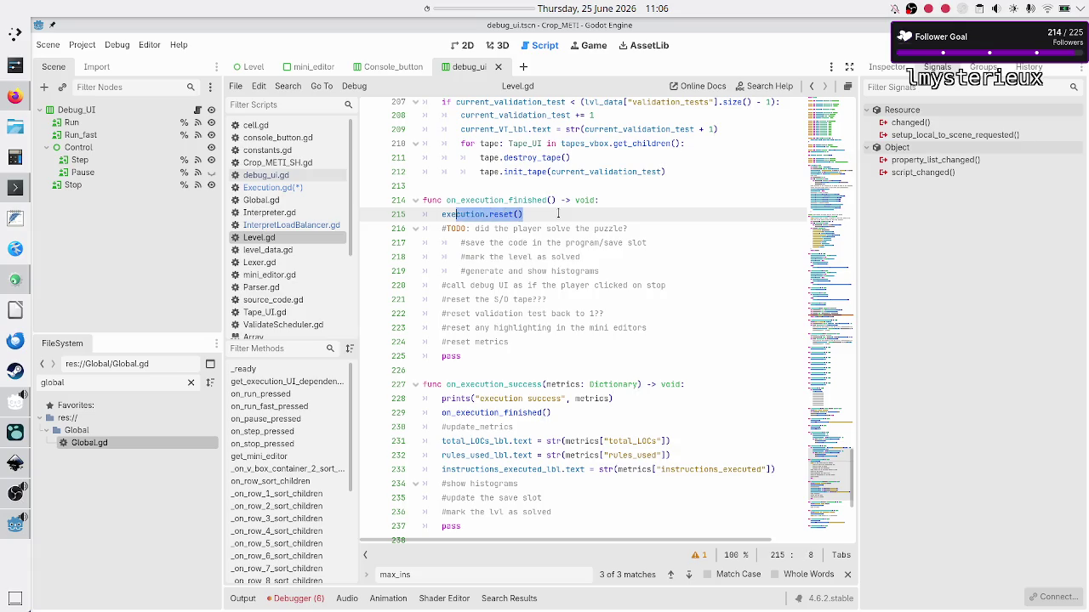
key("End")
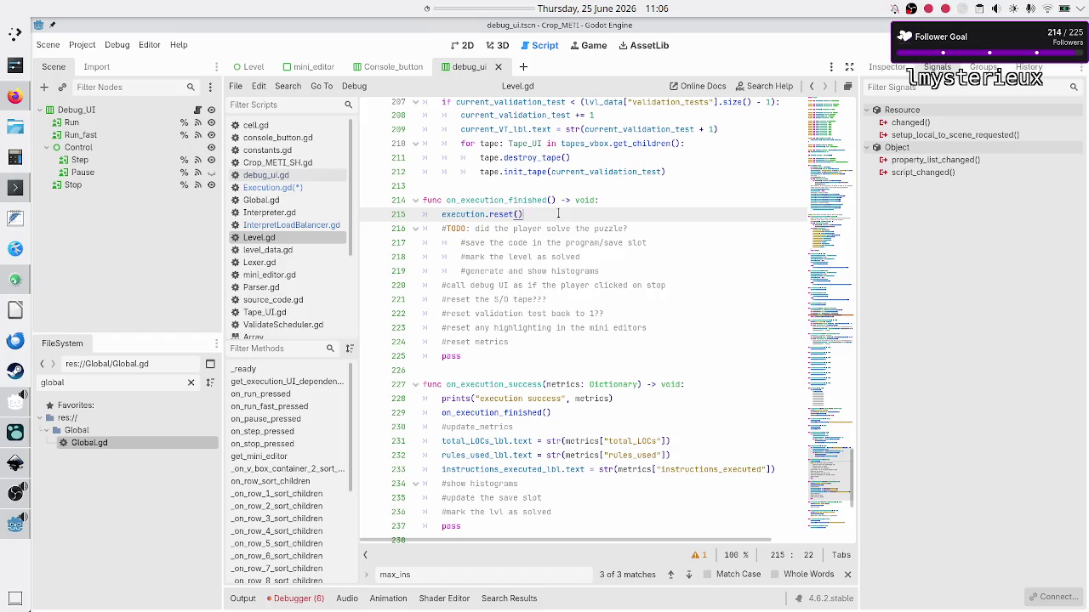
scroll(549, 256, "down", 3)
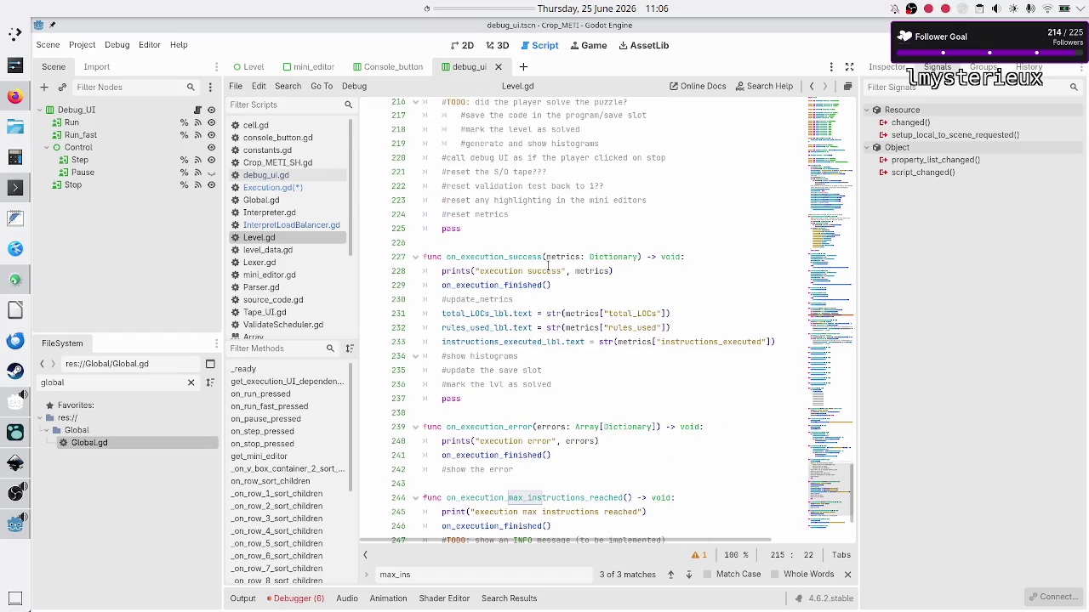
scroll(549, 266, "down", 3)
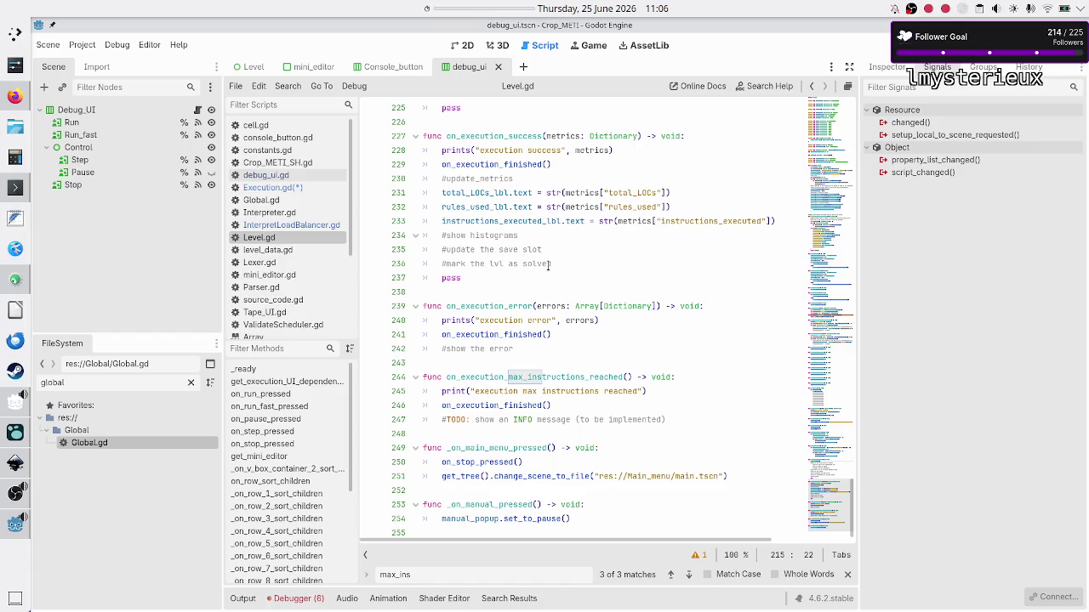
scroll(521, 374, "up", 5)
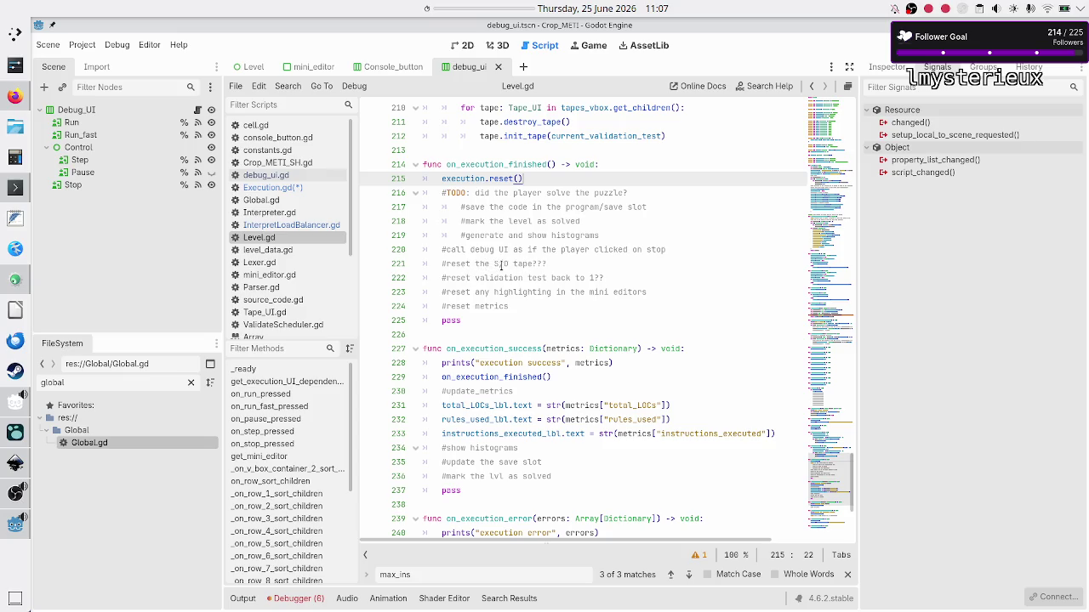
left_click(306, 187)
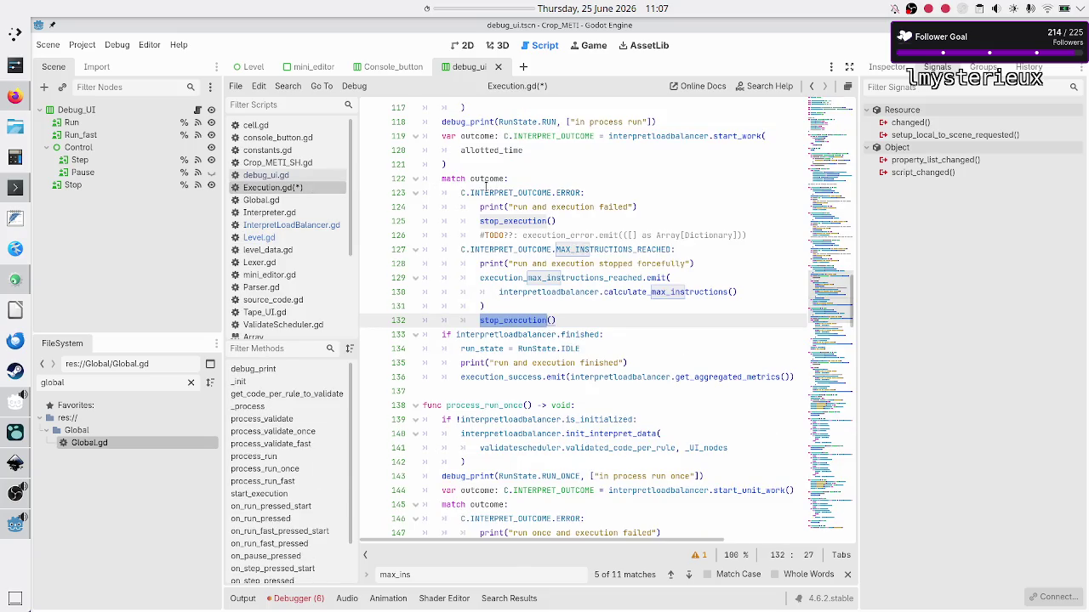
scroll(487, 188, "up", 20)
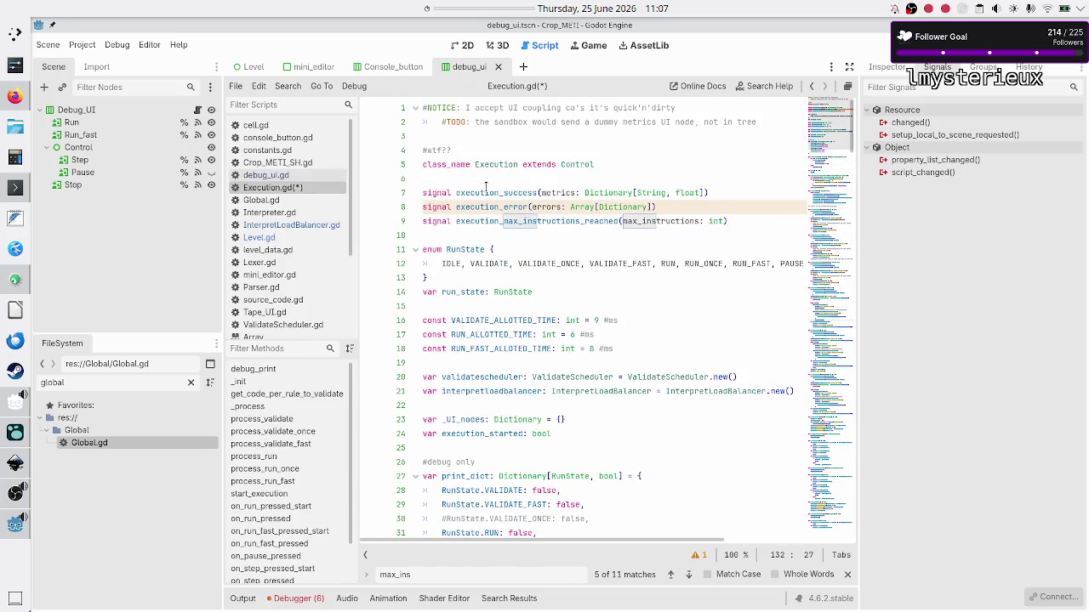
left_click(518, 181)
key("Down")
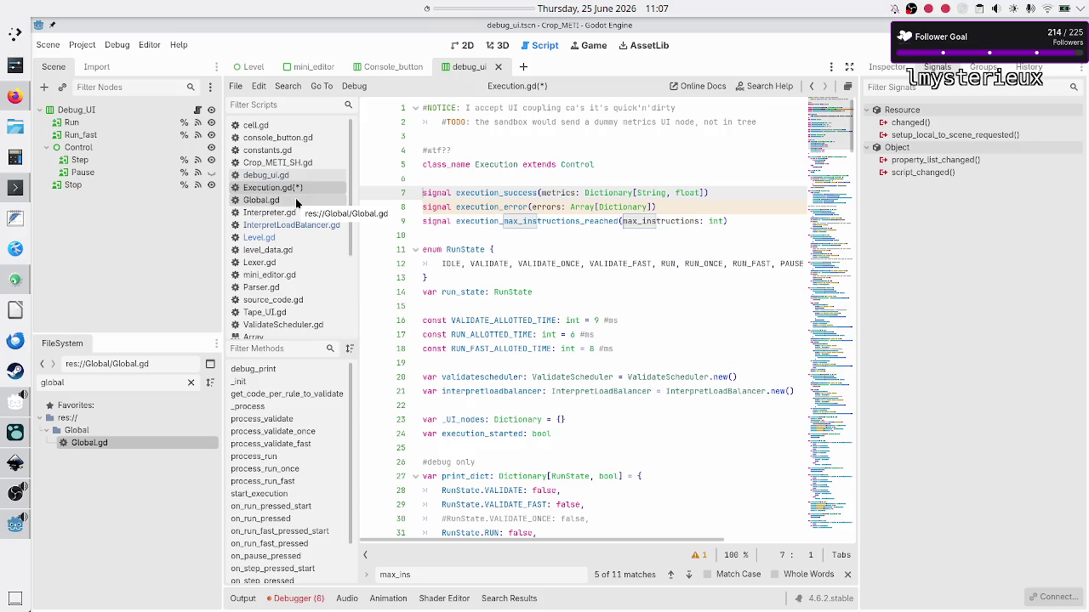
left_click(291, 238)
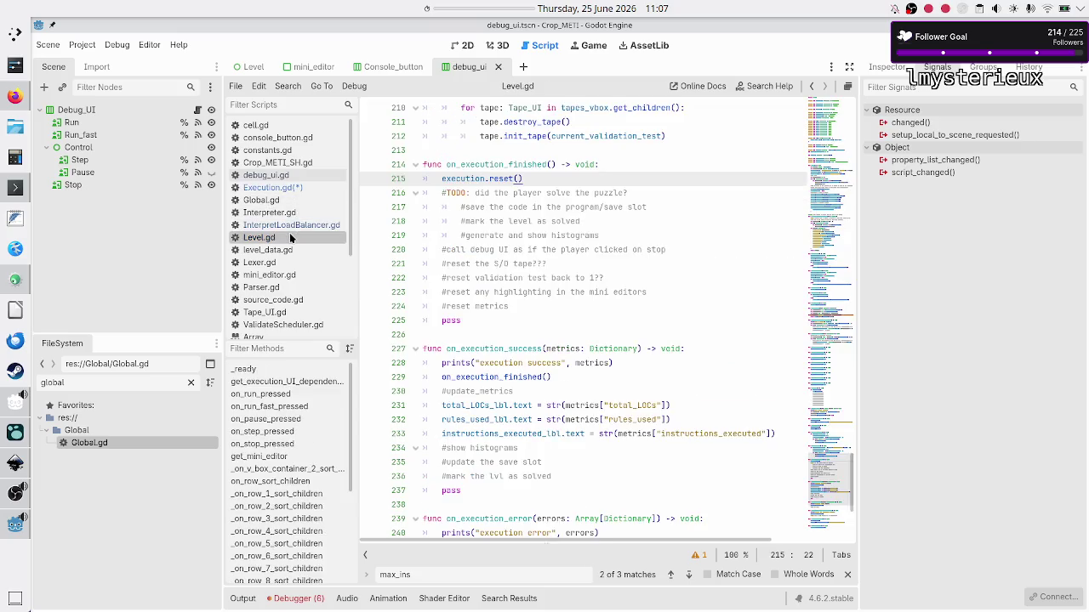
scroll(490, 286, "down", 3)
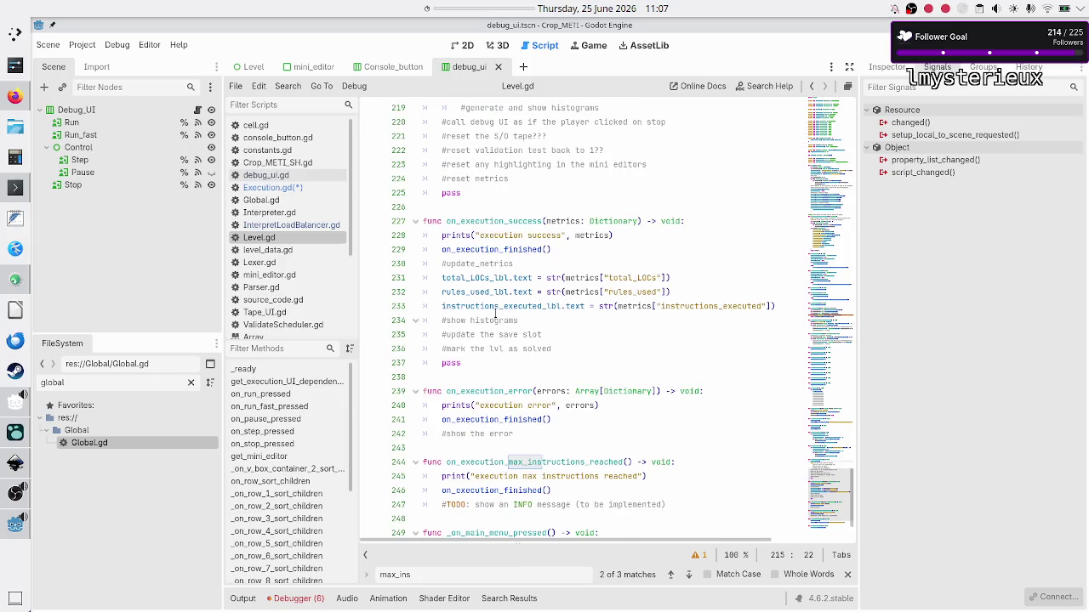
double_click(520, 249)
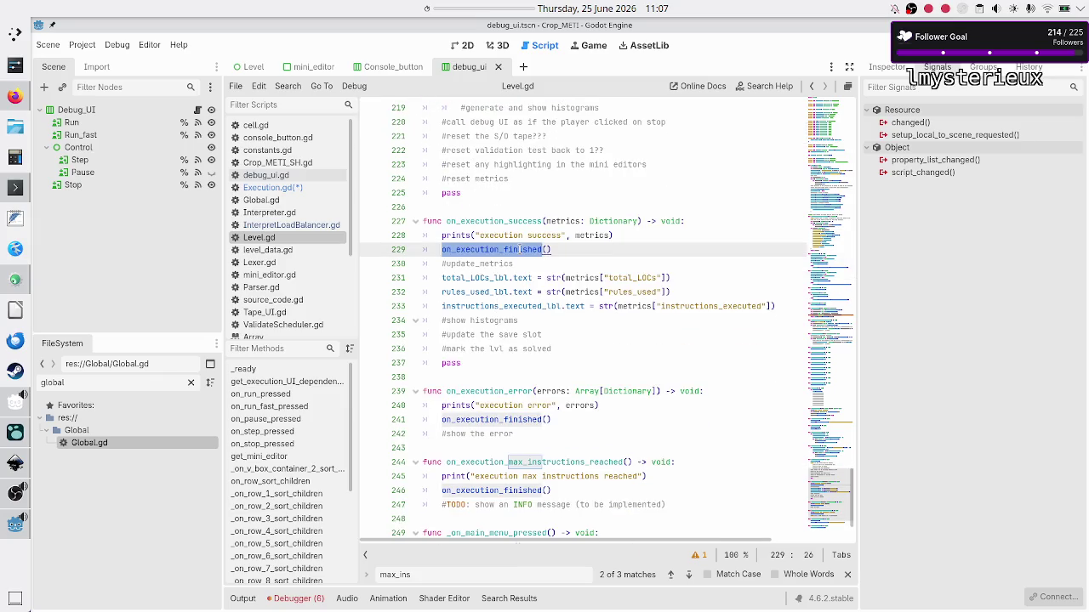
double_click(558, 218)
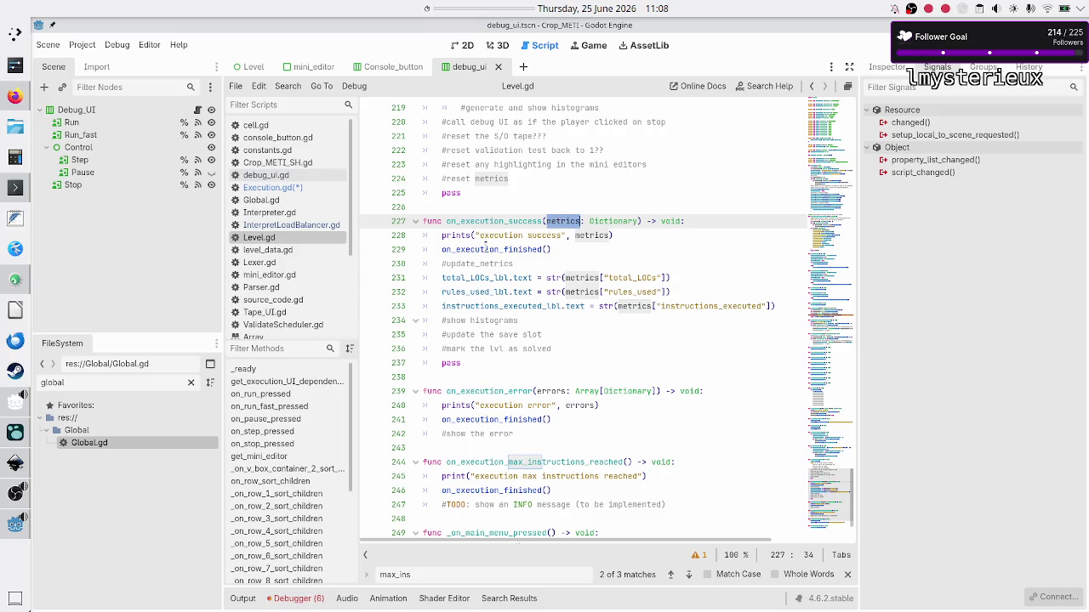
mouse_move(498, 255)
double_click(489, 250)
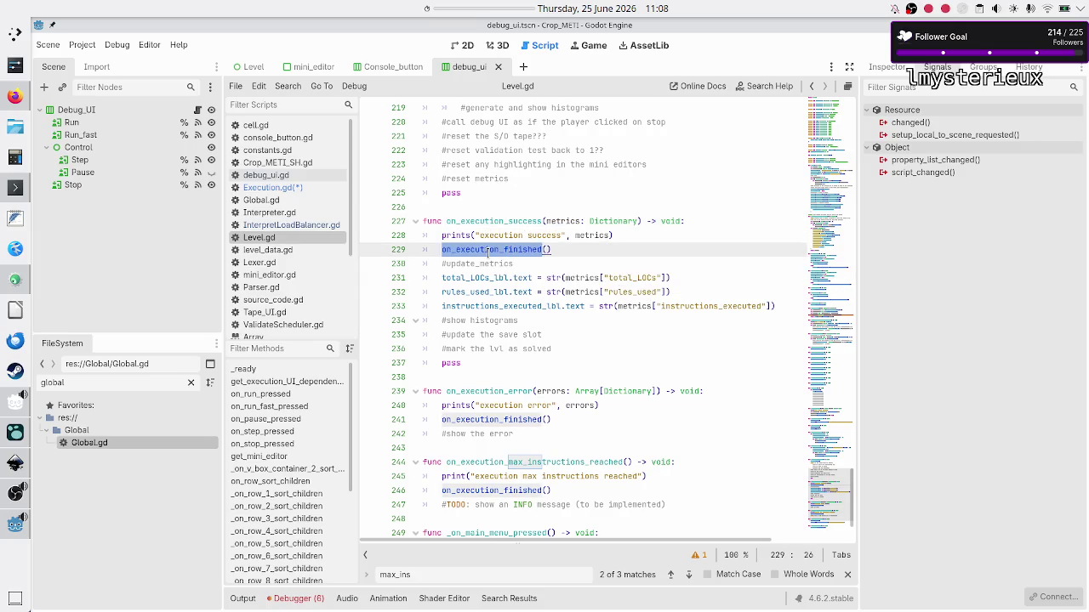
scroll(489, 252, "down", 1)
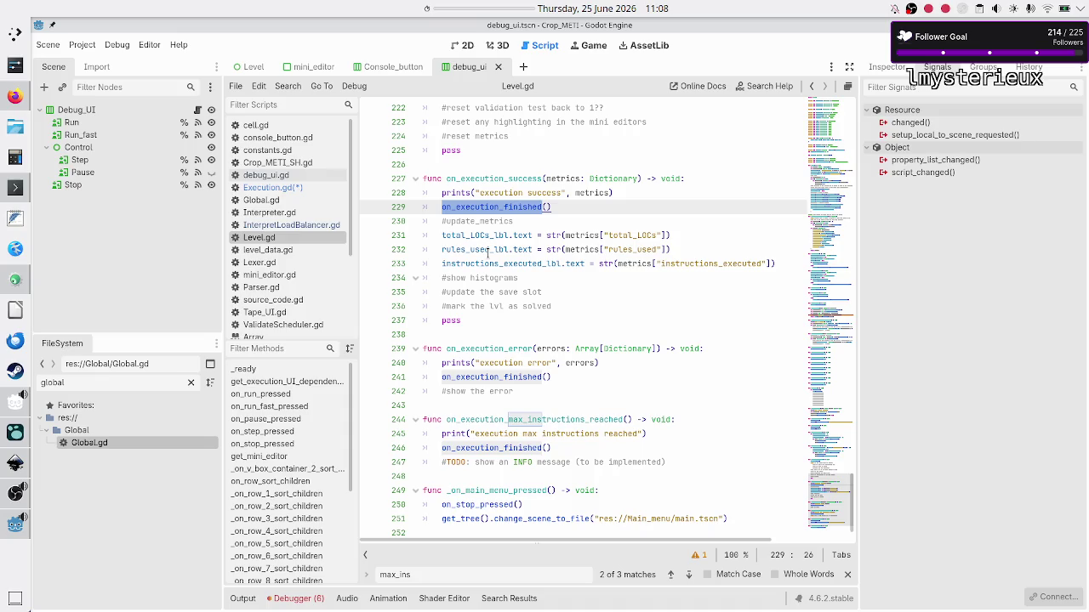
scroll(488, 252, "down", 1)
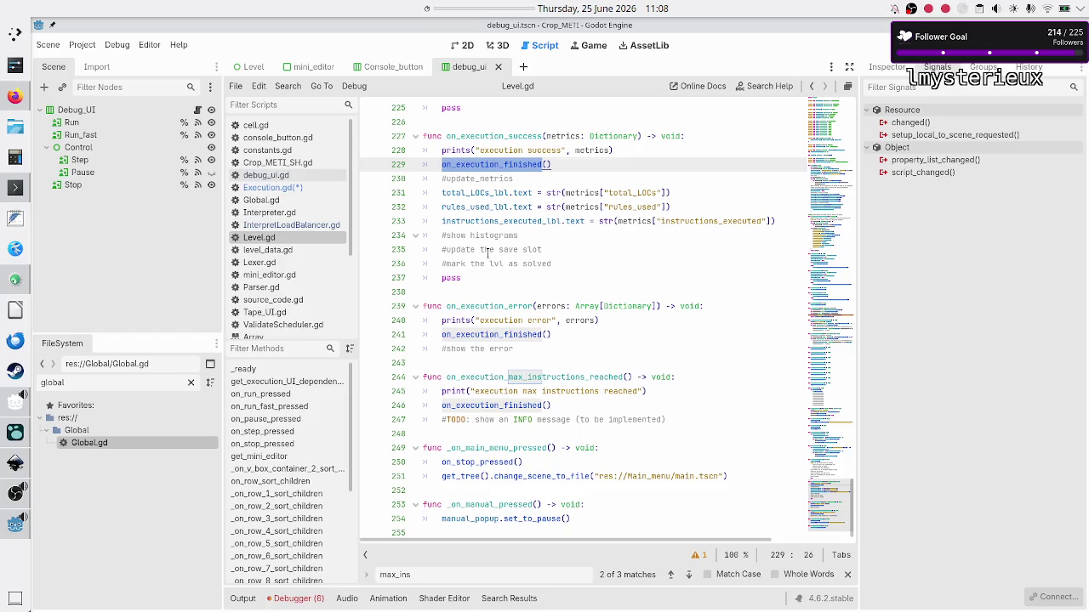
scroll(488, 251, "up", 1)
scroll(489, 252, "up", 10)
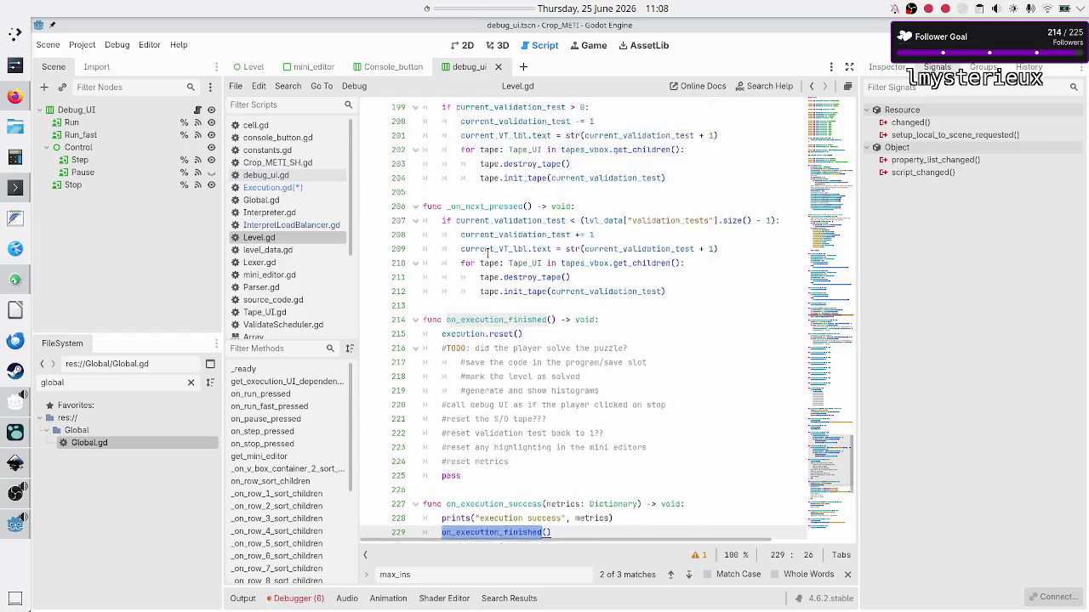
scroll(487, 252, "up", 20)
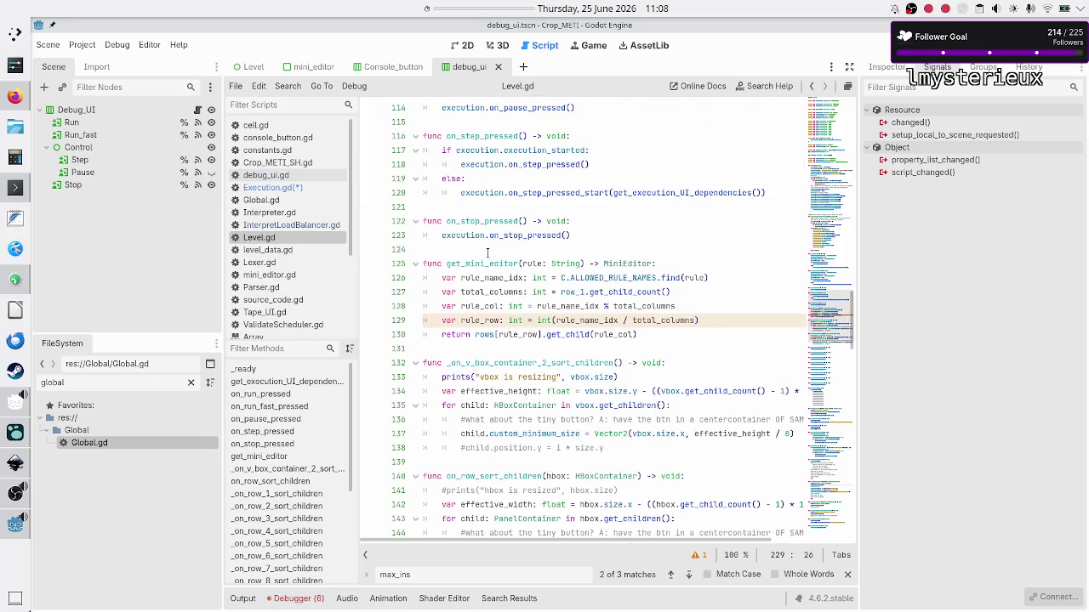
scroll(488, 252, "up", 17)
scroll(488, 254, "up", 4)
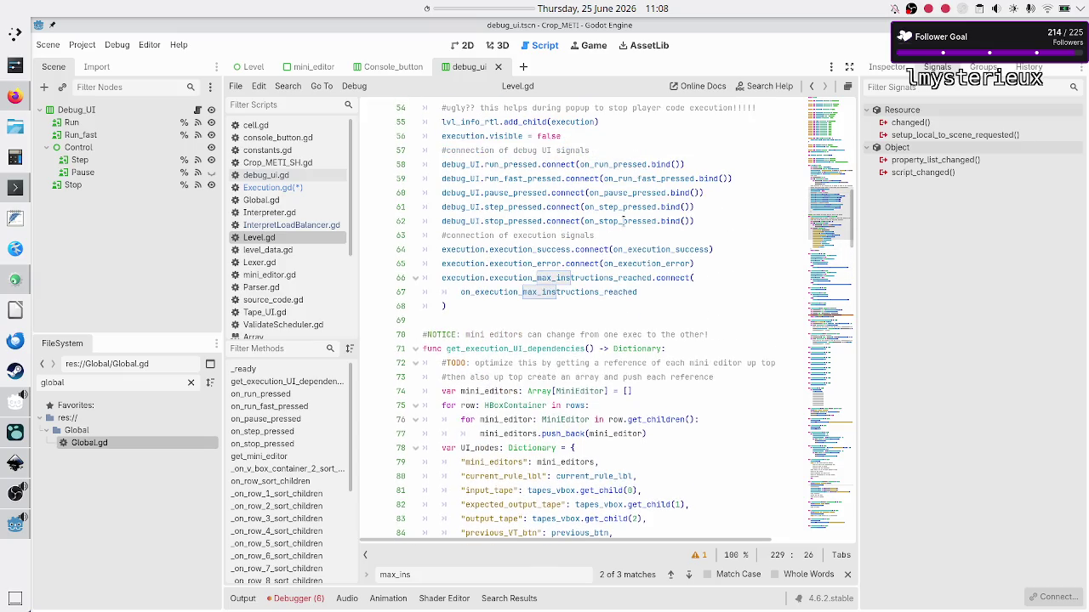
left_click(620, 228)
- Remove the execution signal connection lines 63–68 and save
key("Down")
key("Up")
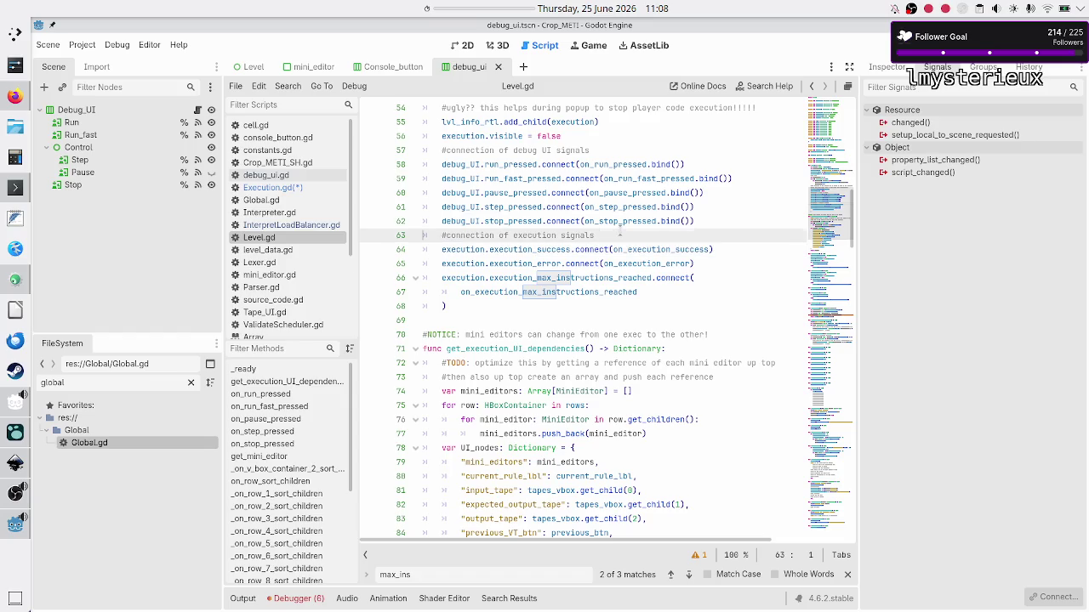
key("shift+Down")
key("shift+Down")
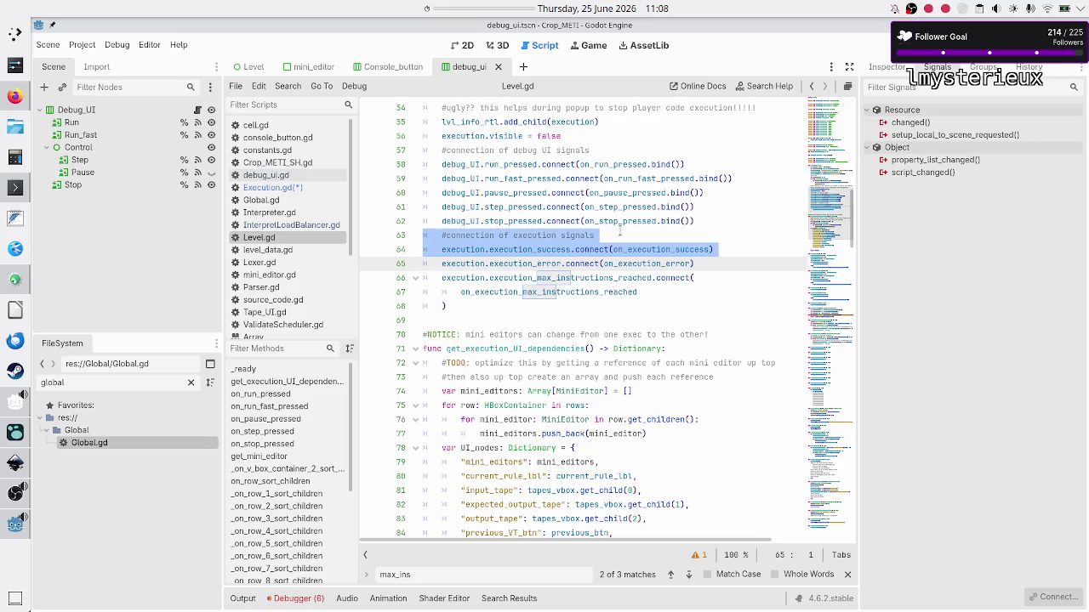
key("shift+Down")
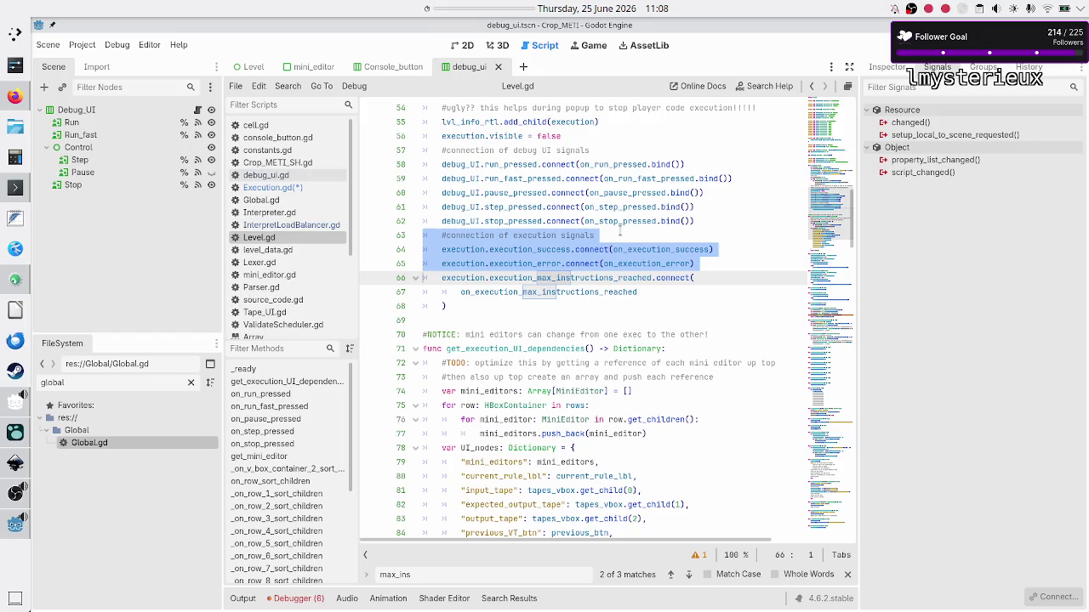
key("shift+Down")
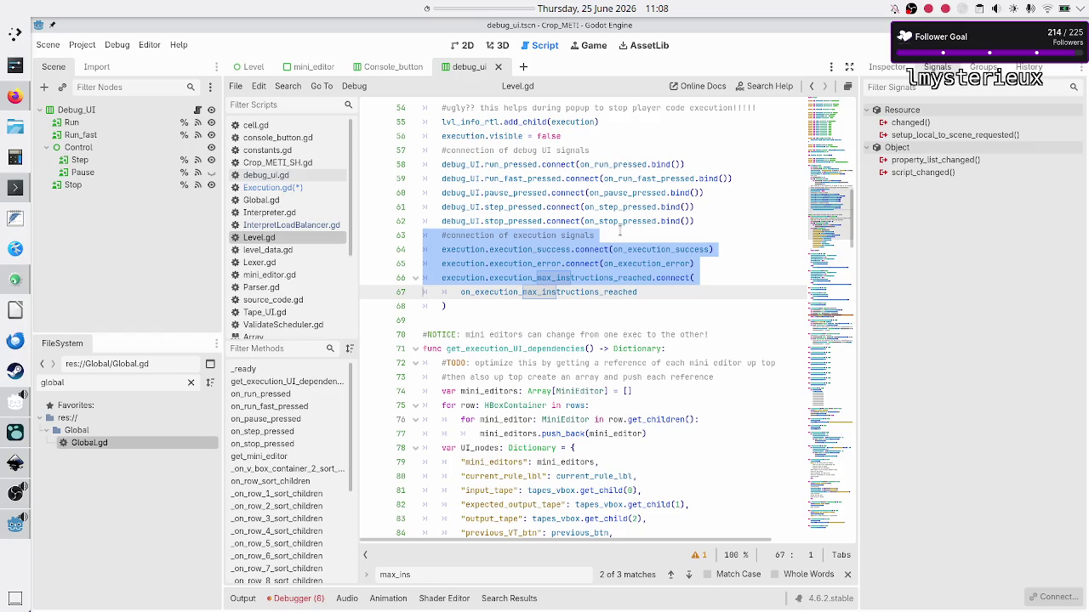
key("shift+Down")
key("shift+Down")
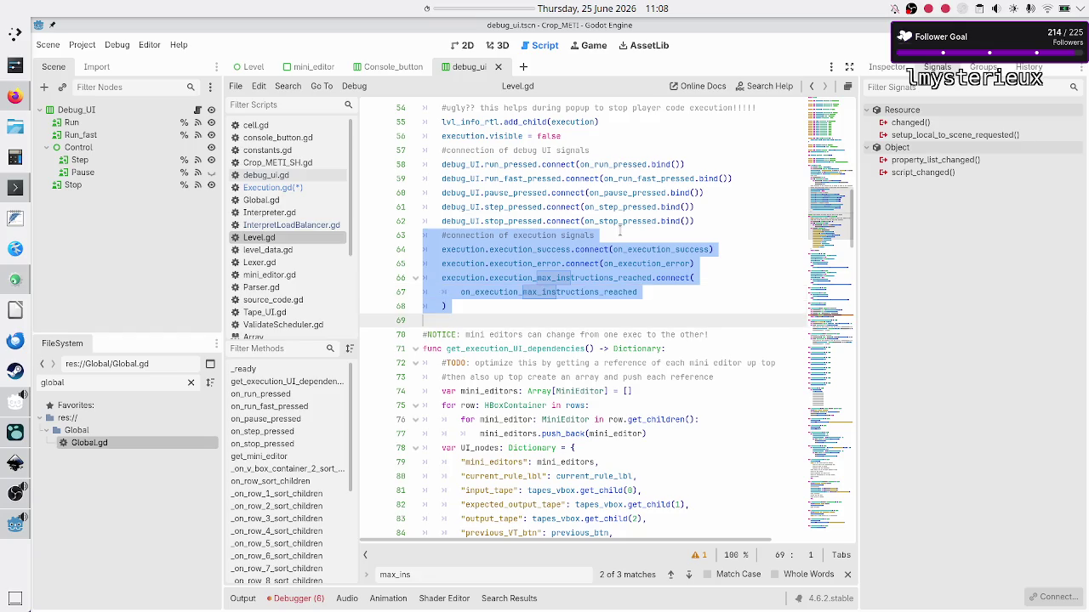
key("ctrl+x")
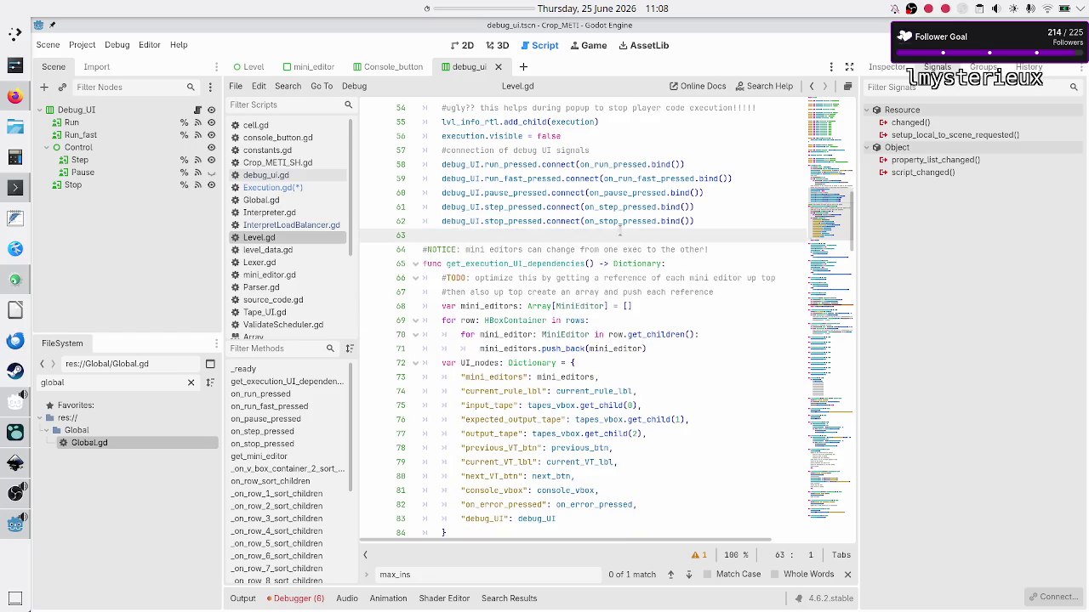
key("ctrl+s")
- Delete the four on_execution_* handler functions from Level.gd
scroll(533, 272, "down", 6)
scroll(532, 272, "down", 15)
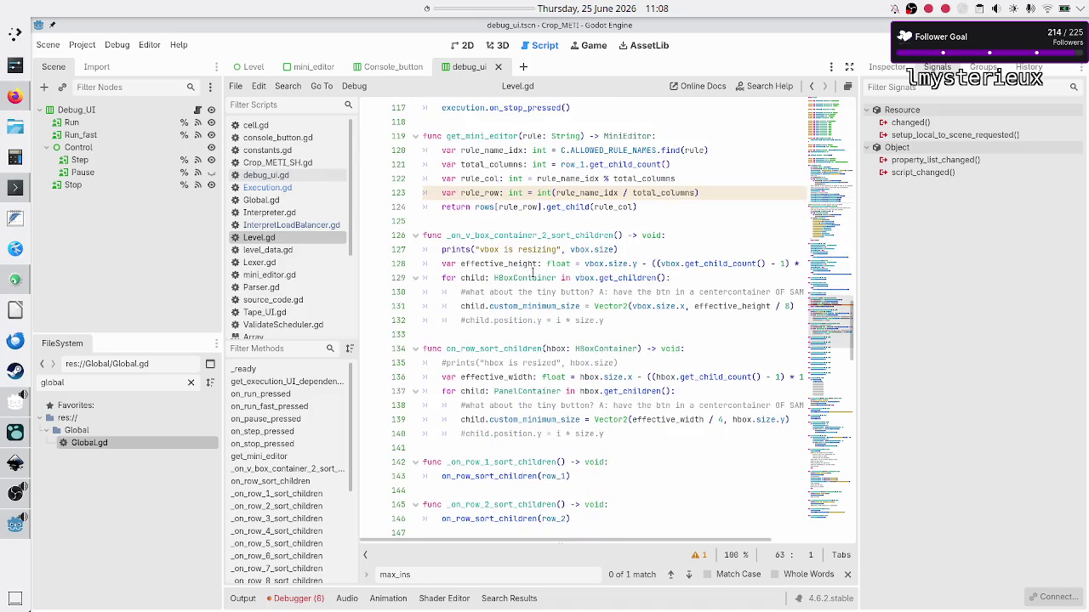
scroll(533, 272, "down", 20)
scroll(532, 273, "down", 6)
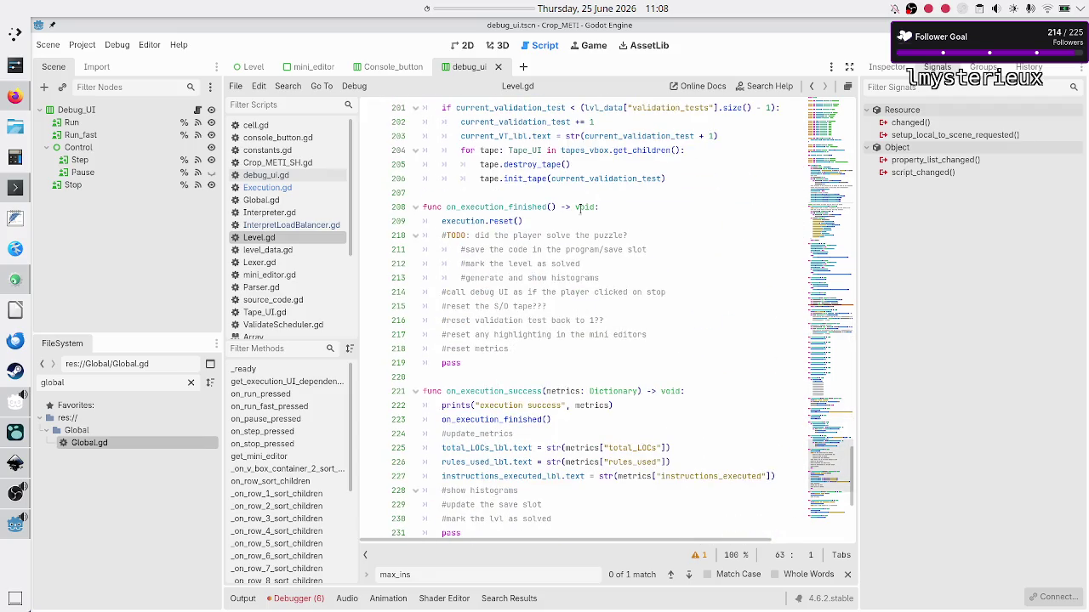
left_click(580, 209)
triple_click(581, 209)
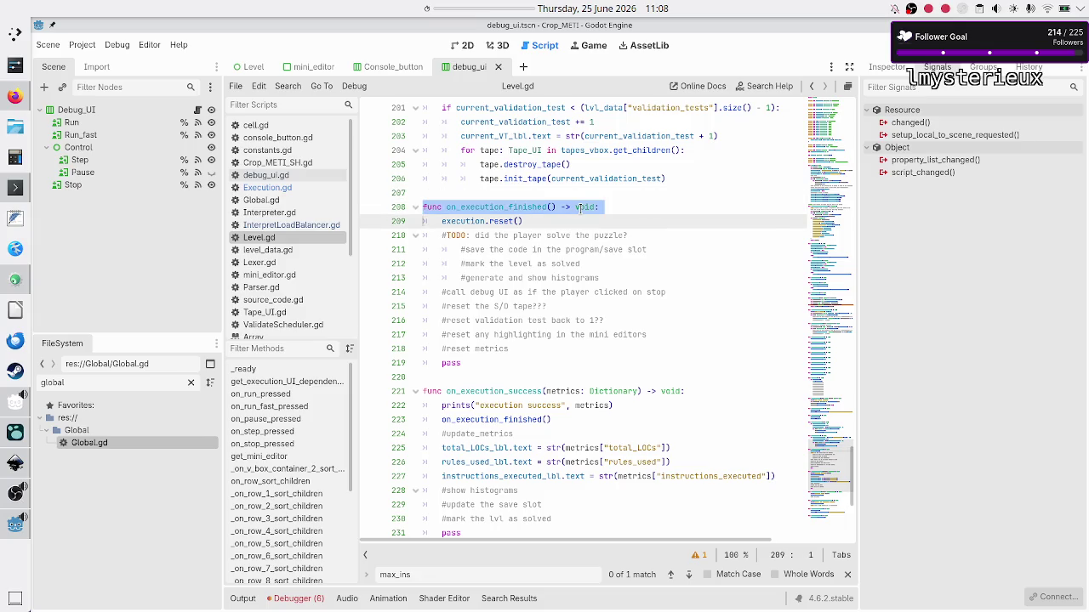
key("shift+Down")
key("shift+Down")
key("shift+Down")
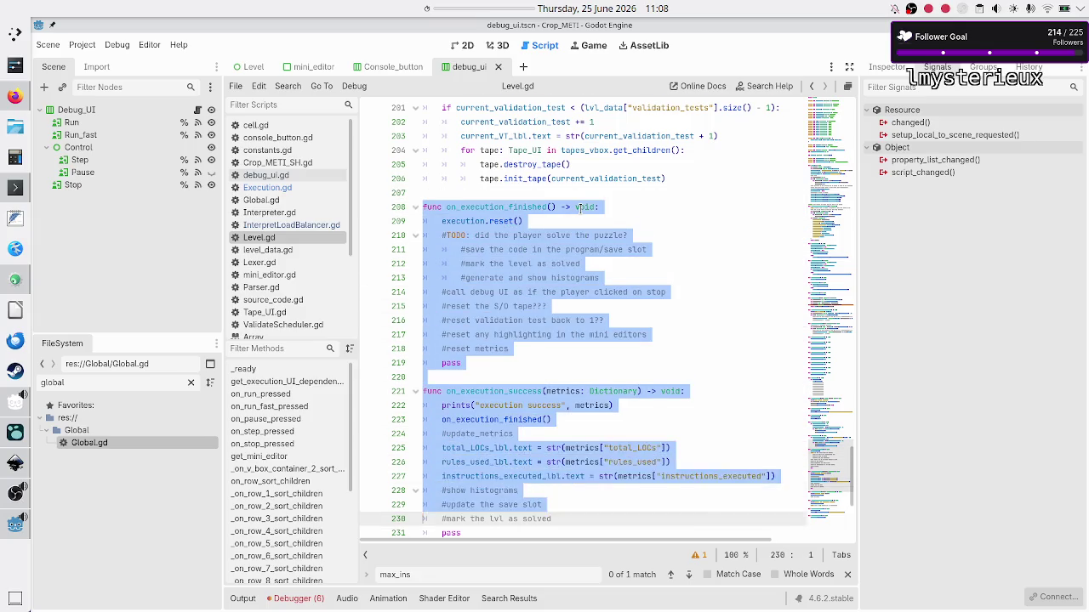
key("shift+Down")
key("shift+Down")
key("shift+Down")
key("shift+Down")
key("shift+Down")
key("shift+Down")
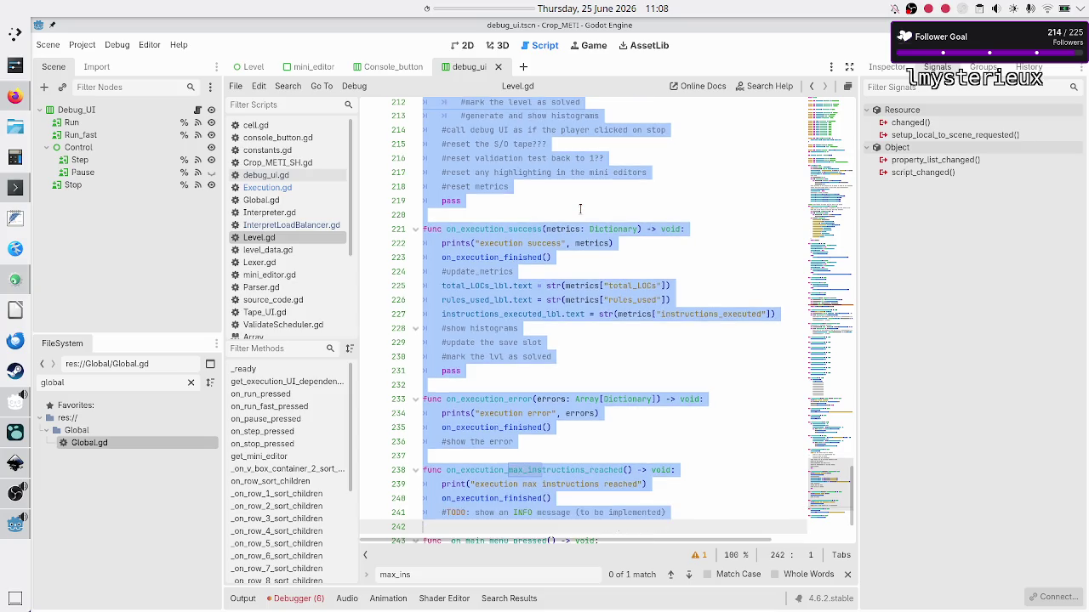
key("shift+Up")
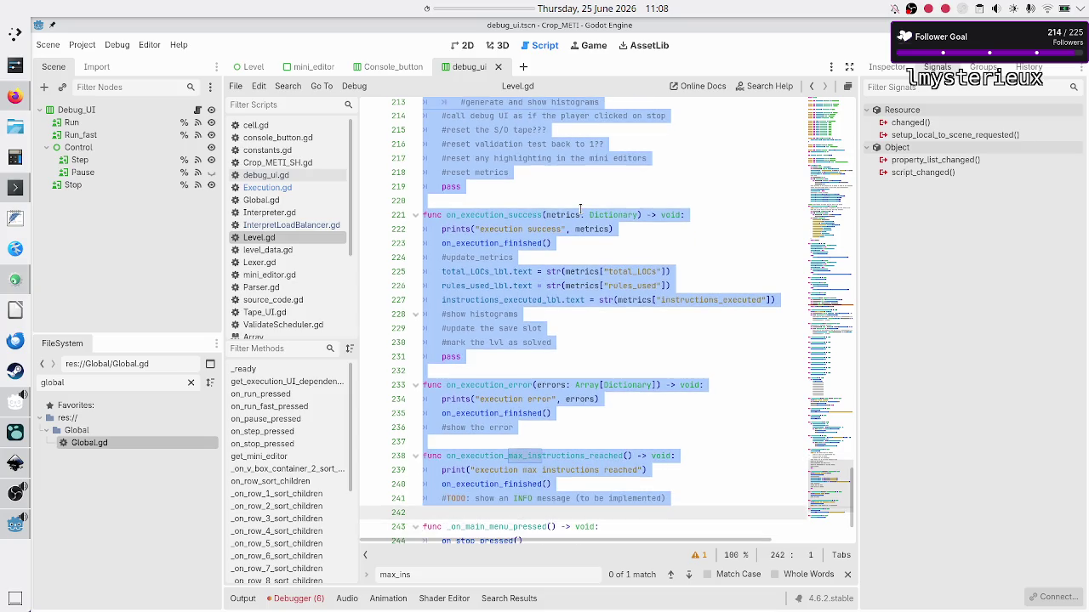
key("Delete")
- Remove the leftover blank line and save Level.gd
scroll(581, 209, "up", 8)
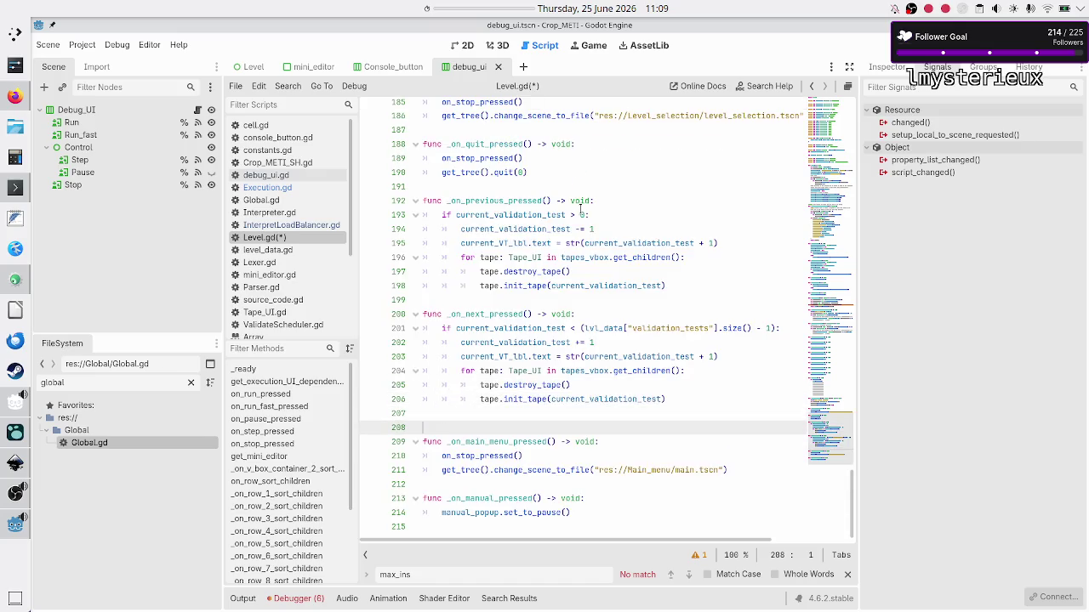
key("BackSpace")
key("ctrl+s")
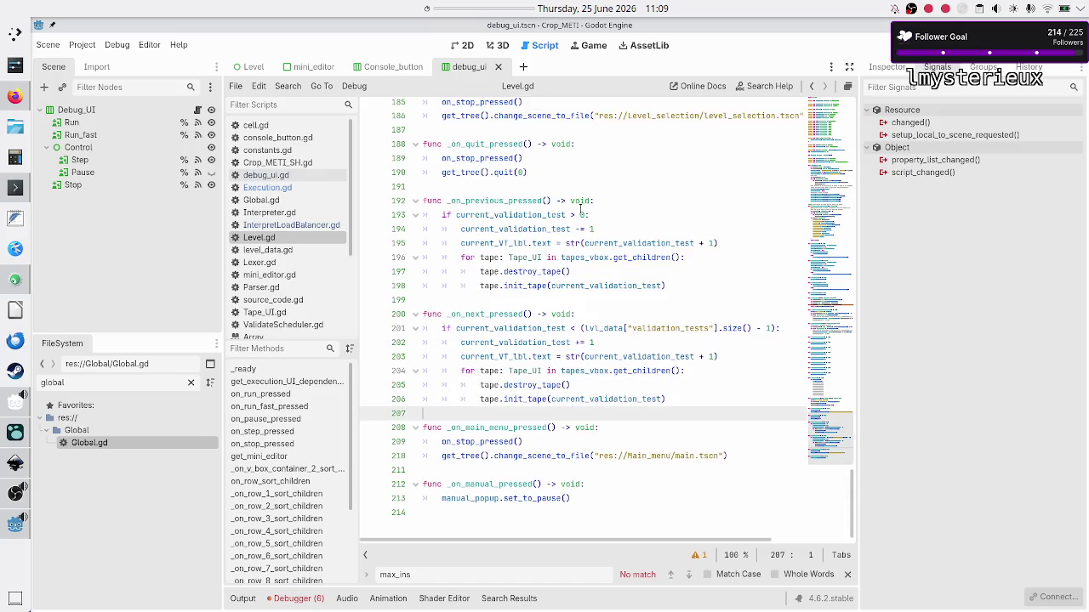
left_click(291, 189)
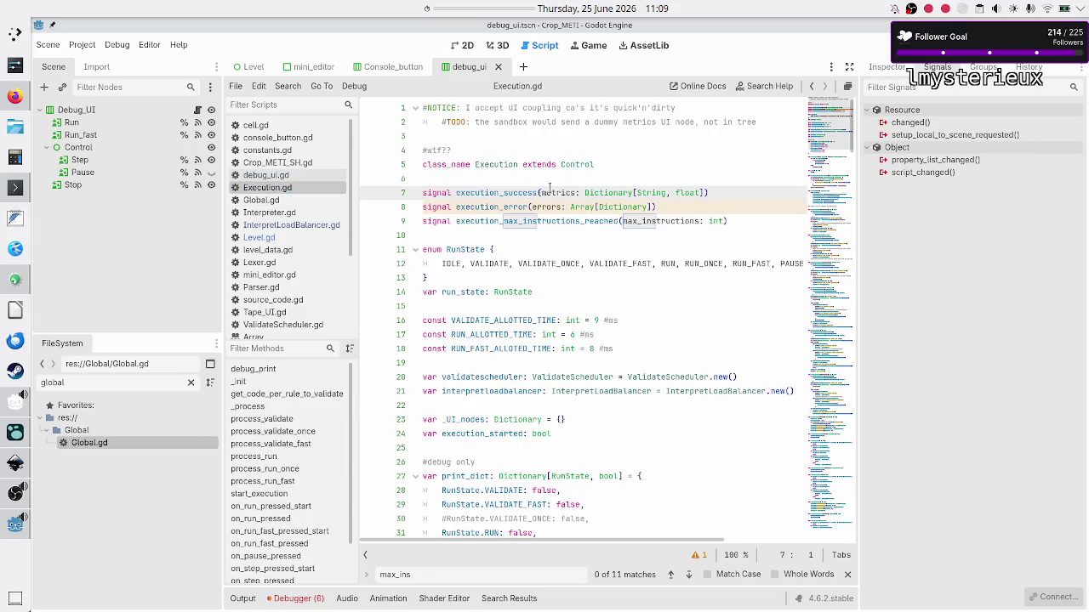
- Delete the three signal declarations from Execution.gd, starting at execution_success, and save
triple_click(549, 191)
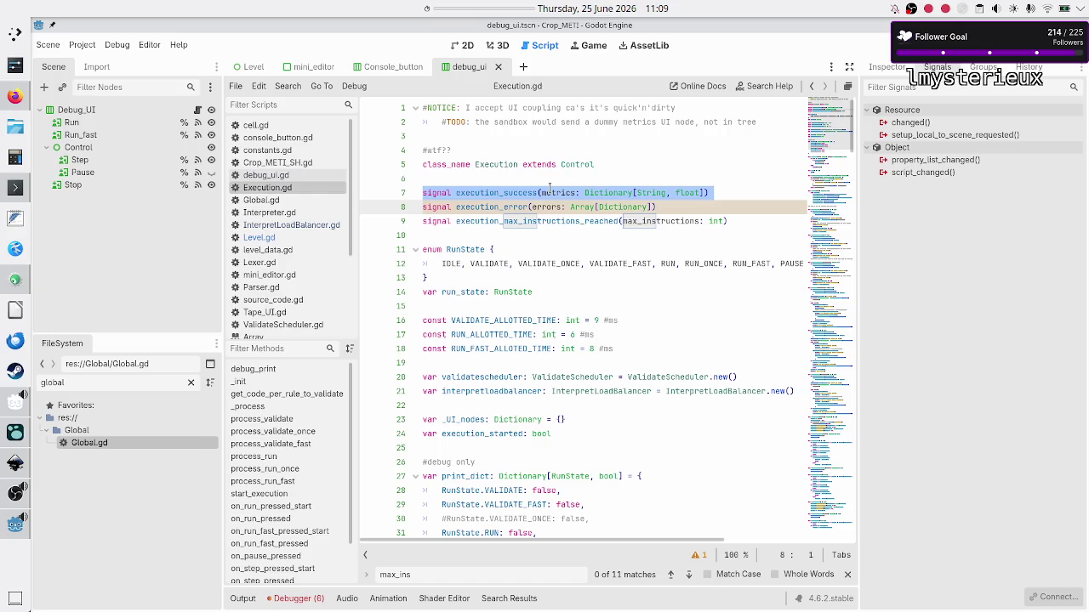
key("shift+Down")
key("shift+Down")
key("BackSpace")
key("BackSpace")
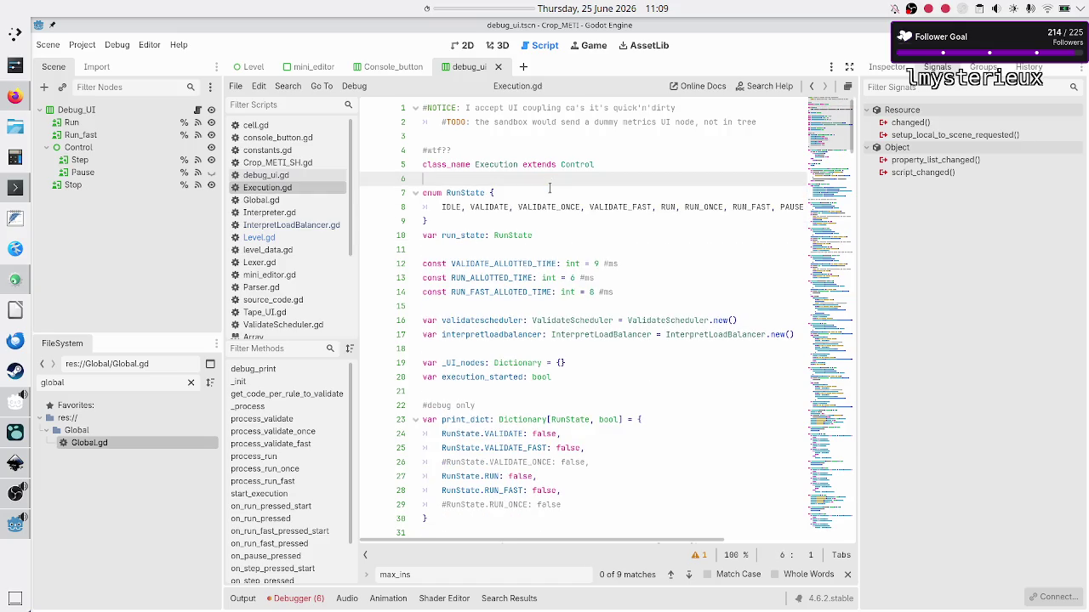
key("ctrl+s")
- Paste the four execution handler functions on the blank line after stop_execution
key("Down")
key("Down")
key("Down")
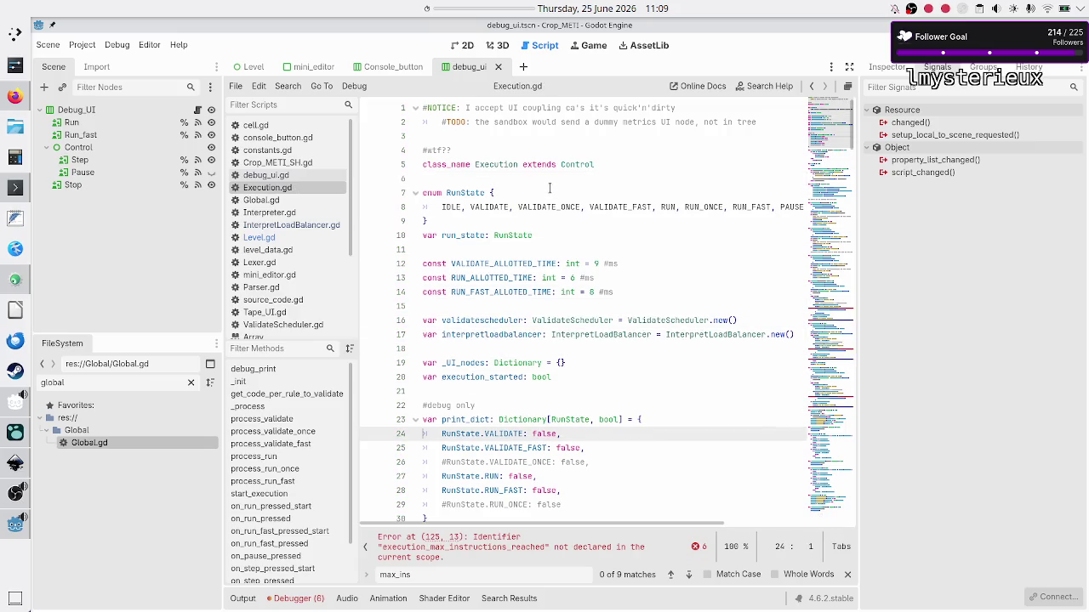
scroll(462, 177, "down", 20)
scroll(462, 177, "down", 15)
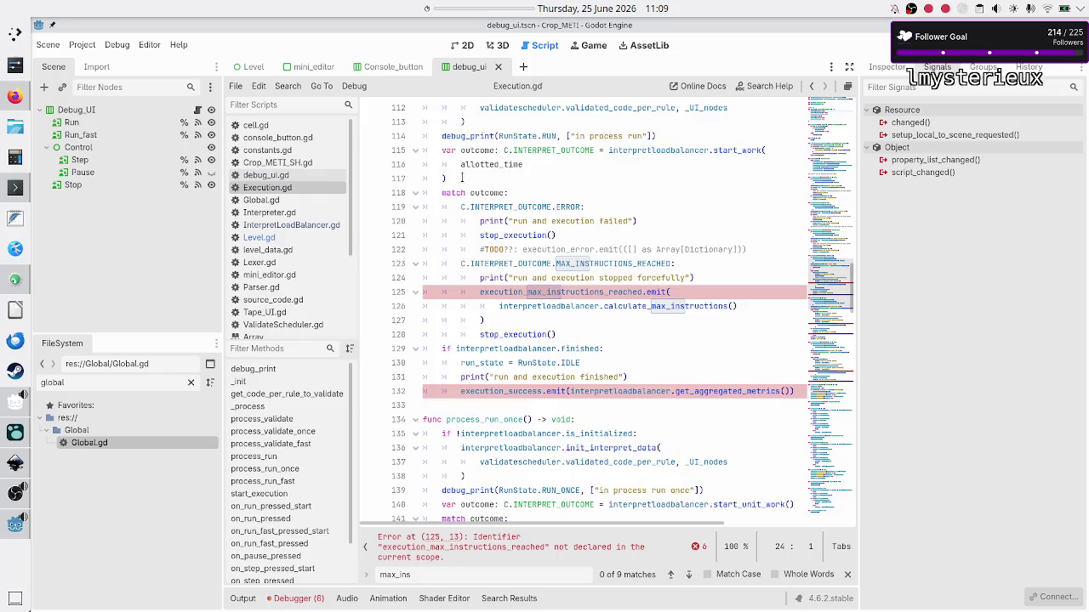
scroll(462, 178, "down", 20)
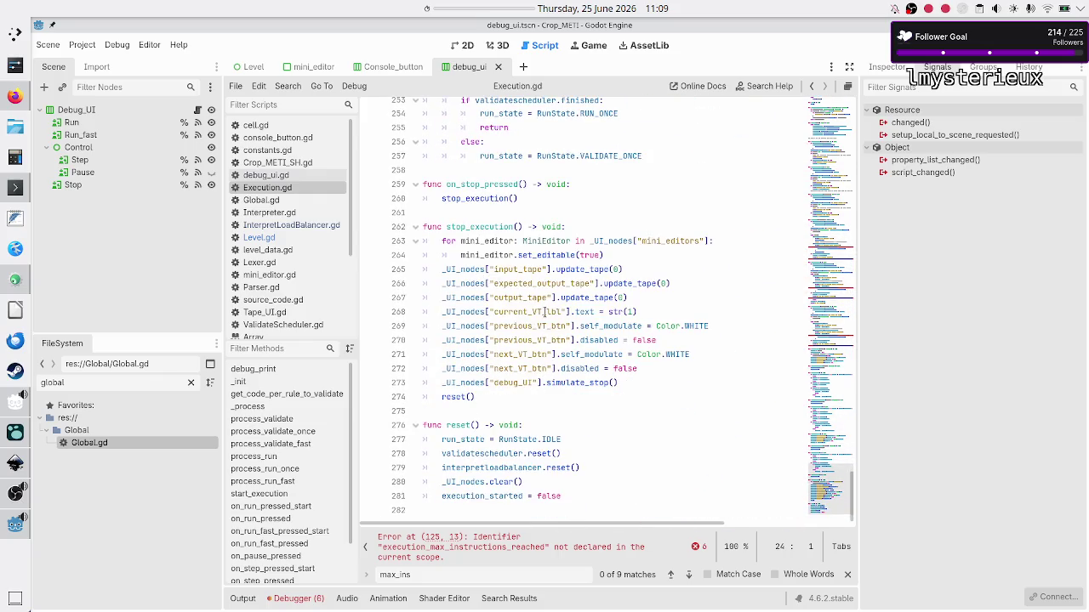
left_click(484, 407)
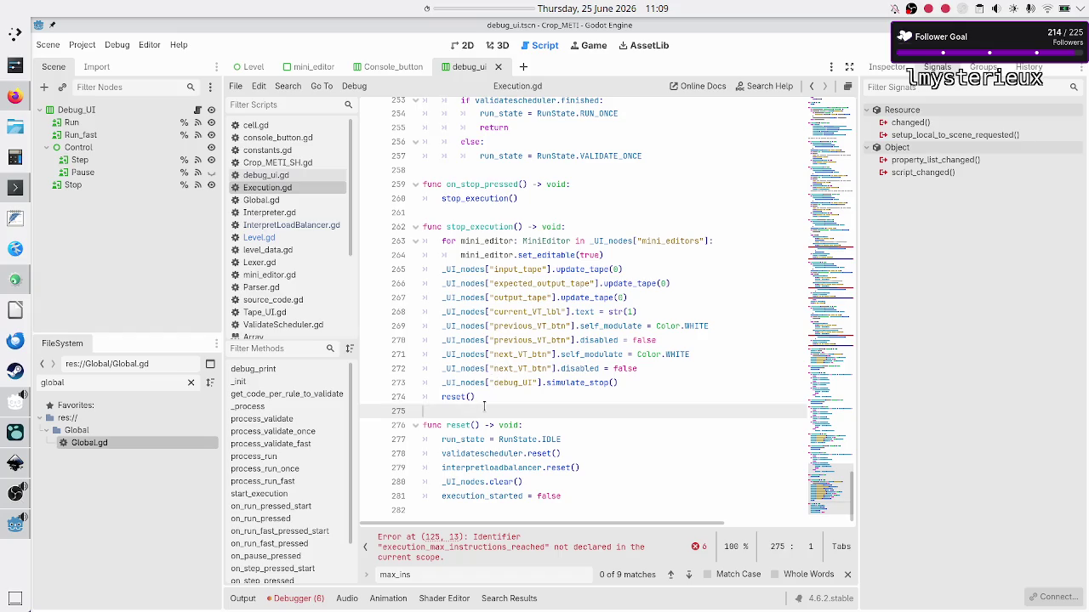
key("Return")
key("Return")
key("ctrl+v")
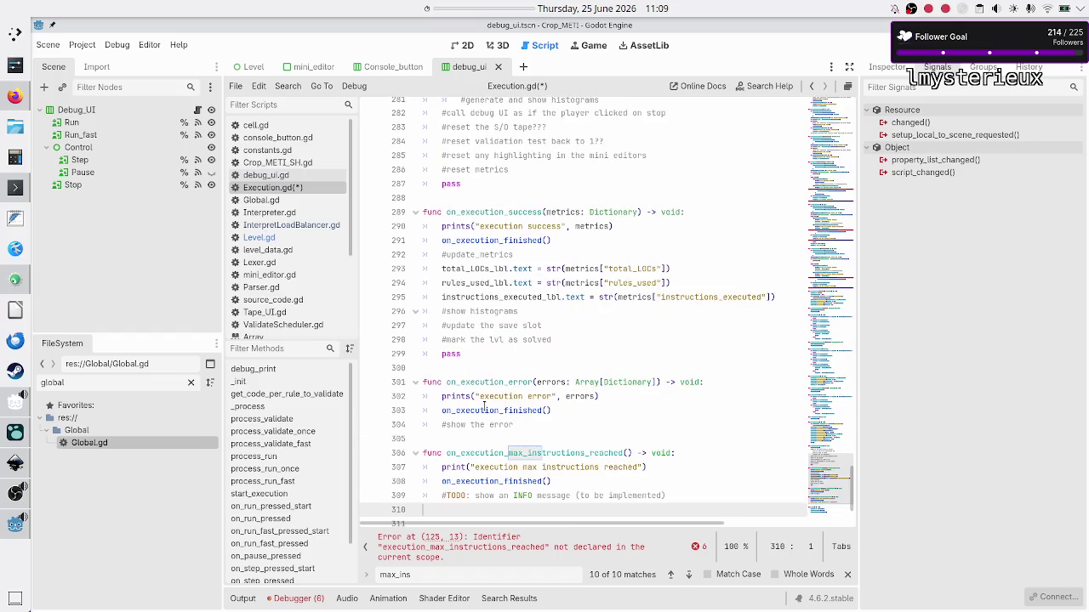
- Comment out the on_execution_finished header and body with Ctrl+K
key("Down")
key("Down")
key("Down")
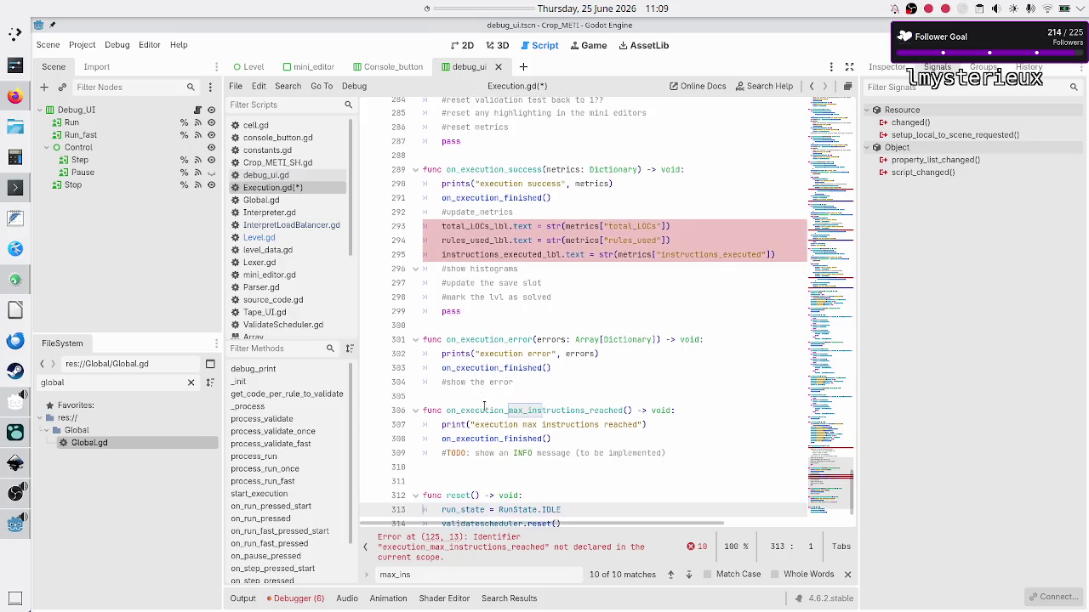
key("Up")
key("Up")
key("Up")
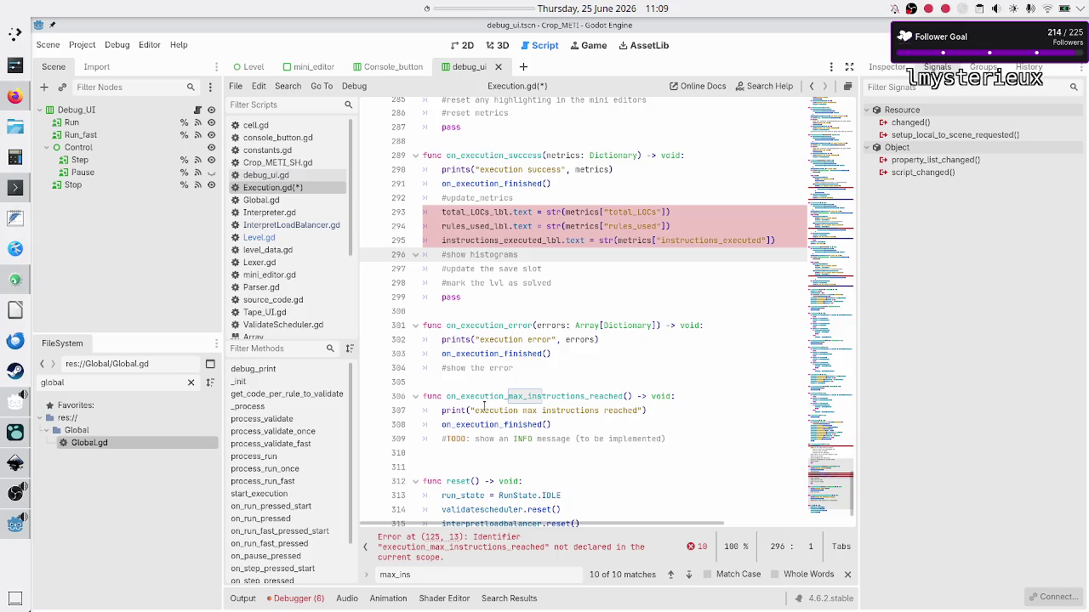
key("Up")
key("Up")
key("Up")
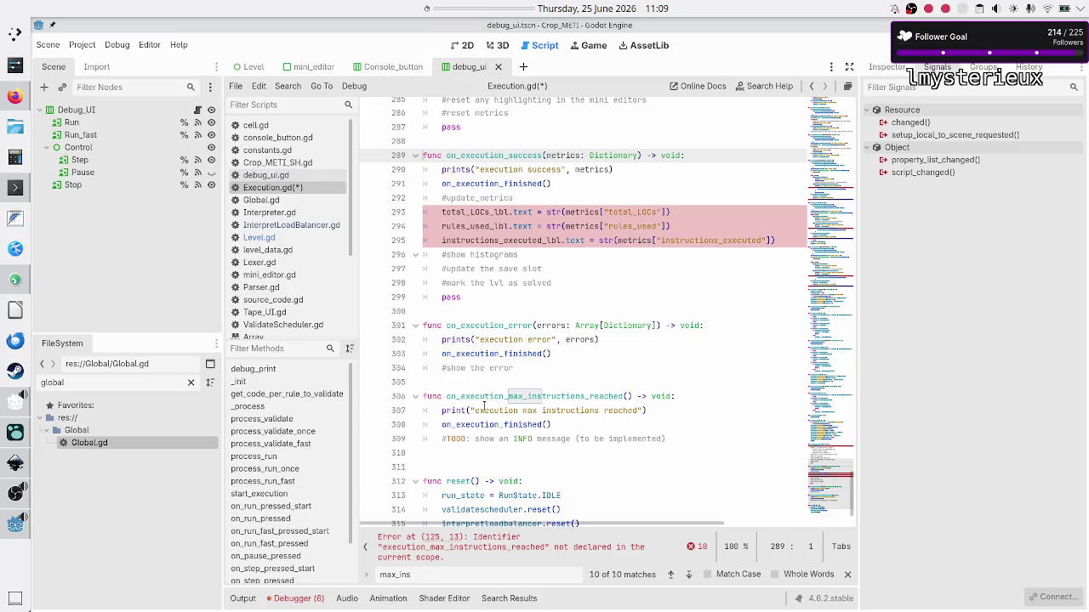
key("Up")
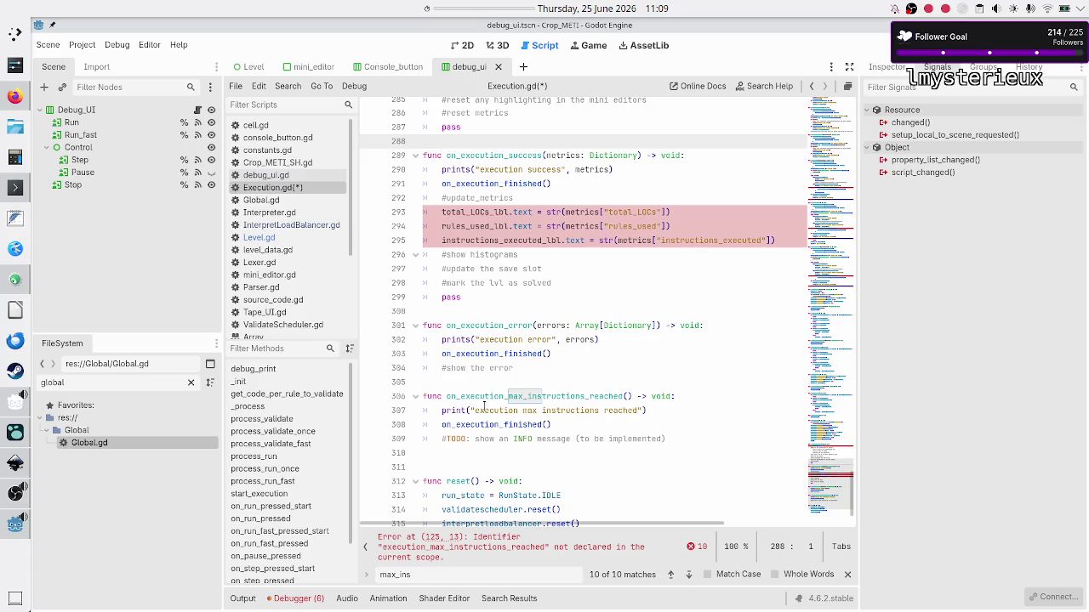
key("Up")
key("Up")
key("Up")
key("Up")
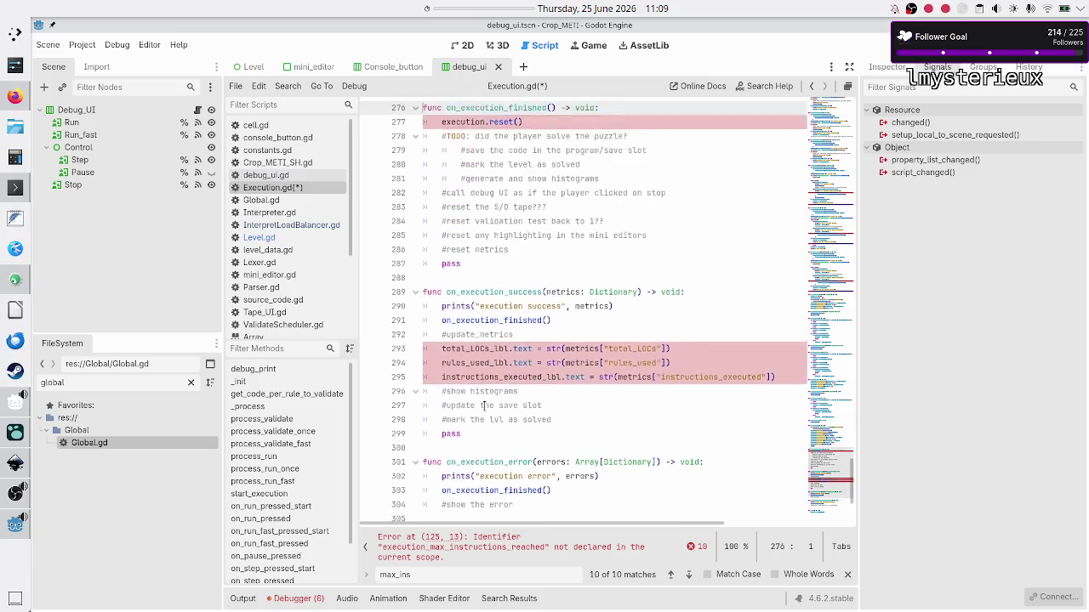
key("Down")
key("Down")
key("Down")
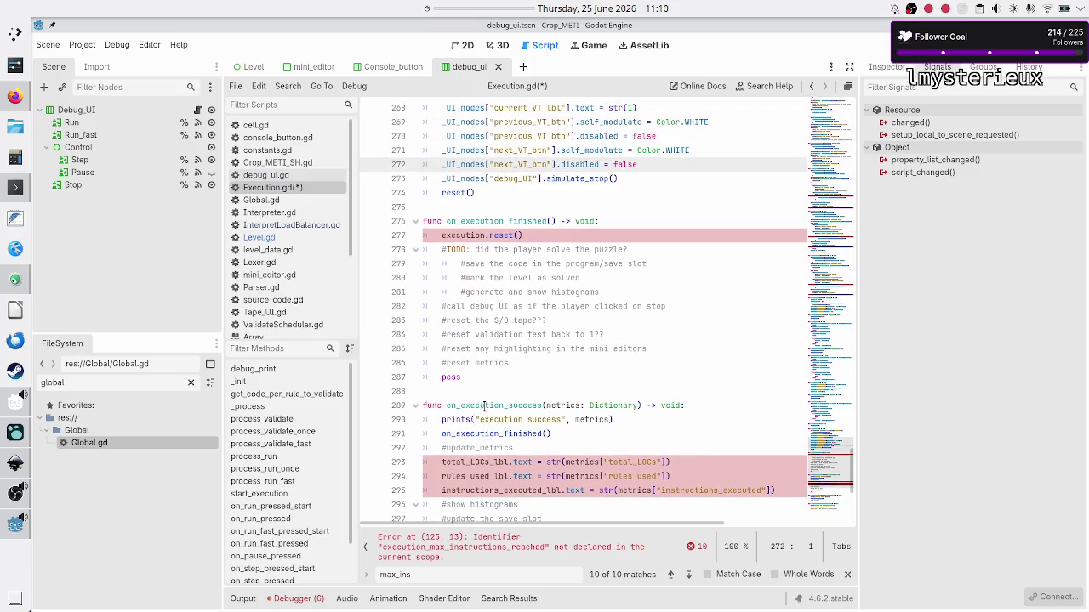
key("Down")
key("Down")
key("Down")
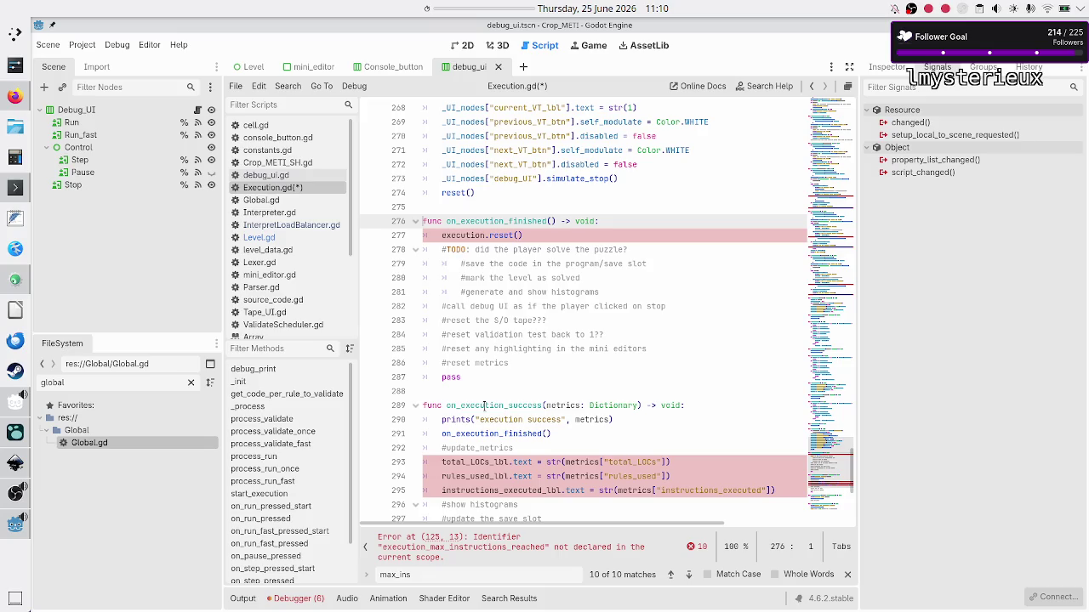
key("ctrl+k")
key("Down")
- Comment out the on_execution_finished header, its body and the pass line on line 287
key("ctrl+k")
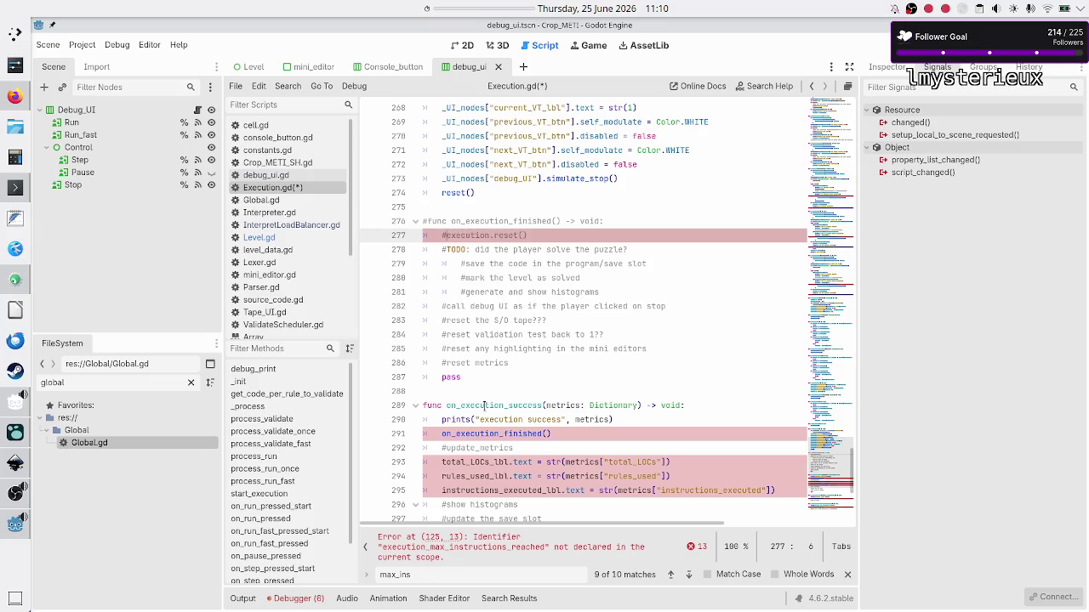
key("Down")
key("Down")
key("Down")
key("Down")
key("Down")
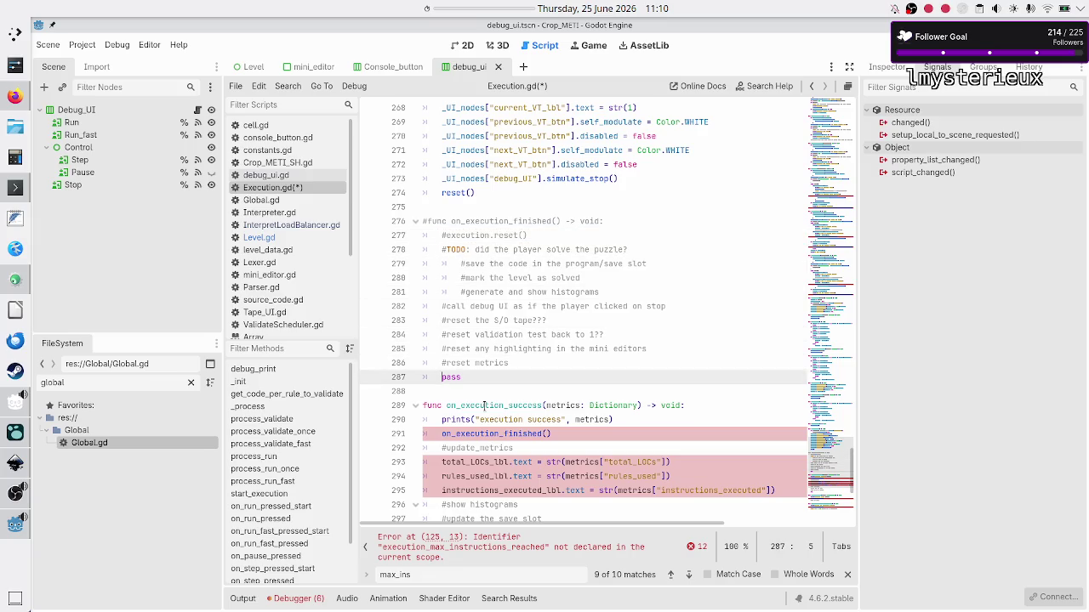
key("ctrl+k")
key("Down")
key("Down")
key("Down")
key("Down")
key("Down")
key("Down")
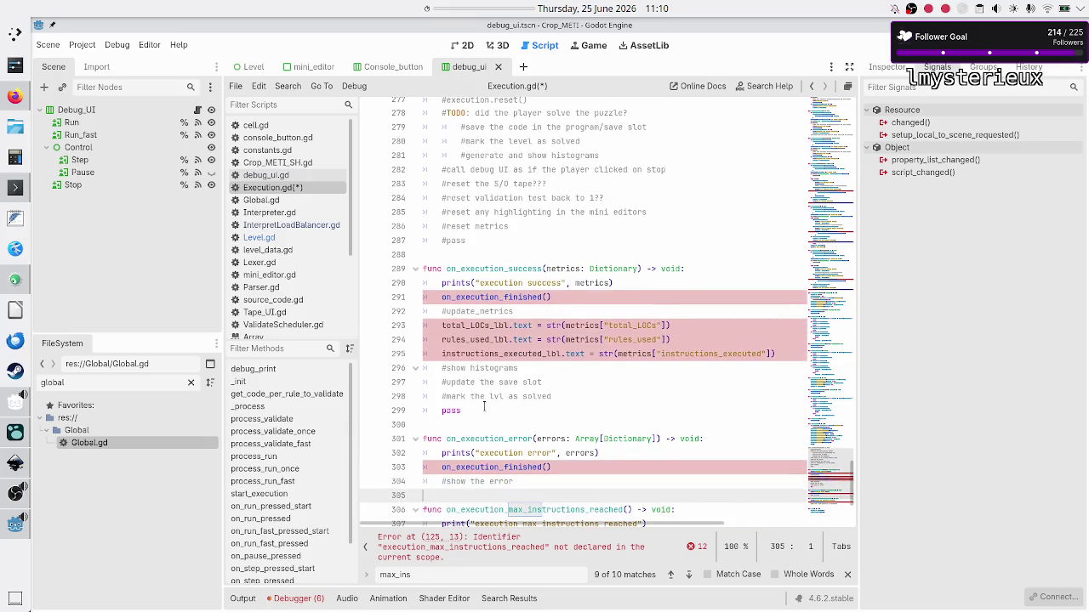
- Comment out the on_execution_error declaration and its on_execution_finished call
key("Up")
key("Up")
key("Up")
key("Up")
key("ctrl+k")
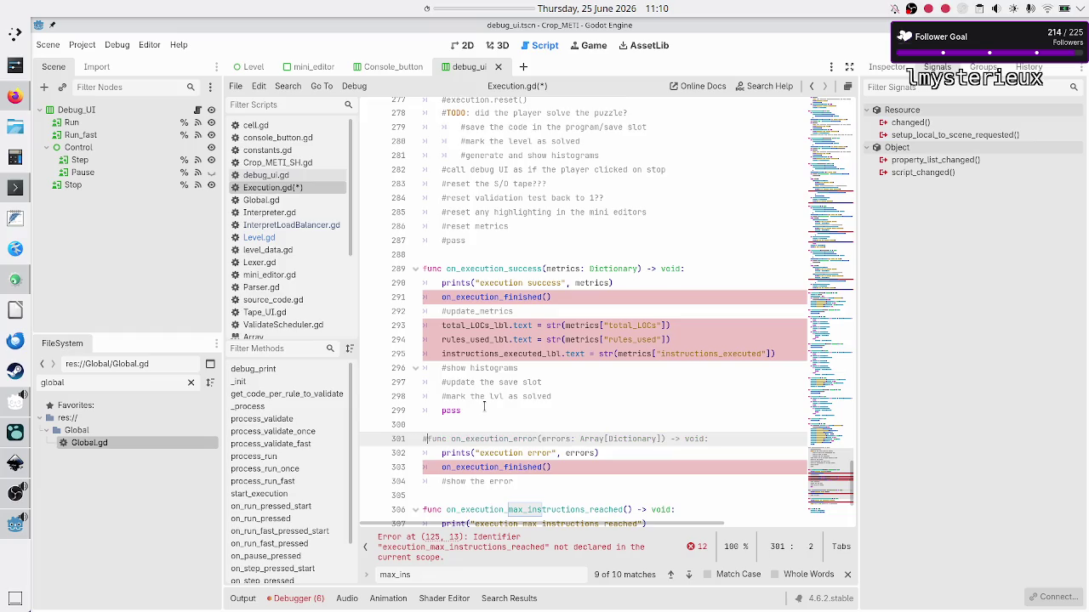
key("Down")
type("#")
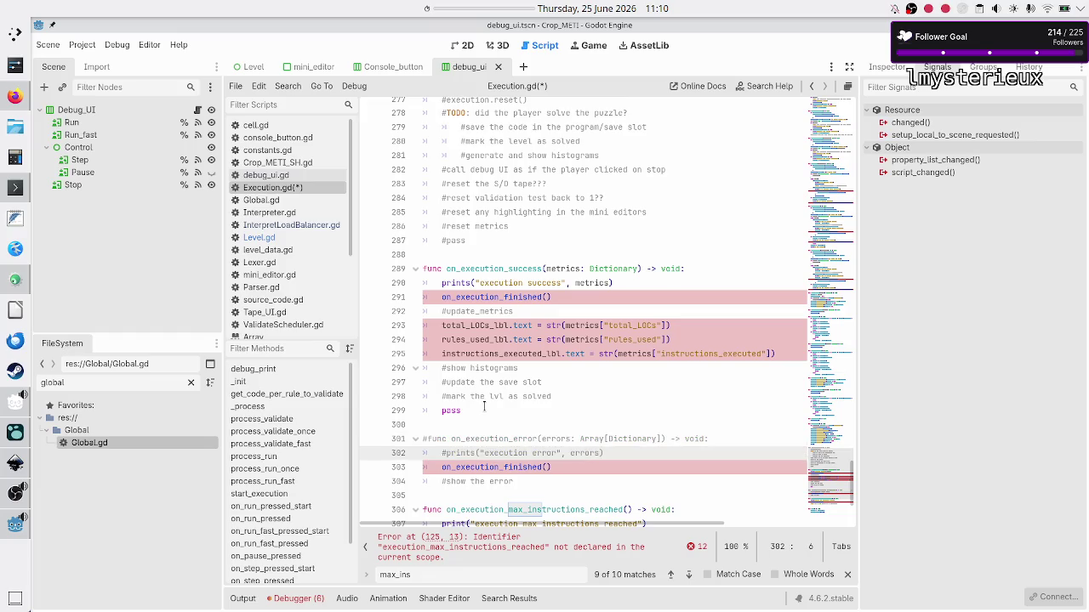
key("Down")
type("#")
key("Down")
key("Down")
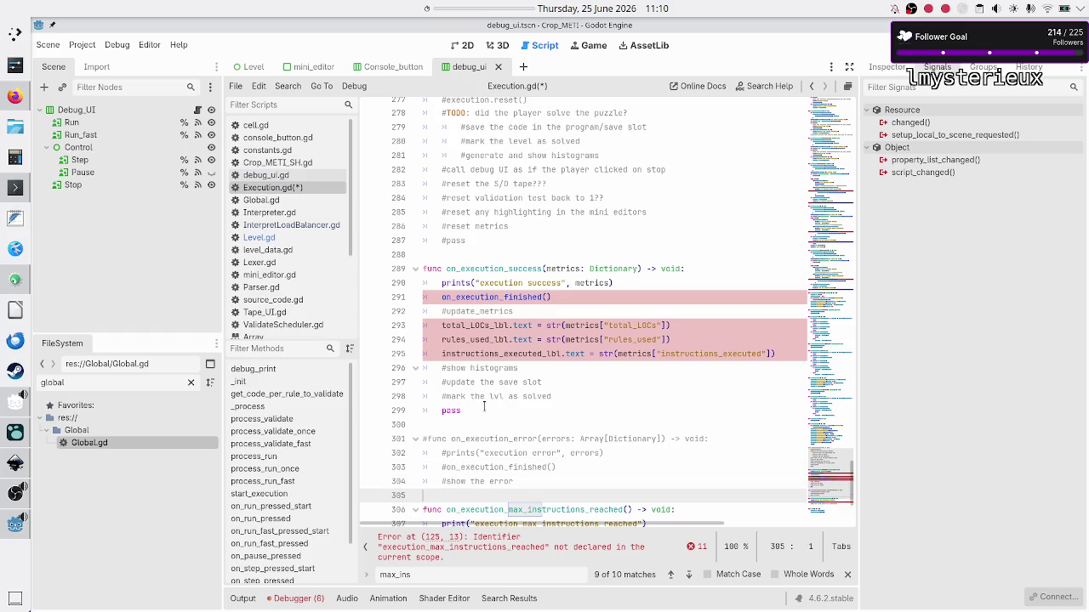
- Comment out on_execution_max_instructions_reached: its print line, its on_execution_finished call and its declaration
key("Down")
key("Down")
key("Down")
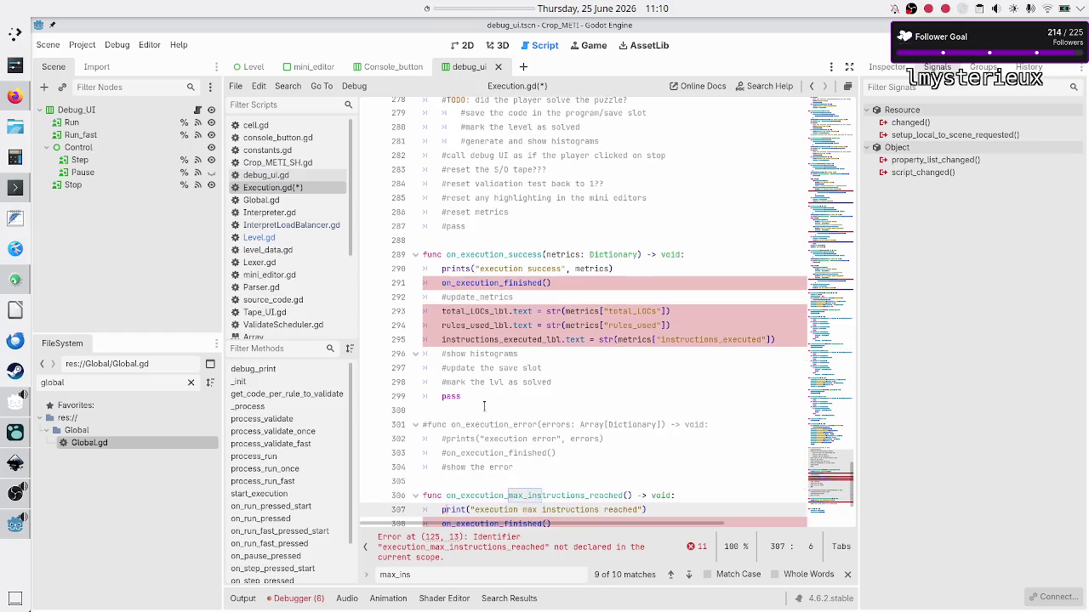
key("Up")
key("Up")
key("Up")
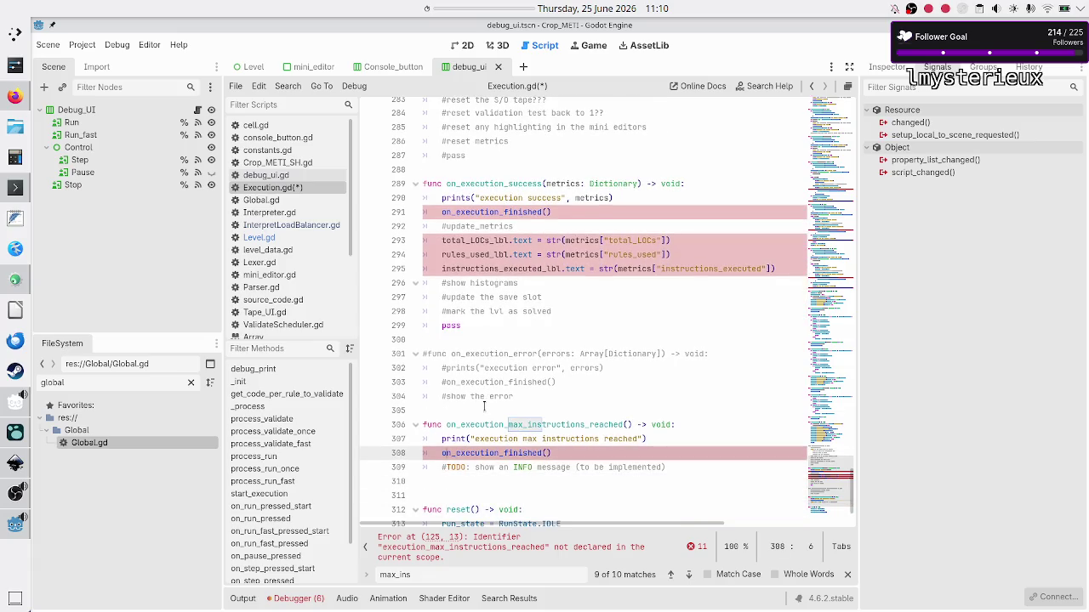
key("Home")
type("#")
key("Down")
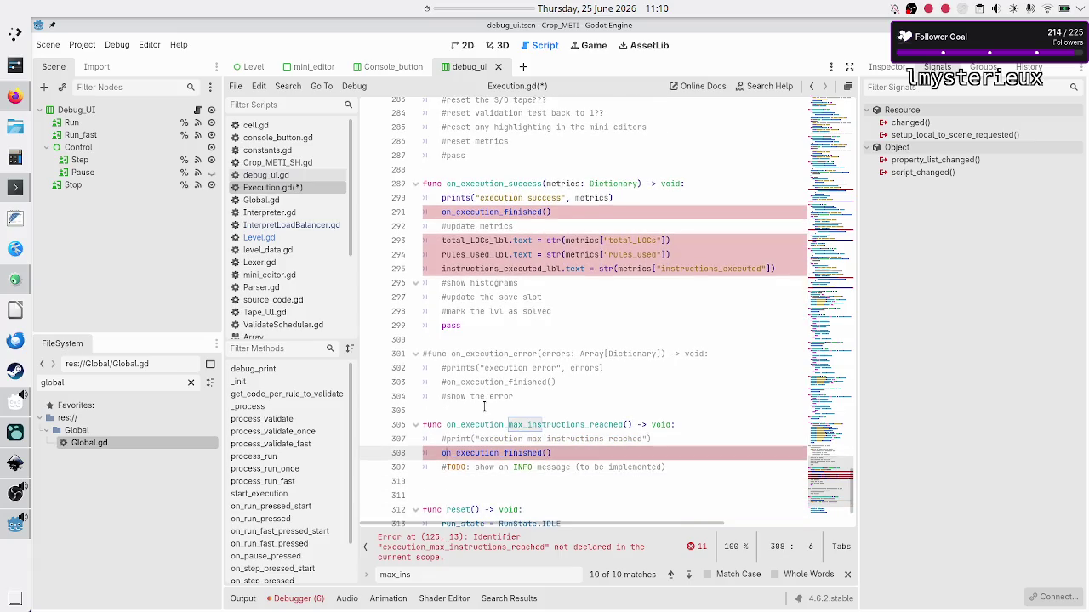
type("#")
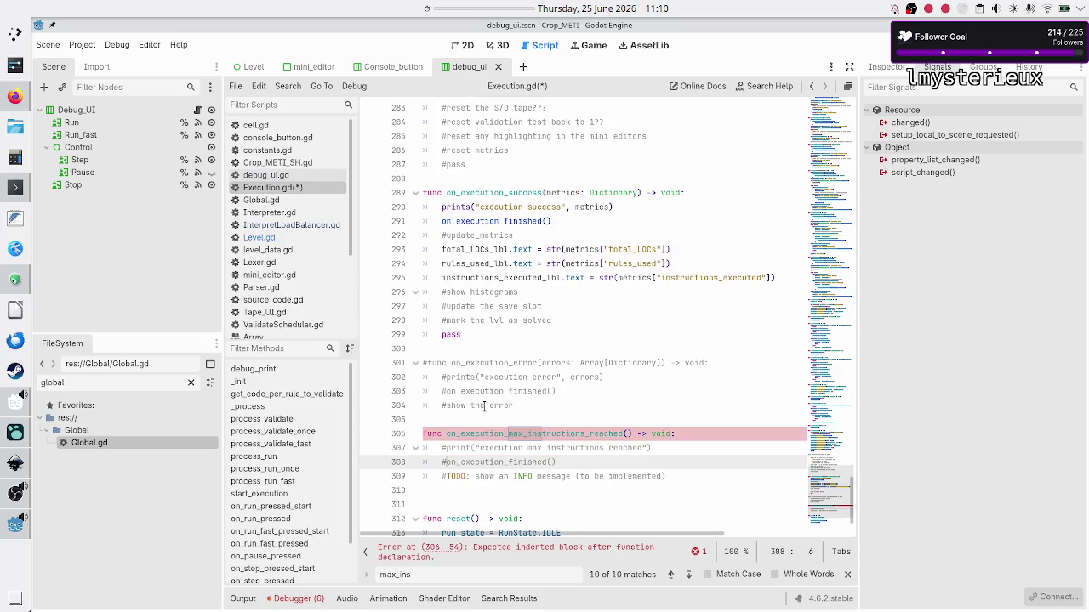
key("Up")
key("Up")
key("Home")
type("#")
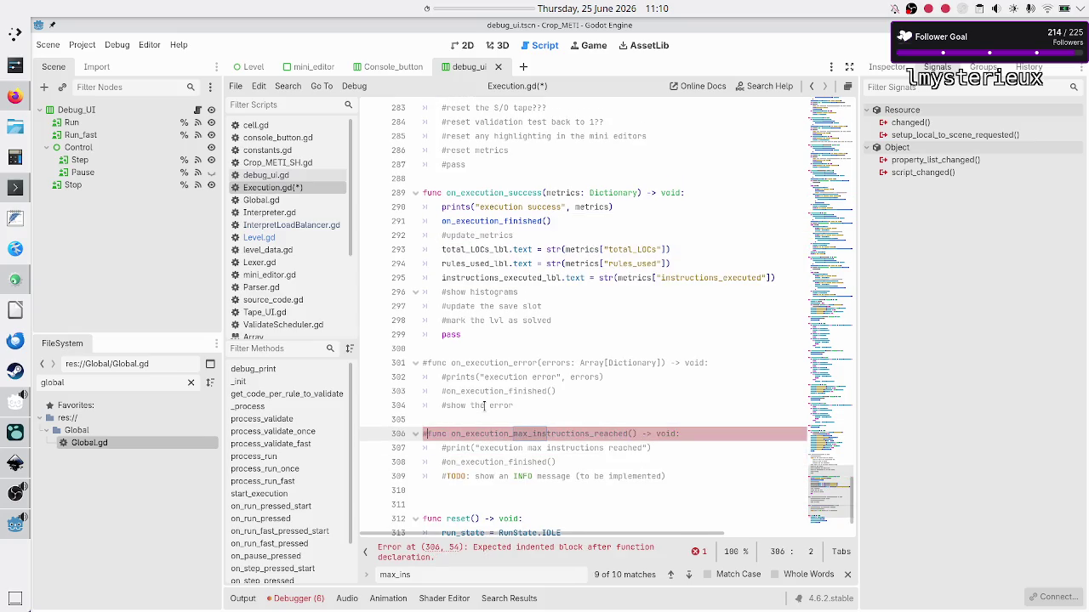
- Comment out the whole on_execution_success function and save Execution.gd
key("Up")
key("Up")
key("Up")
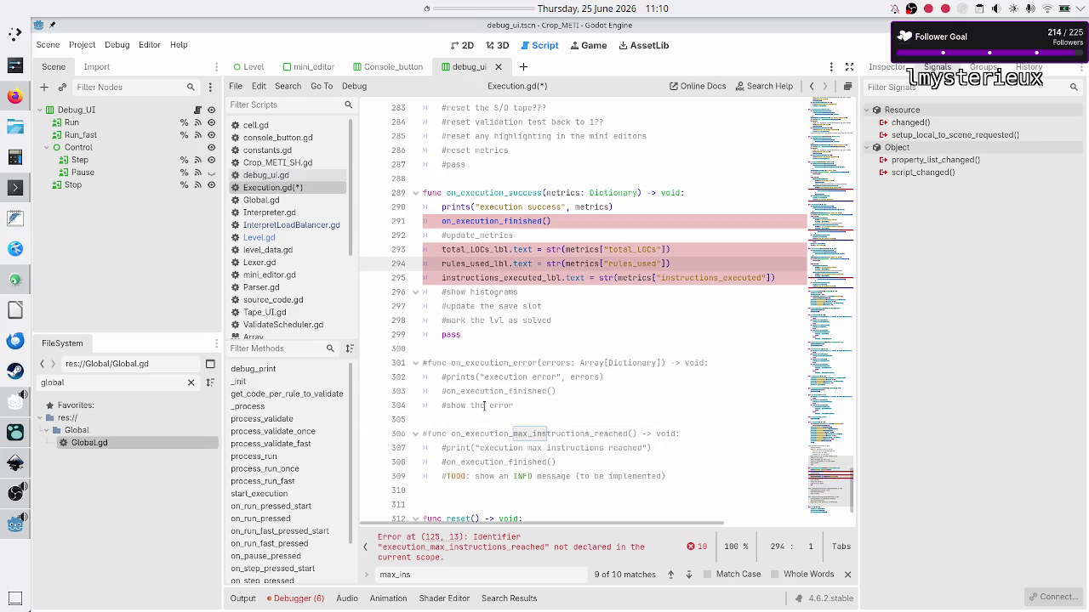
key("Up")
key("Up")
key("Up")
key("Up")
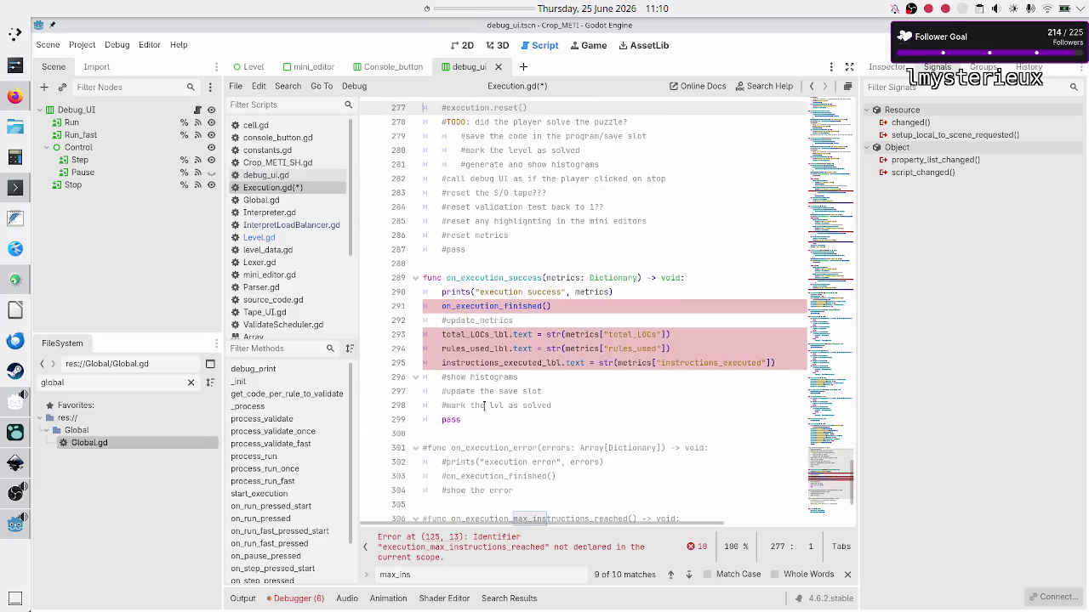
key("Down")
key("Down")
key("Down")
key("Right")
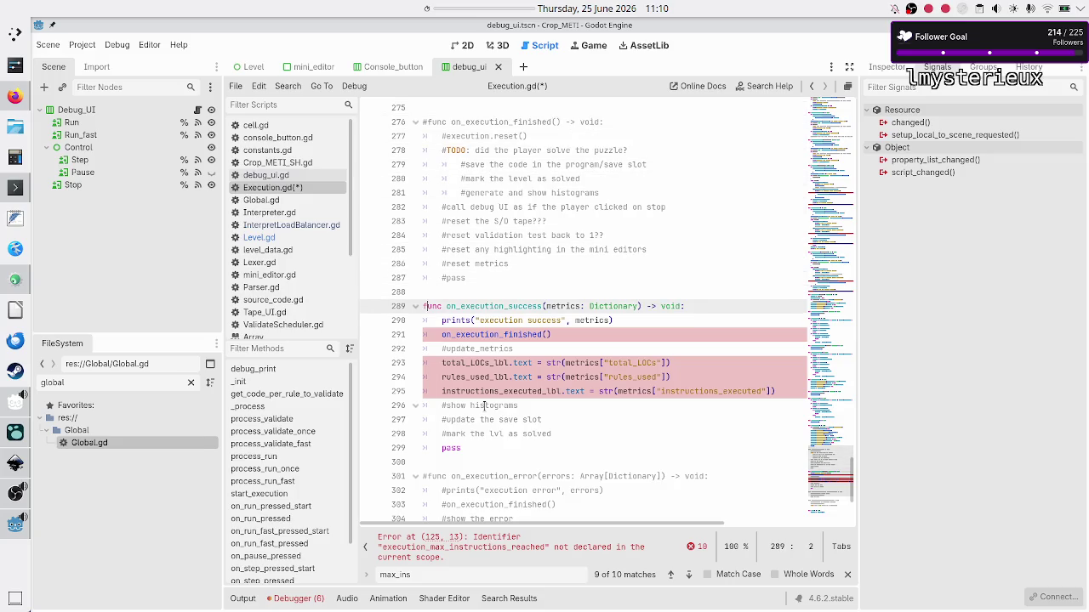
key("Down")
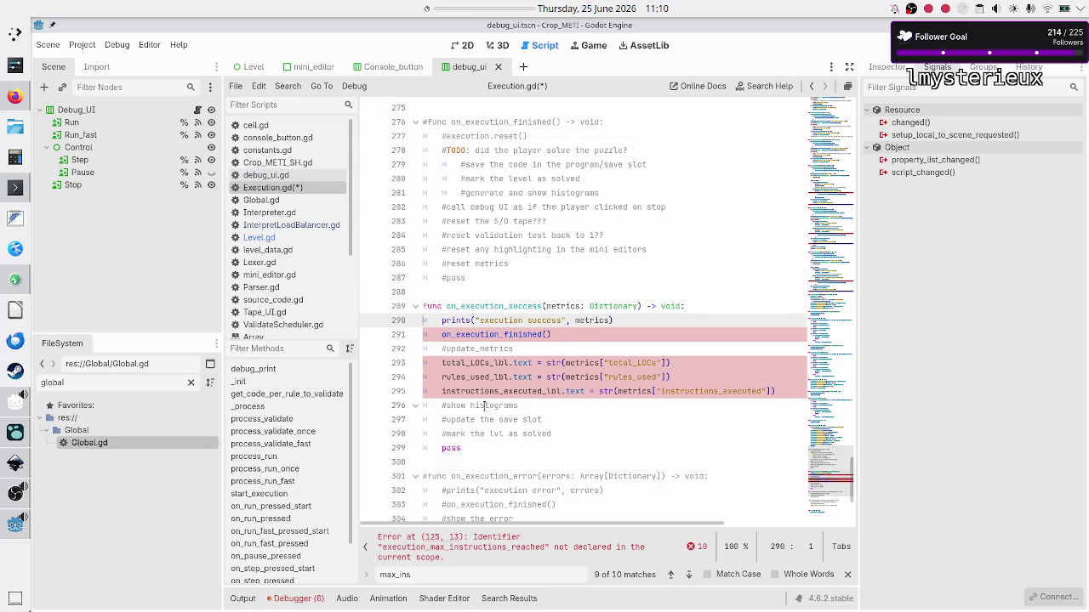
key("Up")
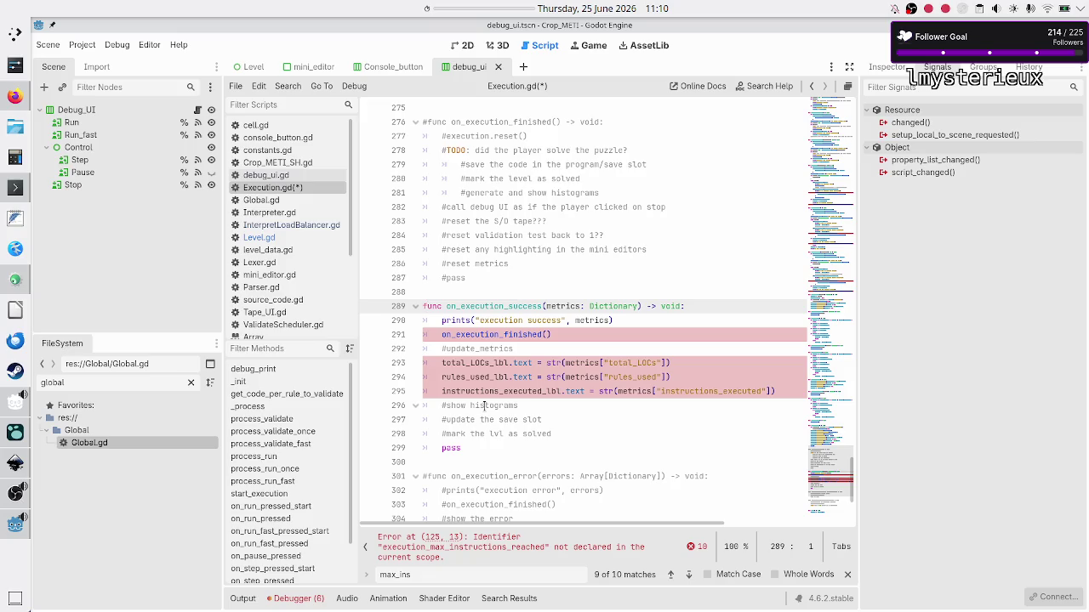
key("shift+Down")
key("shift+Down")
key("shift+Down")
key("shift+End")
key("ctrl+k")
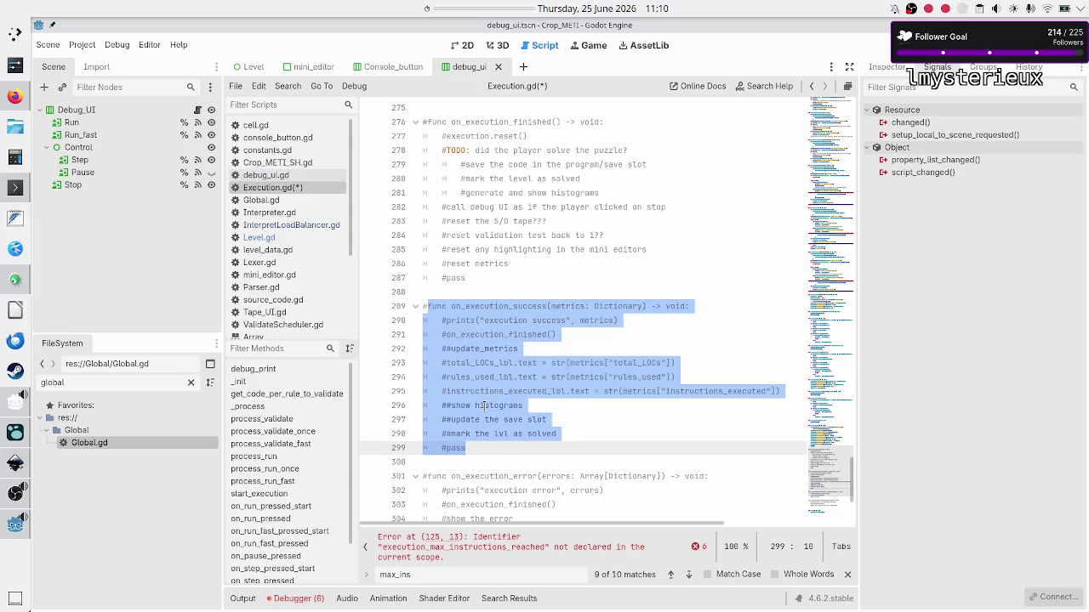
key("Down")
key("ctrl+s")
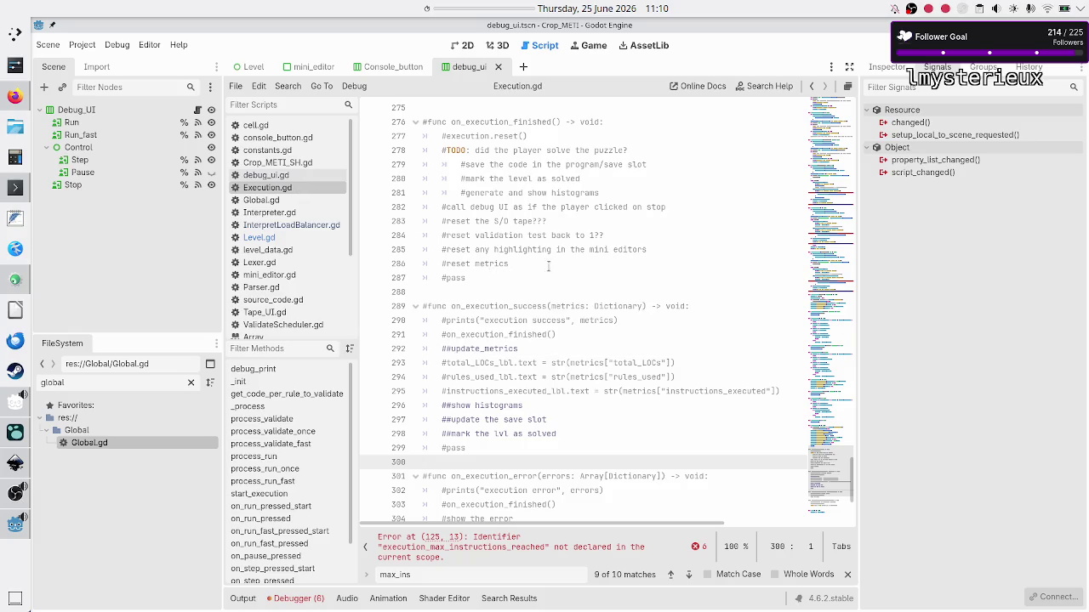
scroll(561, 261, "up", 12)
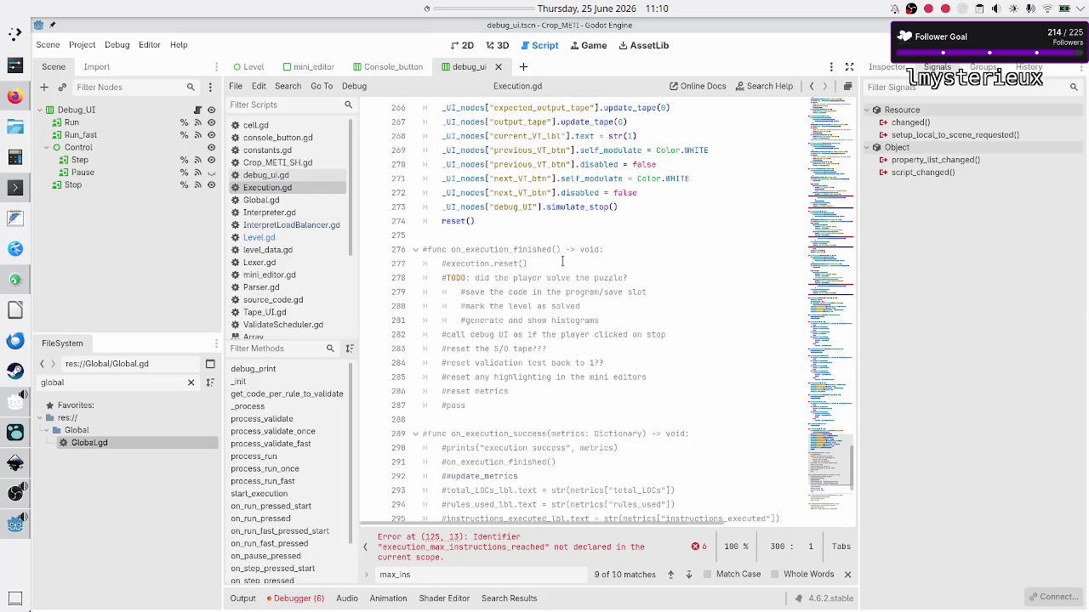
scroll(561, 262, "up", 20)
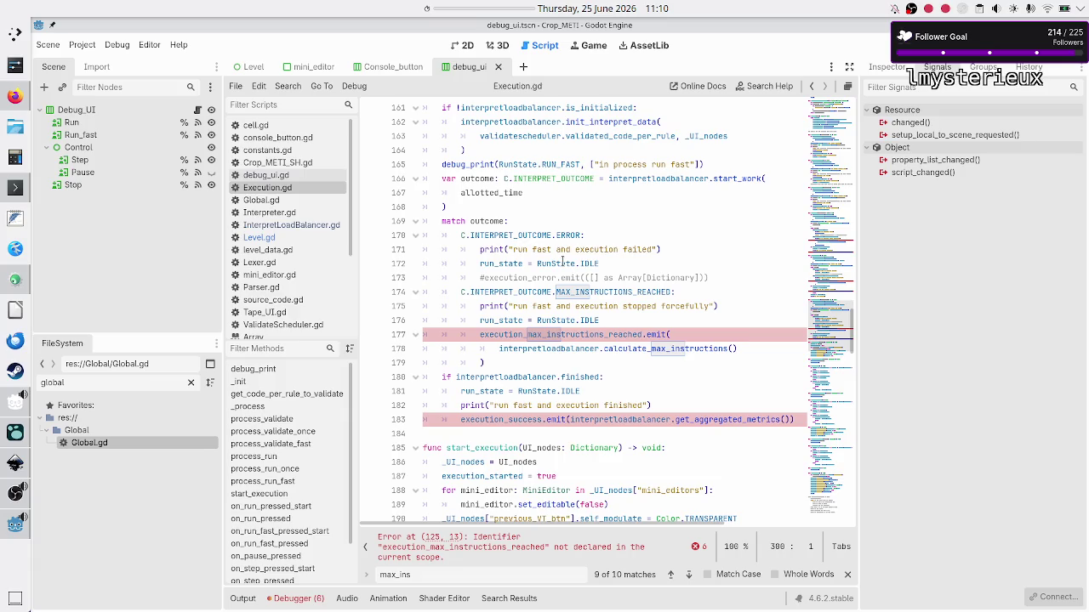
scroll(560, 255, "down", 15)
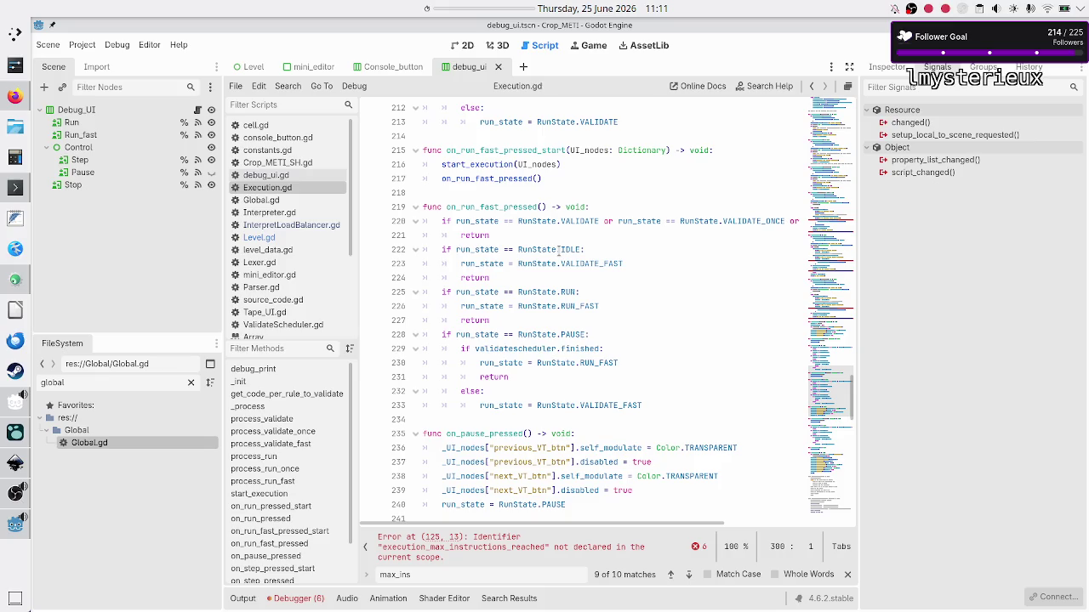
scroll(558, 249, "down", 8)
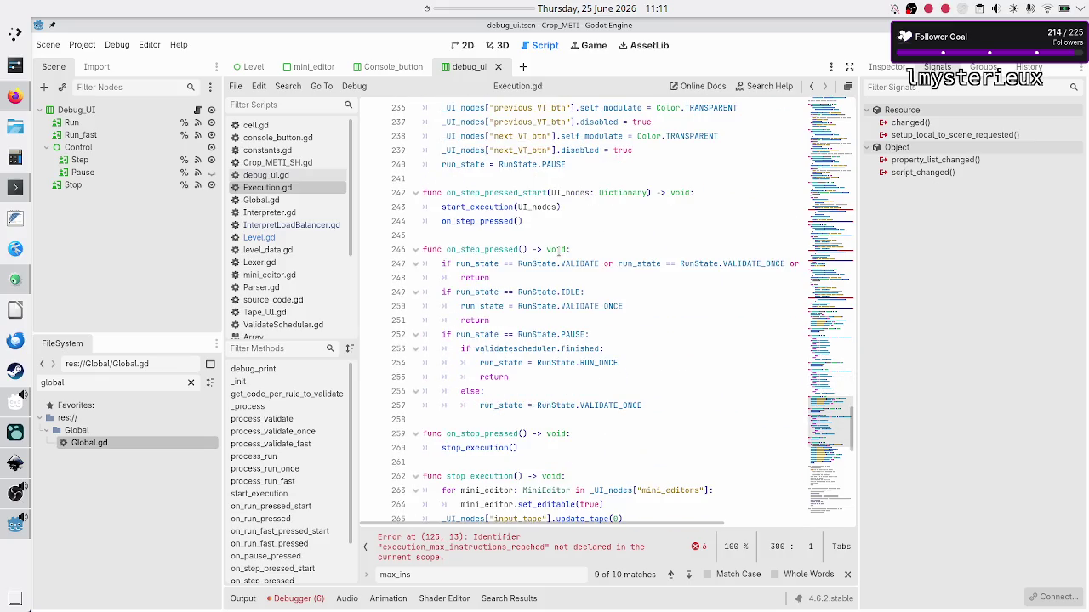
scroll(559, 249, "down", 4)
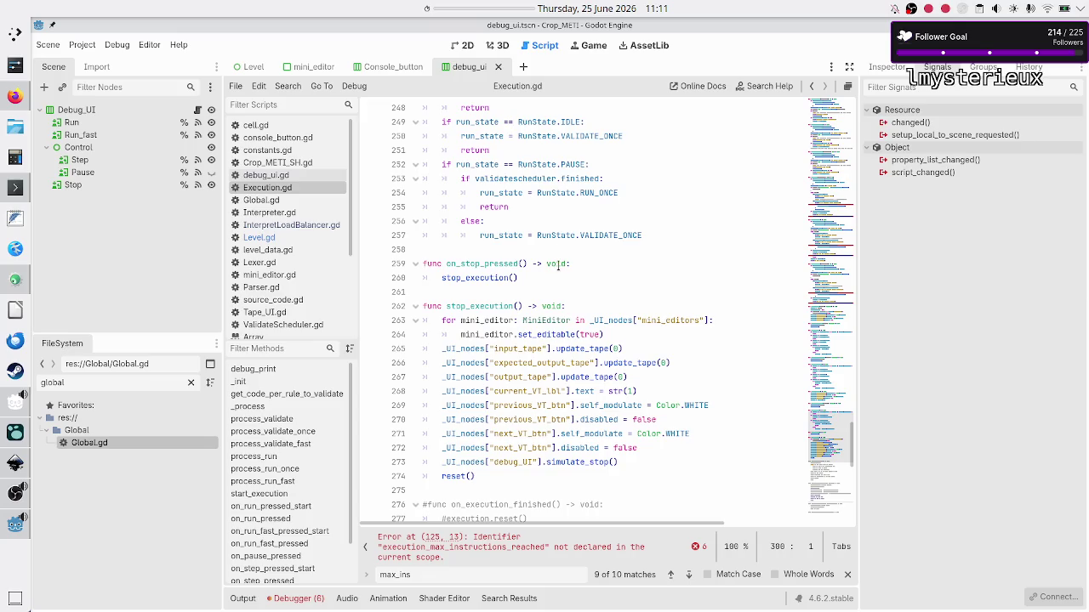
left_click(557, 274)
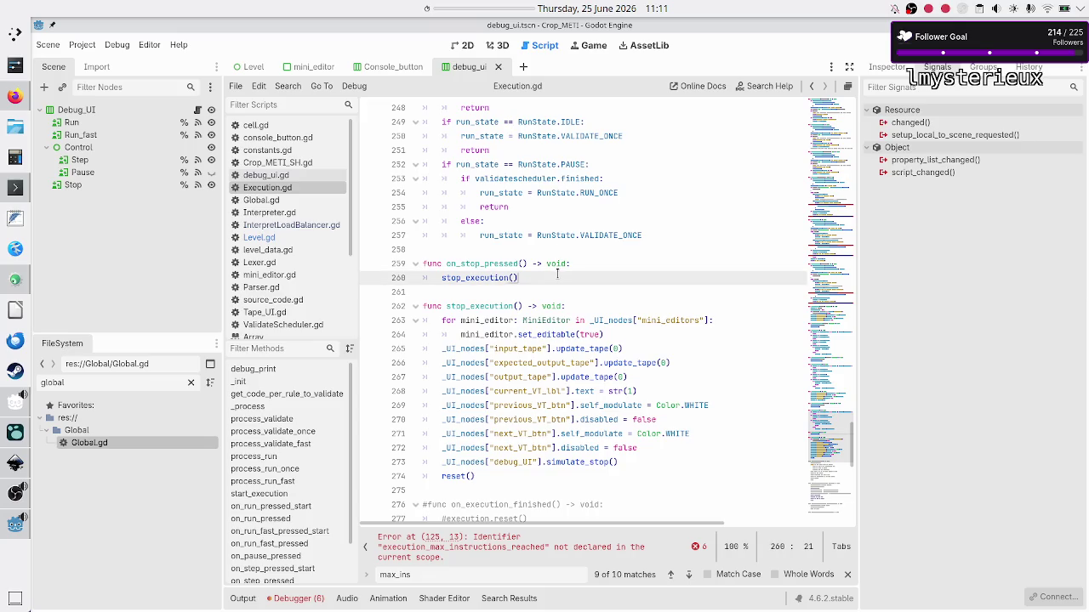
key("Down")
key("Down")
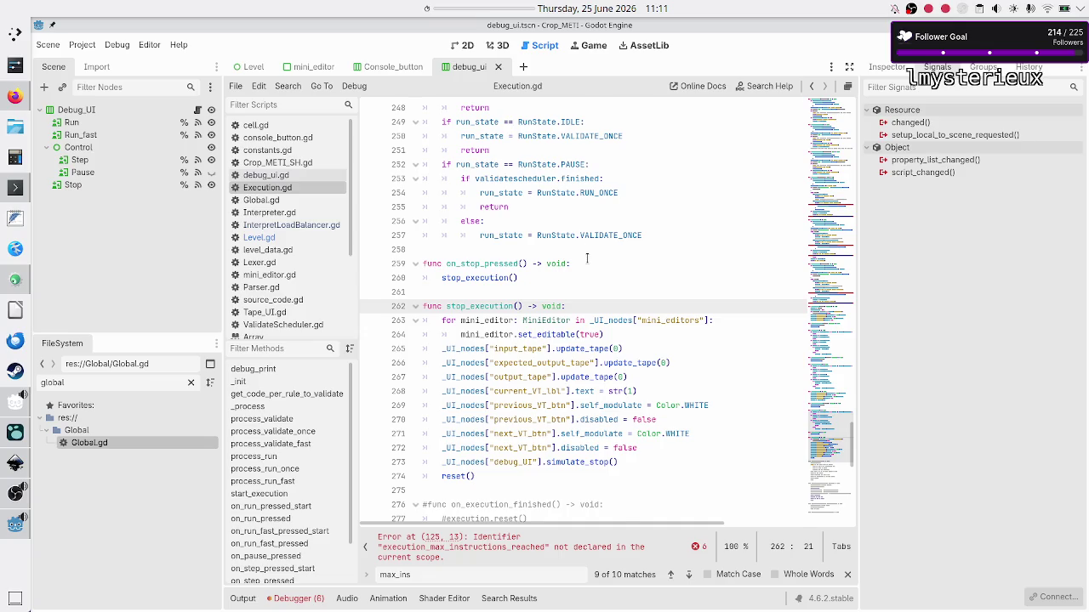
scroll(587, 247, "down", 8)
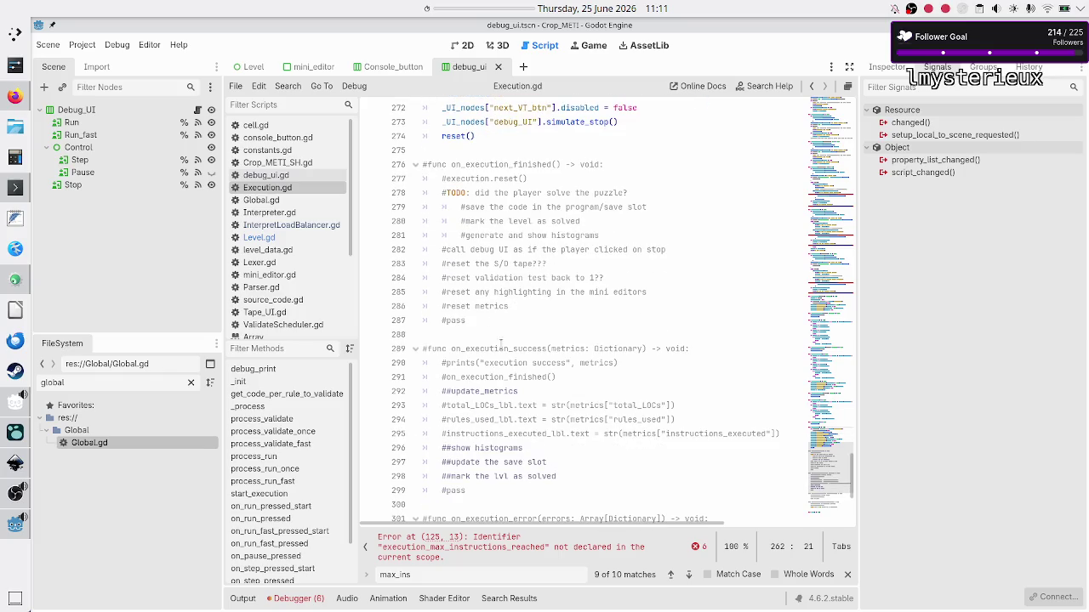
double_click(529, 348)
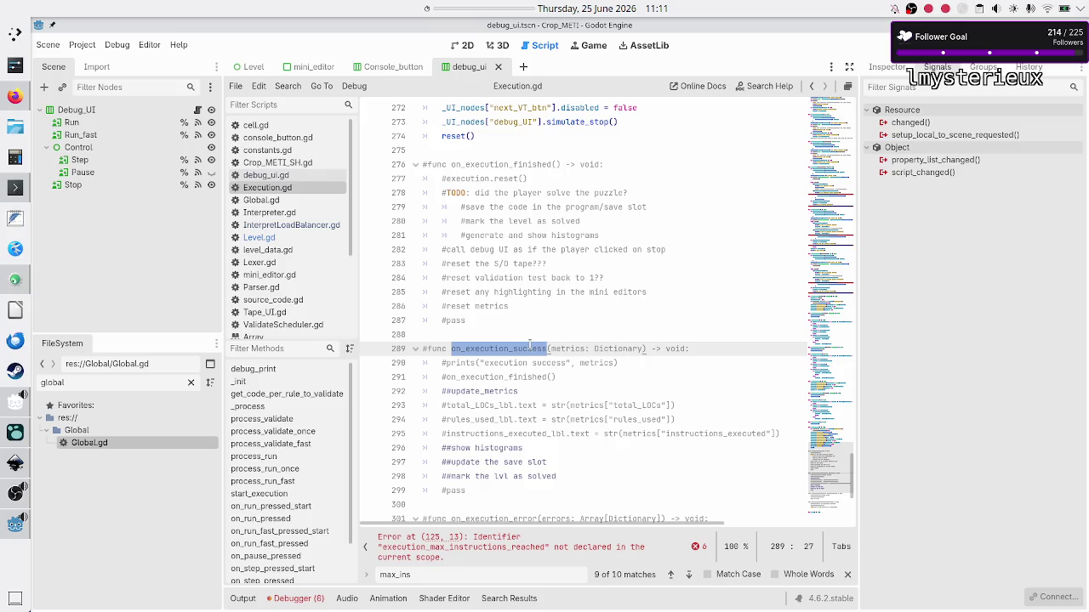
scroll(520, 280, "down", 5)
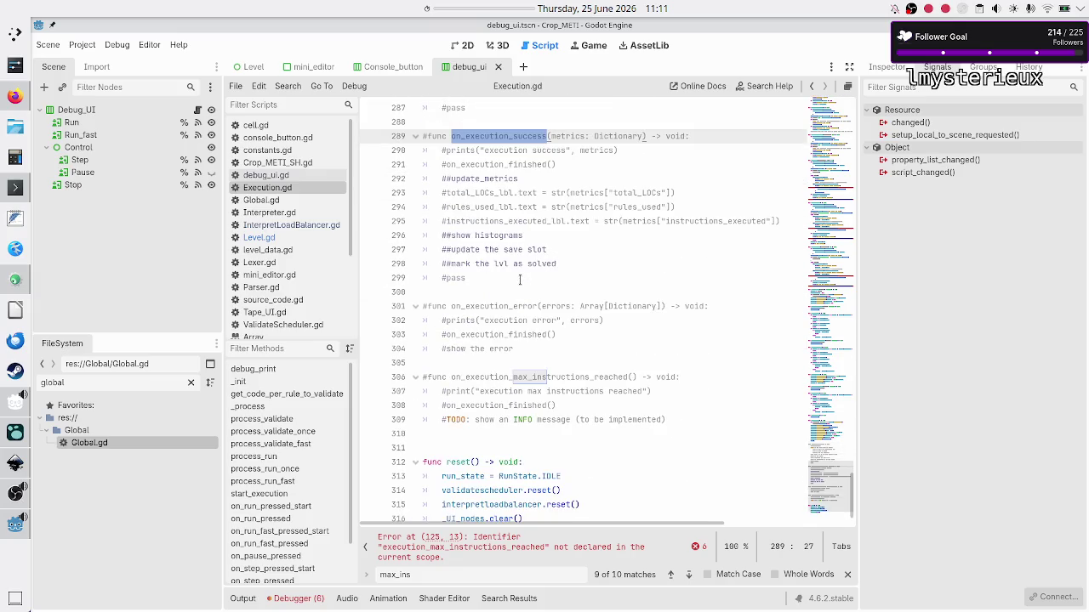
double_click(522, 308)
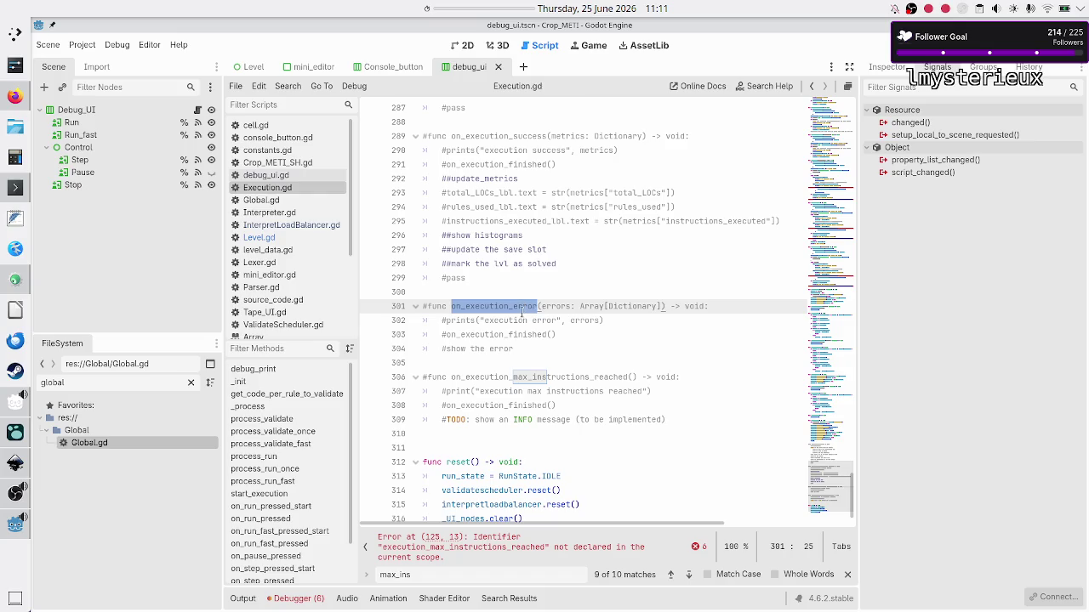
double_click(558, 377)
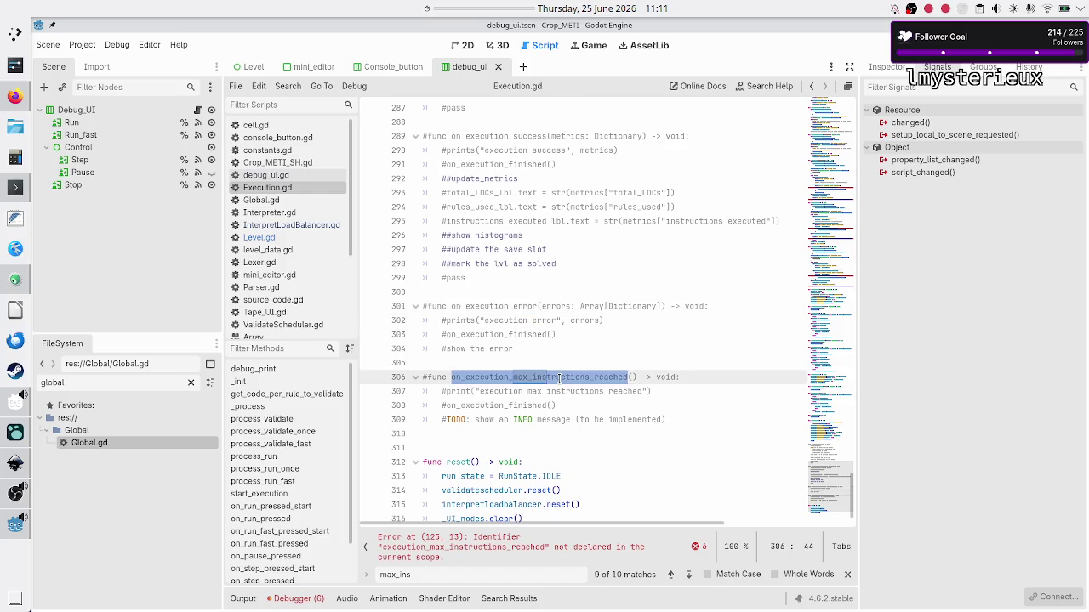
left_click(548, 377)
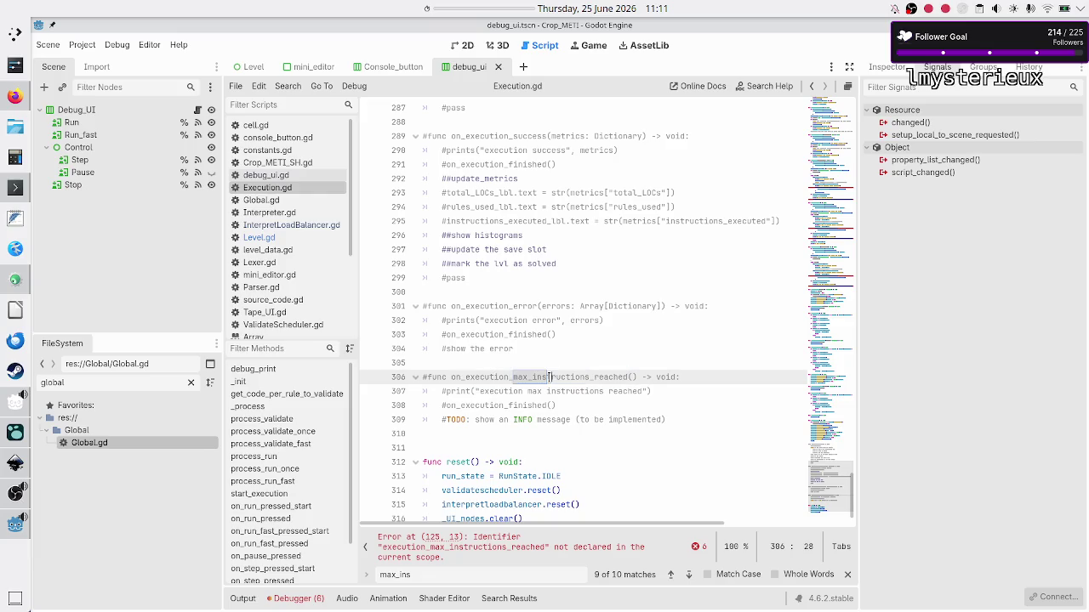
double_click(559, 376)
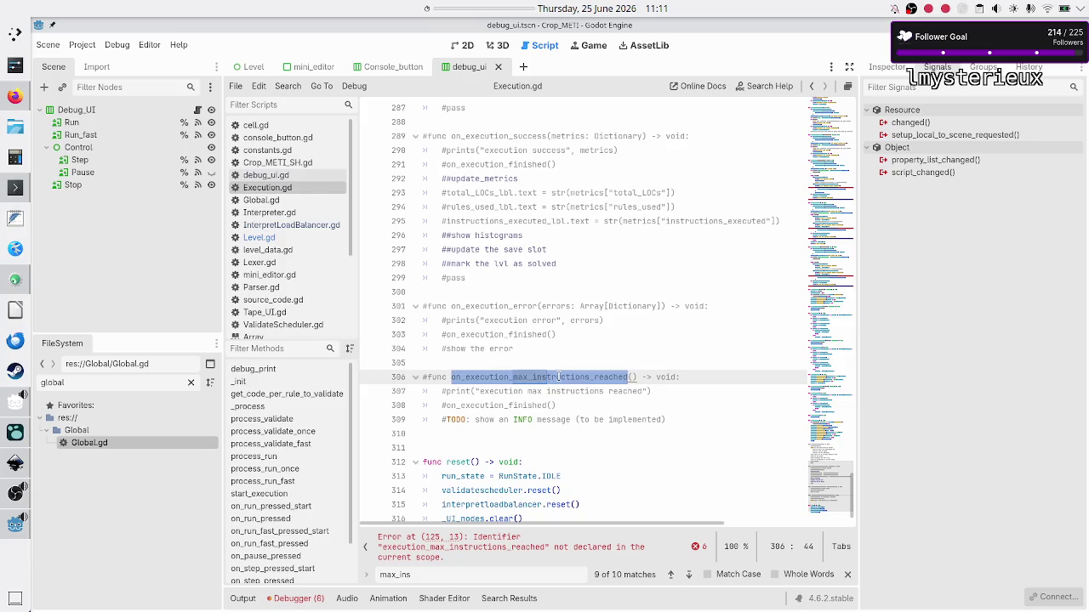
scroll(559, 377, "up", 2)
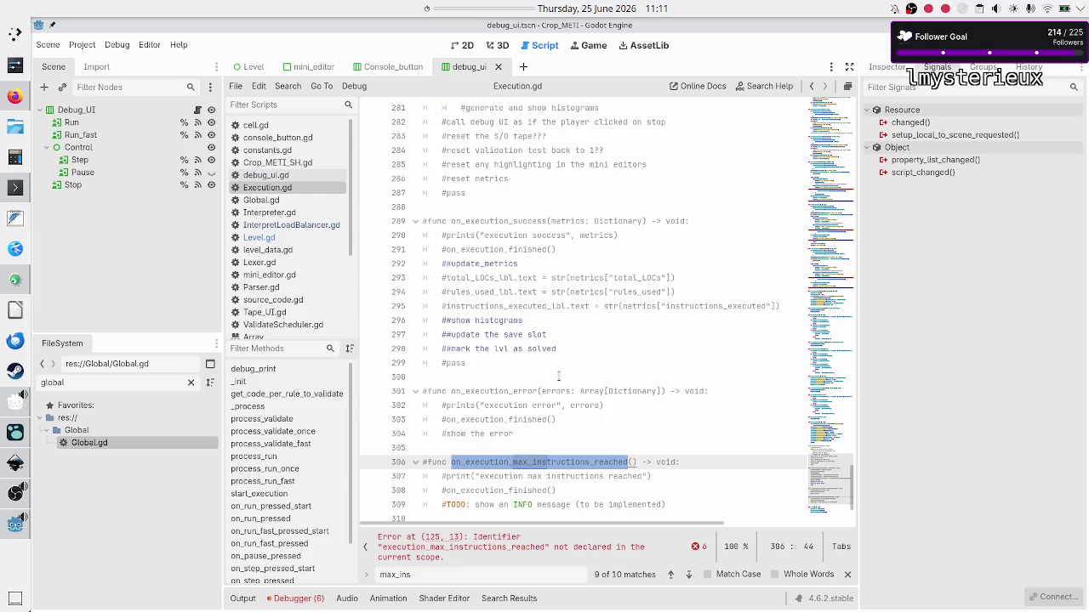
scroll(559, 376, "up", 10)
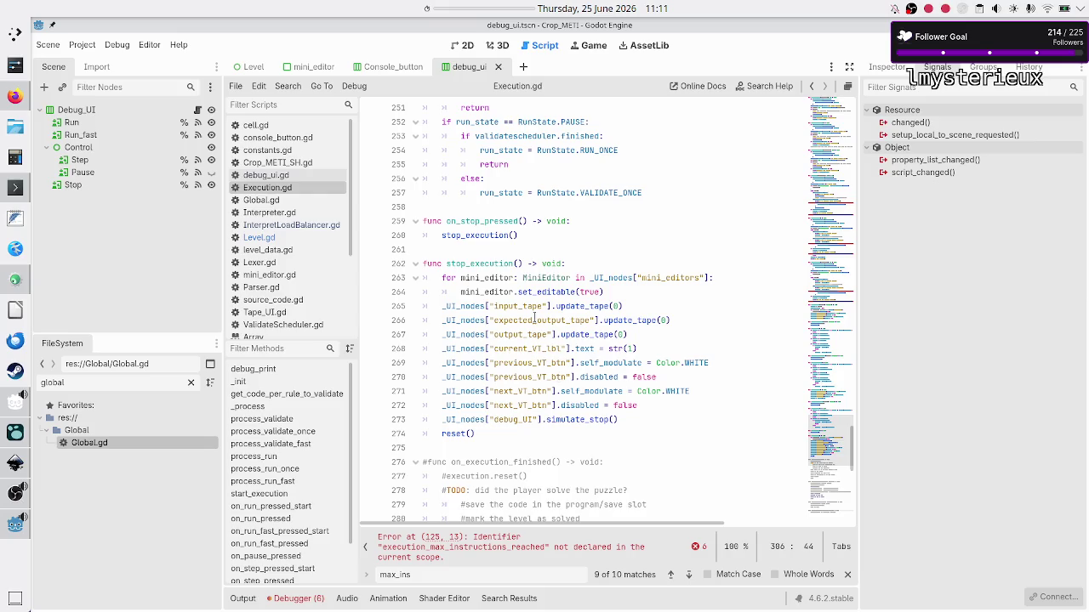
double_click(494, 263)
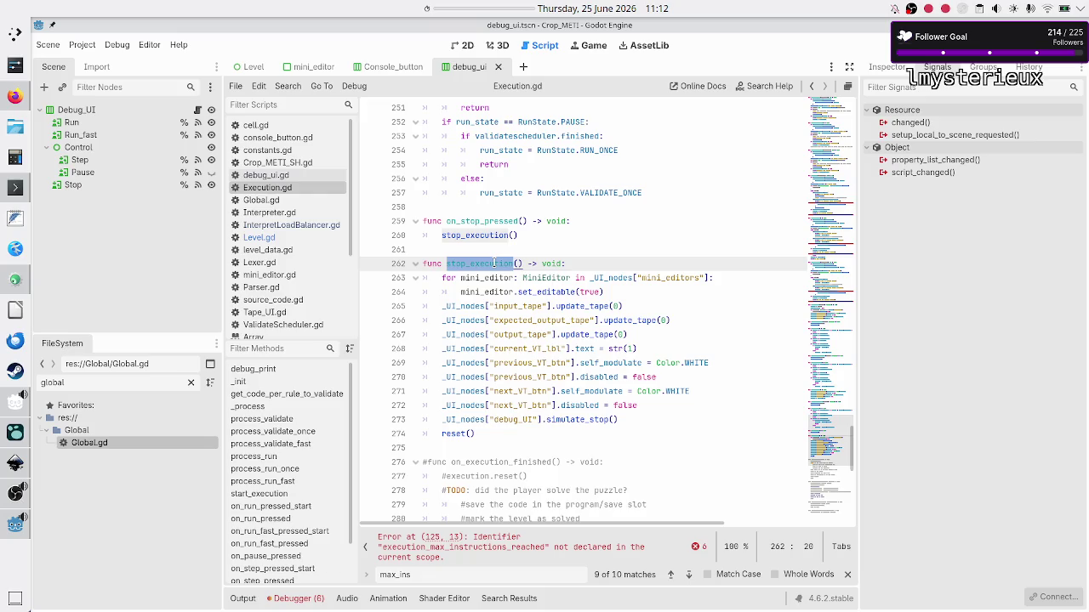
scroll(493, 264, "down", 6)
scroll(499, 330, "down", 3)
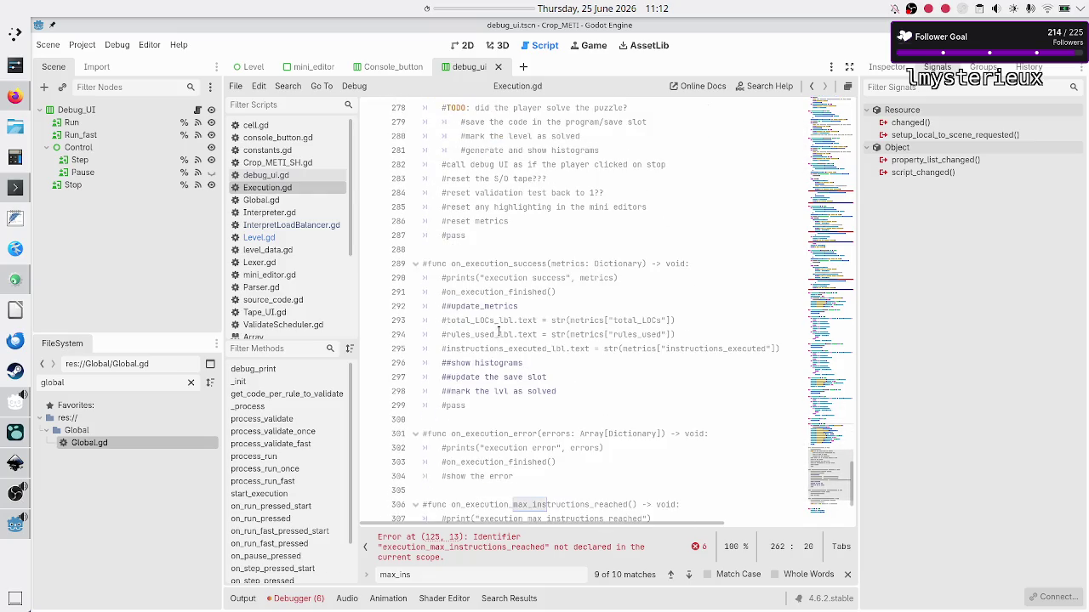
scroll(527, 264, "down", 4)
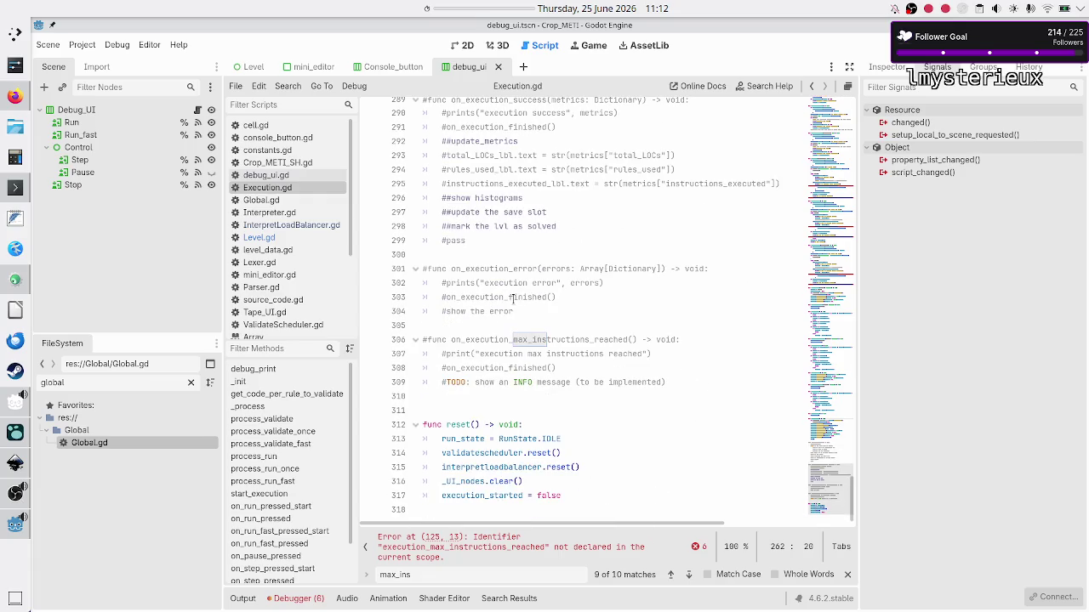
scroll(512, 299, "up", 1)
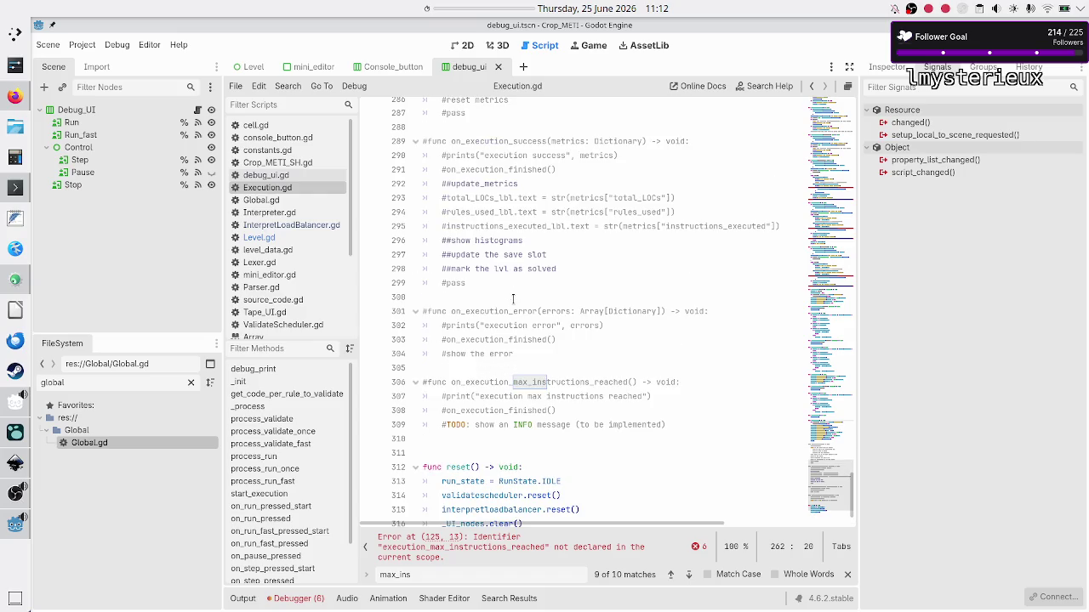
- Uncomment the line 306 declaration and rename it stop_execution_max_instructions_reached
left_click(482, 368)
key("Down")
key("Delete")
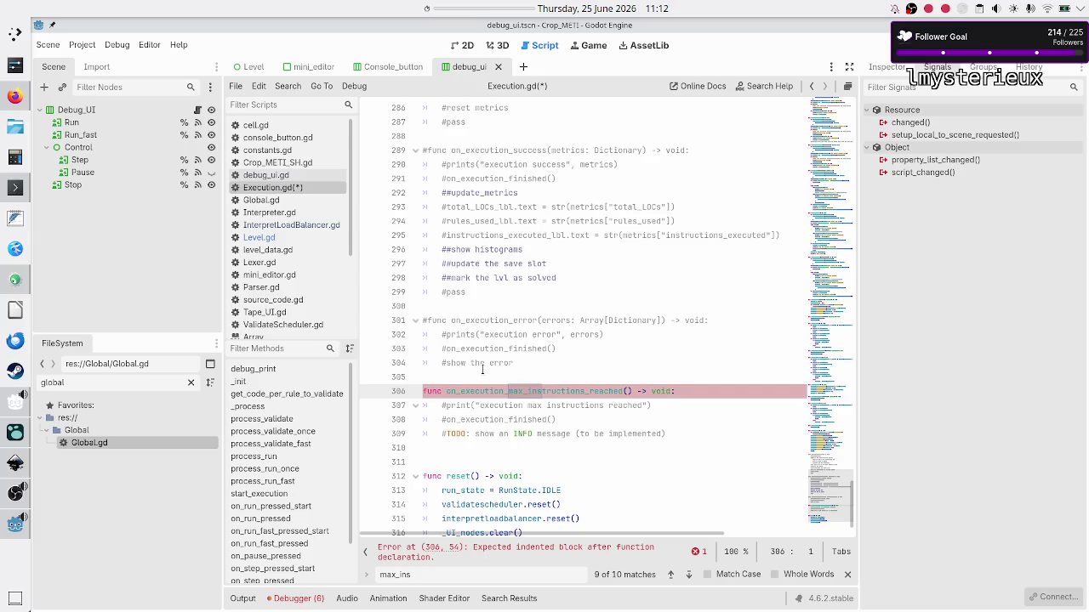
scroll(510, 309, "up", 3)
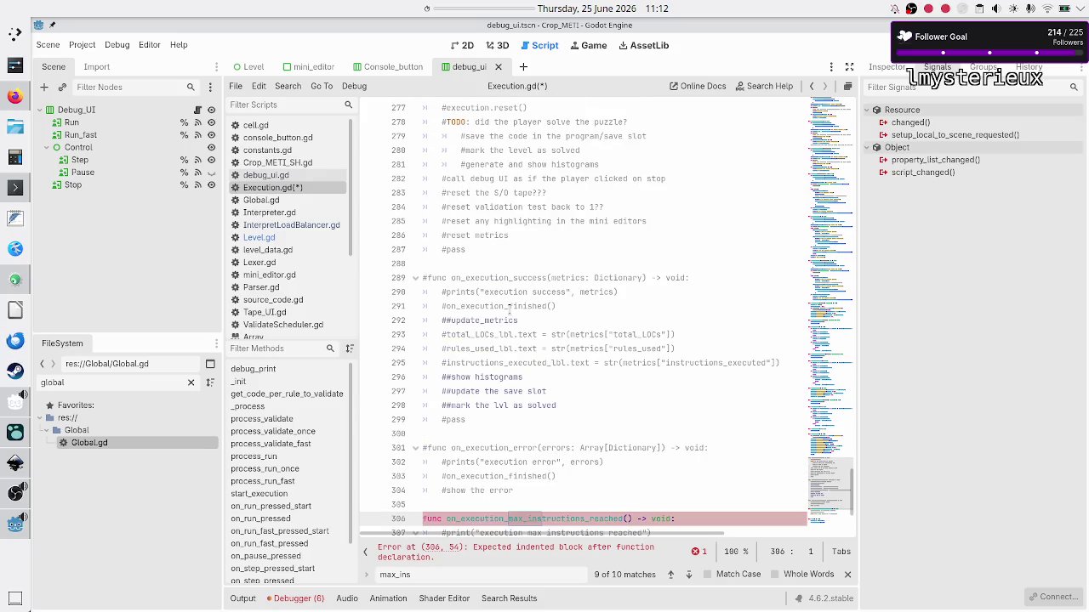
scroll(509, 308, "up", 5)
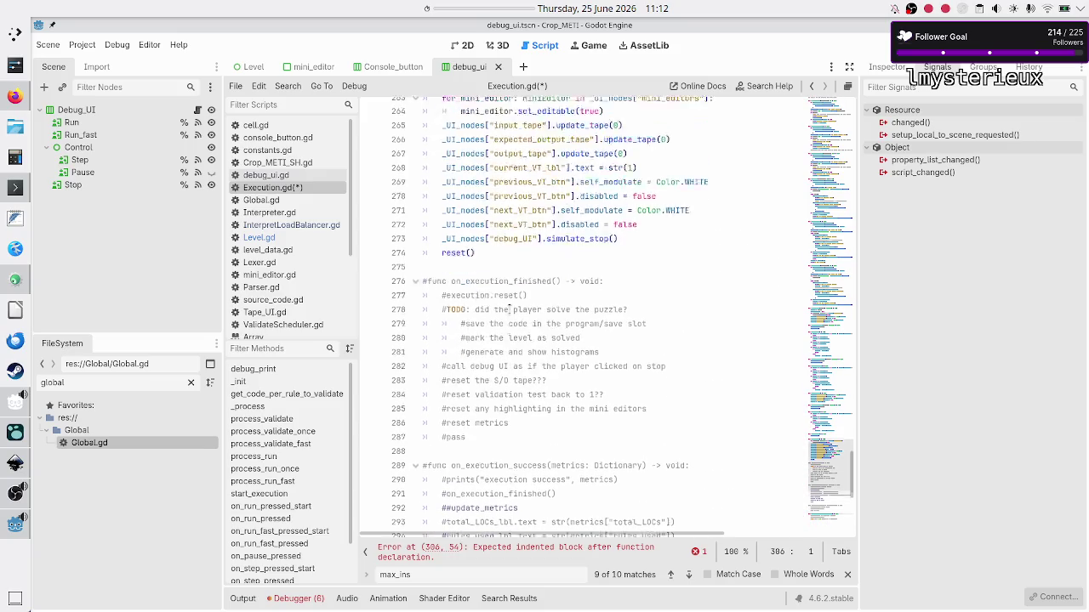
scroll(509, 310, "down", 9)
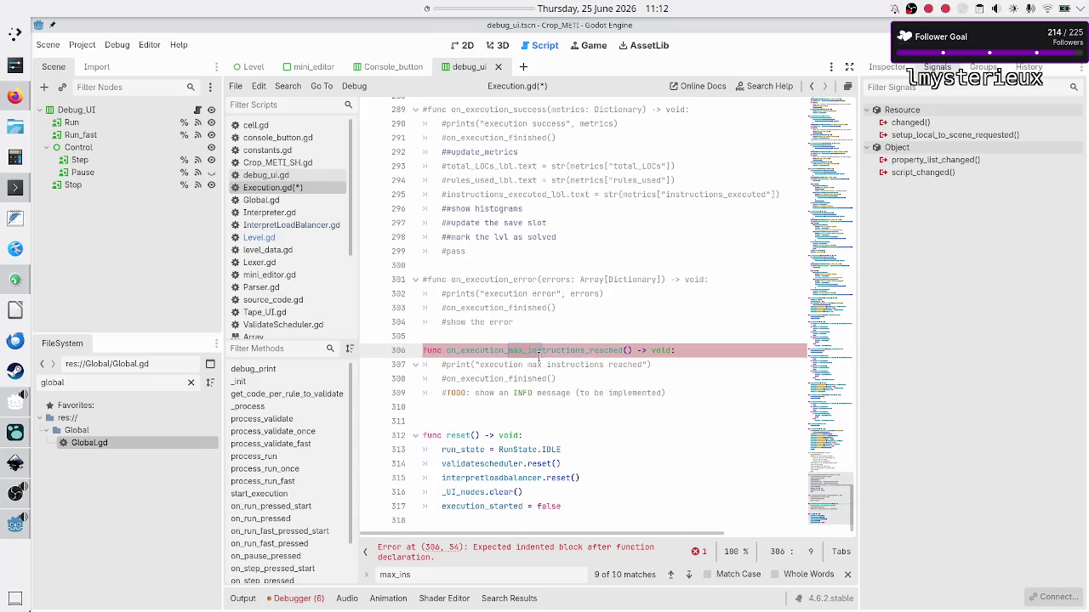
key("BackSpace")
key("BackSpace")
type("stop")
key("BackSpace")
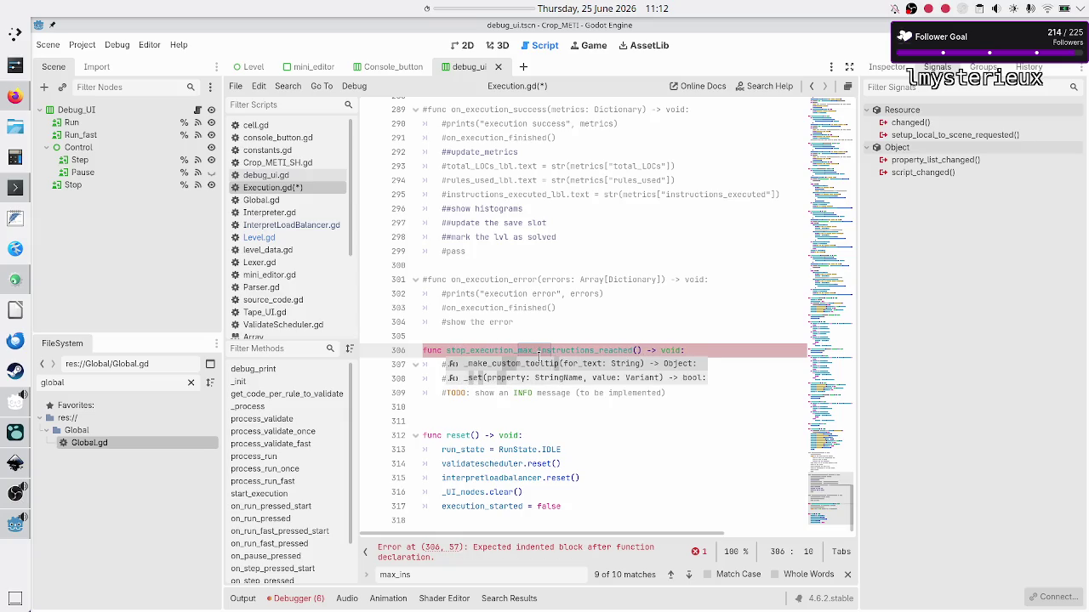
scroll(538, 356, "up", 1)
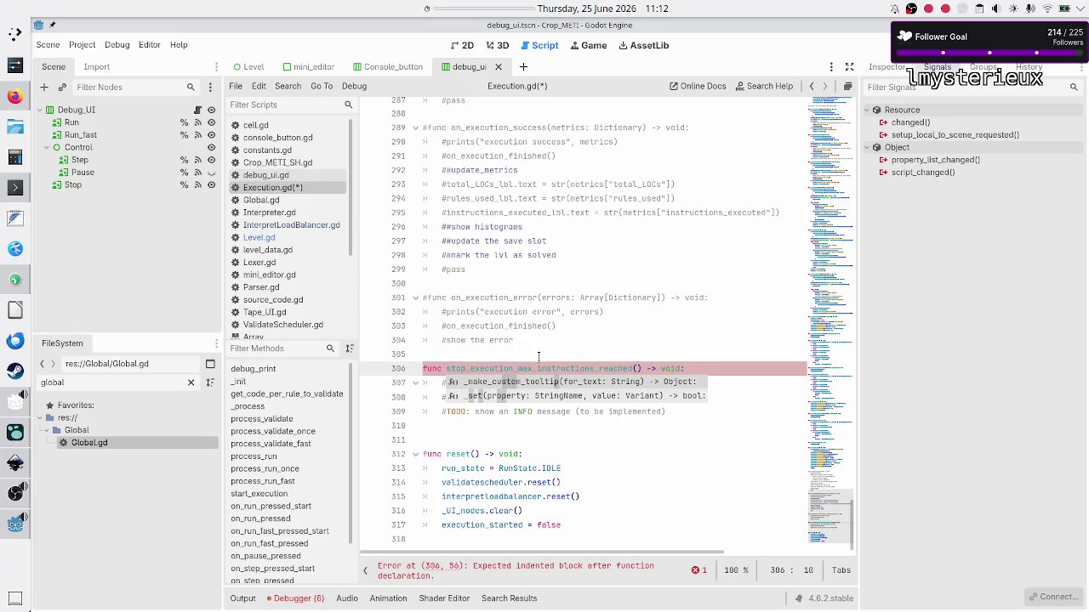
key("Escape")
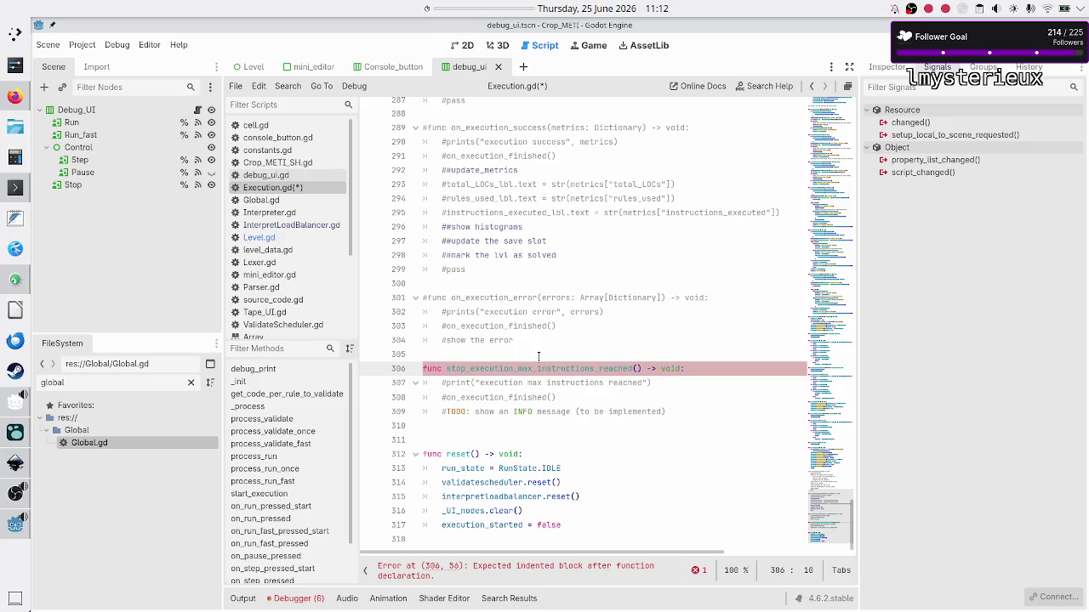
- Uncomment the print on line 307 and select the commented on_execution_finished() call below it
key("Down")
key("BackSpace")
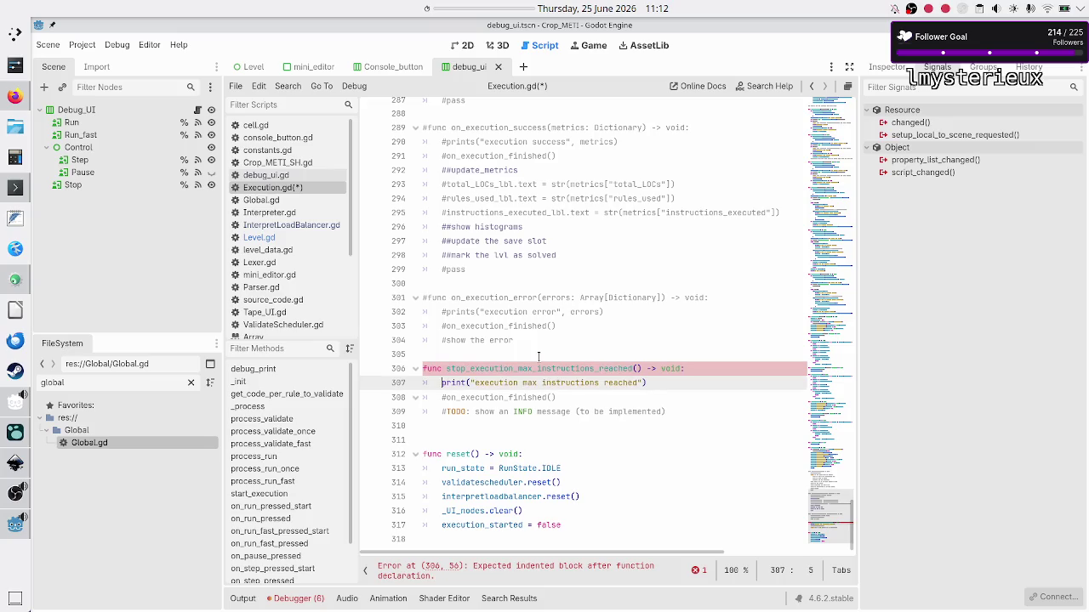
key("Down")
key("shift+End")
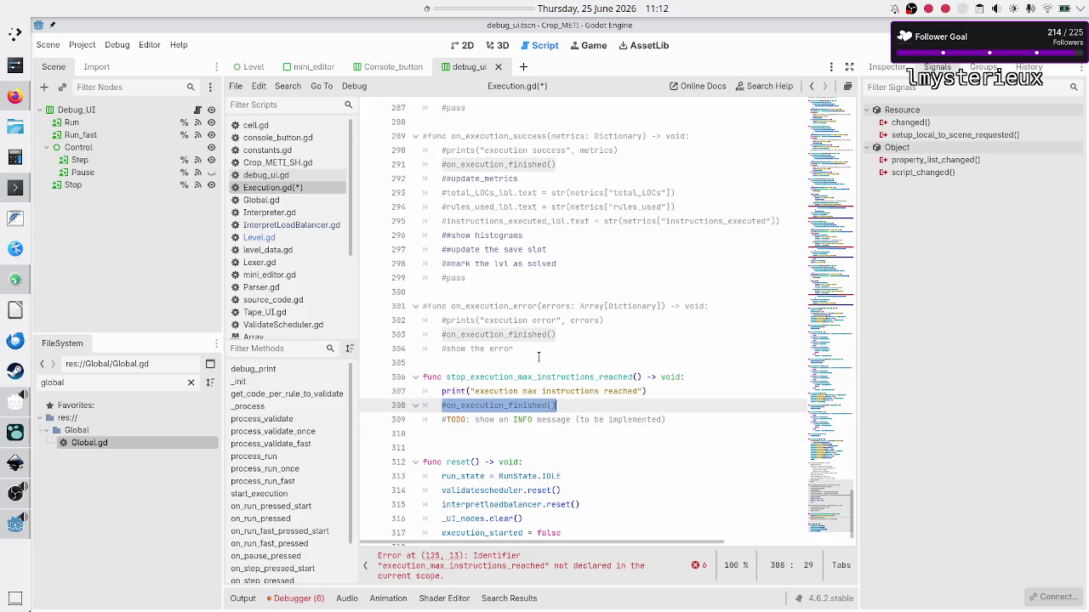
- Replace the commented on_execution_finished() call with stop_execution()
scroll(538, 290, "up", 6)
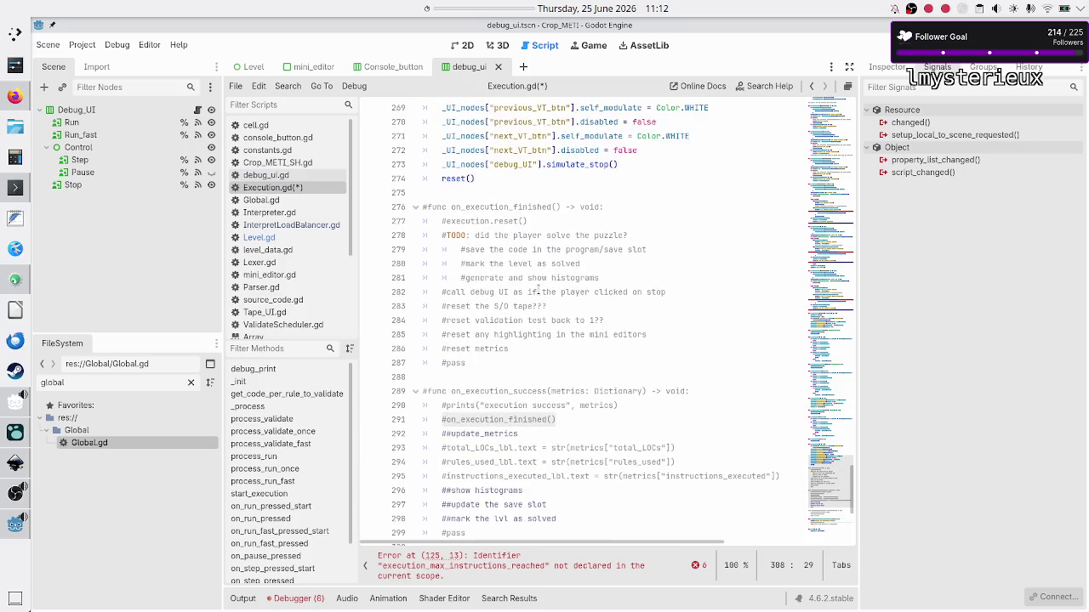
scroll(512, 212, "up", 4)
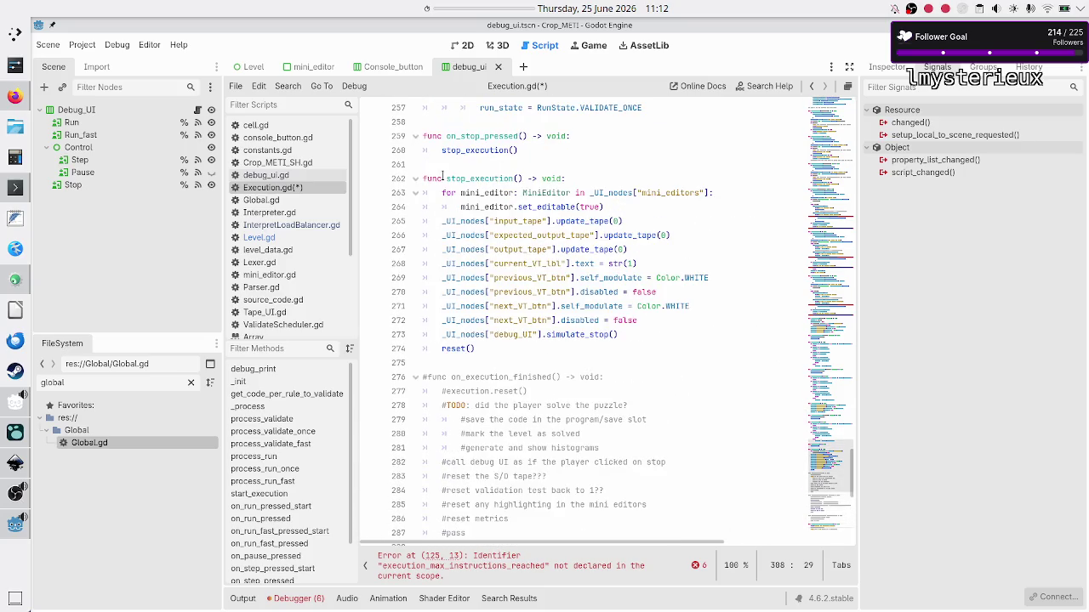
scroll(498, 207, "down", 9)
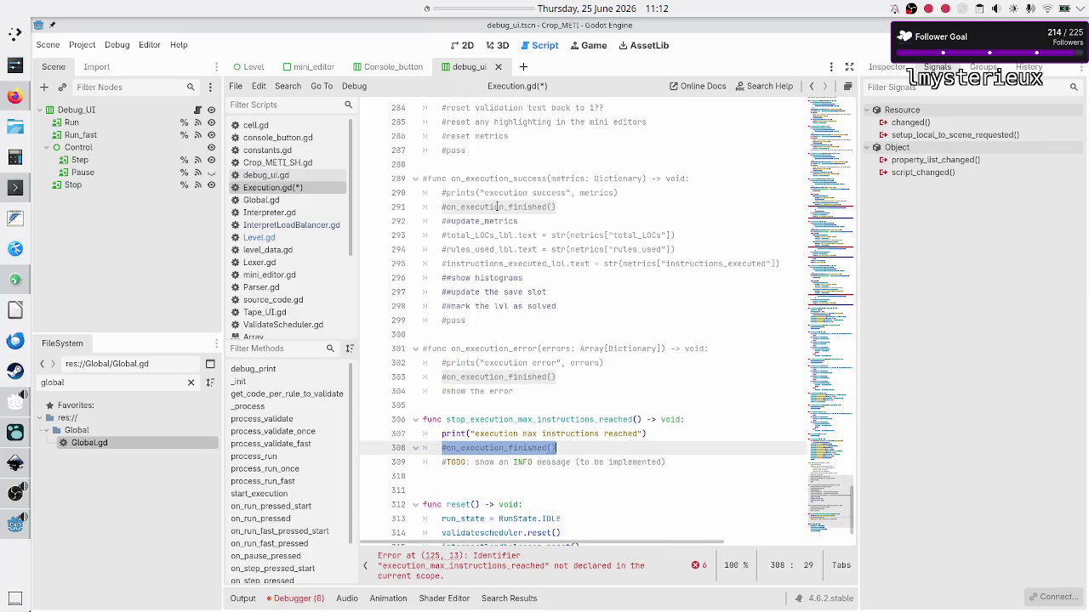
key("BackSpace")
type("stop_exec")
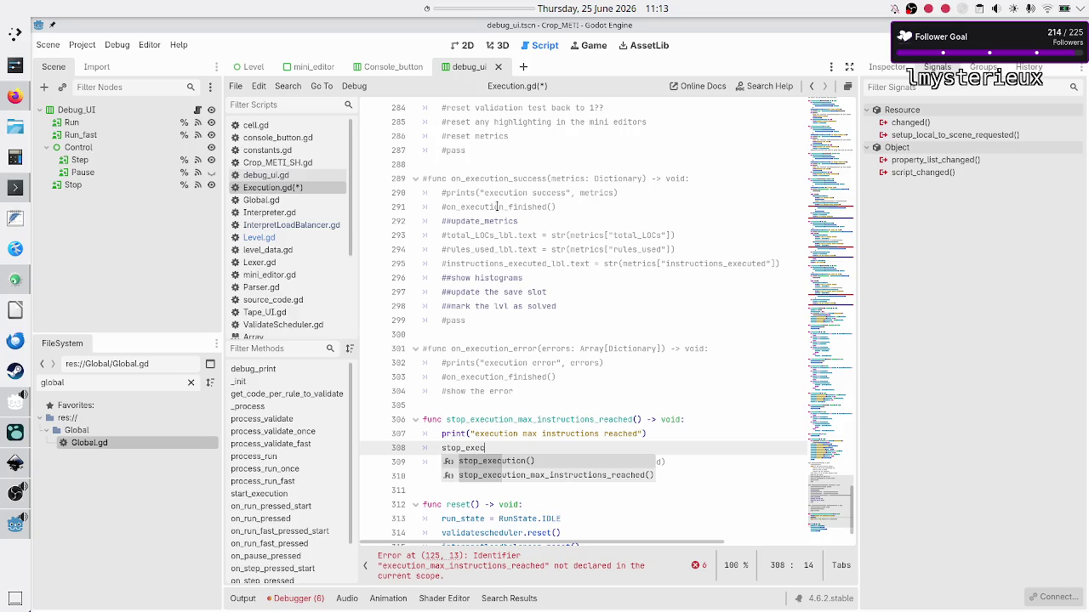
key("Return")
- Delete the TODO comment but restore it with undo, then uncomment the on_execution_error declaration
key("Down")
key("Home")
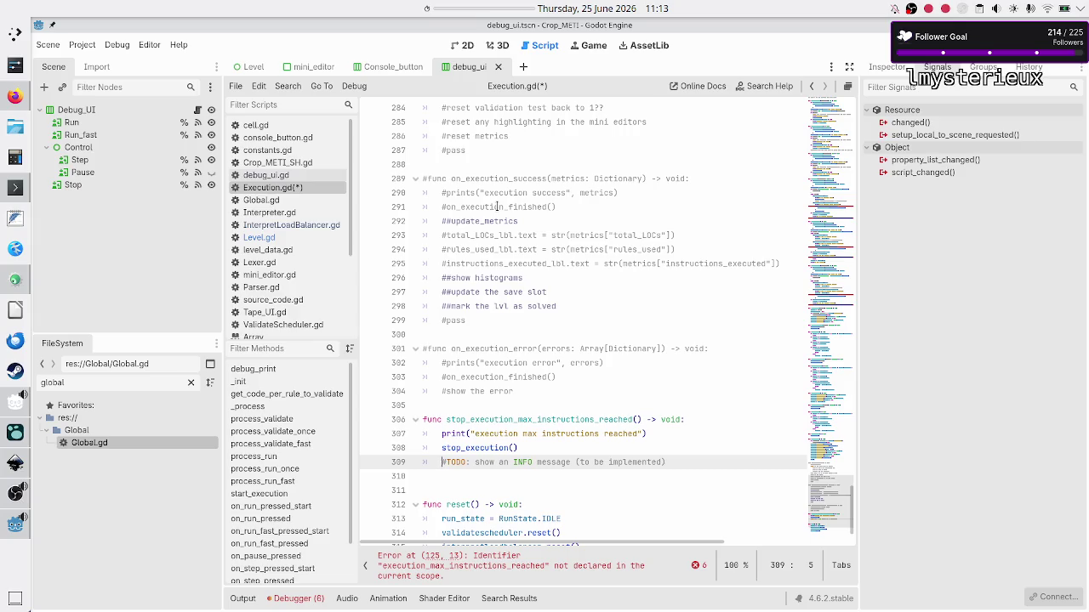
key("shift+End")
key("BackSpace")
key("BackSpace")
key("BackSpace")
key("Up")
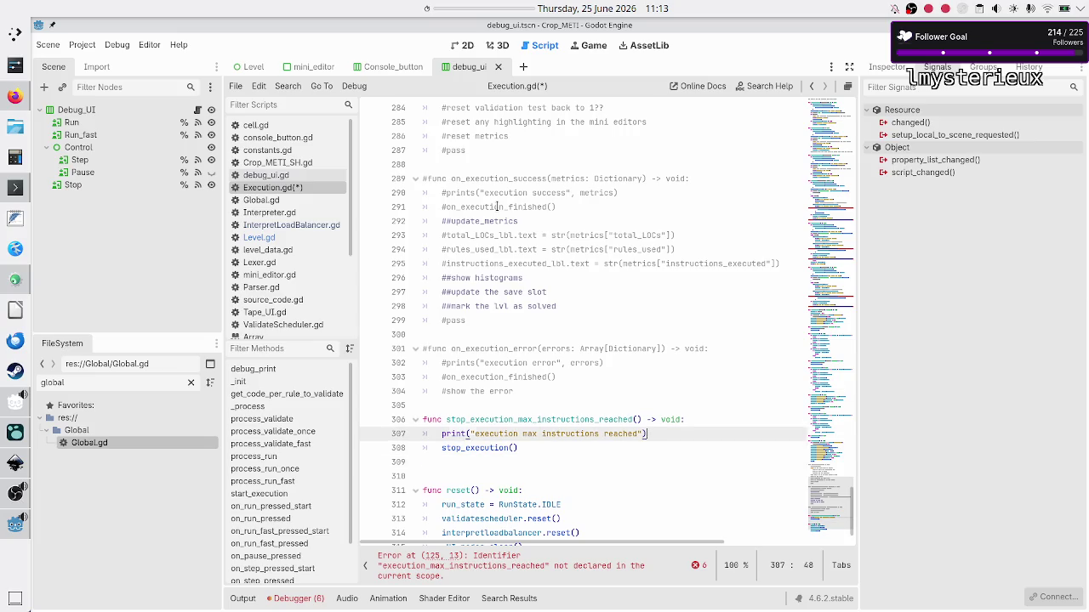
key("ctrl+z")
key("ctrl+z")
key("ctrl+z")
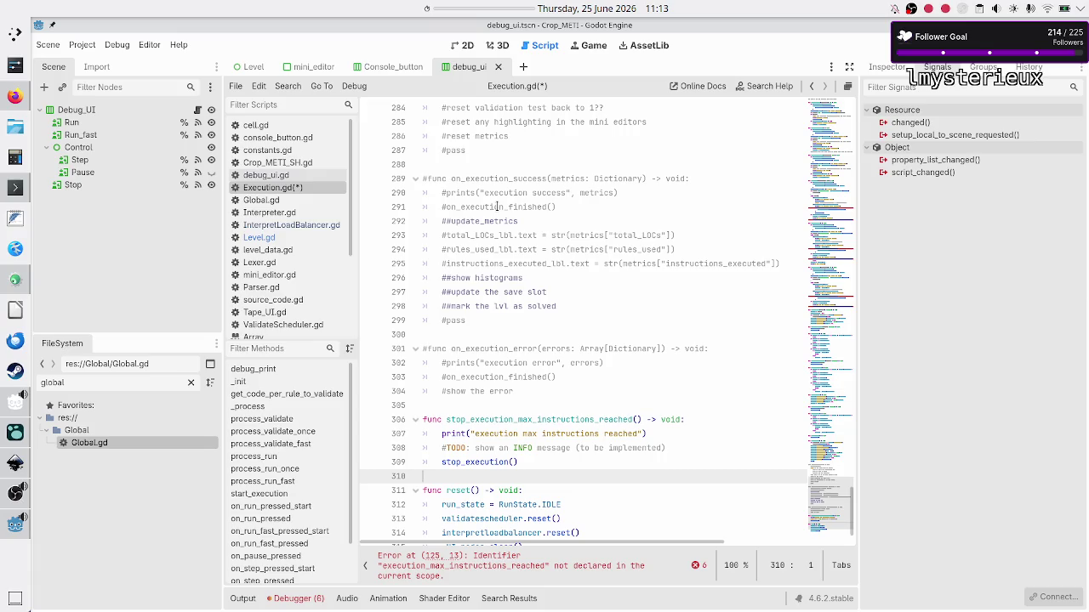
key("Up")
key("Up")
key("Up")
key("Delete")
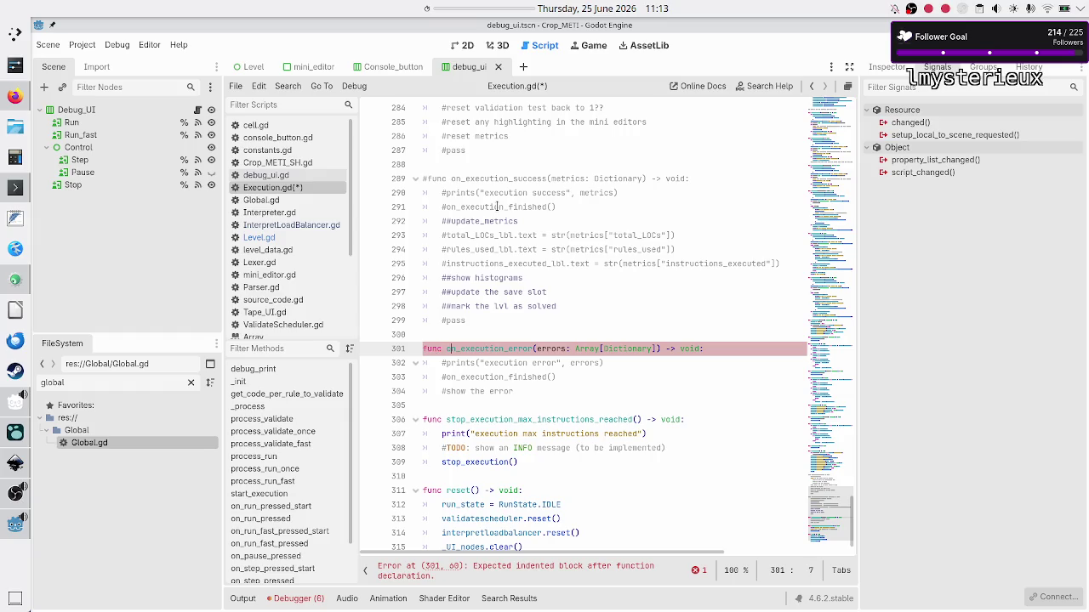
- Rename the line 301 handler to stop_execution_on_error
key("BackSpace")
key("BackSpace")
type("stop")
key("Escape")
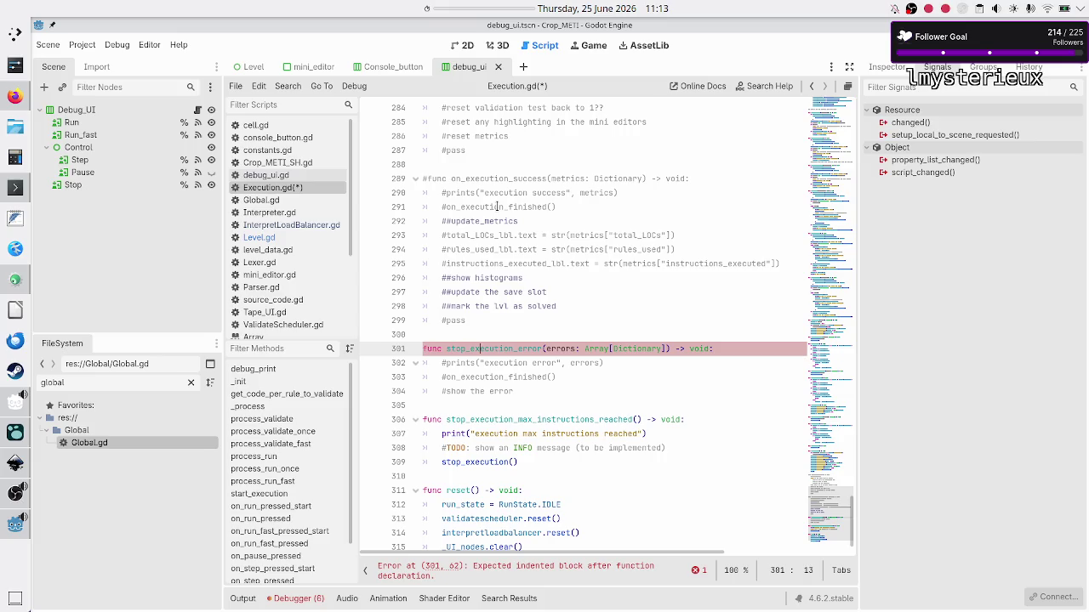
key("Right")
type("on_")
- Rename the max-instructions handler to stop_execution_on_max_instructions_reached
key("Down")
key("Down")
key("Down")
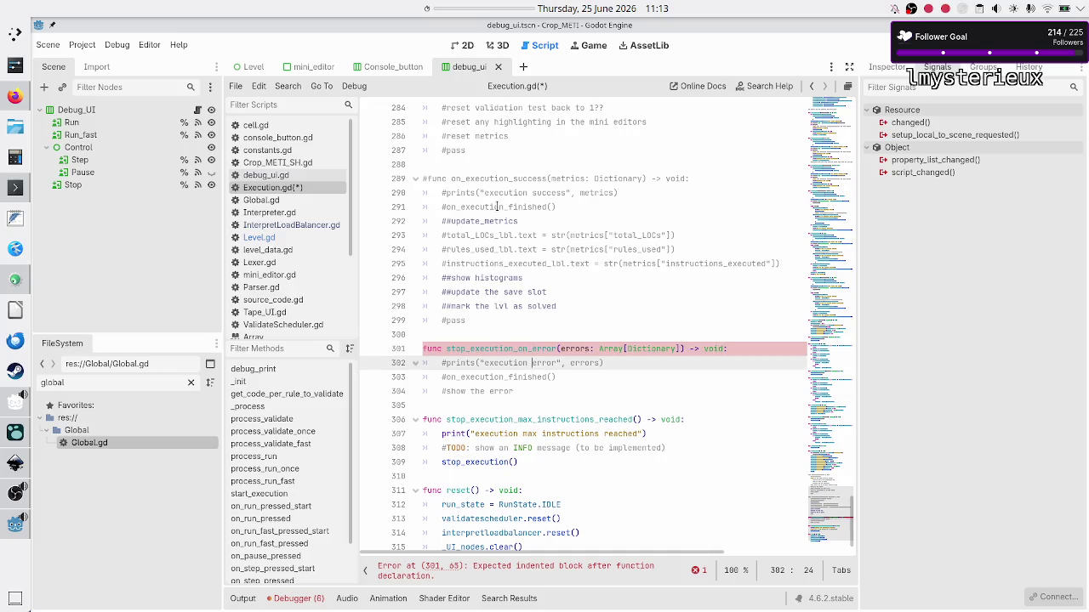
type("on_")
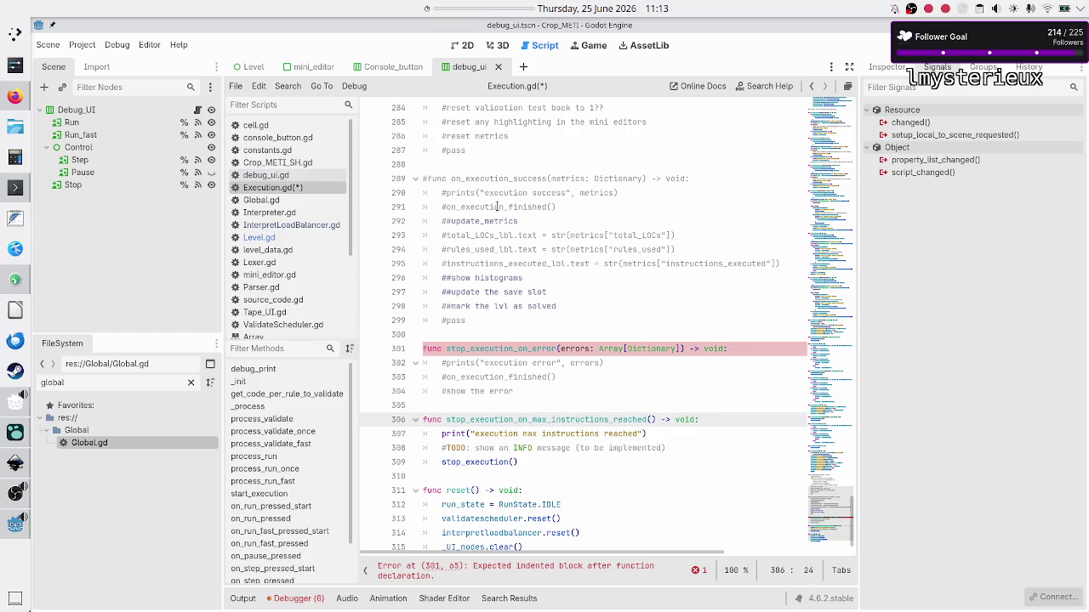
key("Up")
key("Up")
key("Up")
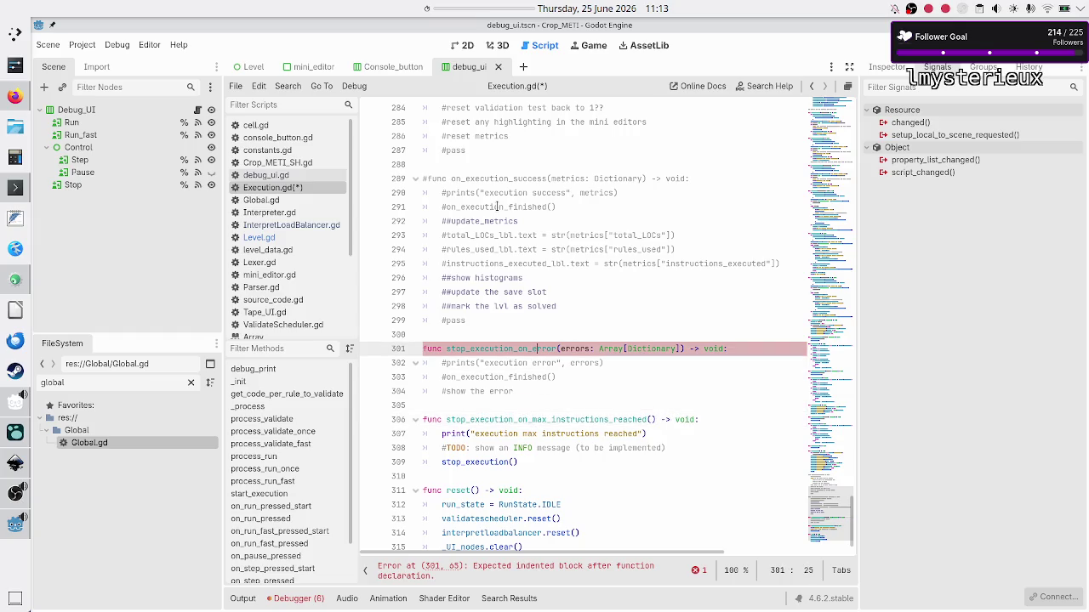
- Select the errors parameter of stop_execution_on_error, then open InterpretLoadBalancer.gd to check its code
key("shift+Right")
key("shift+Right")
key("shift+Right")
key("shift+Right")
key("shift+Right")
key("shift+Right")
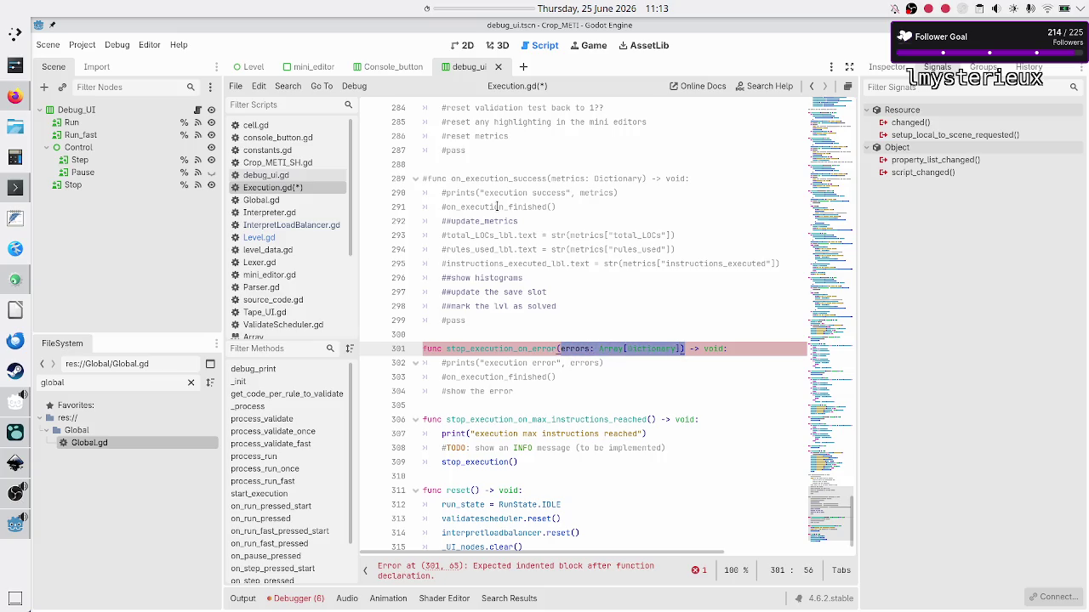
key("shift+Left")
left_click(282, 226)
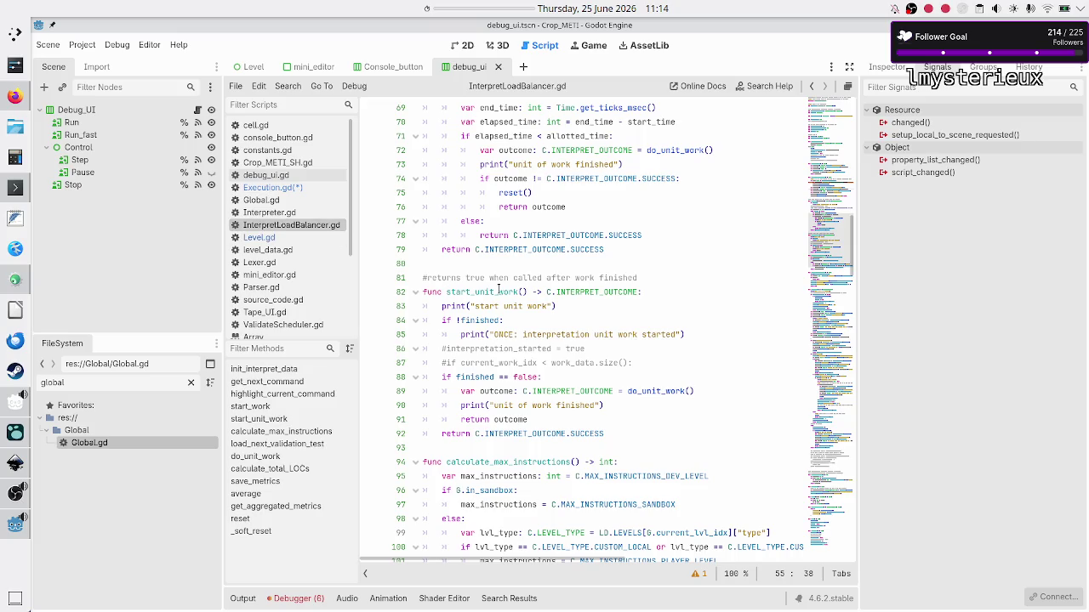
scroll(539, 334, "down", 5)
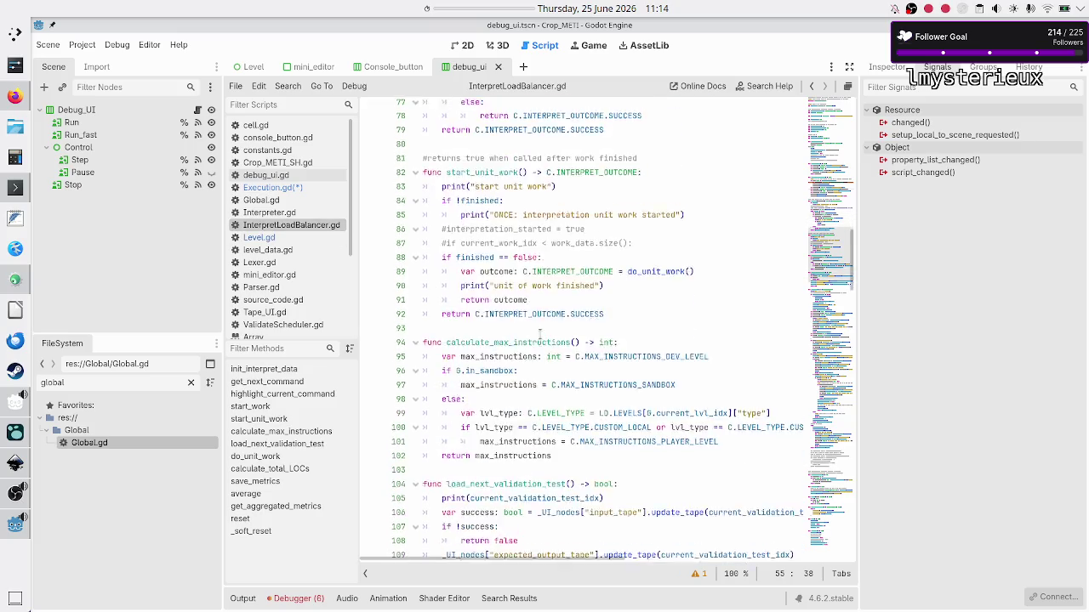
scroll(540, 334, "up", 20)
scroll(539, 335, "up", 1)
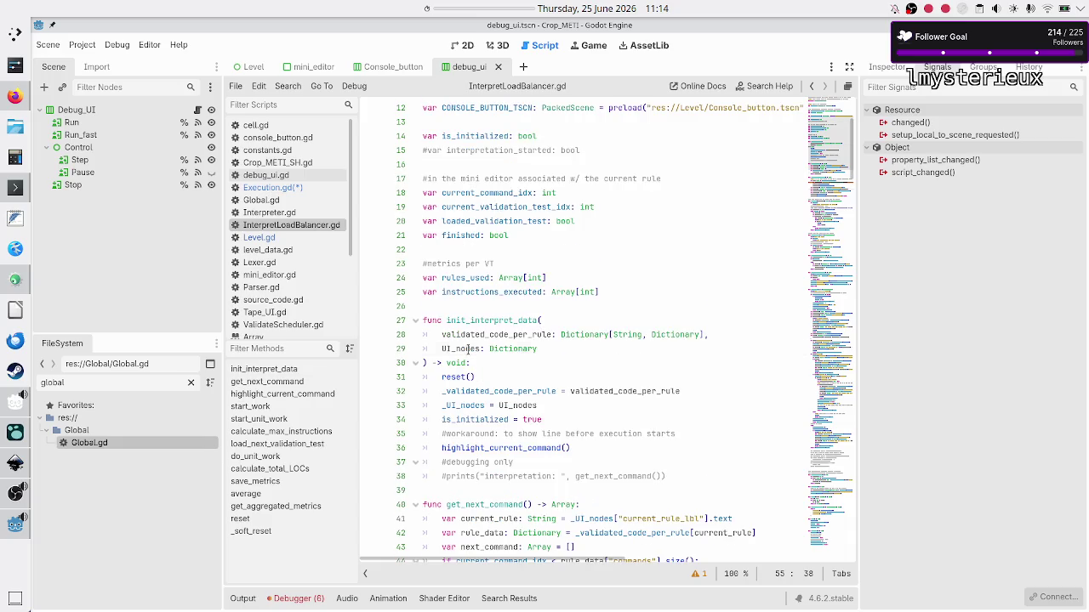
double_click(468, 349)
scroll(583, 404, "down", 6)
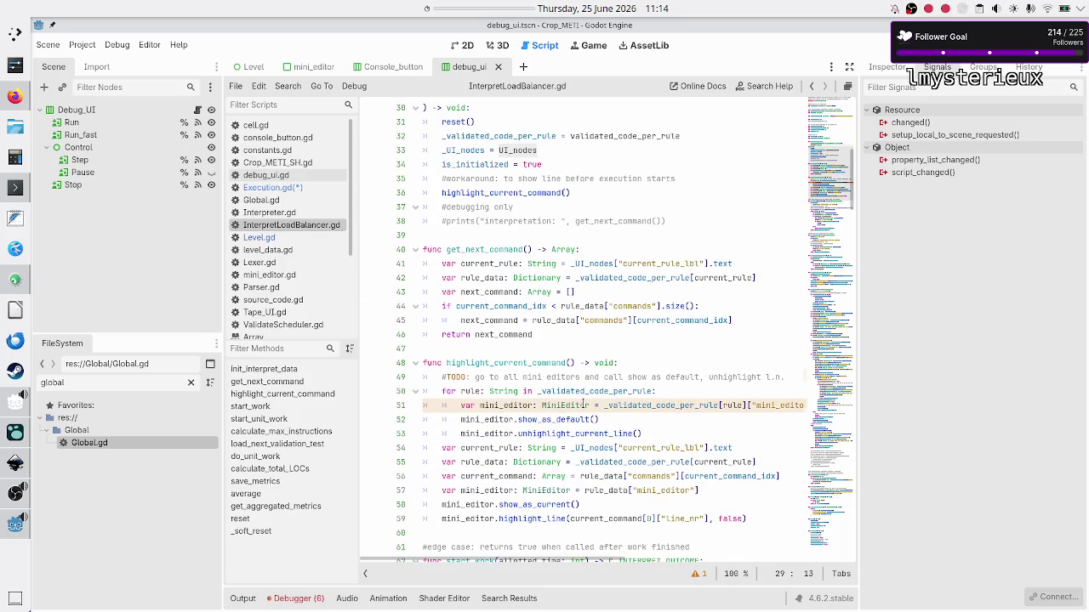
scroll(586, 405, "down", 20)
scroll(583, 405, "down", 1)
scroll(584, 405, "down", 4)
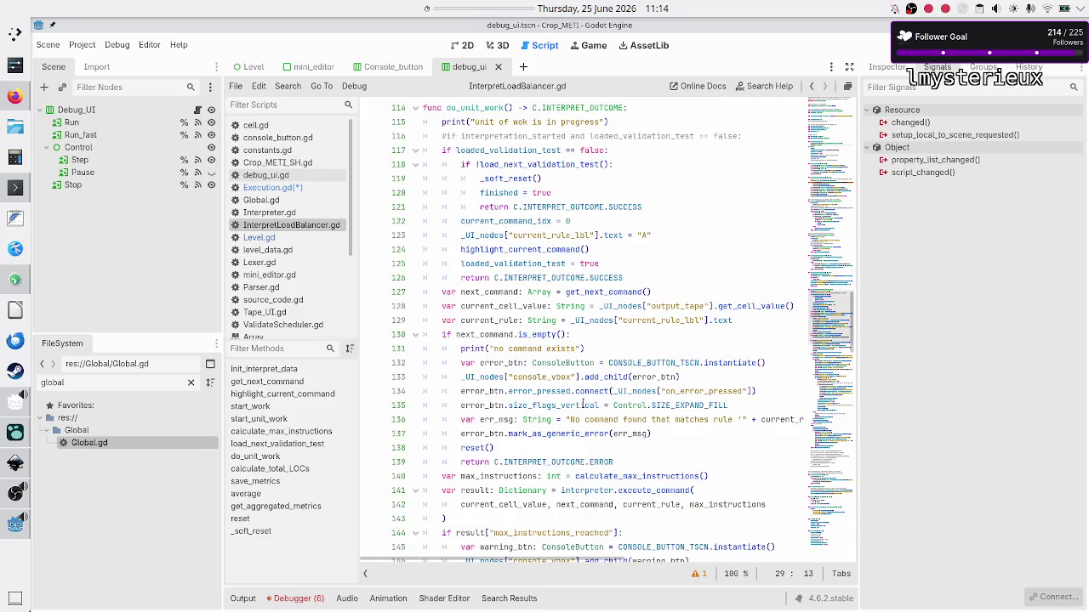
scroll(511, 363, "down", 1)
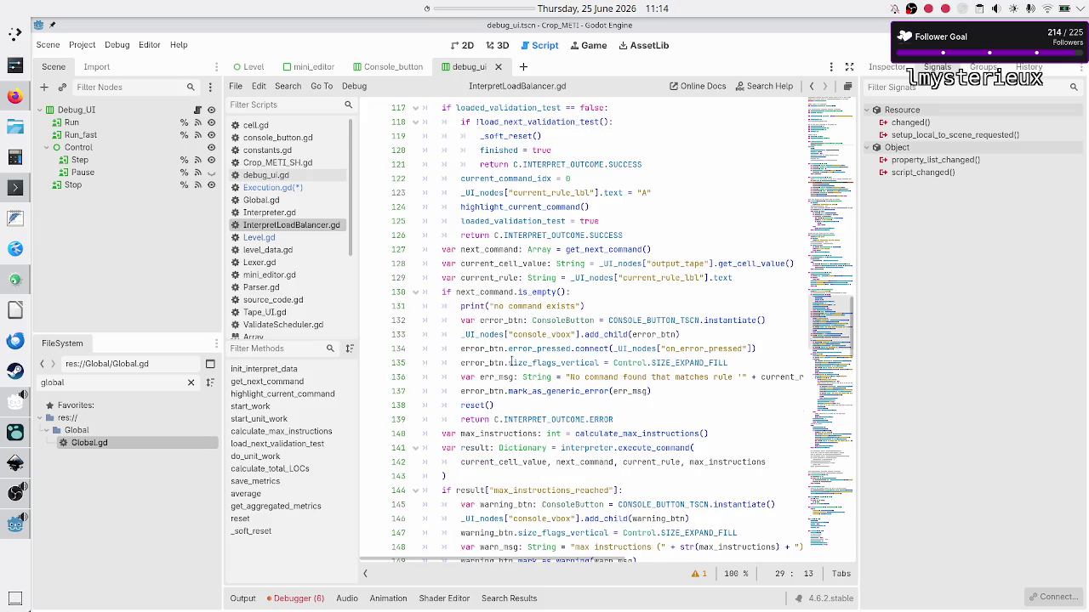
mouse_move(665, 325)
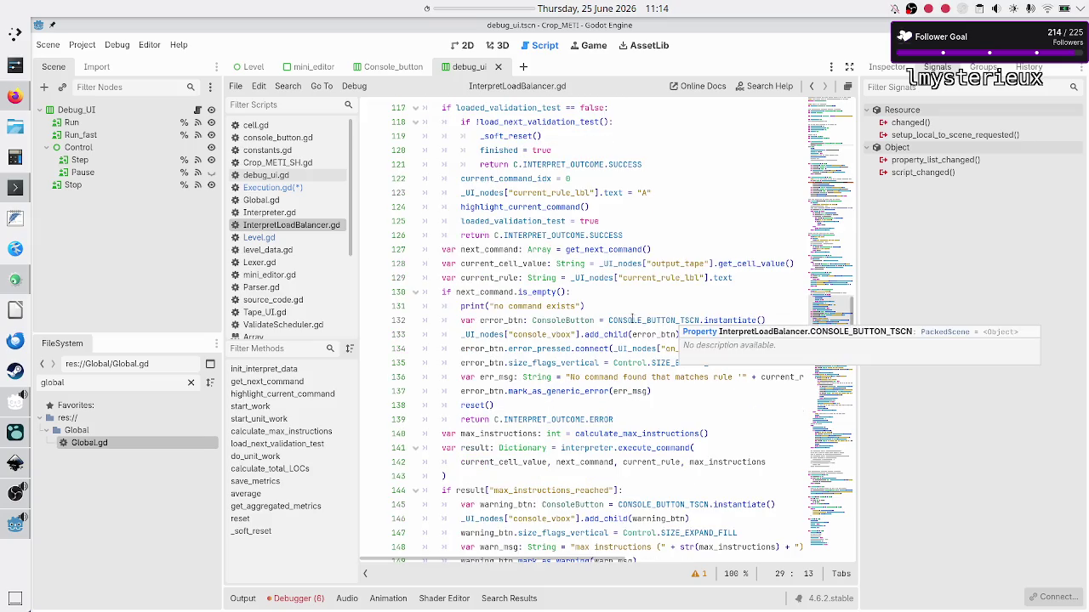
double_click(495, 322)
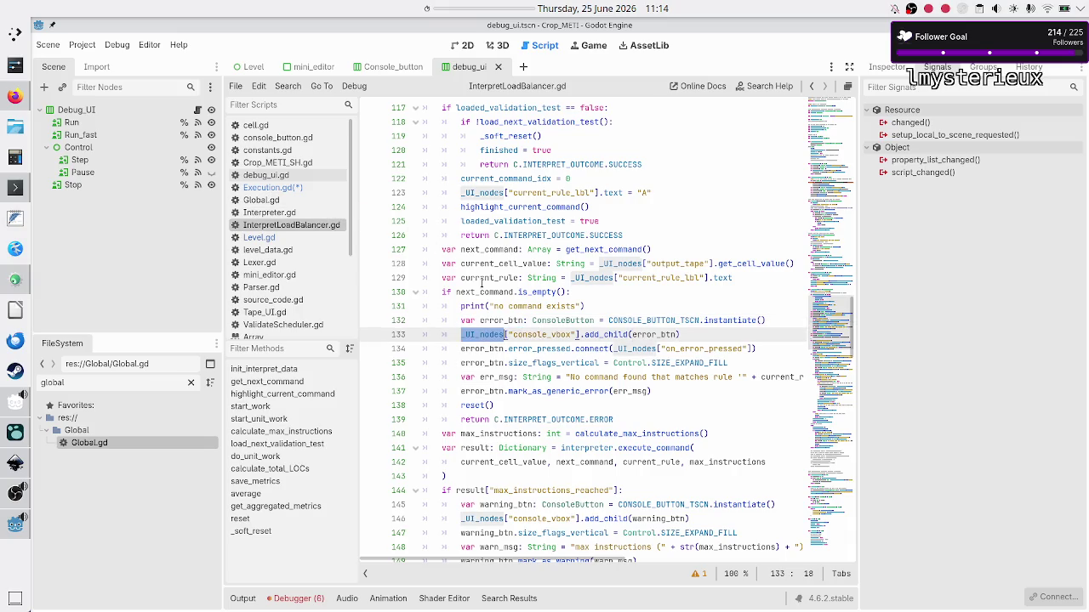
left_click(481, 278)
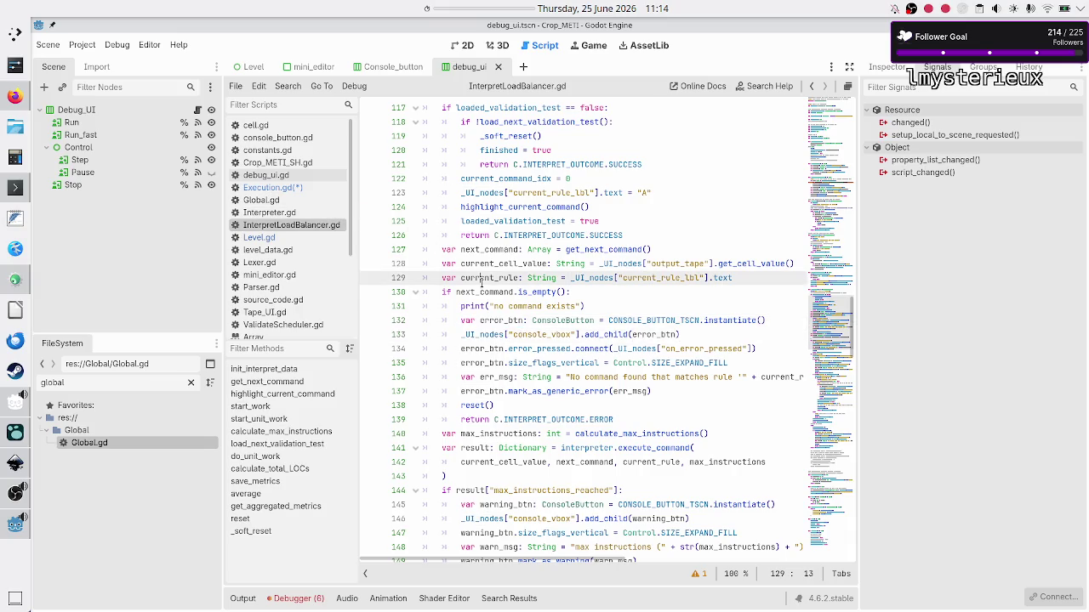
left_click(504, 404)
mouse_move(504, 405)
left_mouse_down()
mouse_move(448, 334)
mouse_move(458, 307)
left_mouse_up()
left_click(495, 307)
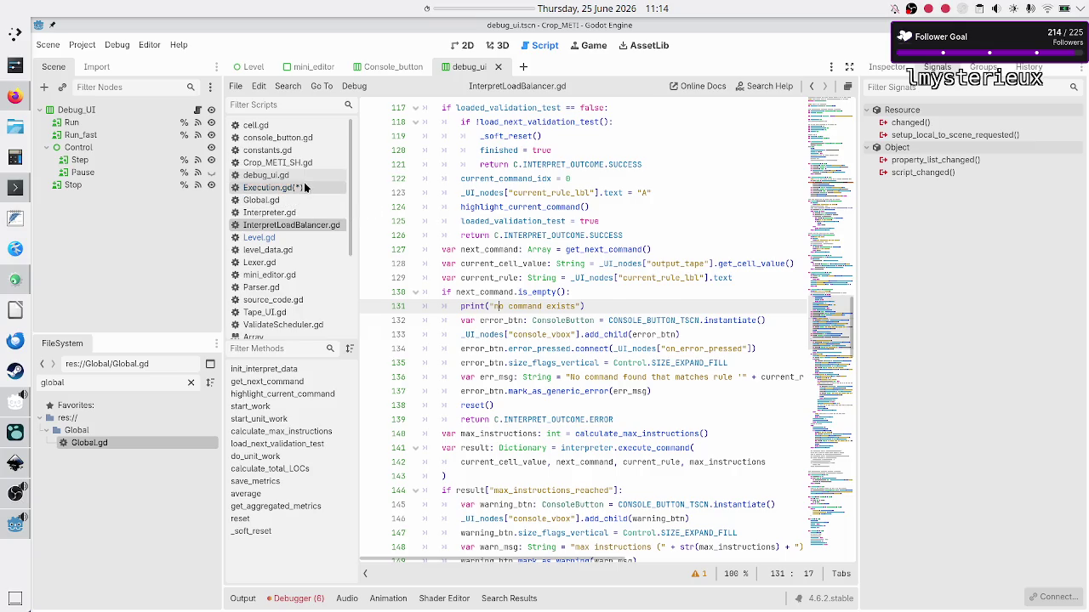
left_click(304, 187)
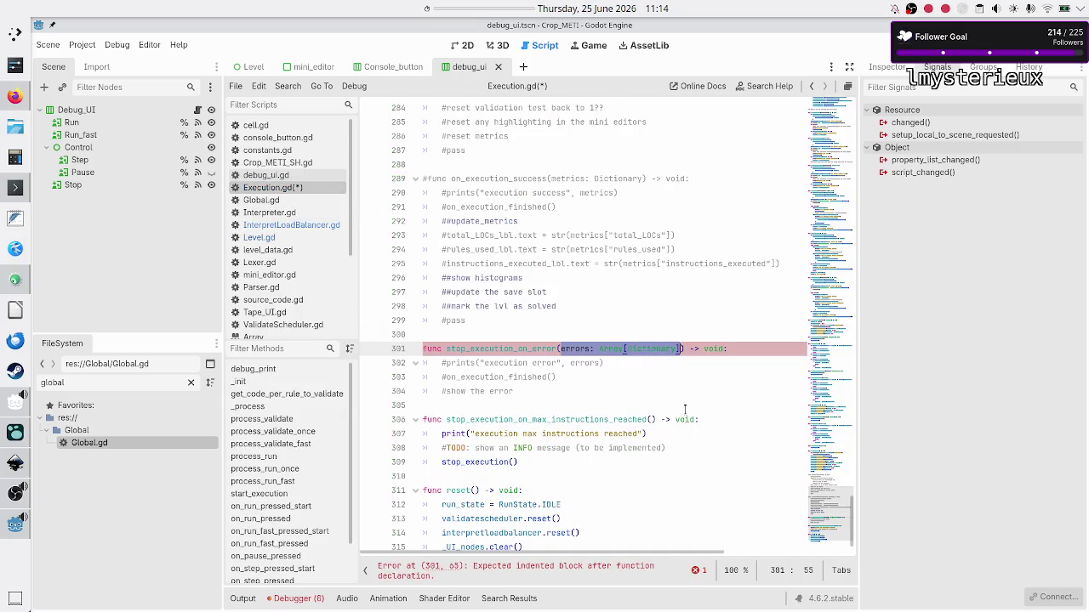
- Remove the errors parameter from stop_execution_on_error
key("BackSpace")
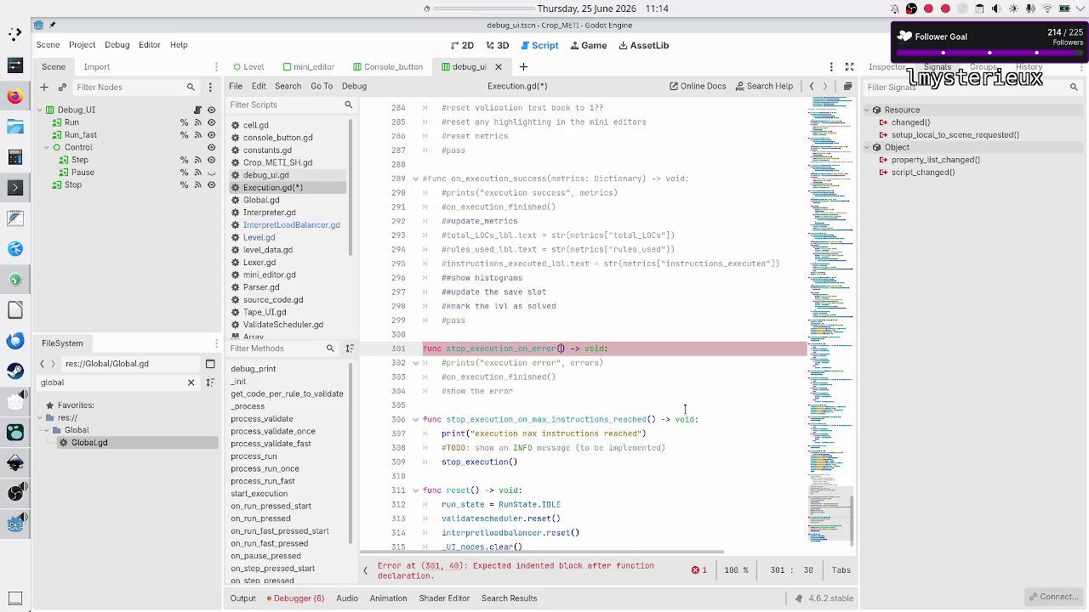
key("Home")
key("Down")
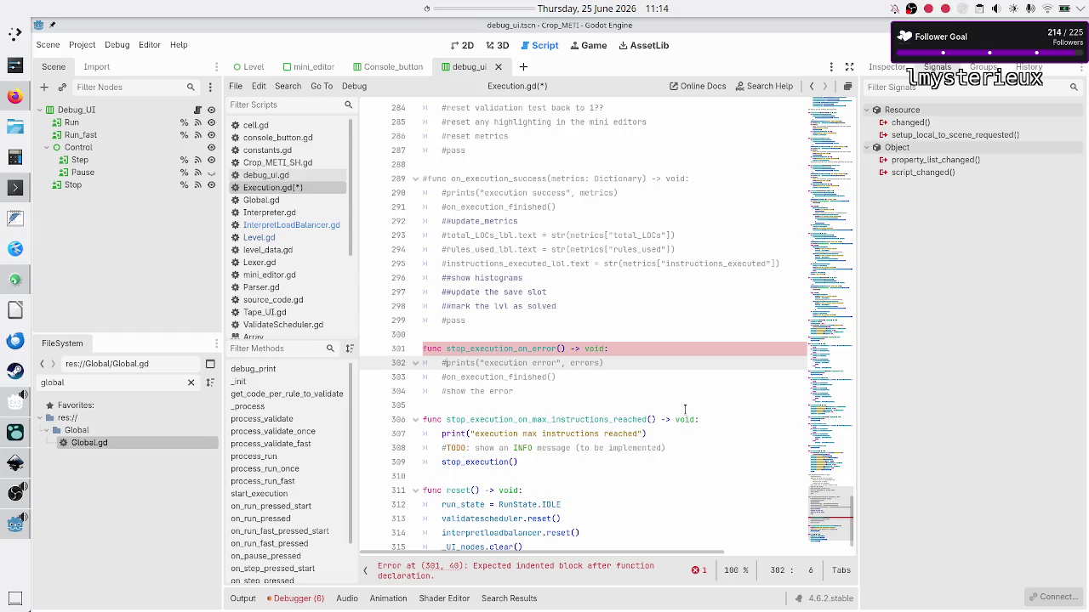
key("shift+End")
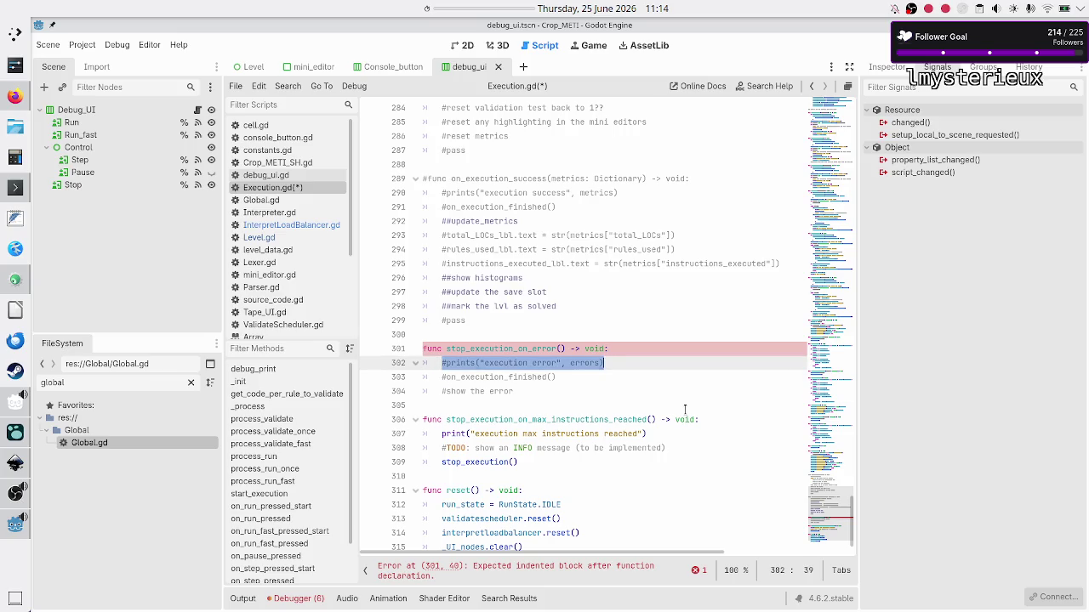
- Replace the commented on_execution_finished and show-error lines with a stop_execution() call
key("Down")
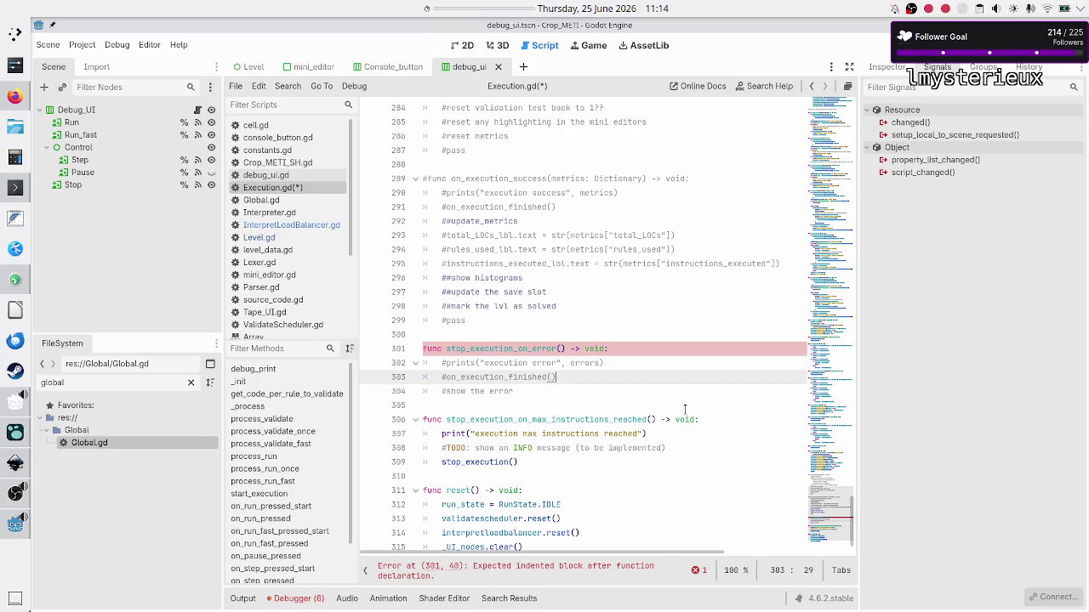
key("Home")
key("shift+Down")
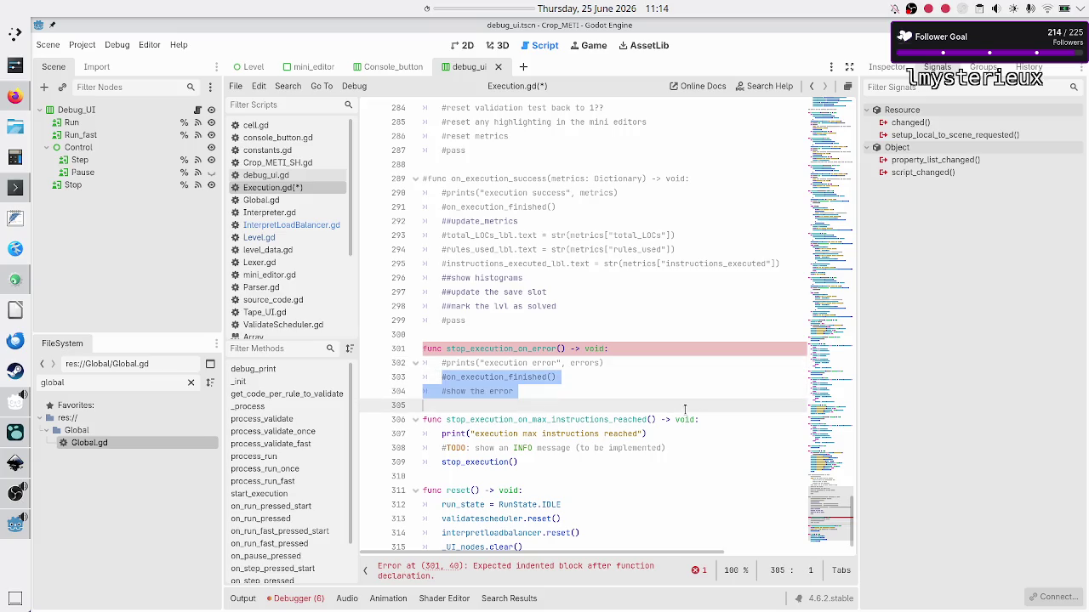
key("shift+End")
key("BackSpace")
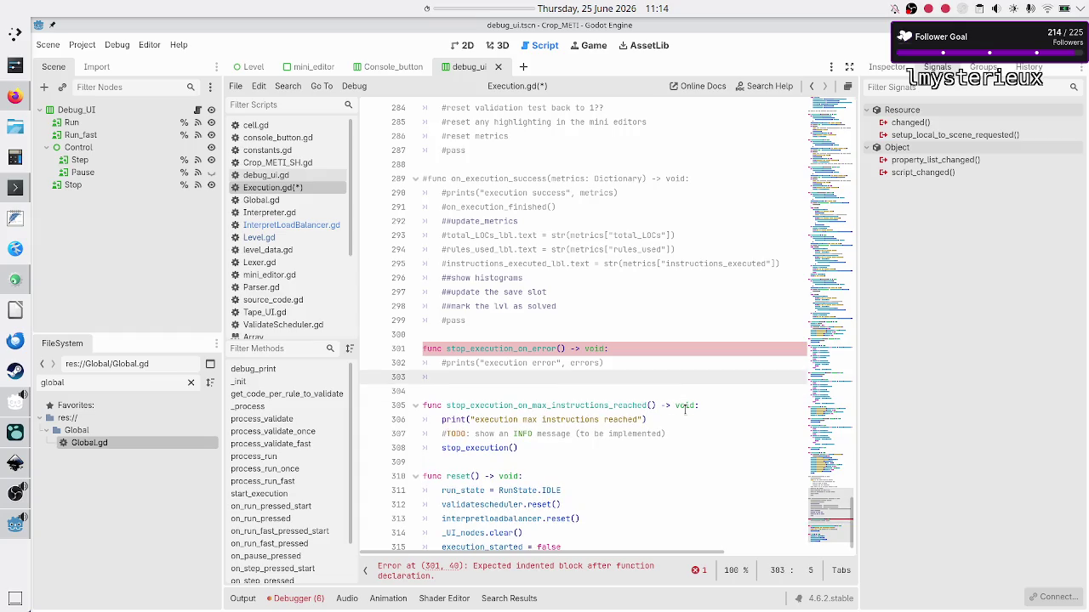
type("stop")
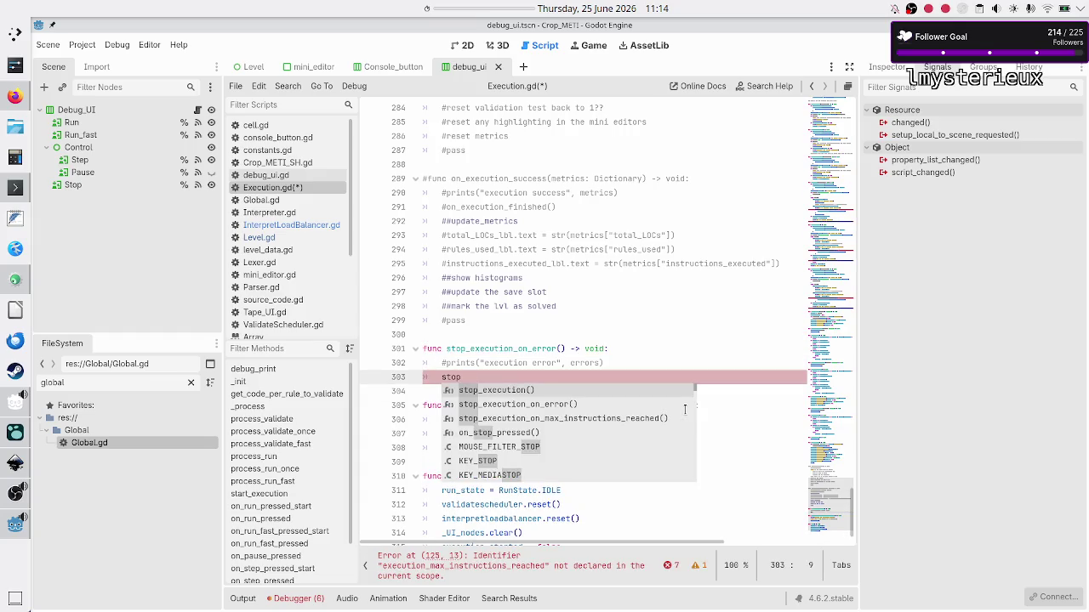
key("Return")
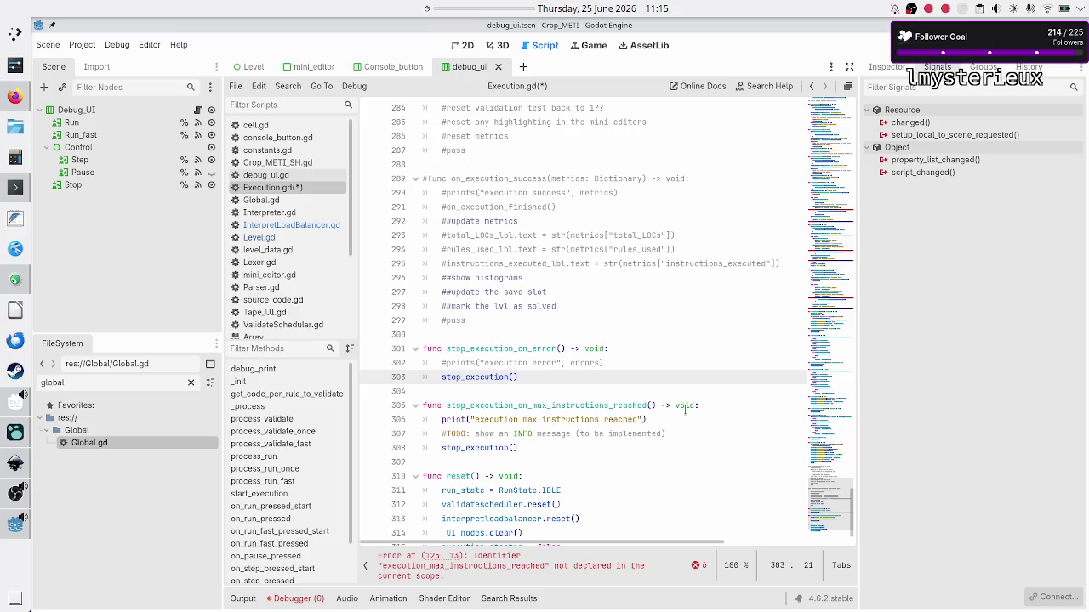
- Inspect the stop_execution_on_max_instructions_reached header and its stop_execution() call in Execution.gd
key("shift+Left")
key("shift+Left")
key("shift+Left")
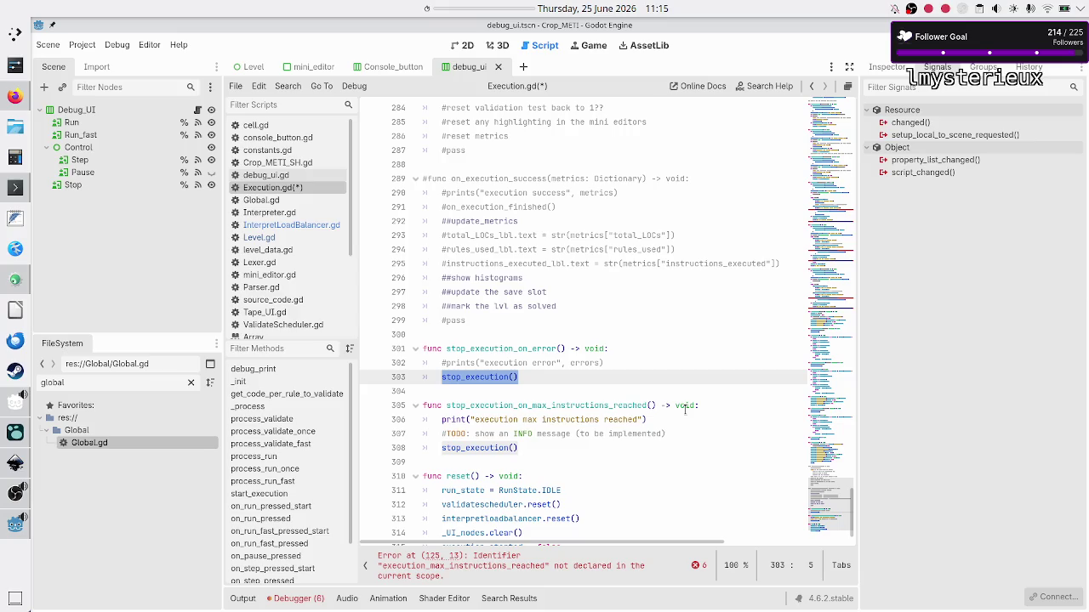
key("Down")
key("Down")
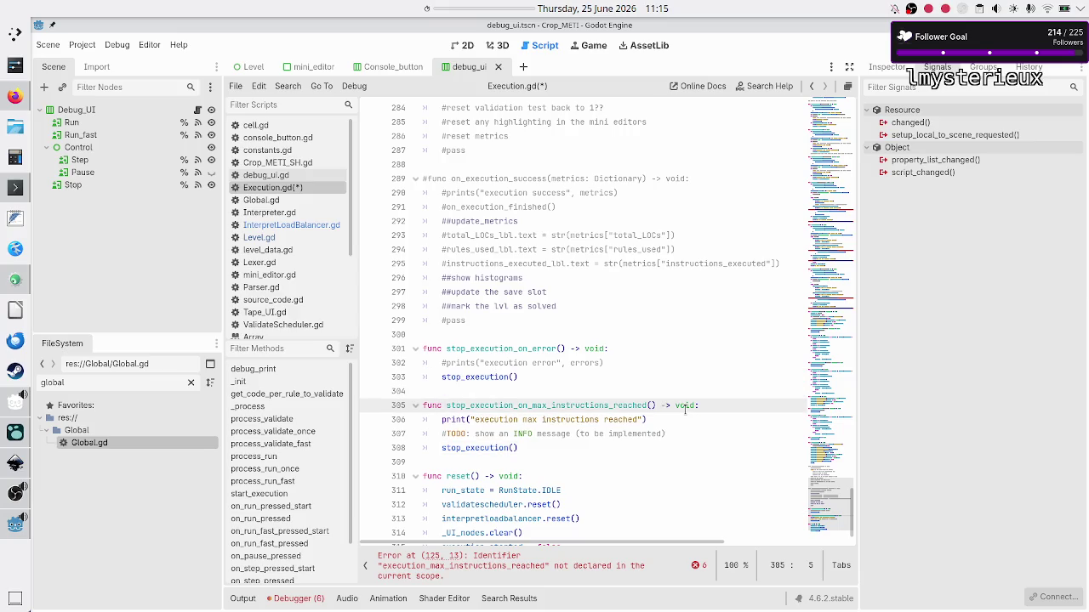
key("shift+Down")
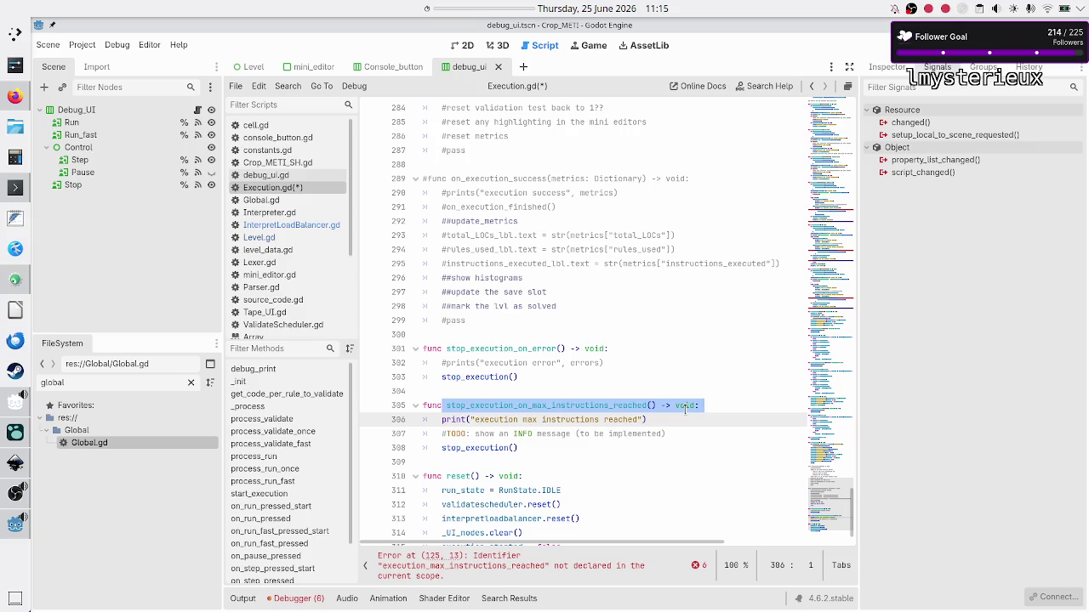
key("Down")
key("Down")
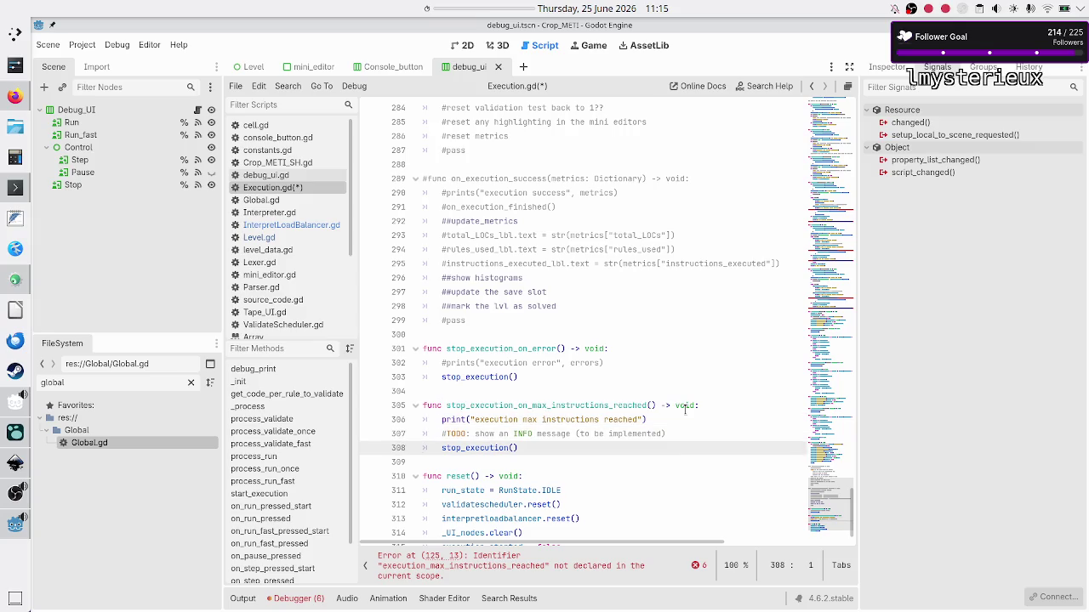
key("Up")
key("Up")
key("Up")
key("End")
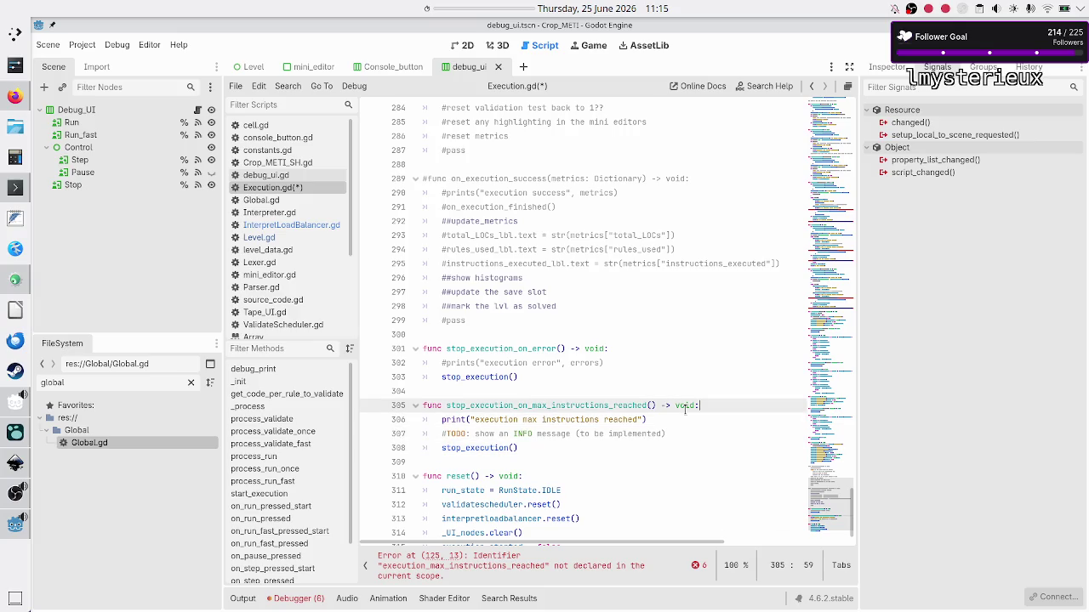
key("Left")
key("Left")
key("Left")
key("shift+Left")
key("shift+Left")
key("shift+Left")
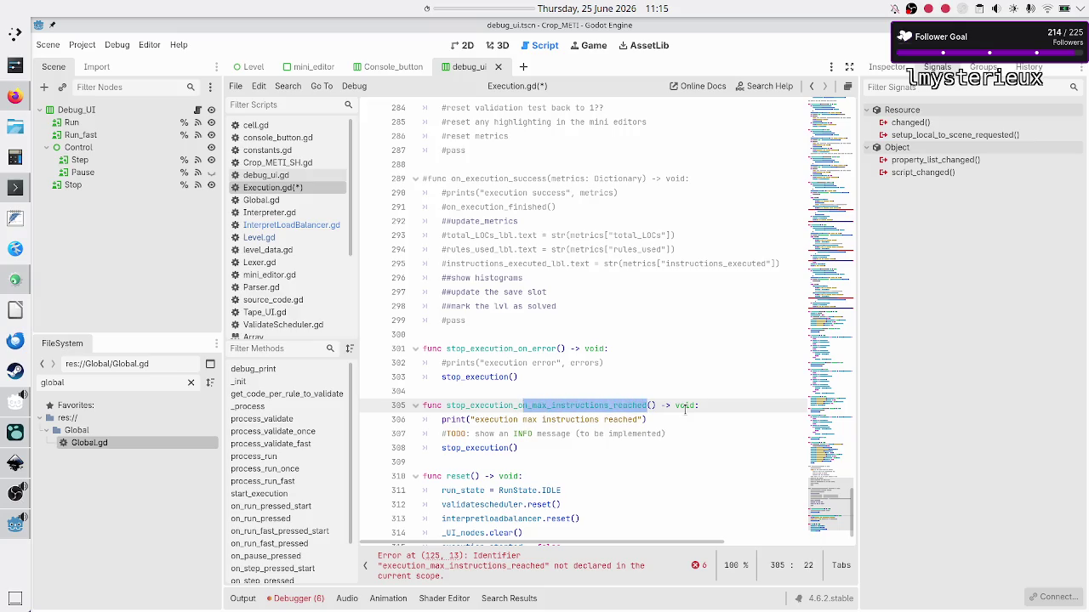
key("Left")
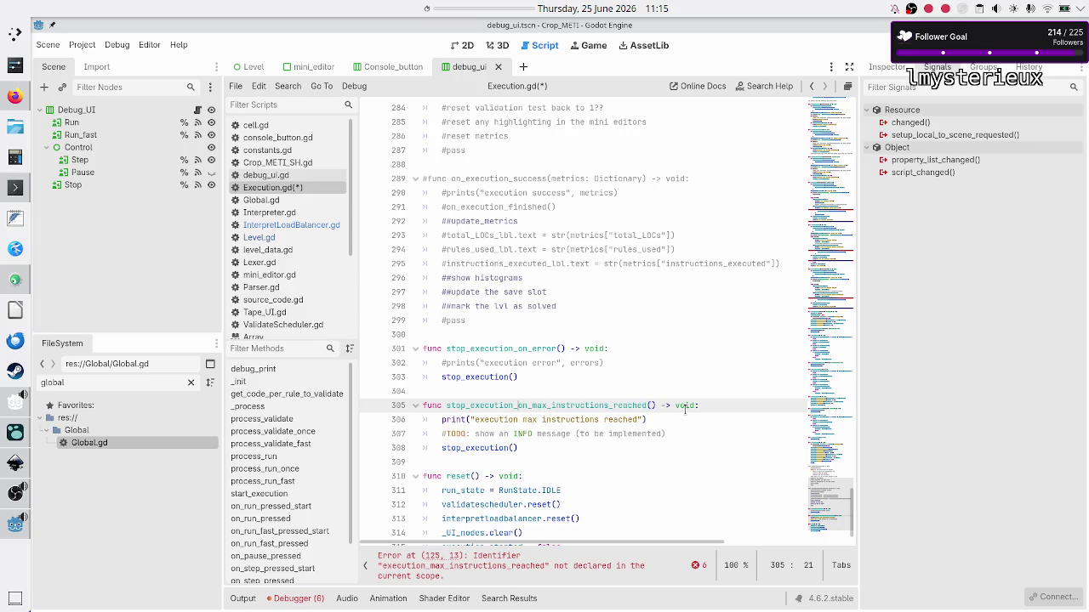
- Delete the TODO comment on line 307 and bring up InterpretLoadBalancer.gd
key("Down")
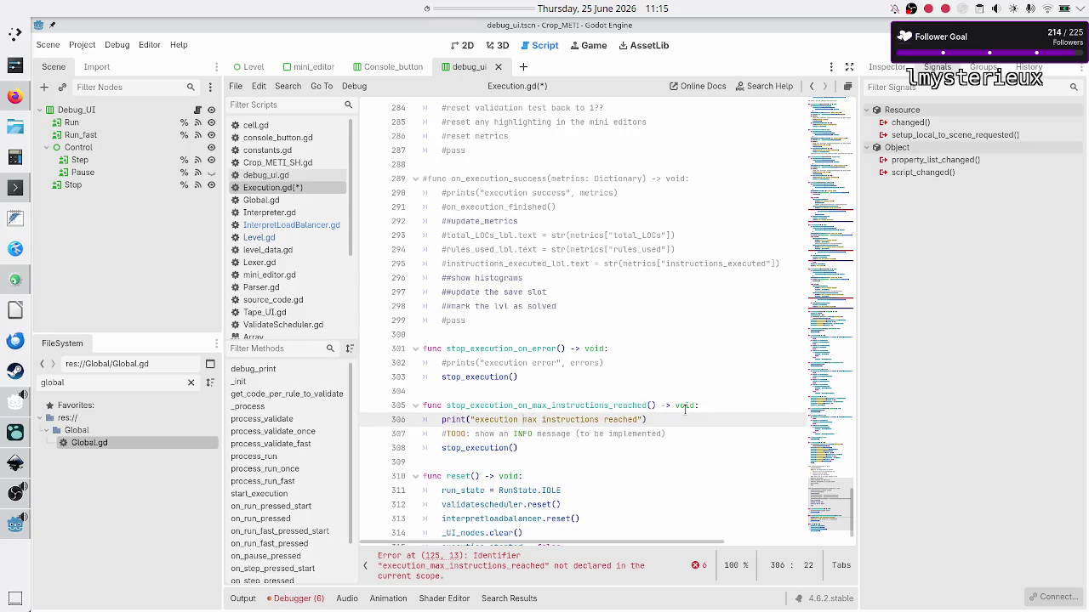
key("Up")
key("Up")
key("Down")
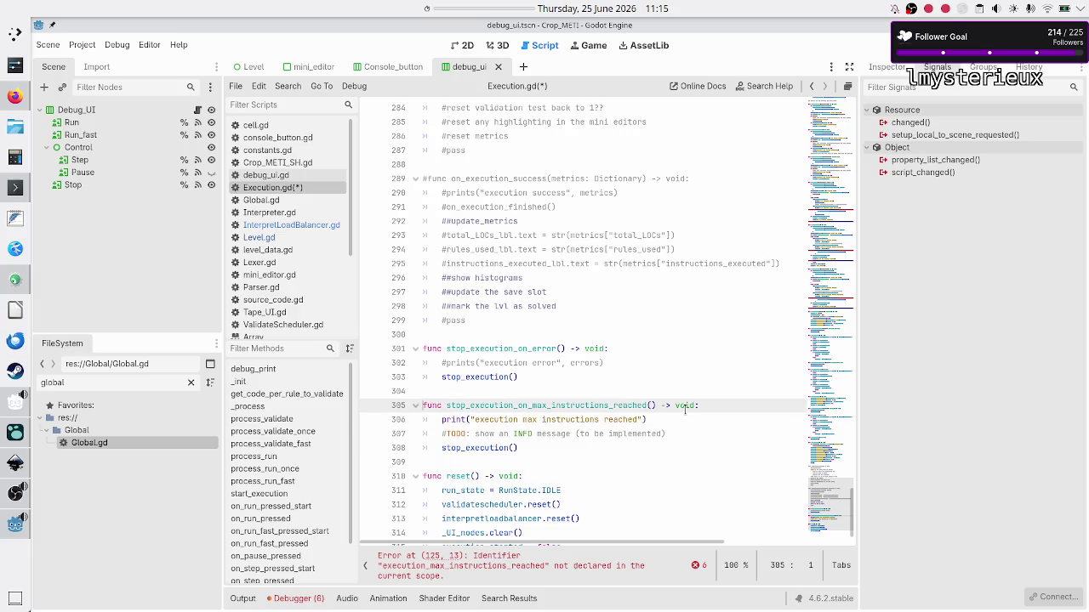
key("shift+Down")
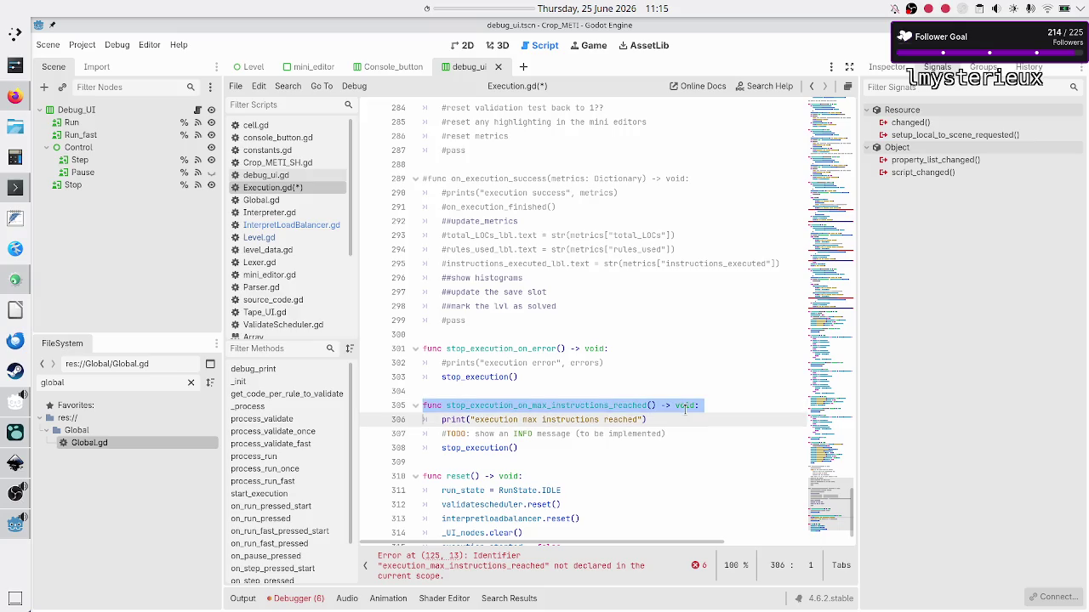
key("Down")
key("Down")
key("Up")
key("shift+End")
key("ctrl+c")
key("BackSpace")
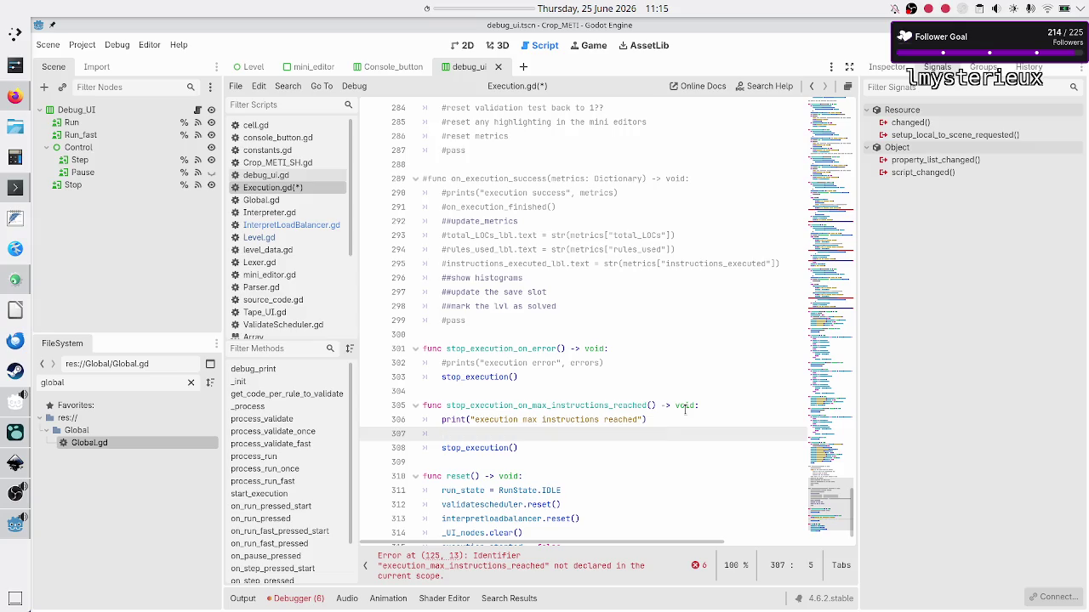
left_click(305, 228)
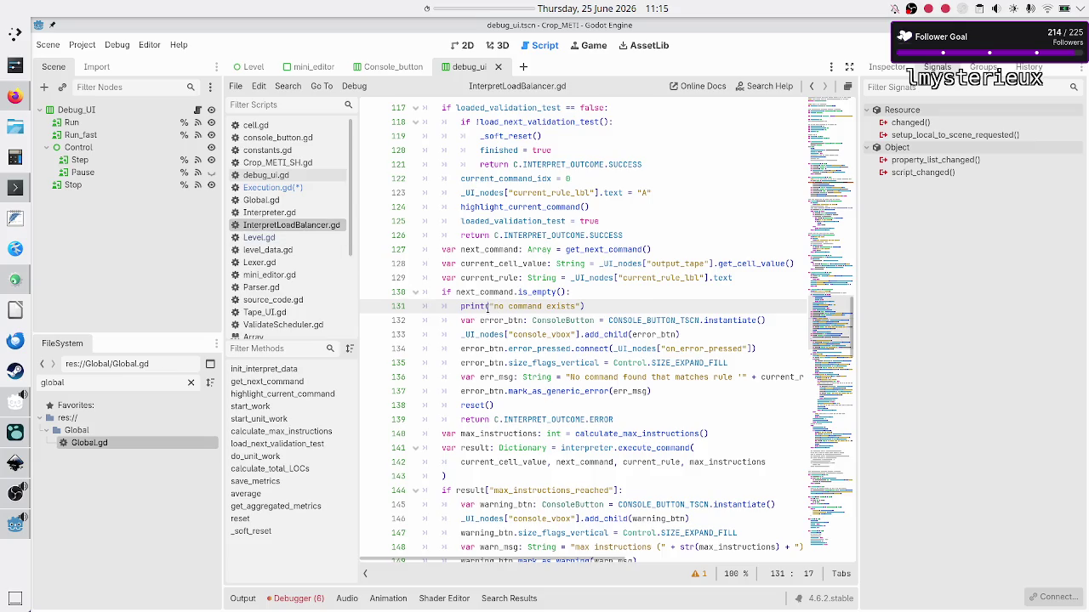
- Review the max_instructions_reached result check, its warning message and mark_as_warning line
scroll(491, 294, "down", 3)
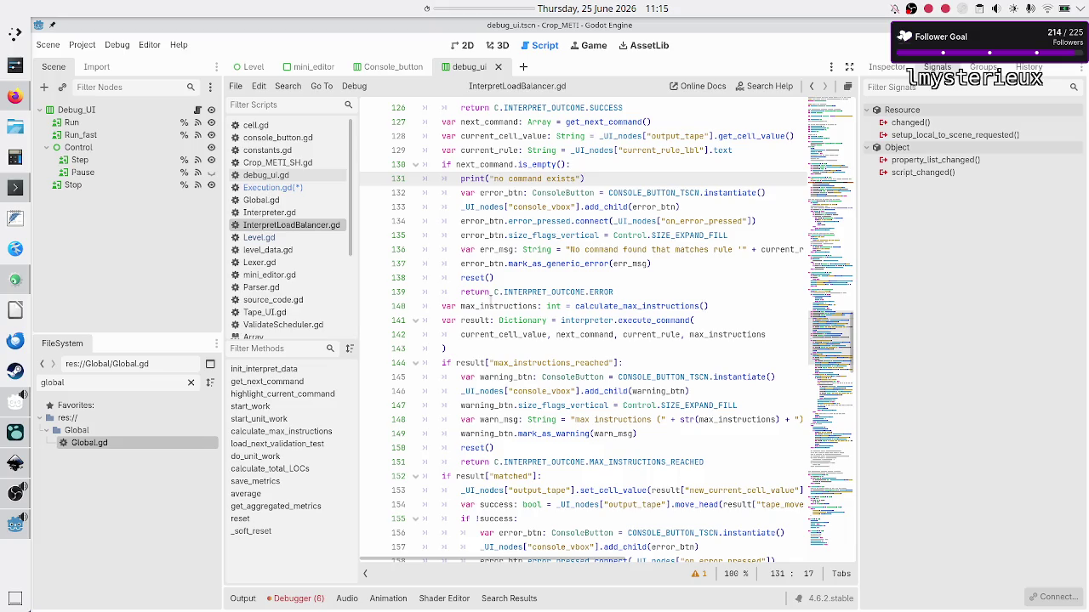
scroll(490, 299, "down", 3)
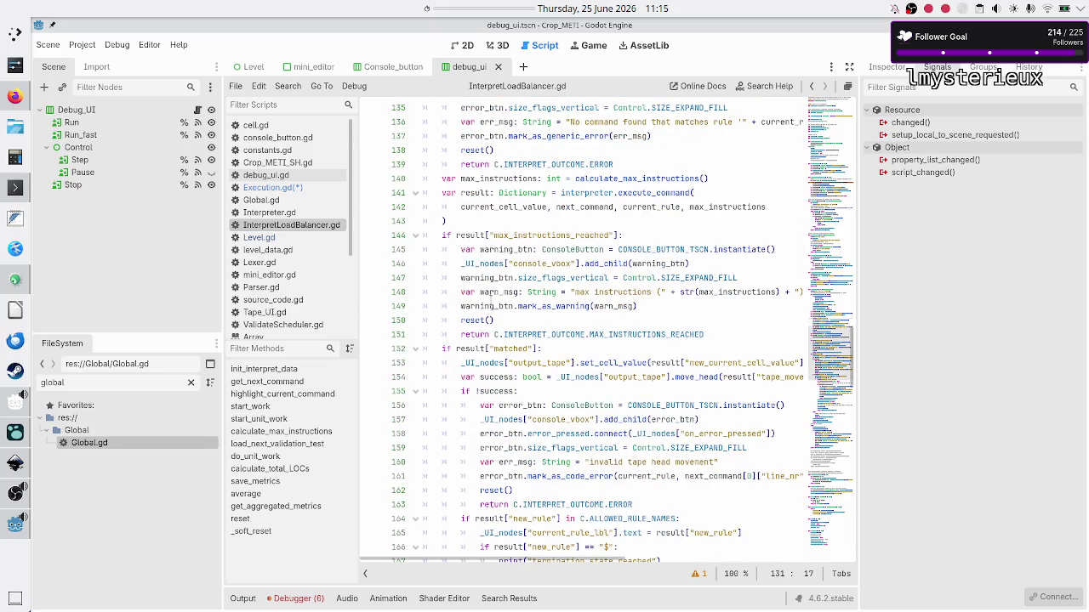
double_click(475, 236)
double_click(551, 236)
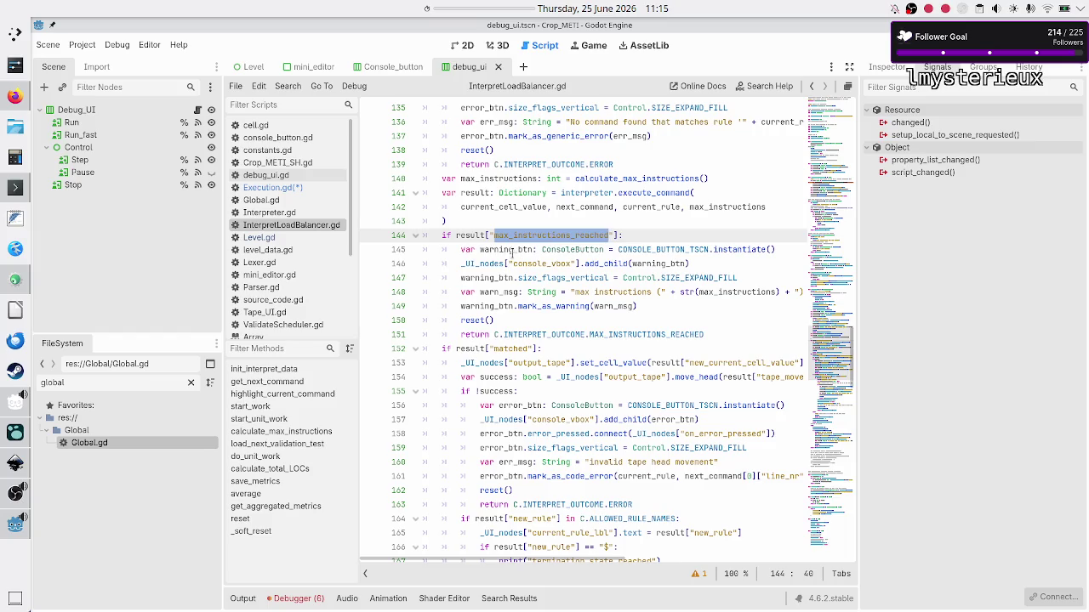
left_click(619, 292)
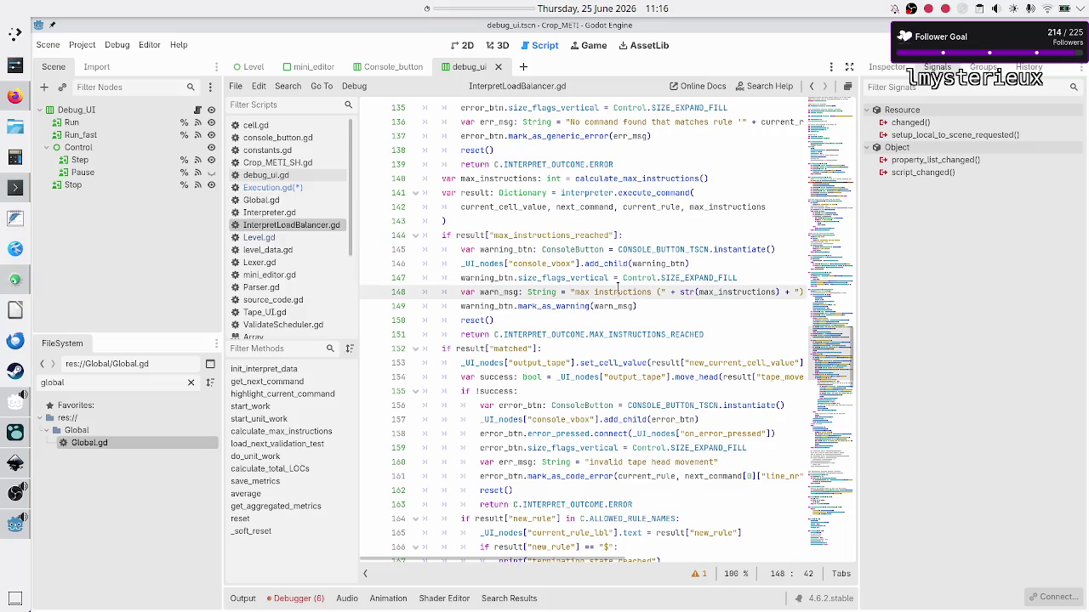
key("Right")
key("Right")
key("Right")
key("Down")
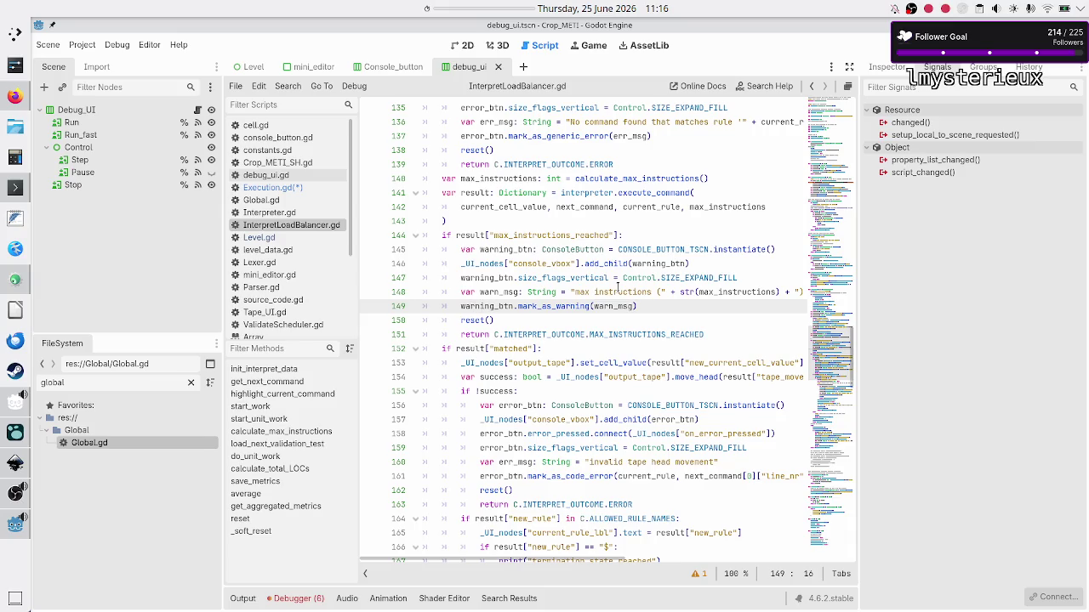
key("Down")
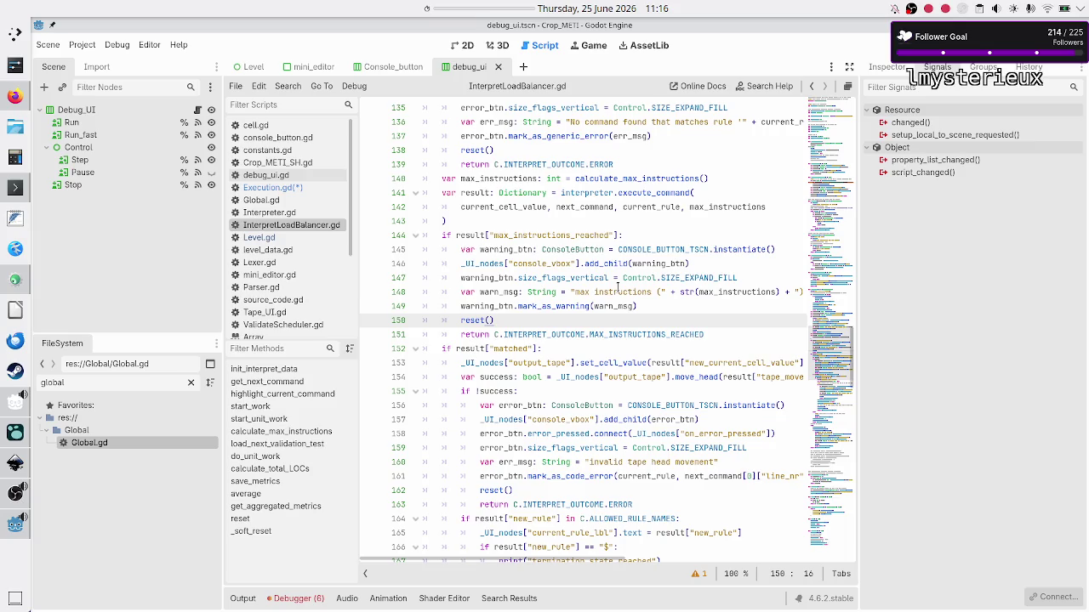
- Paste, then remove, the INFO-message TODO line above the check, and save the scripts
key("Up")
key("Up")
key("Up")
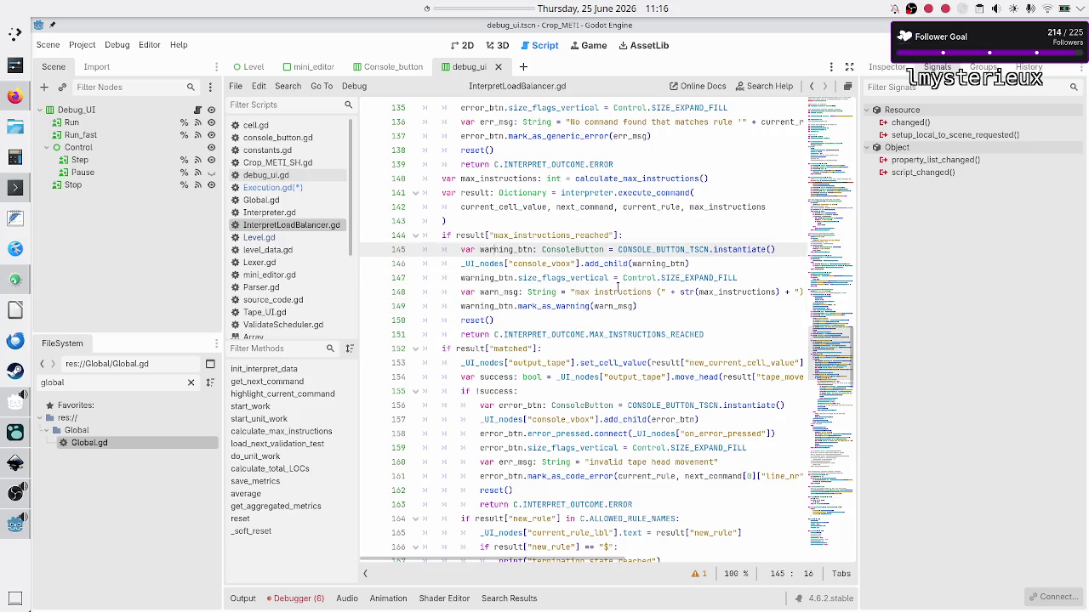
key("End")
key("Return")
key("ctrl+v")
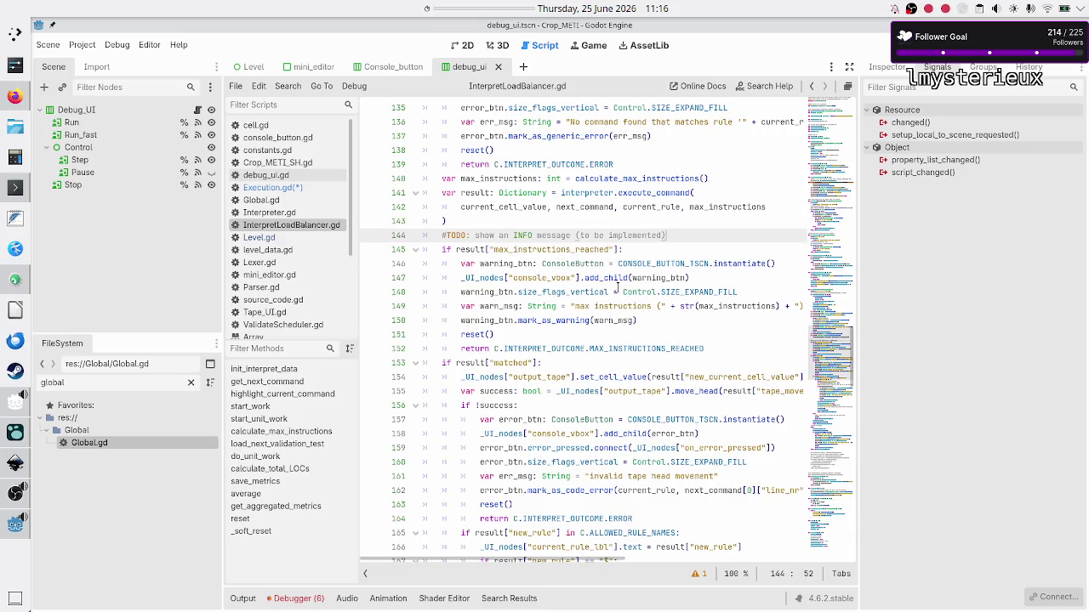
key("shift+Up")
key("BackSpace")
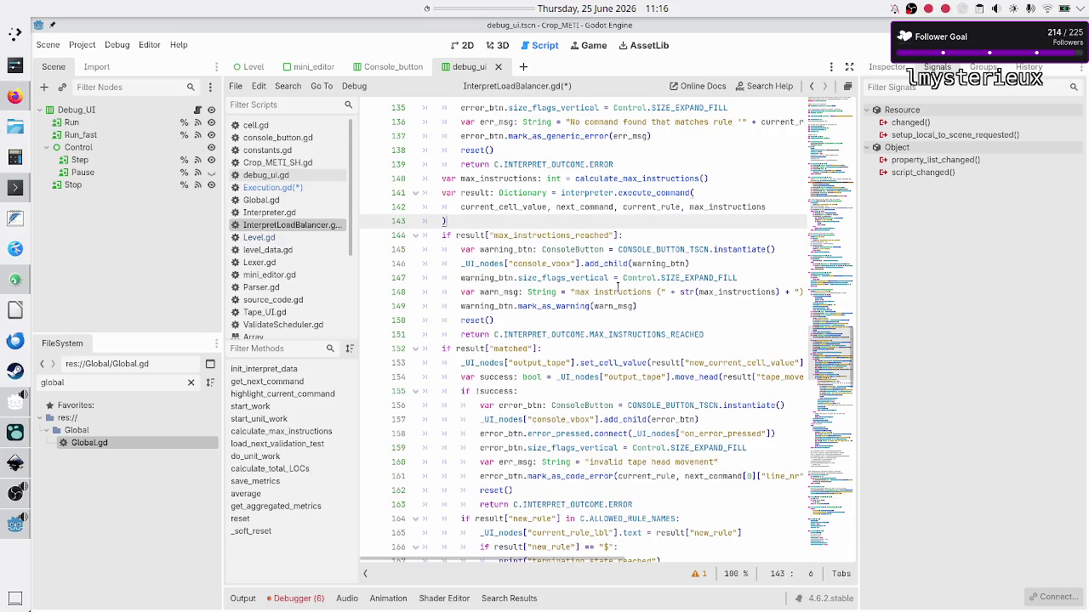
key("ctrl+s")
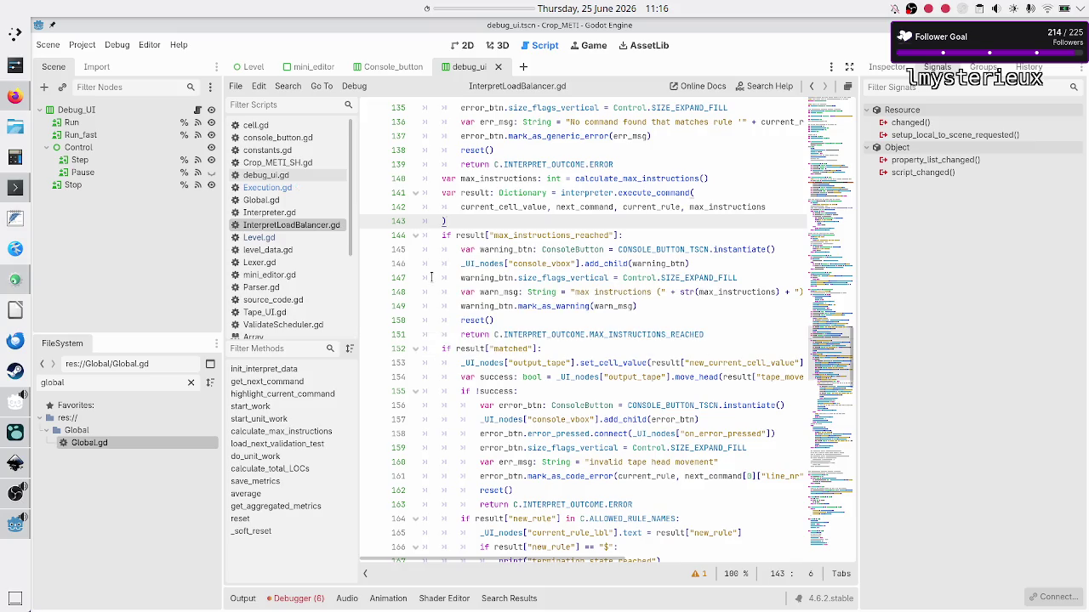
left_click(301, 188)
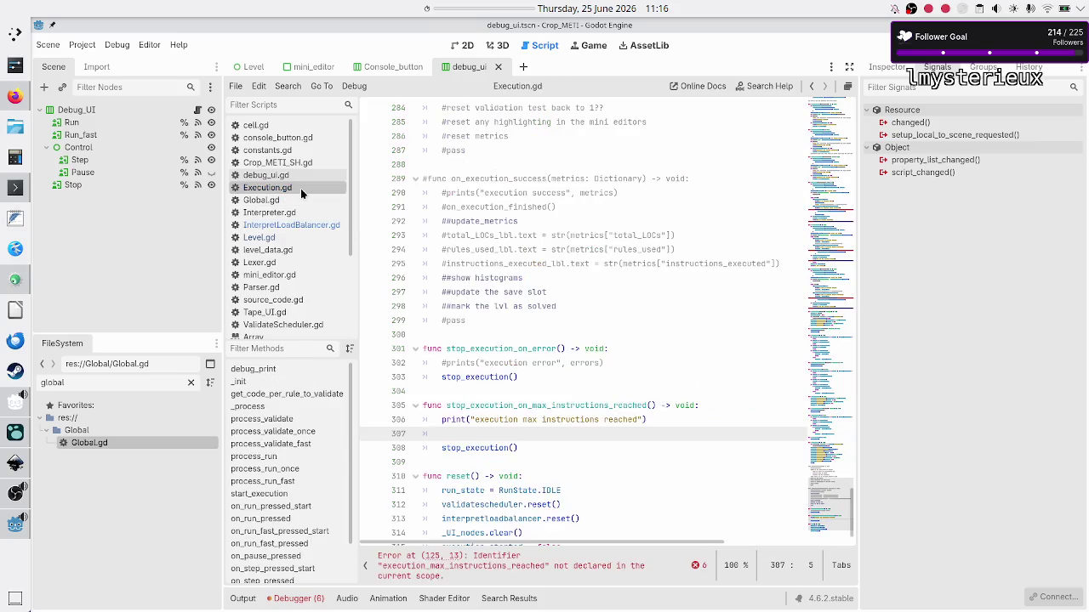
- Select within stop_execution_on_max_instructions_reached, narrowing to its stop_execution() call on line 308
left_click(531, 390)
key("Down")
key("shift+Down")
key("shift+Down")
key("shift+Down")
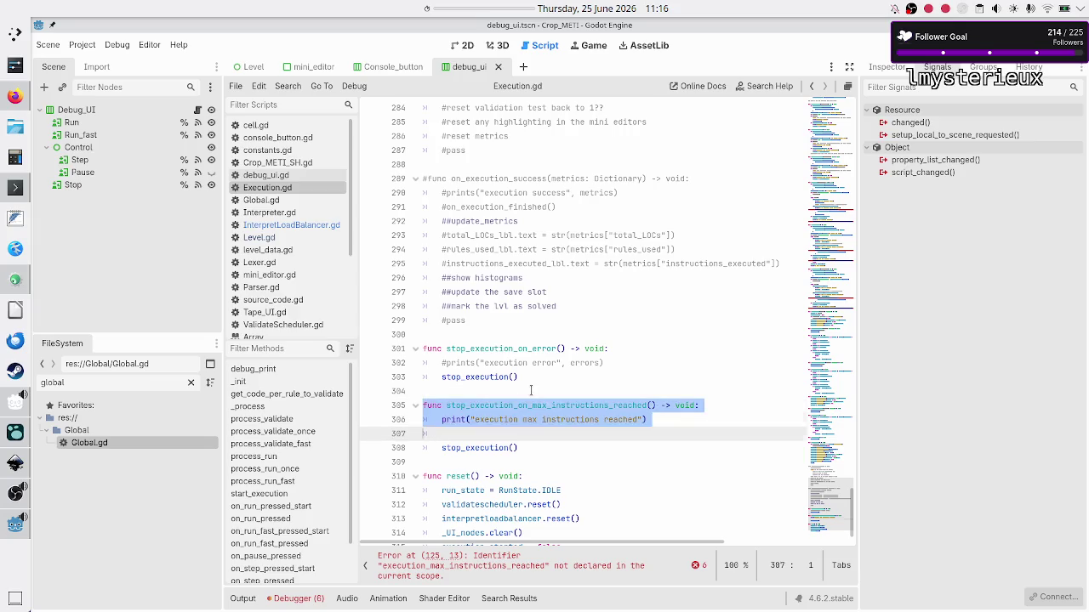
key("shift+End")
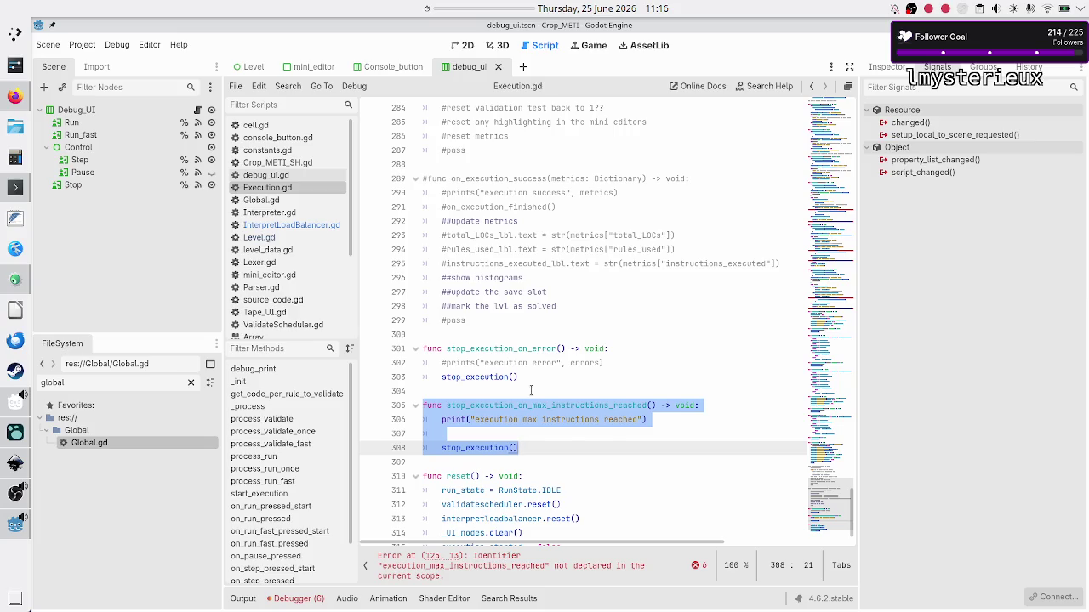
key("Home")
key("shift+End")
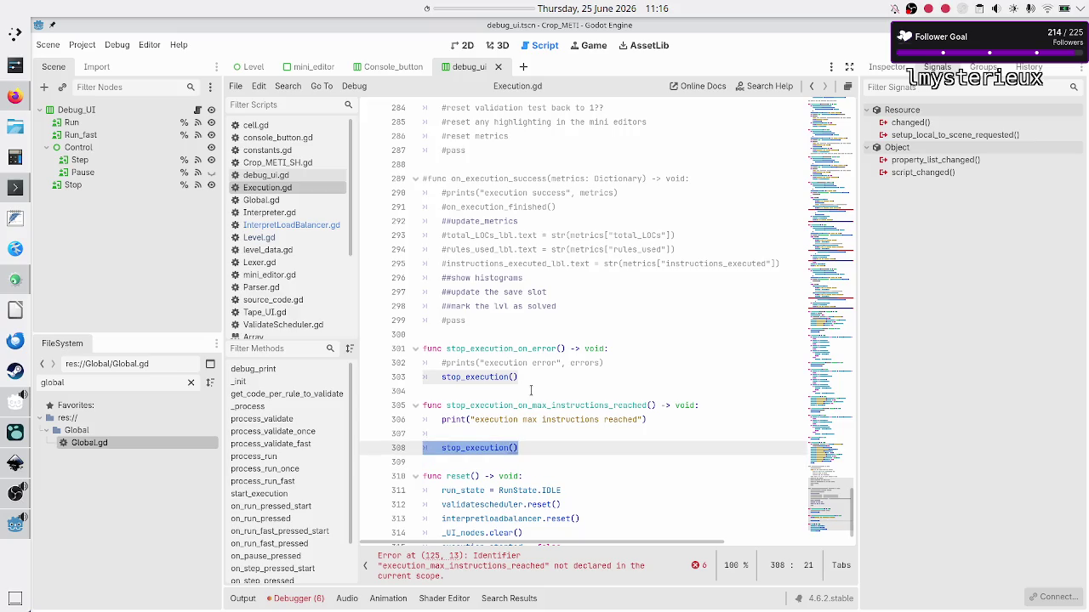
key("Up")
key("Down")
key("Home")
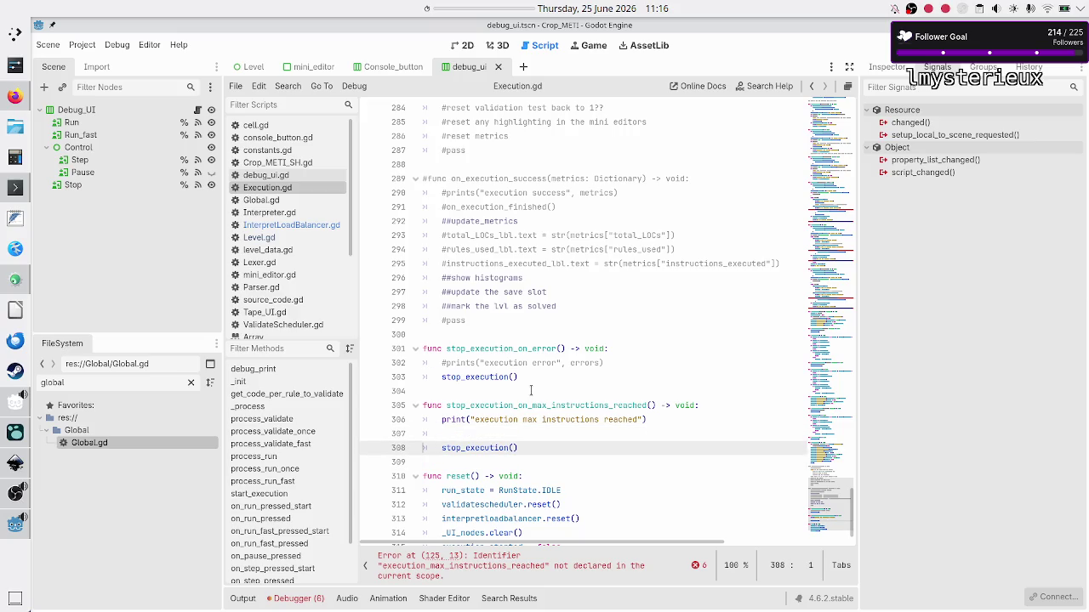
key("shift+End")
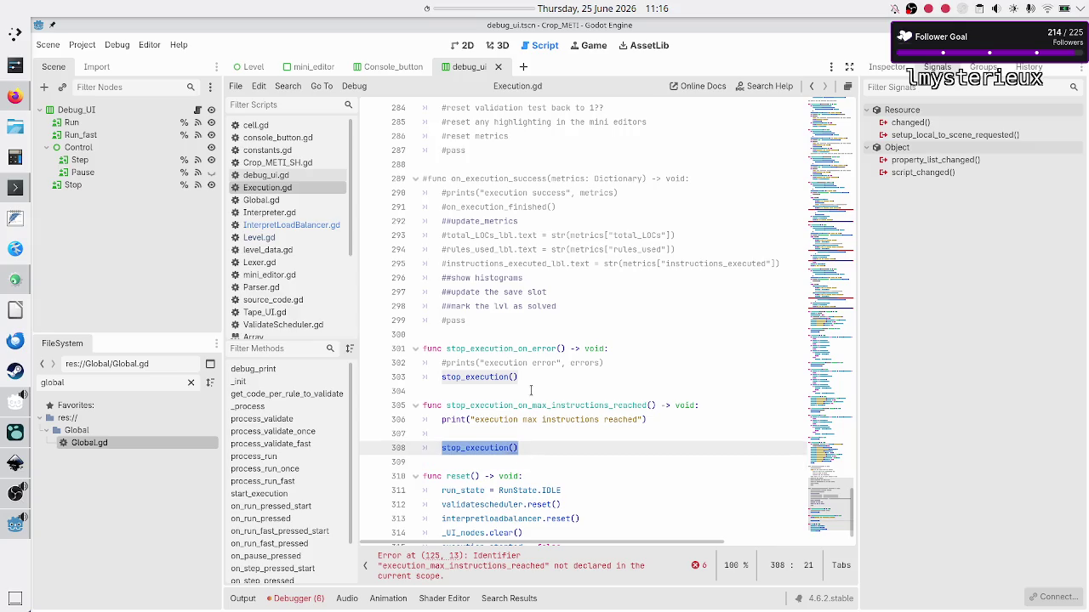
- Delete the whole stop_execution_on_max_instructions_reached function
key("Up")
key("Up")
key("Up")
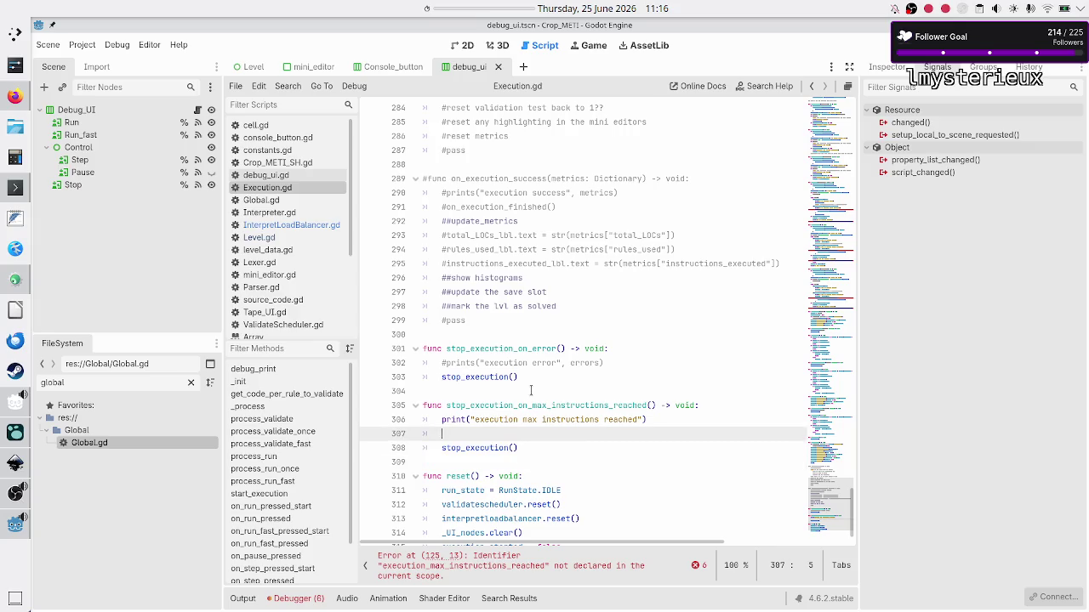
key("Down")
key("shift+Down")
key("shift+Down")
key("shift+Down")
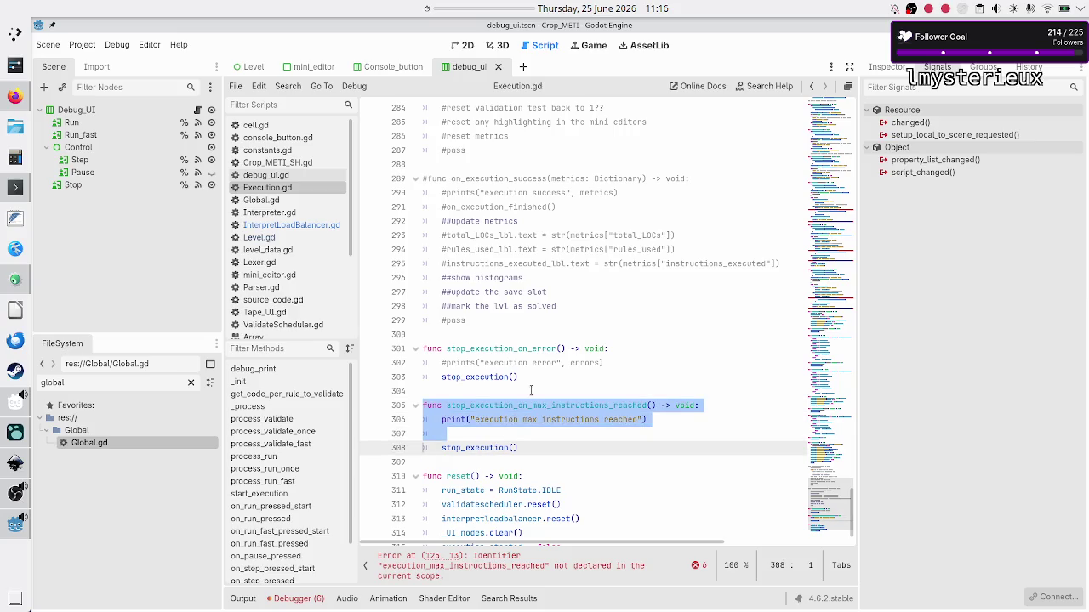
key("Delete")
key("Up")
key("Up")
key("Up")
key("Up")
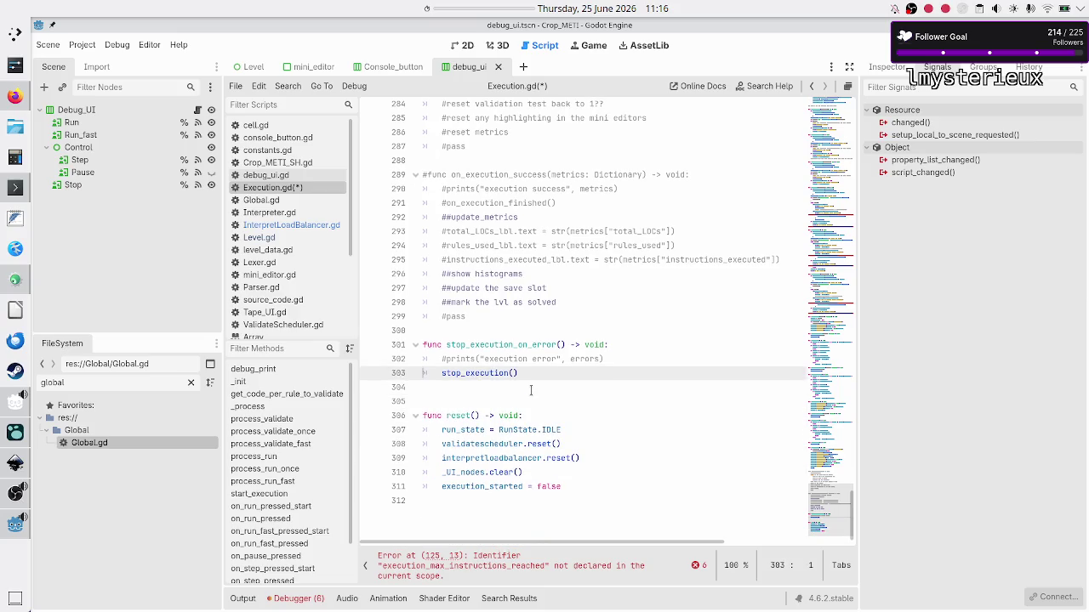
- Delete the stop_execution_on_error function and its leftover blank lines
key("shift+Down")
key("shift+Down")
key("shift+Down")
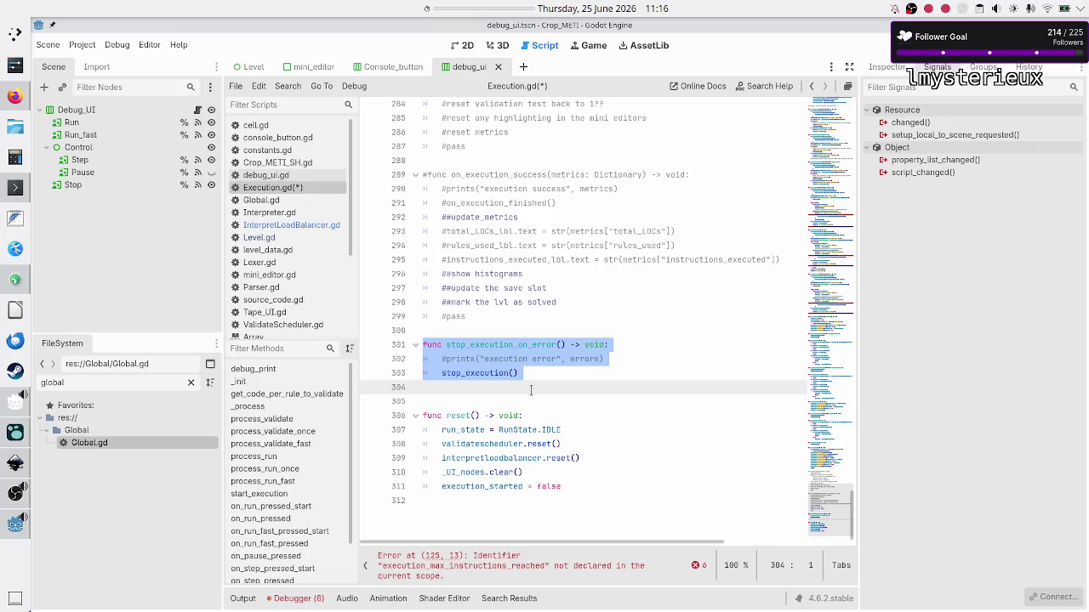
key("Delete")
key("BackSpace")
key("Delete")
key("Up")
key("Up")
key("Up")
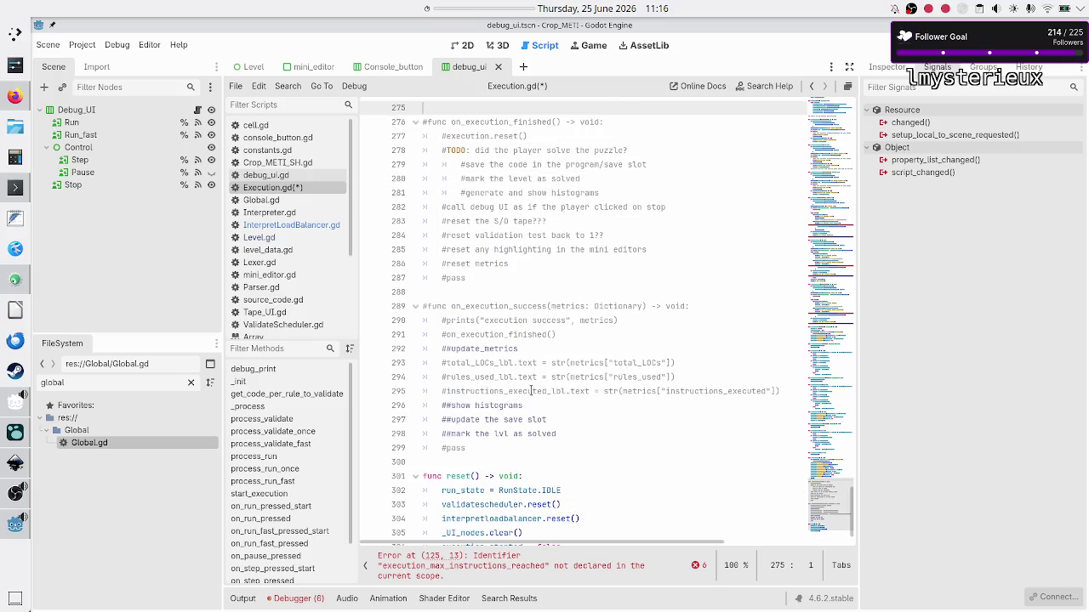
- Locate the commented #execution.reset() line among the on_execution_finished TODO notes
key("Down")
key("Down")
key("Down")
key("Up")
key("Up")
key("Up")
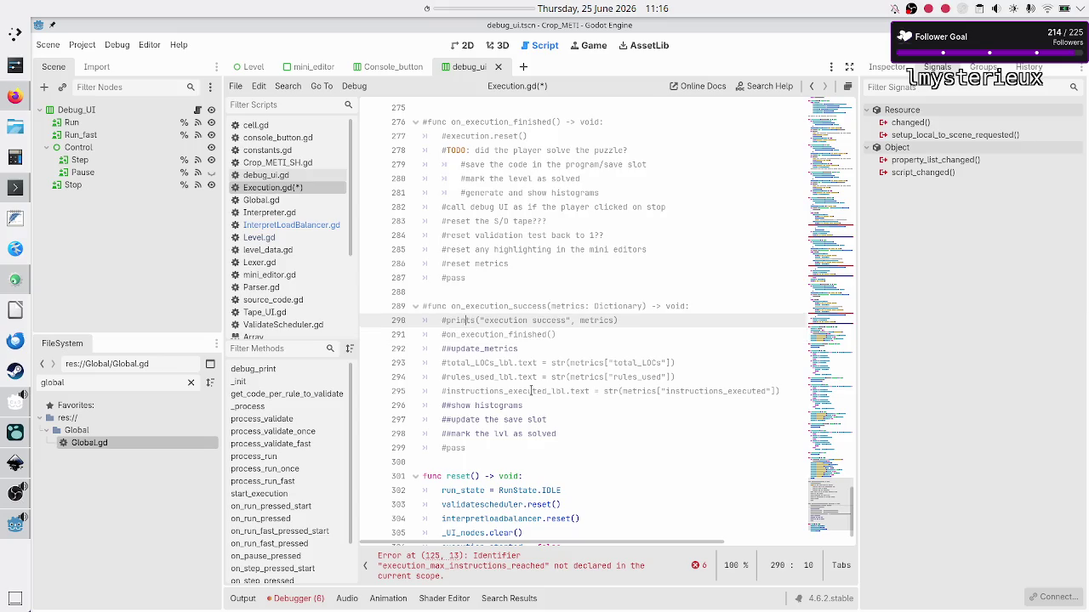
key("Up")
key("Up")
key("Up")
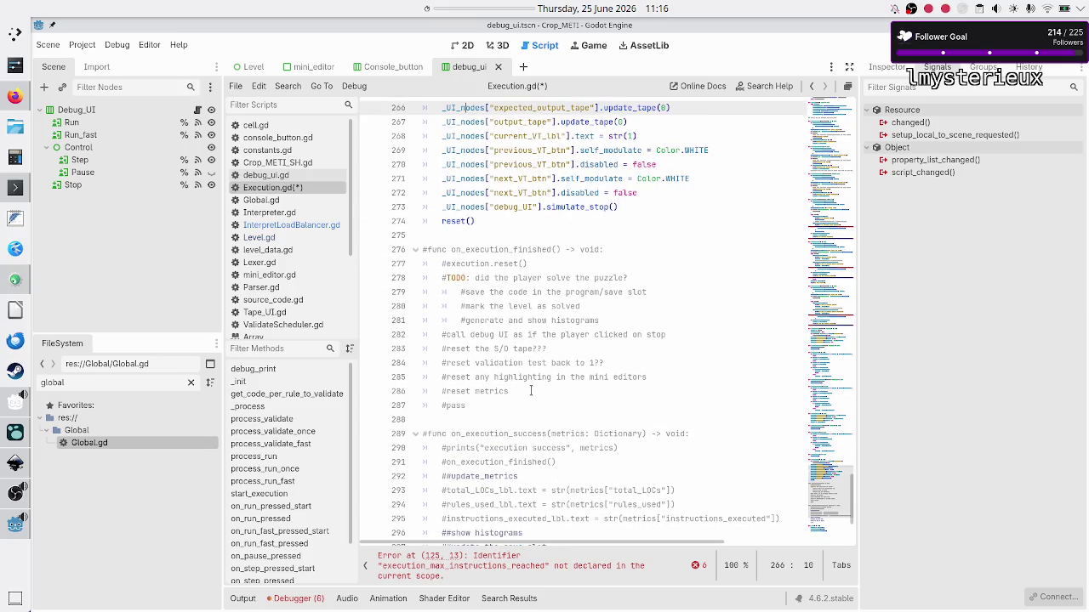
key("Right")
key("Right")
key("Right")
key("Down")
key("Down")
key("Down")
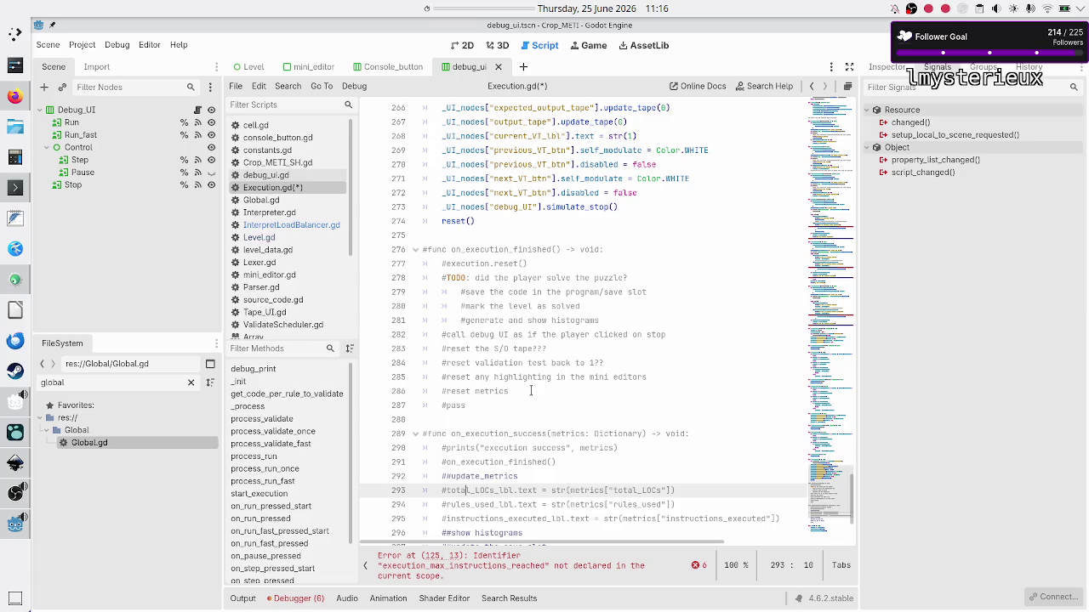
key("Up")
key("Up")
key("Up")
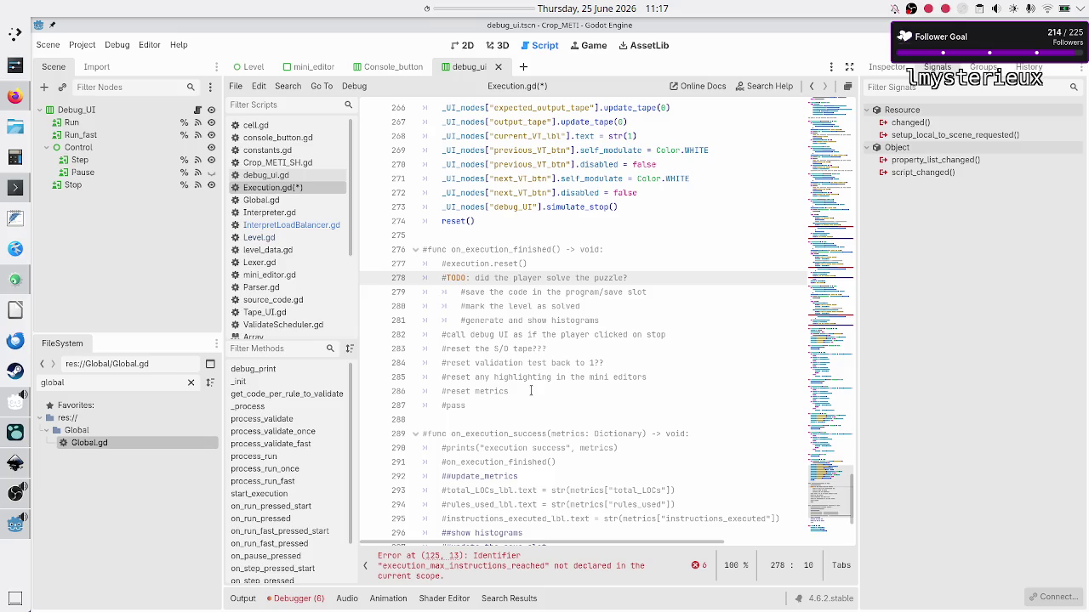
key("Up")
key("Up")
key("Up")
key("Down")
key("Down")
key("Down")
key("Up")
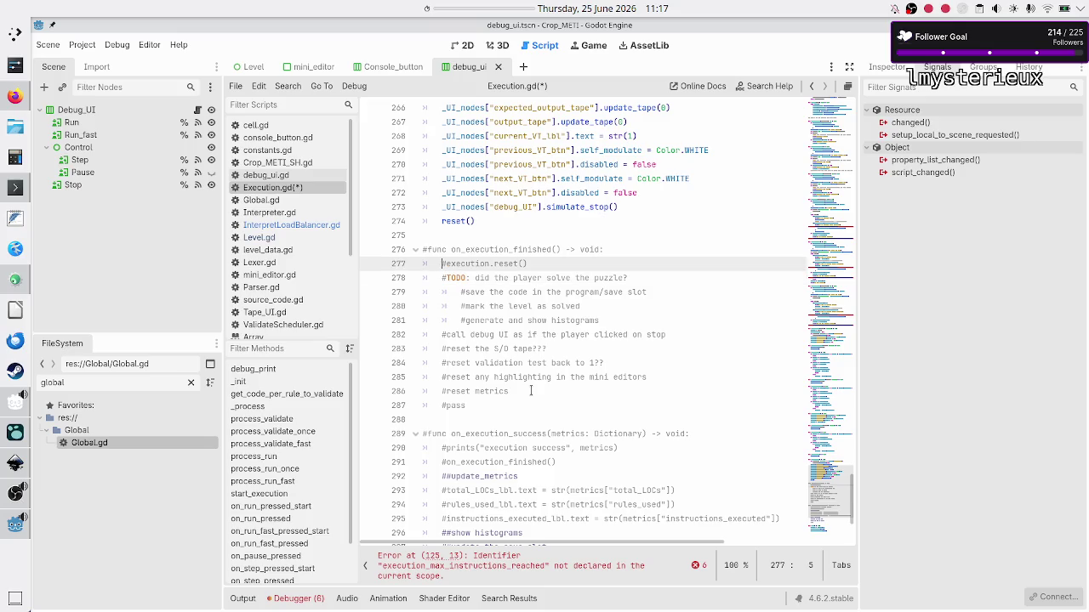
key("Down")
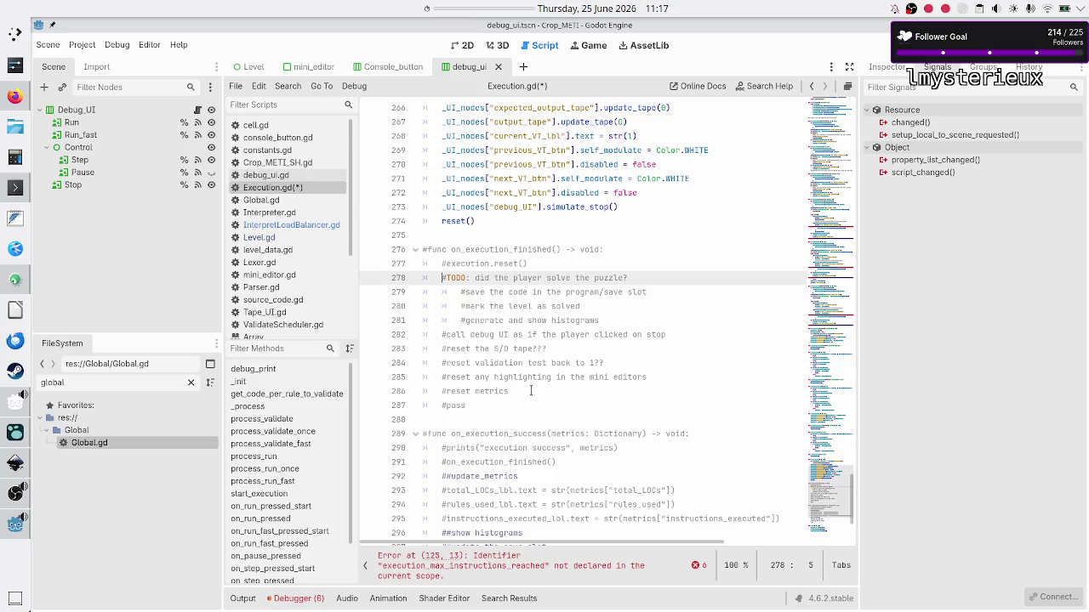
- Delete the commented #execution.reset() line and its empty line
key("Up")
key("shift+End")
key("BackSpace")
key("BackSpace")
key("Delete")
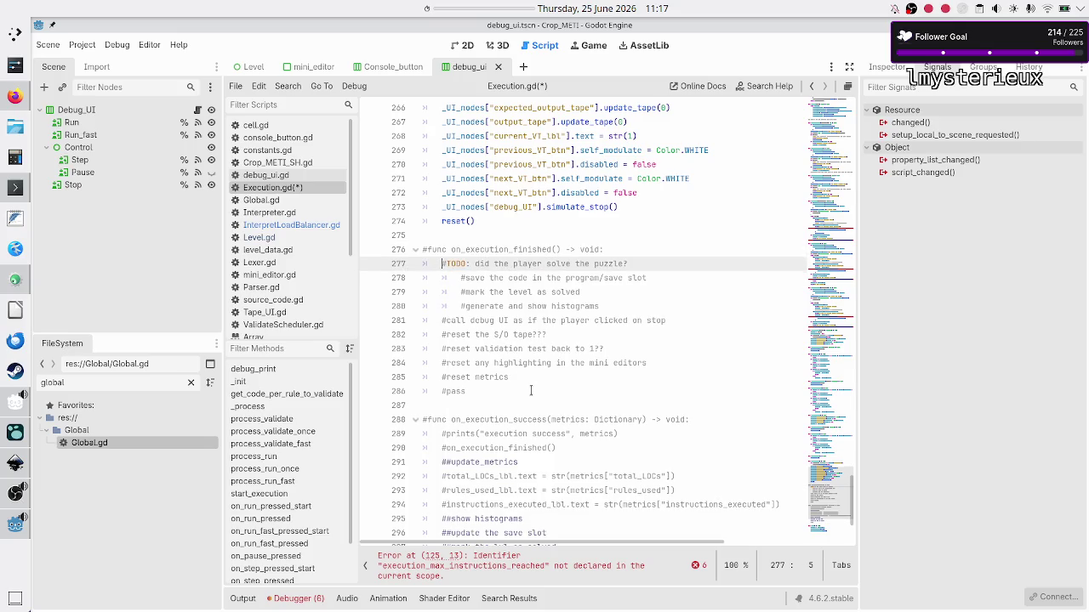
key("Down")
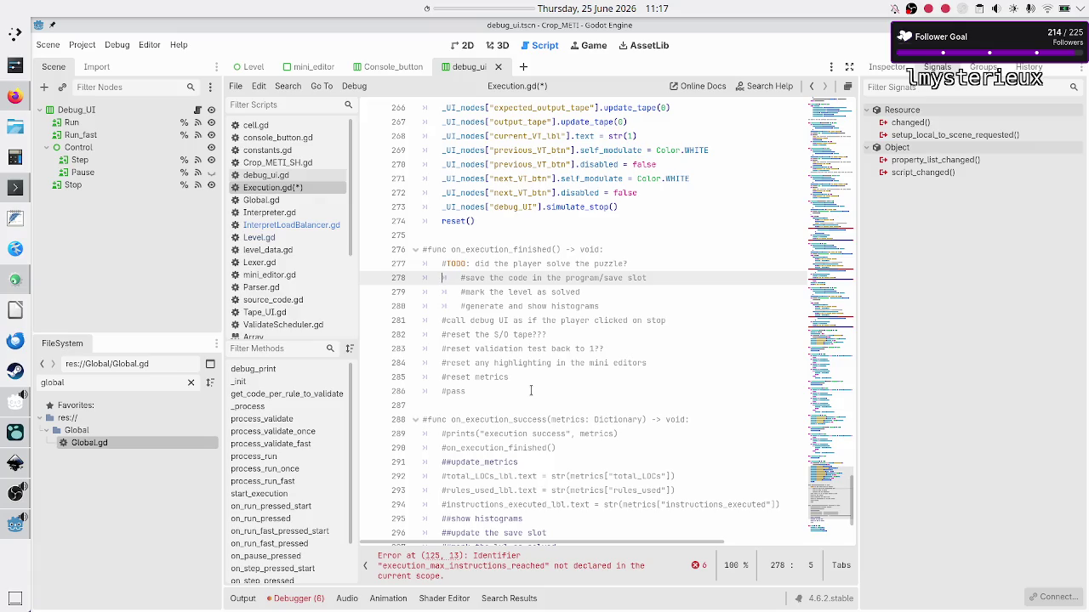
key("Up")
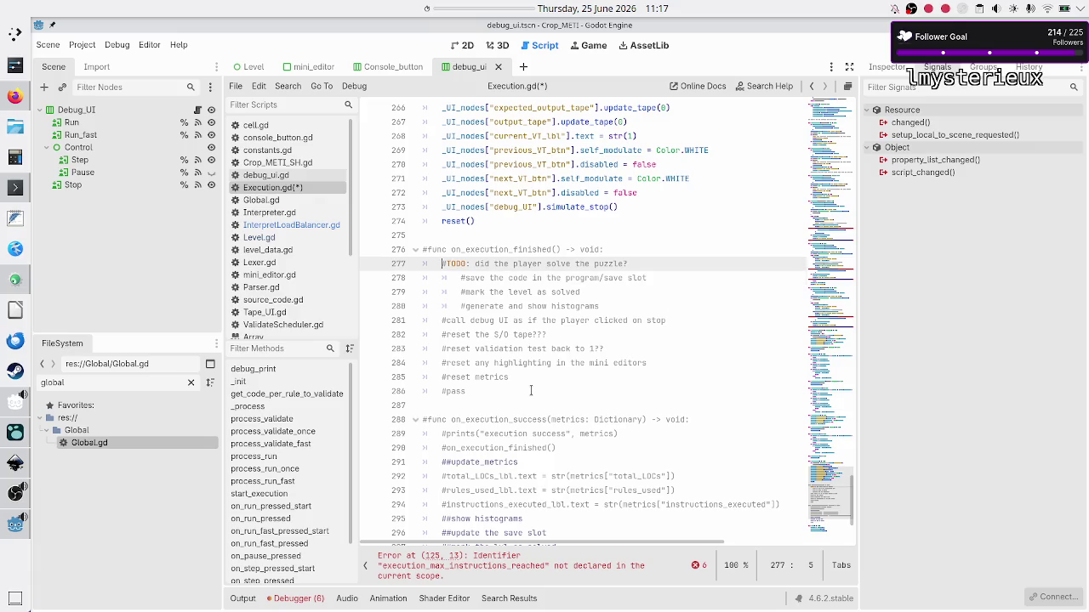
- Select the TODO notes through the histograms note, then the 'call debug UI' comment
key("shift+Down")
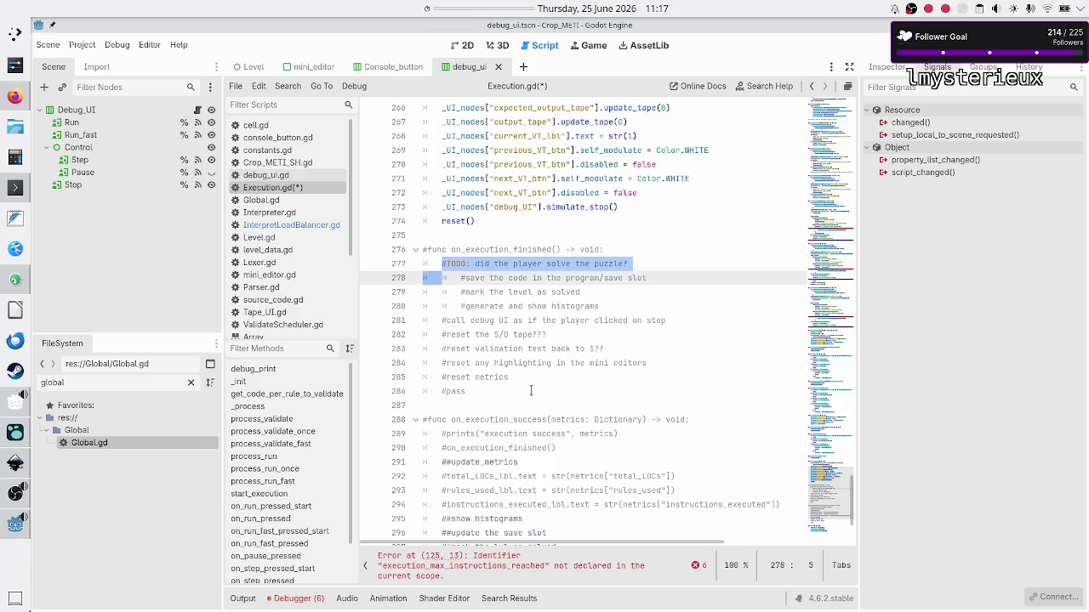
key("shift+Down")
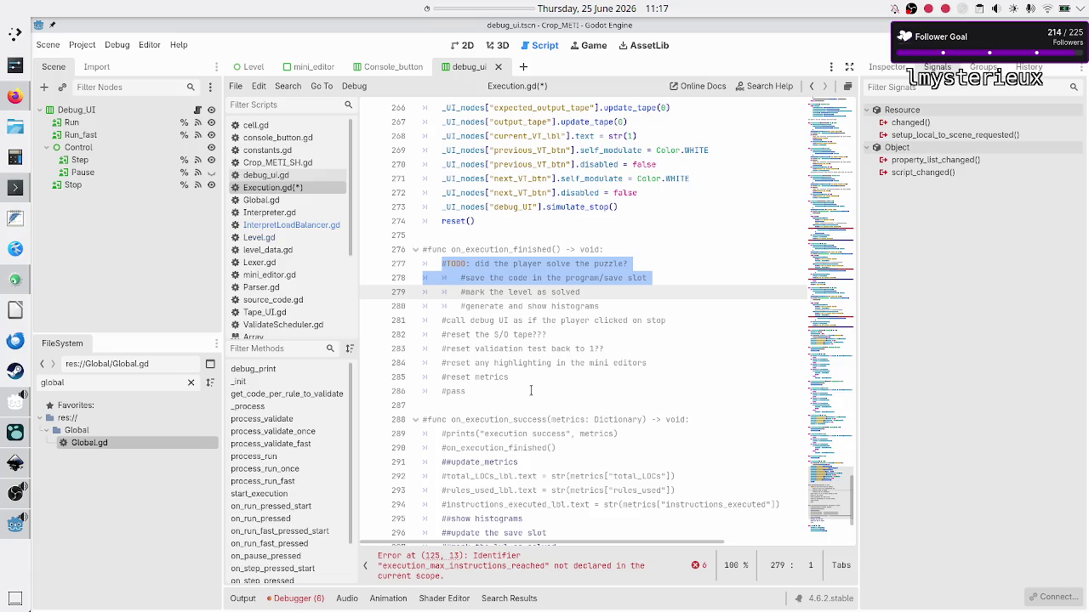
key("shift+Down")
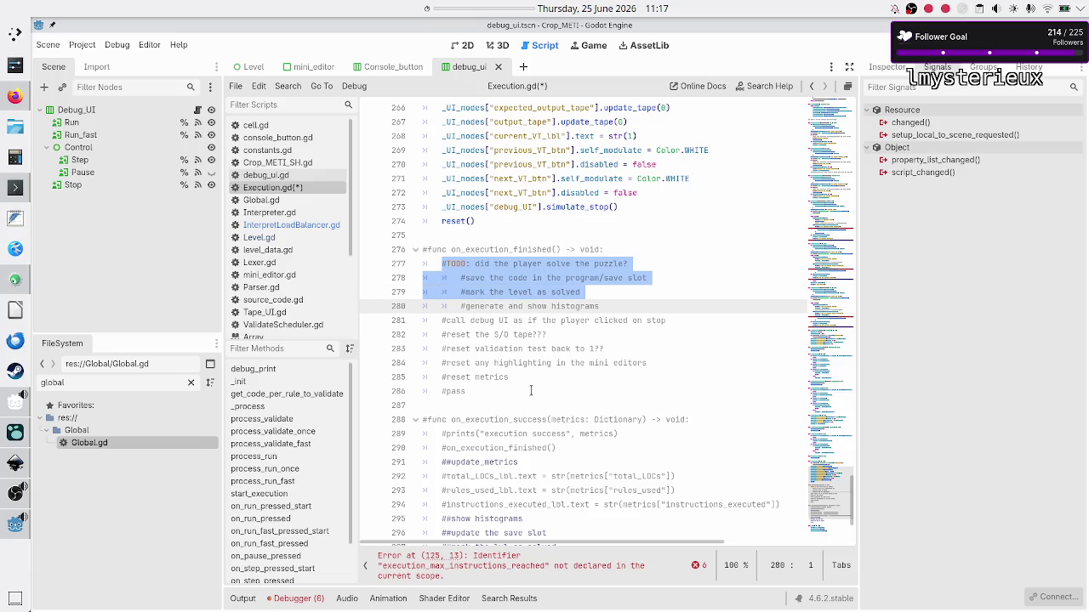
key("shift+End")
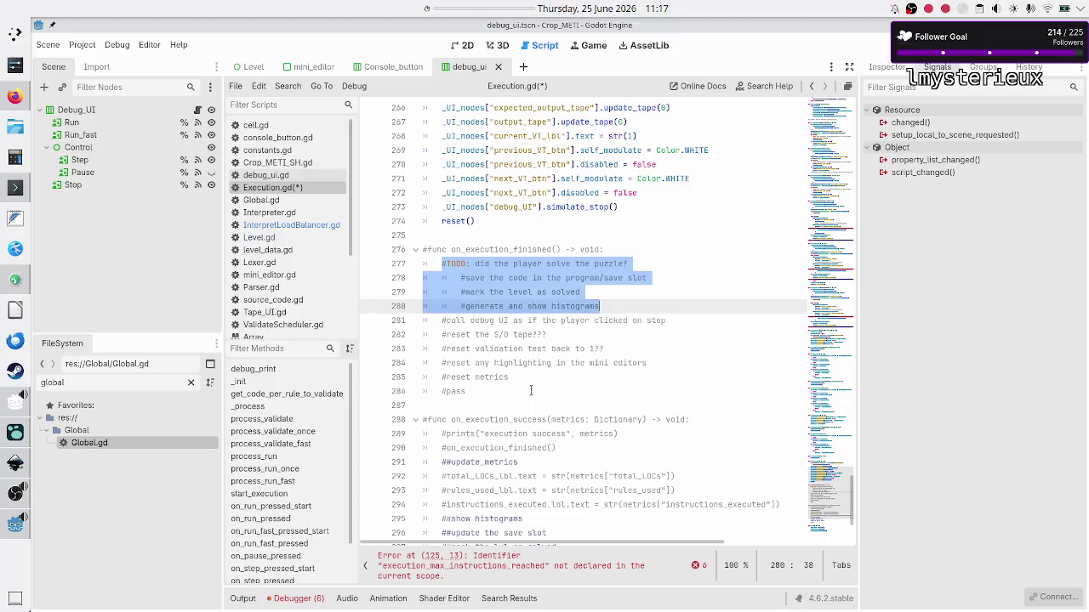
key("Home")
key("Down")
key("shift+End")
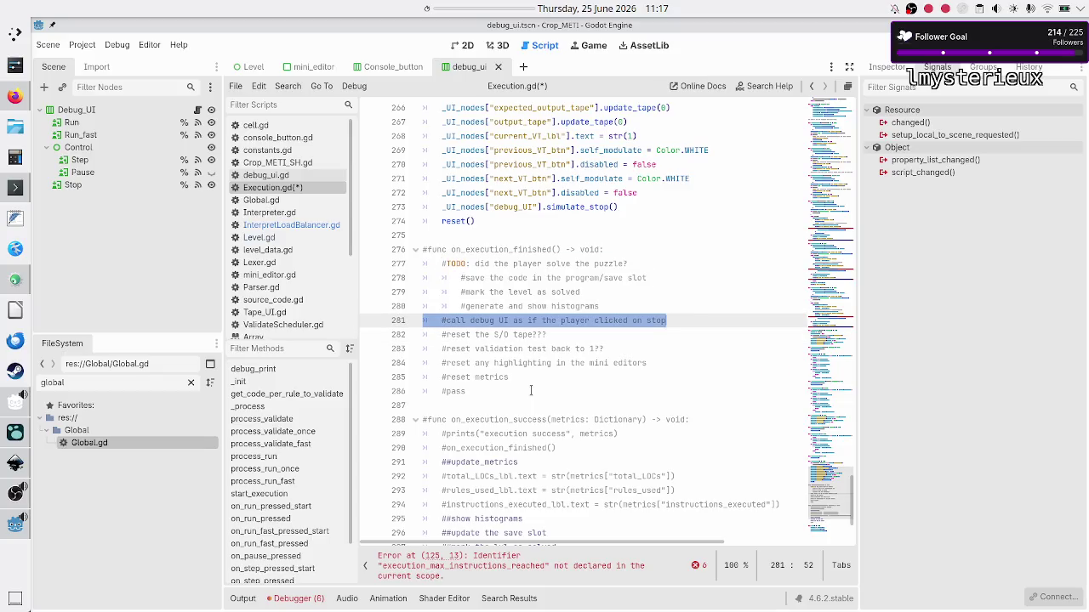
- Compare the debug_UI simulate_stop() call on line 273 with the 'call debug UI' comment
double_click(562, 207)
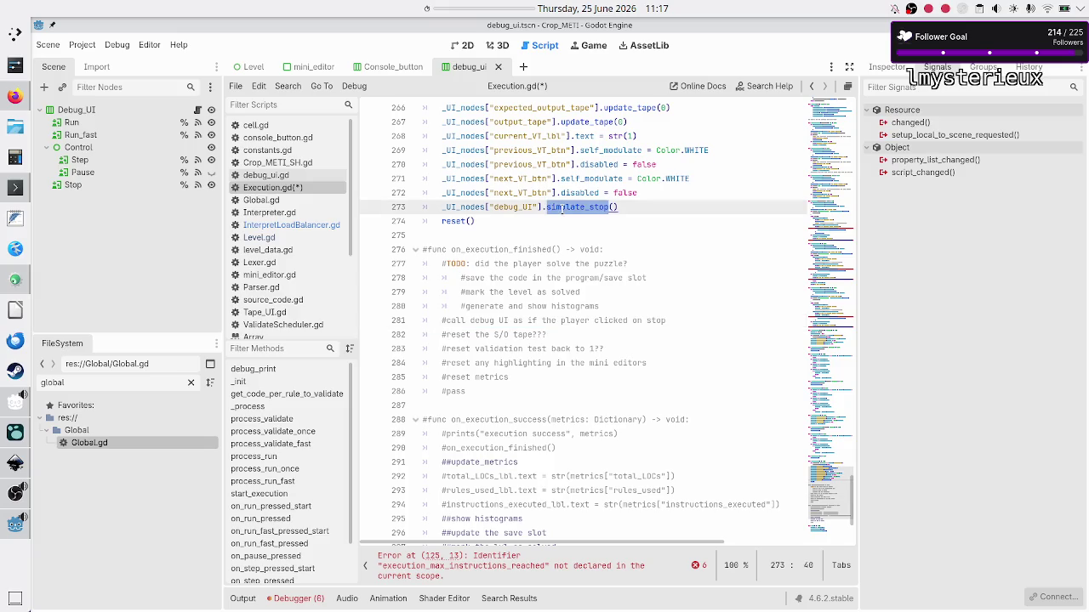
left_click(503, 320)
left_click(667, 321)
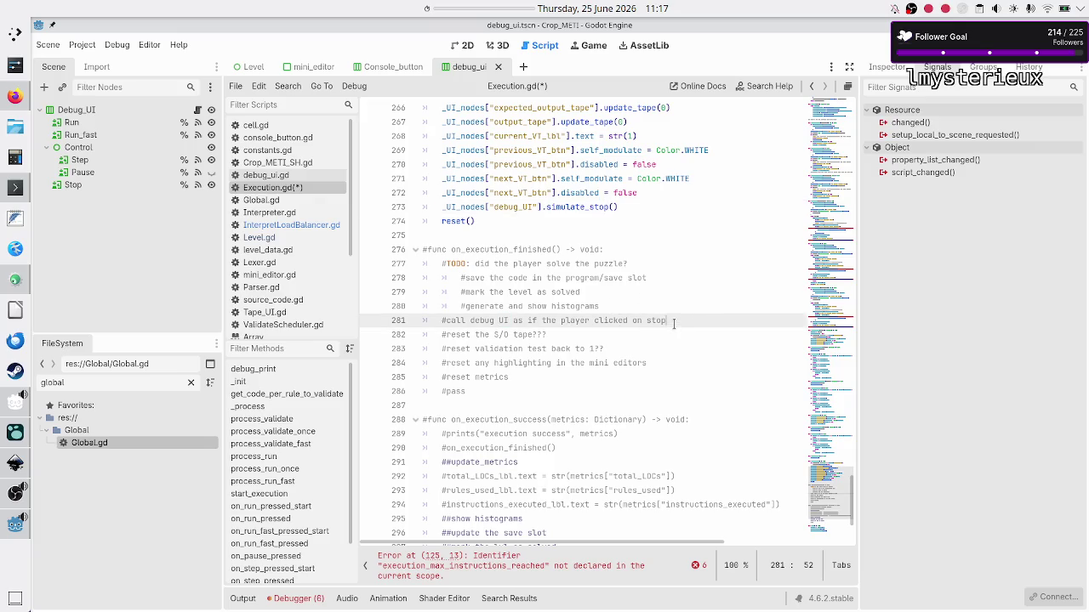
mouse_move(674, 321)
left_mouse_down()
mouse_move(515, 334)
mouse_move(444, 323)
left_mouse_up()
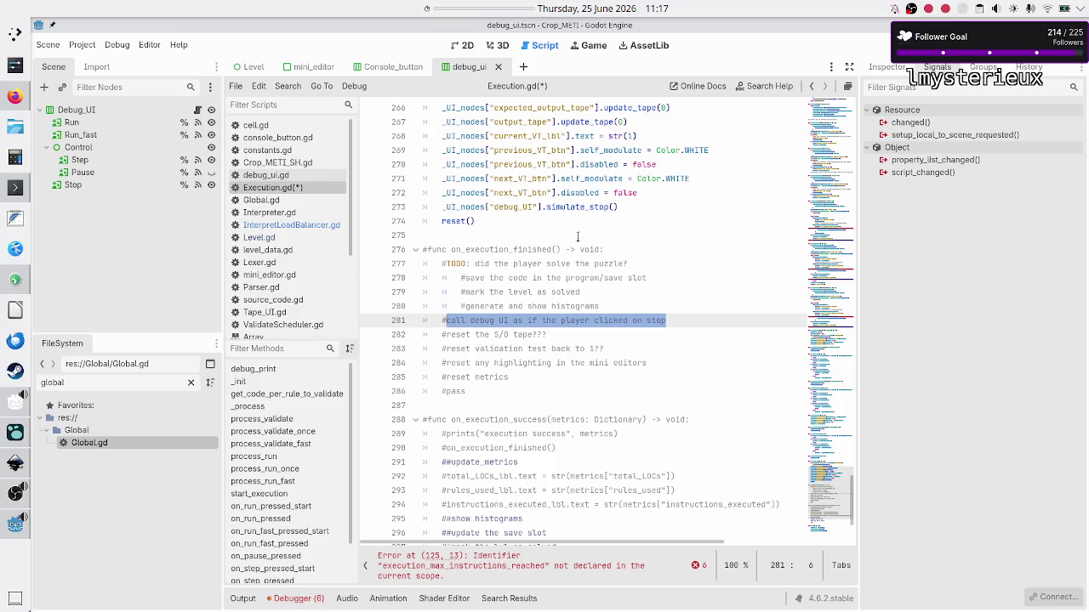
left_click(630, 207)
left_click_drag(630, 206, 442, 208)
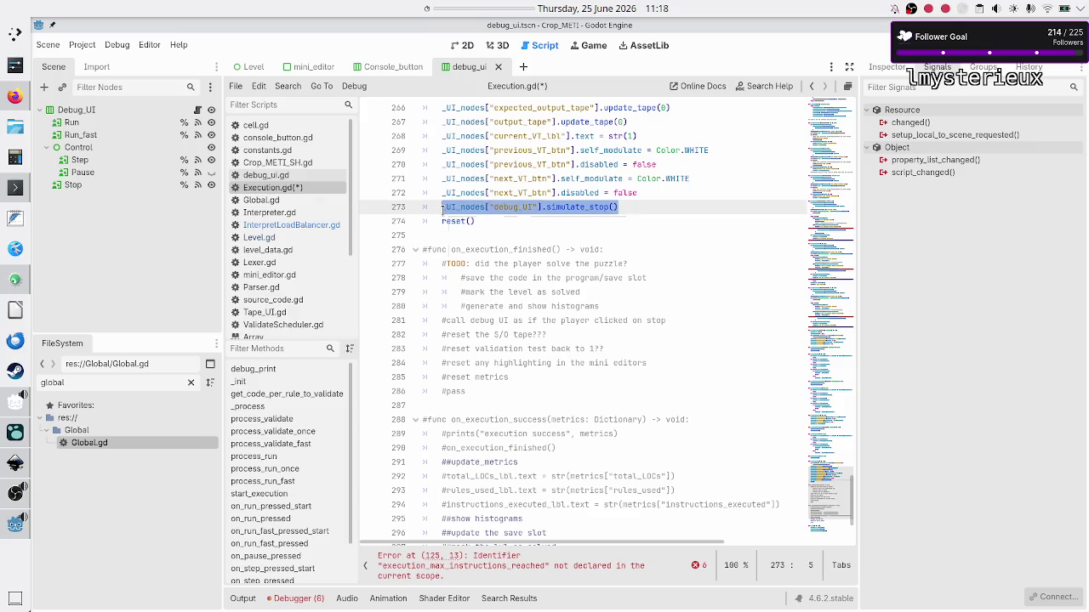
double_click(518, 321)
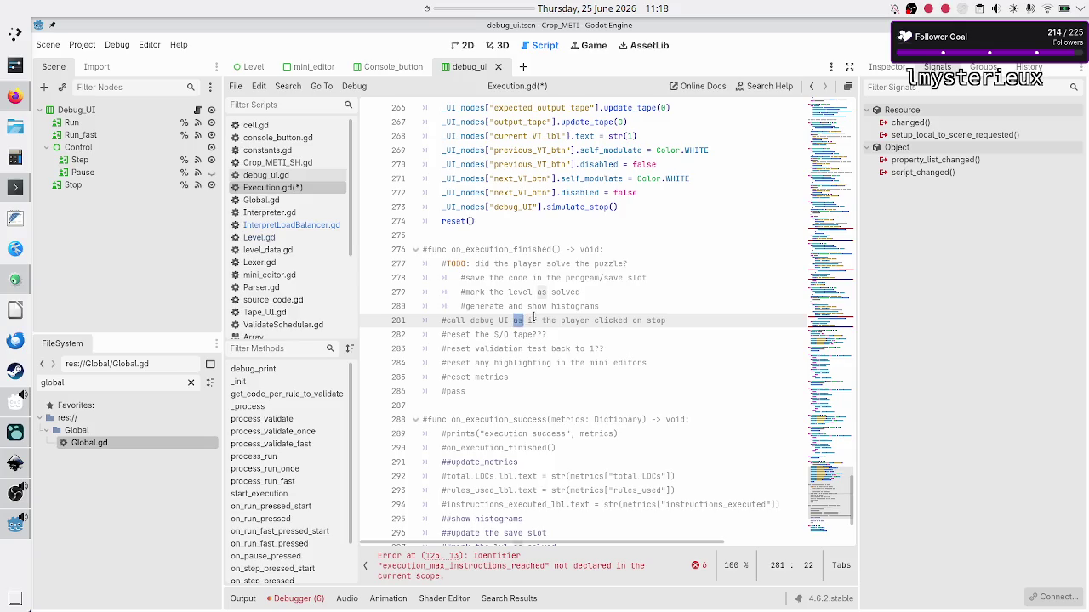
triple_click(533, 320)
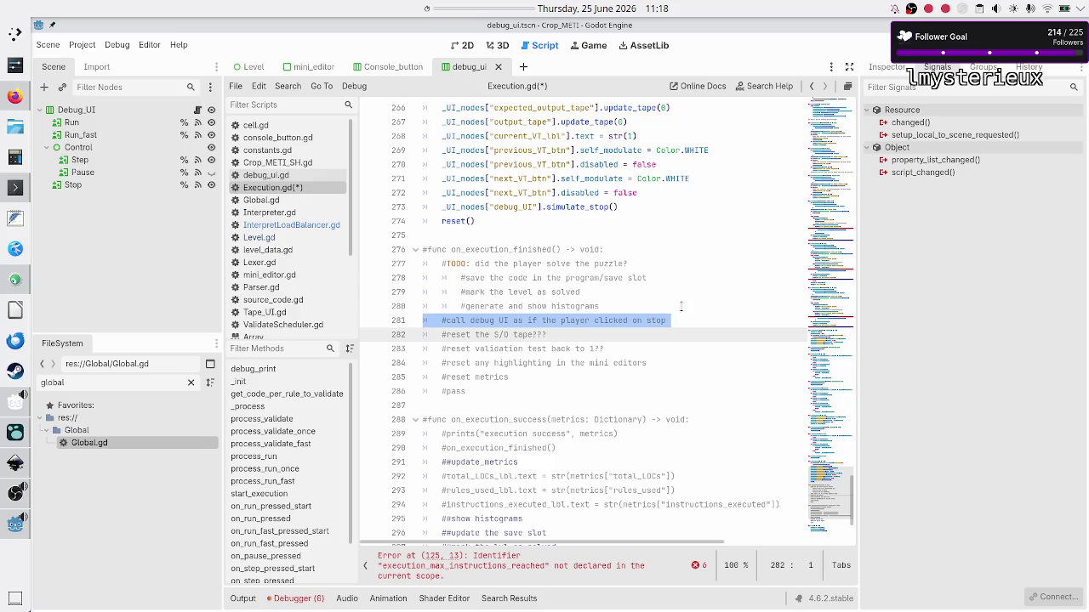
key("alt+Up")
key("alt+Down")
key("shift+Left")
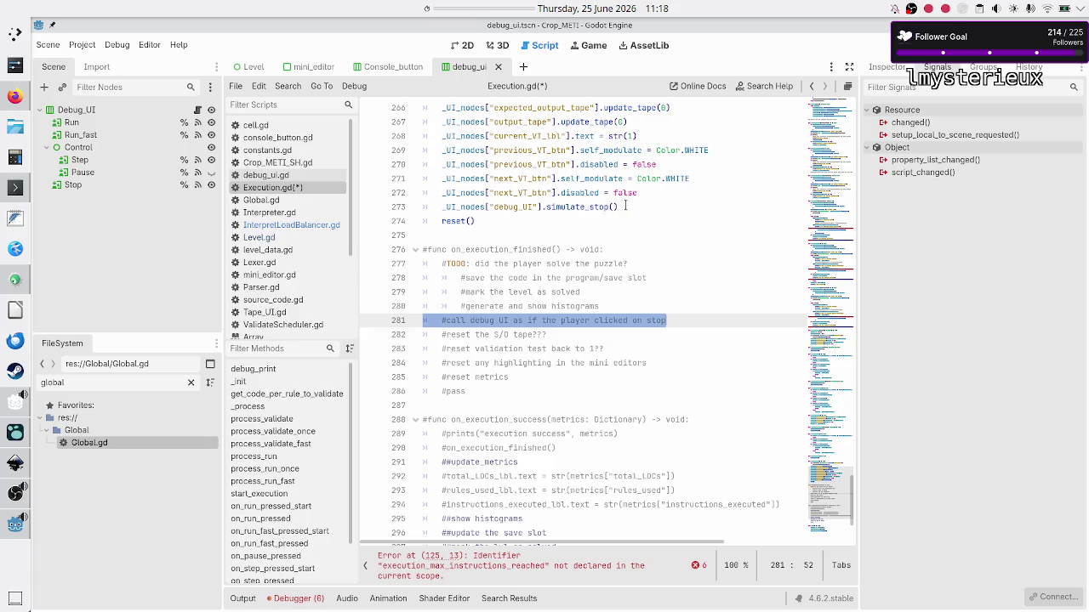
- Delete the entire 'call debug UI as if the player clicked on stop' comment line
left_click_drag(625, 207, 439, 207)
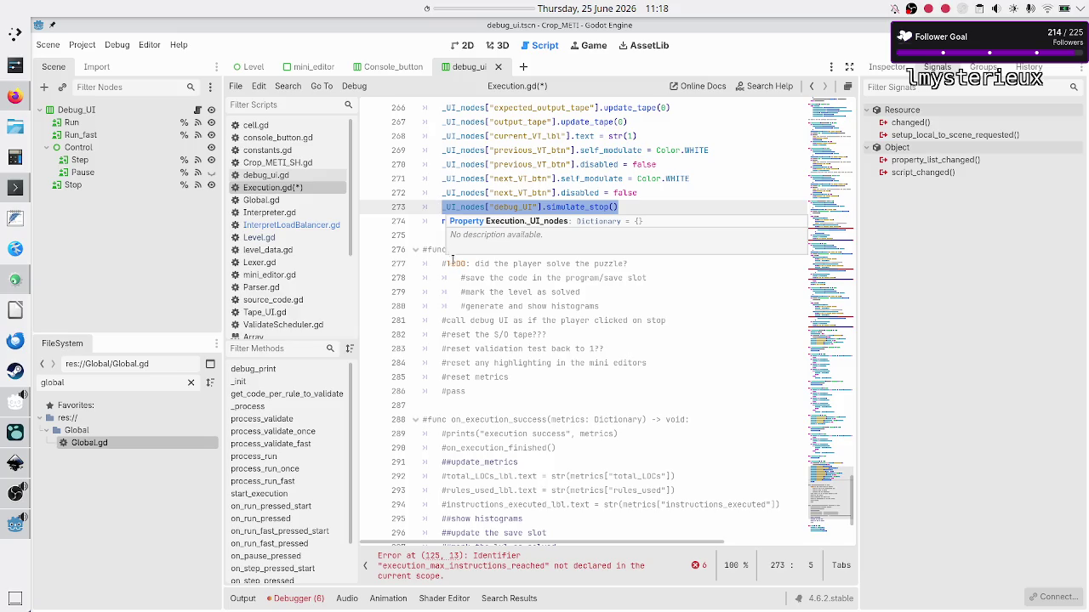
left_click(491, 320)
double_click(491, 320)
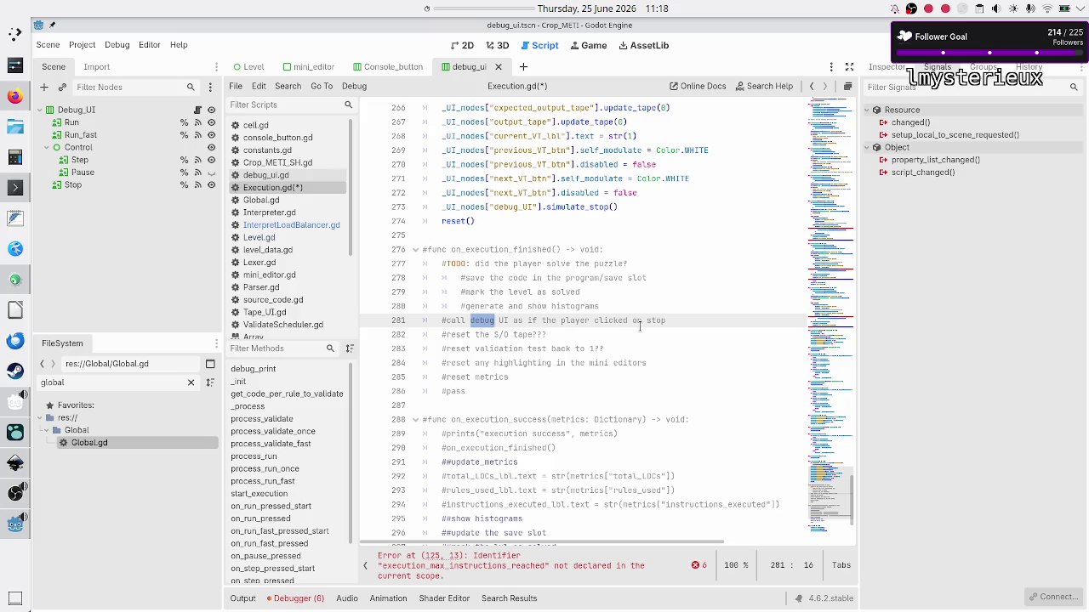
key("Home")
key("Up")
key("Down")
triple_click(678, 320)
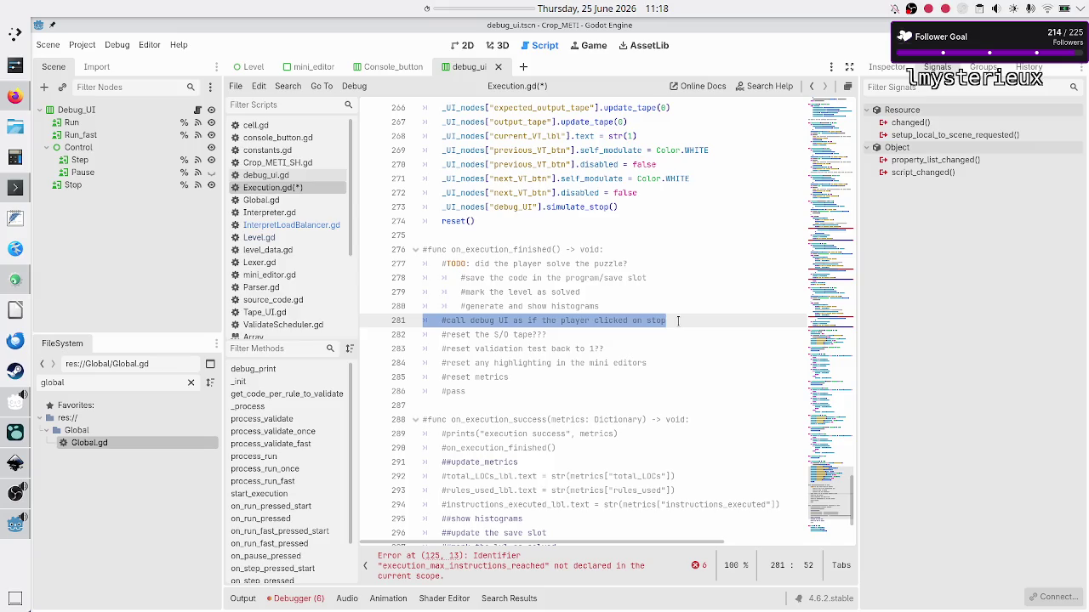
key("BackSpace")
key("BackSpace")
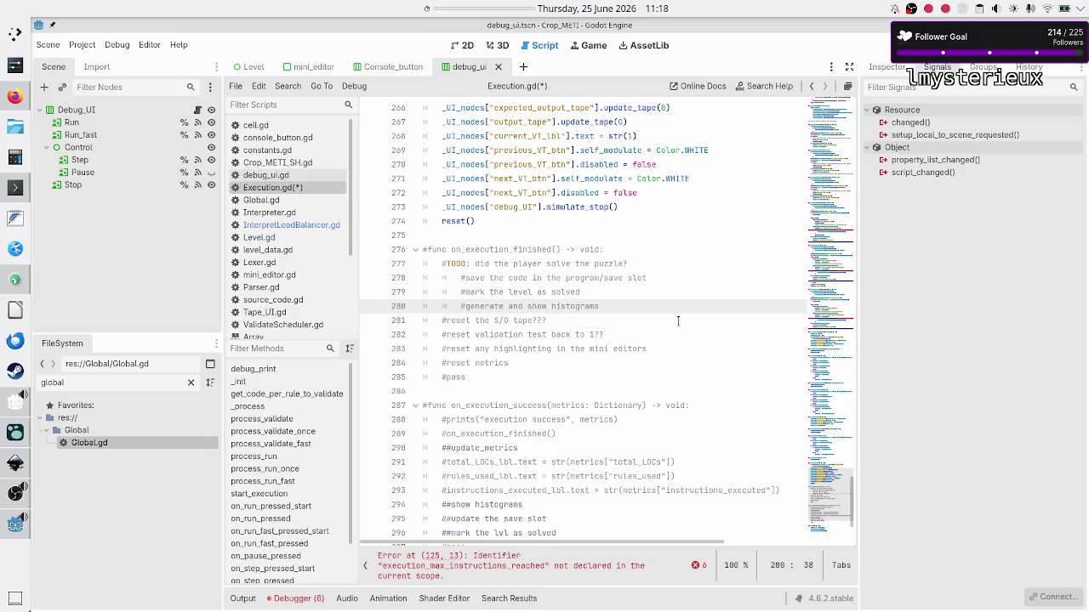
- Compare the 'reset the S/O tape' note with the update_tape calls and VT label assignment
key("Down")
key("Home")
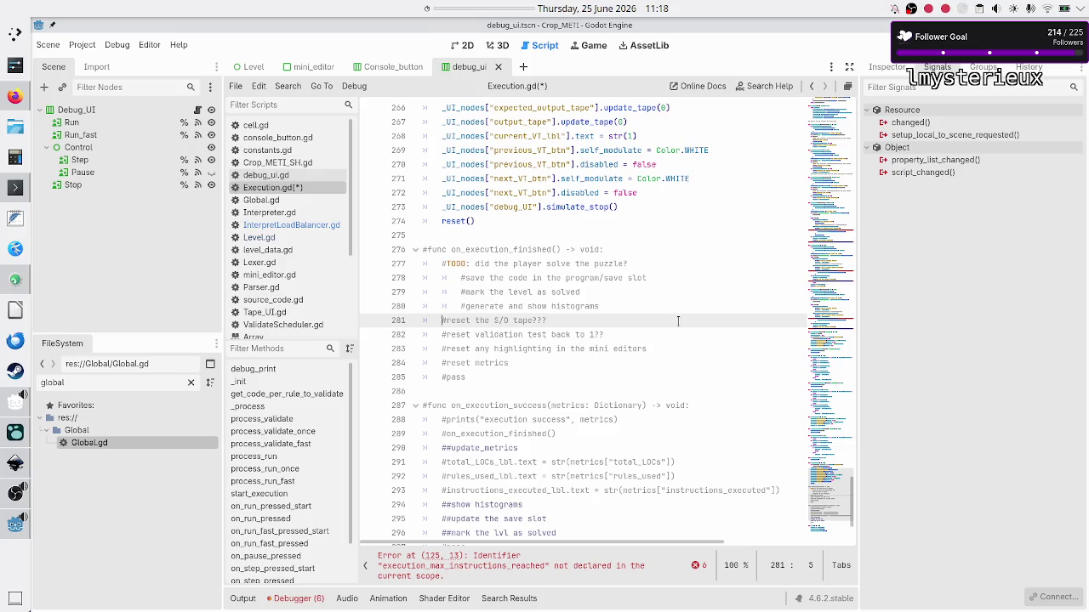
key("Down")
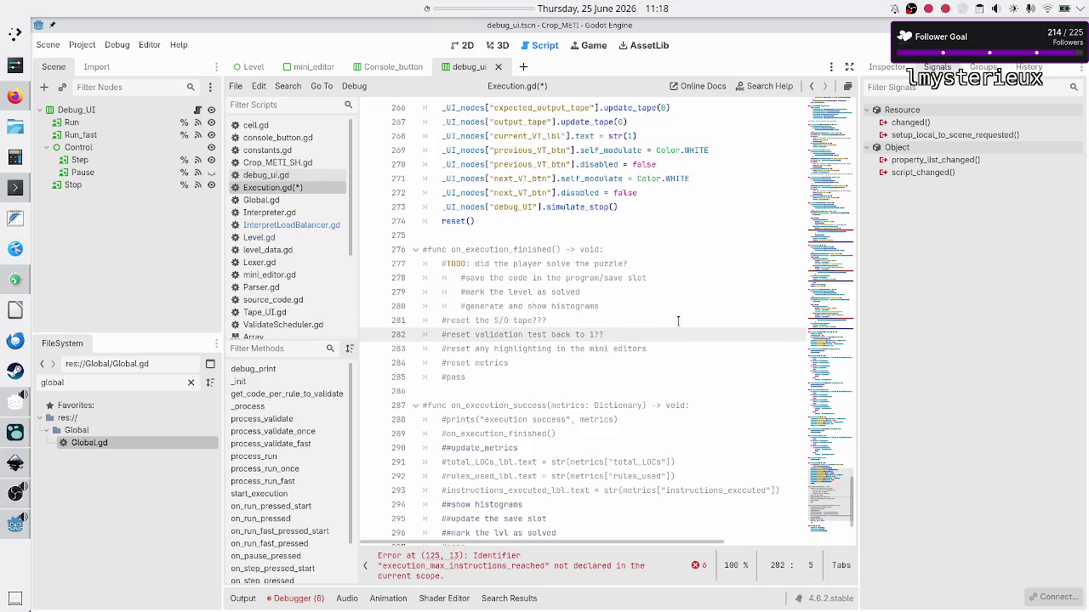
key("Up")
key("Down")
key("Up")
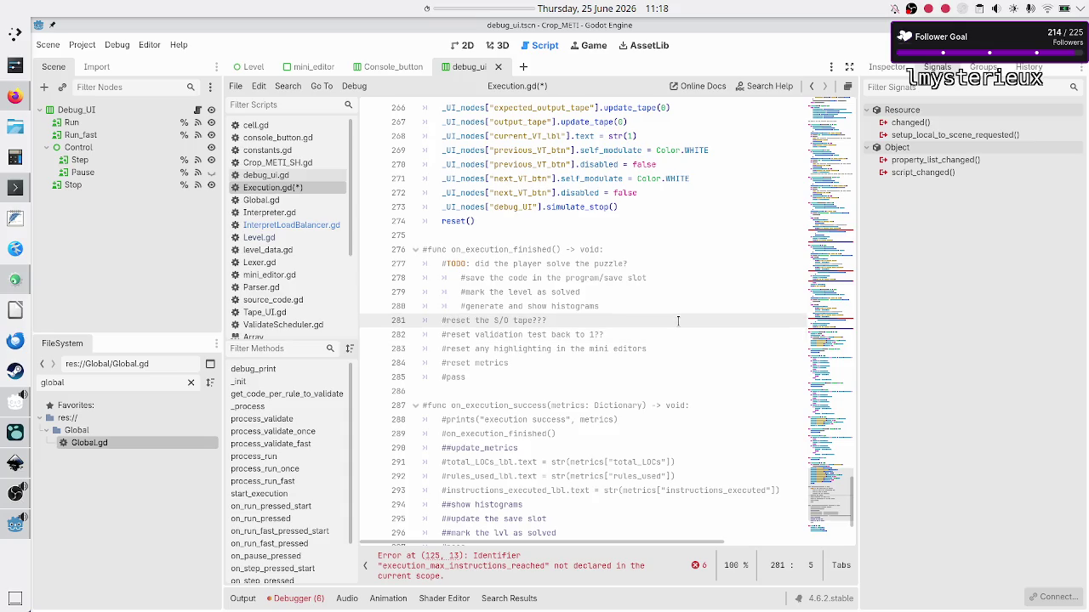
key("shift+End")
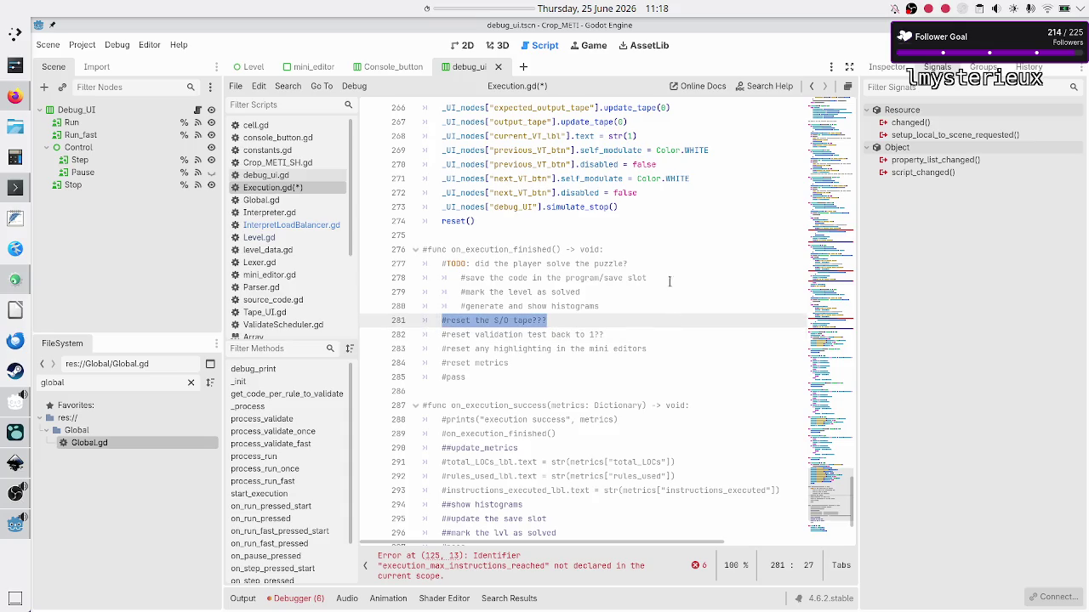
scroll(603, 249, "up", 2)
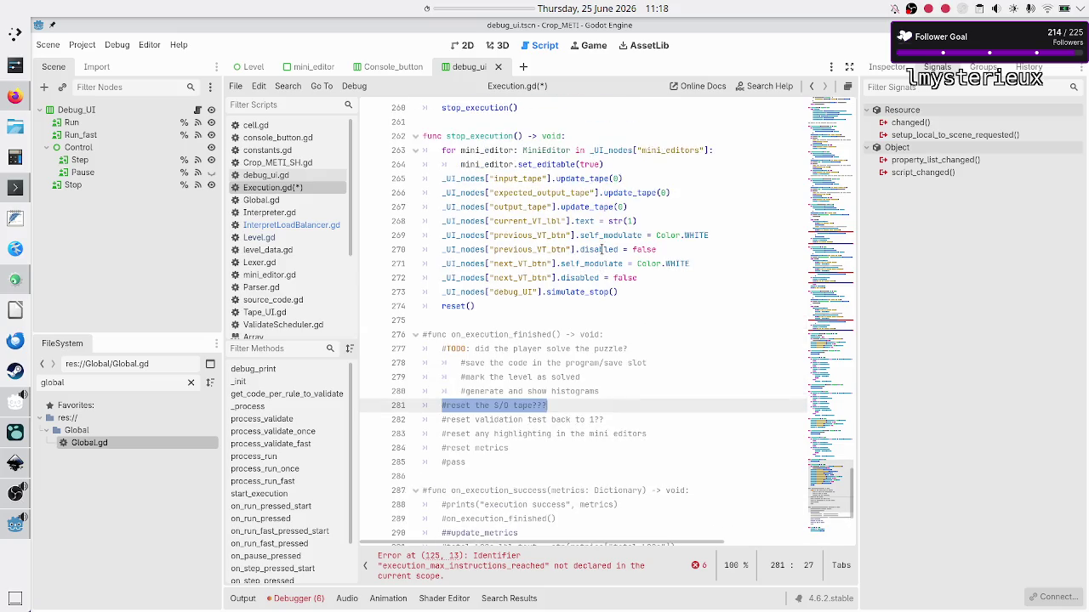
double_click(629, 193)
double_click(588, 209)
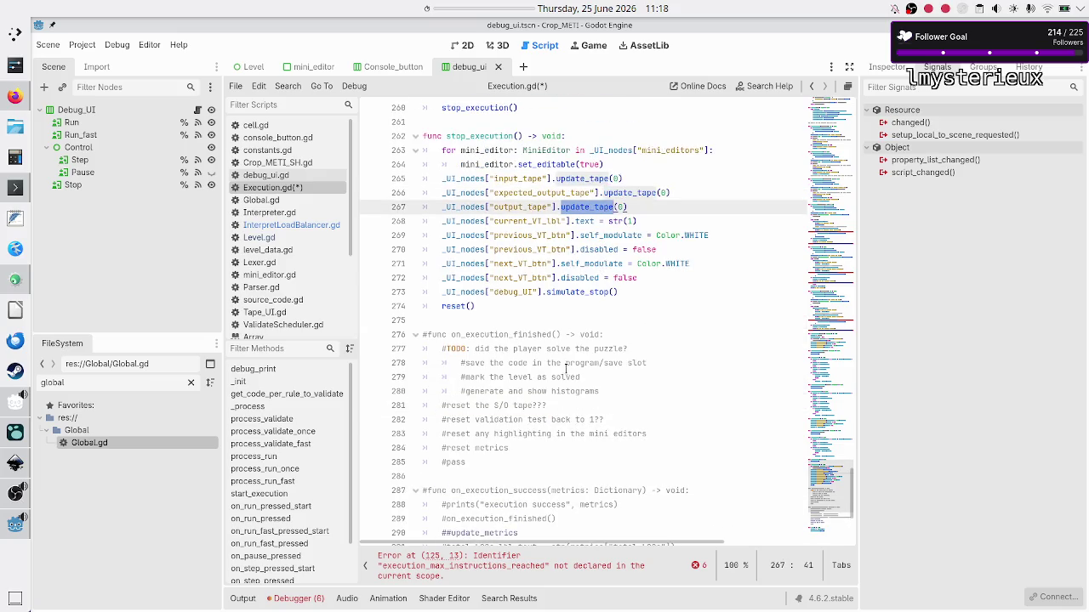
left_click(599, 399)
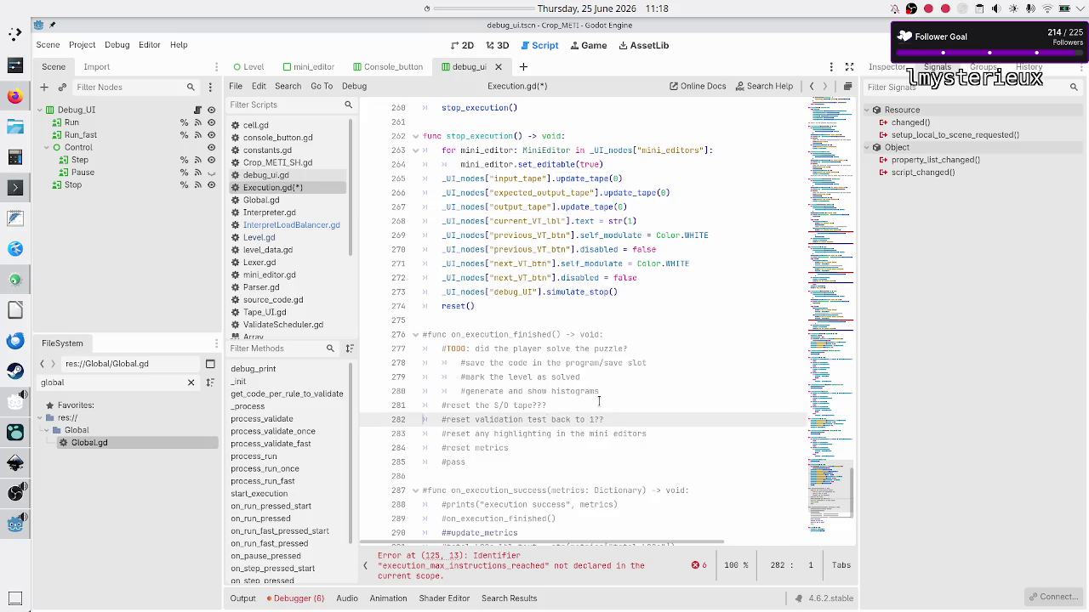
key("shift+End")
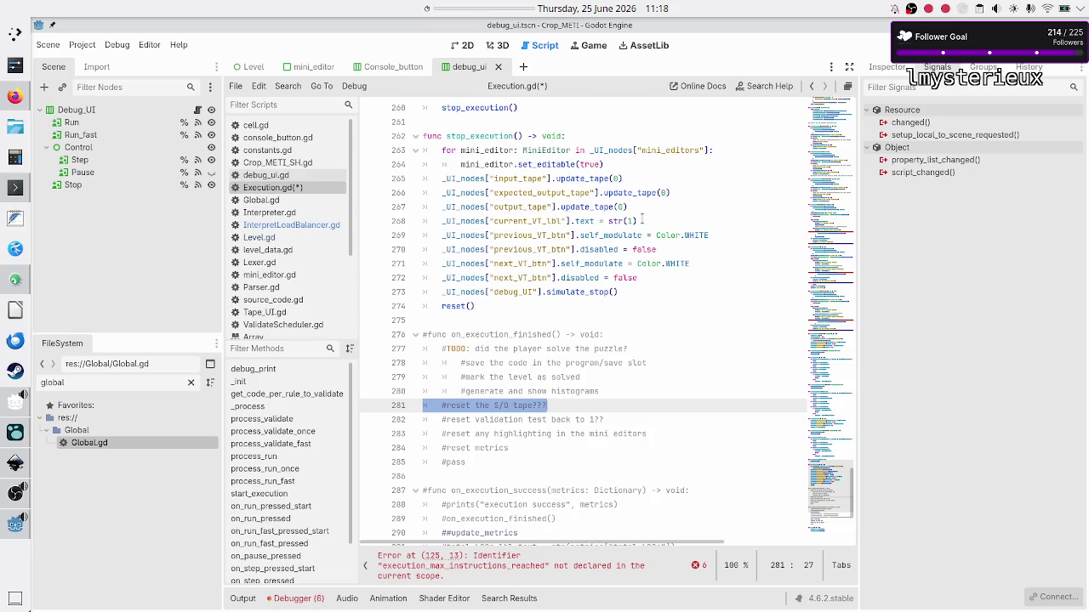
left_click_drag(541, 221, 640, 221)
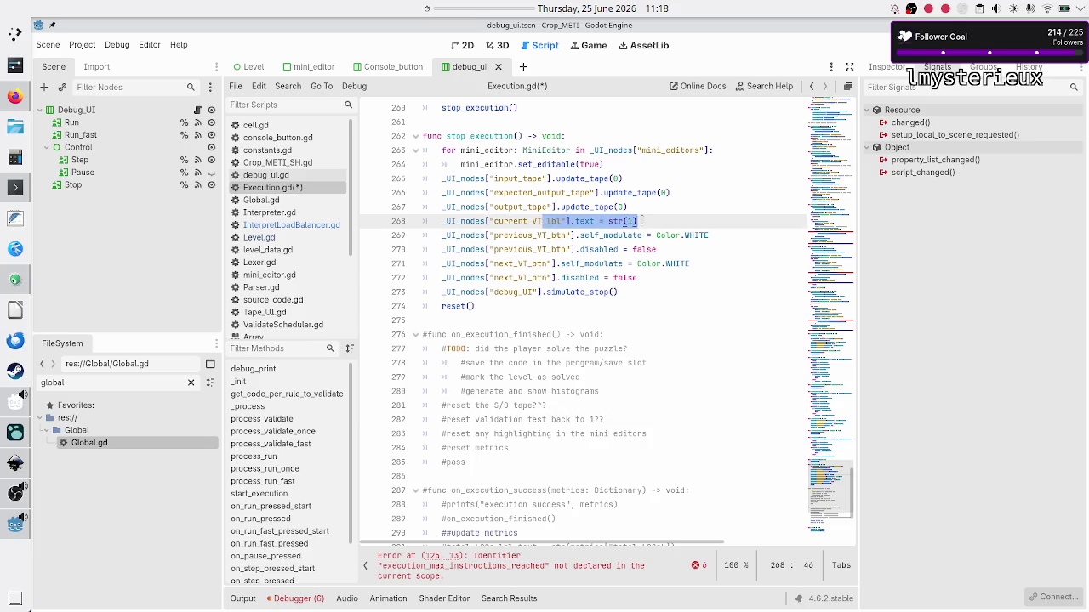
- Delete the two obsolete reset comments
left_click(599, 393)
key("Right")
key("shift+Down")
key("shift+Down")
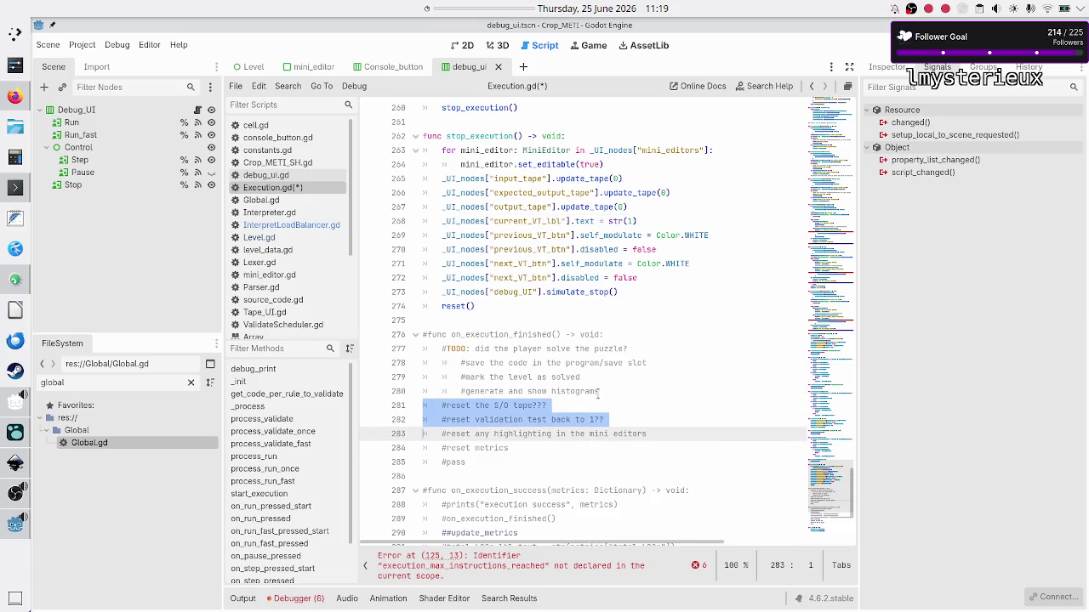
key("shift+Left")
key("BackSpace")
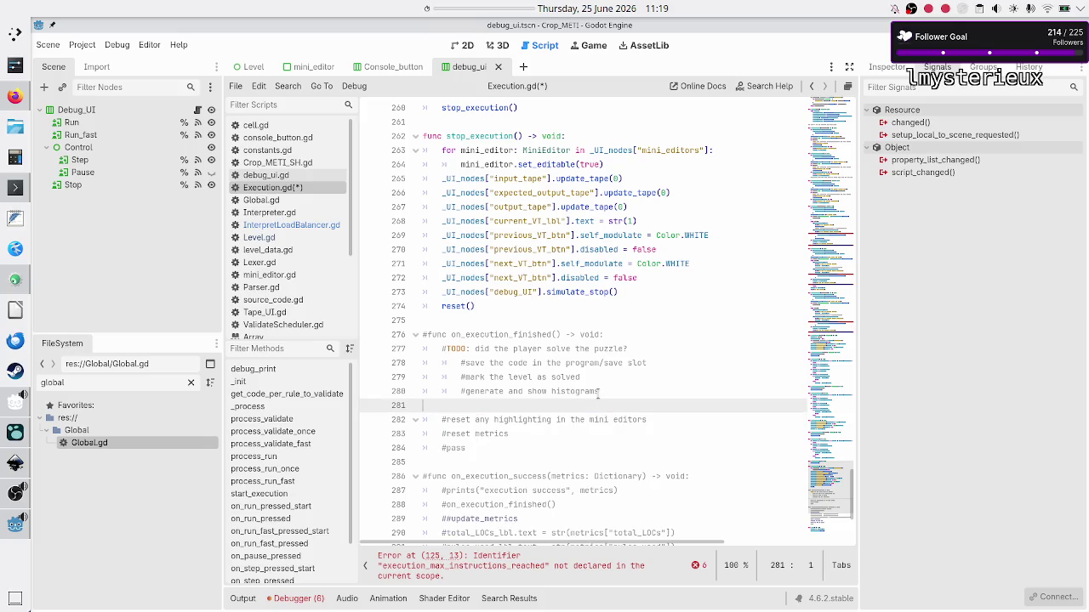
- Delete the reset-highlighting comment after checking the set_editable call on line 264
left_click_drag(533, 419, 634, 420)
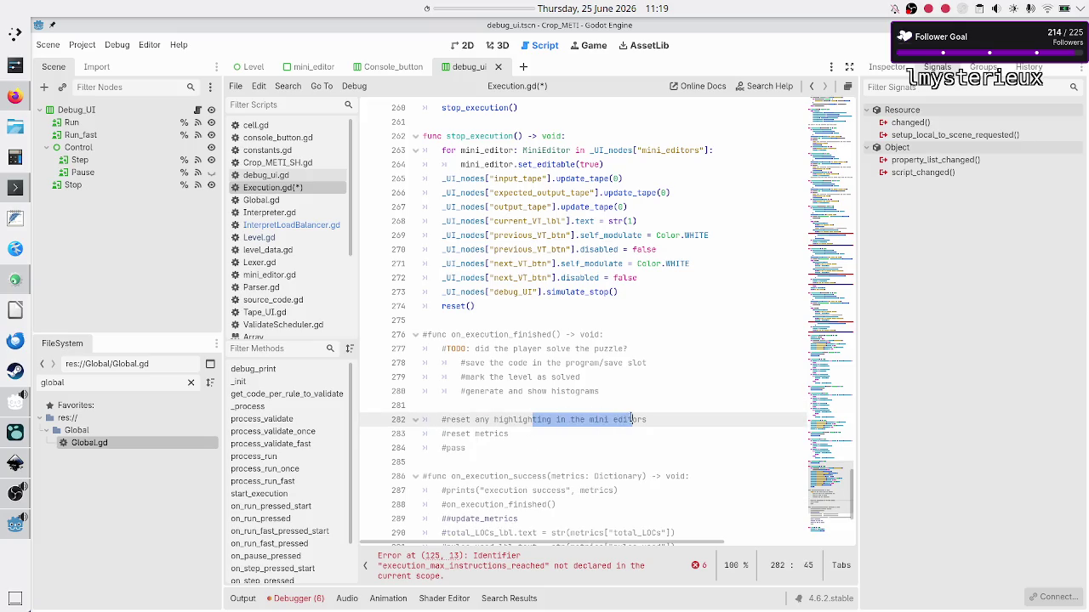
double_click(560, 164)
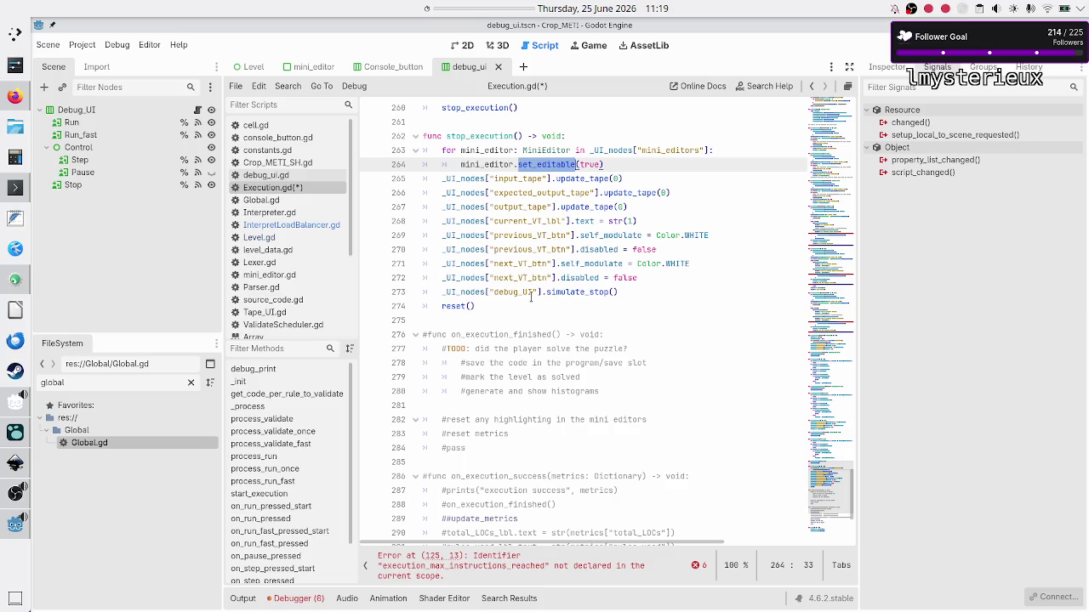
left_click(573, 405)
key("Down")
key("shift+Down")
key("shift+Left")
key("BackSpace")
key("BackSpace")
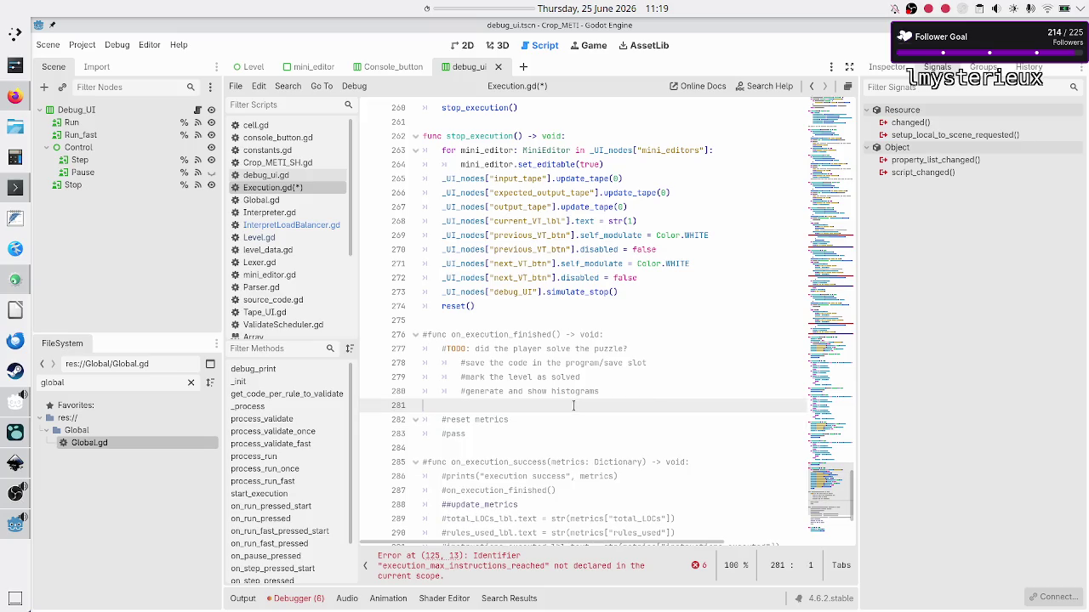
- Delete the #pass line, leaving #reset metrics selected
key("Down")
key("Down")
key("shift+Down")
key("BackSpace")
key("Up")
key("shift+End")
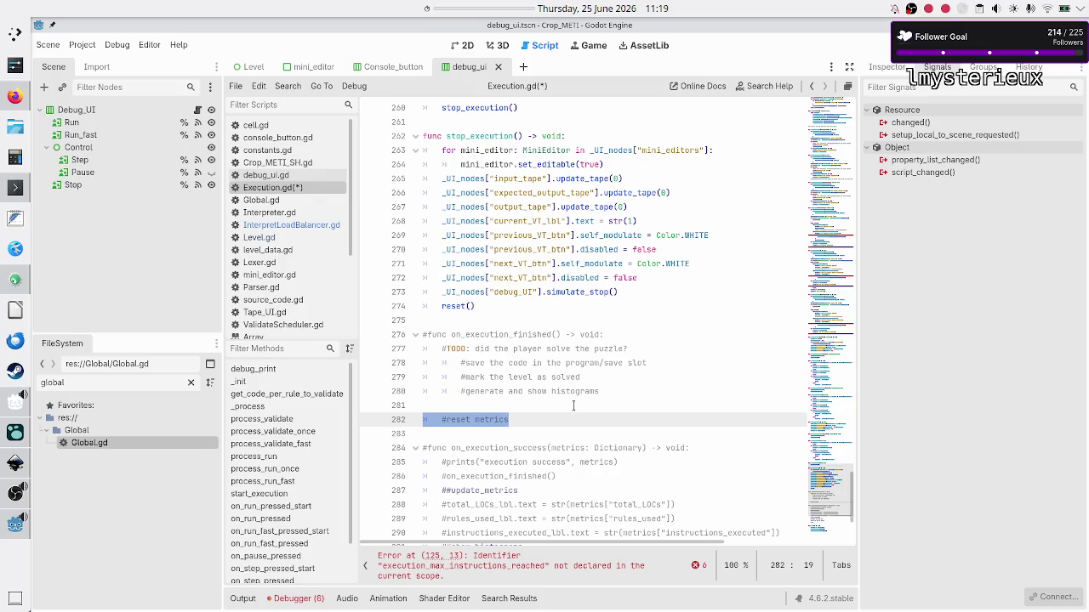
- Inspect on_execution_success's total_LOCs line and Dictionary metrics parameter, then scroll up to execution_success.emit
scroll(562, 364, "down", 4)
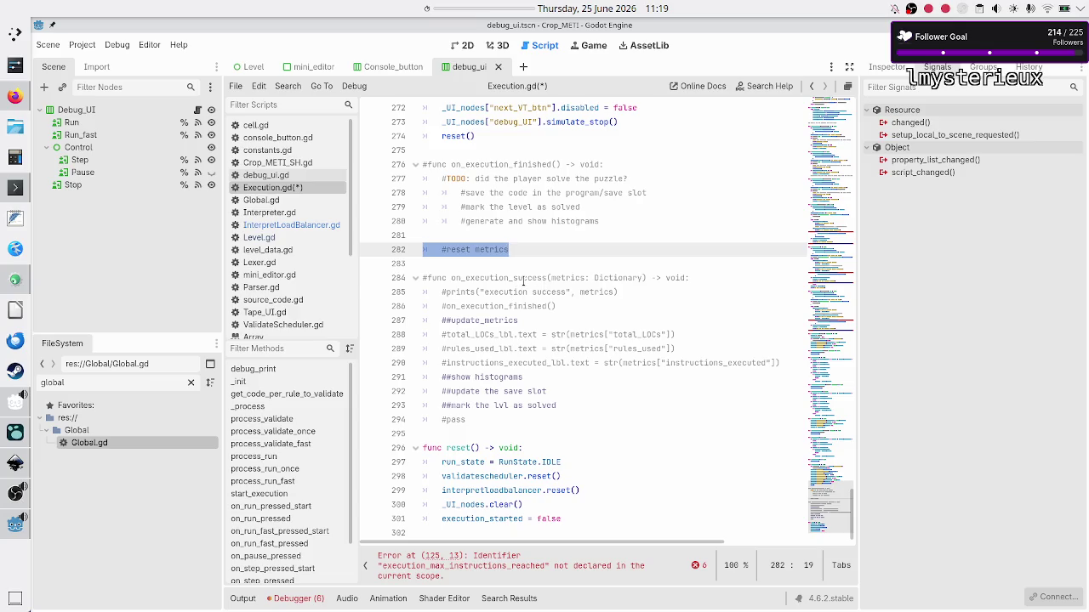
double_click(523, 279)
left_click(542, 261)
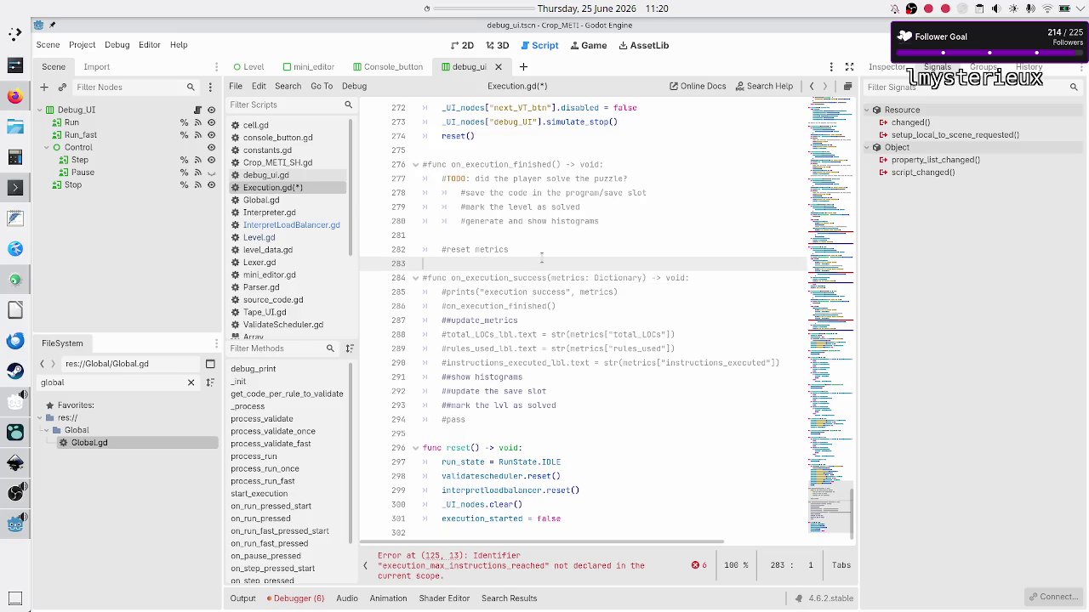
key("Down")
key("Down")
key("Down")
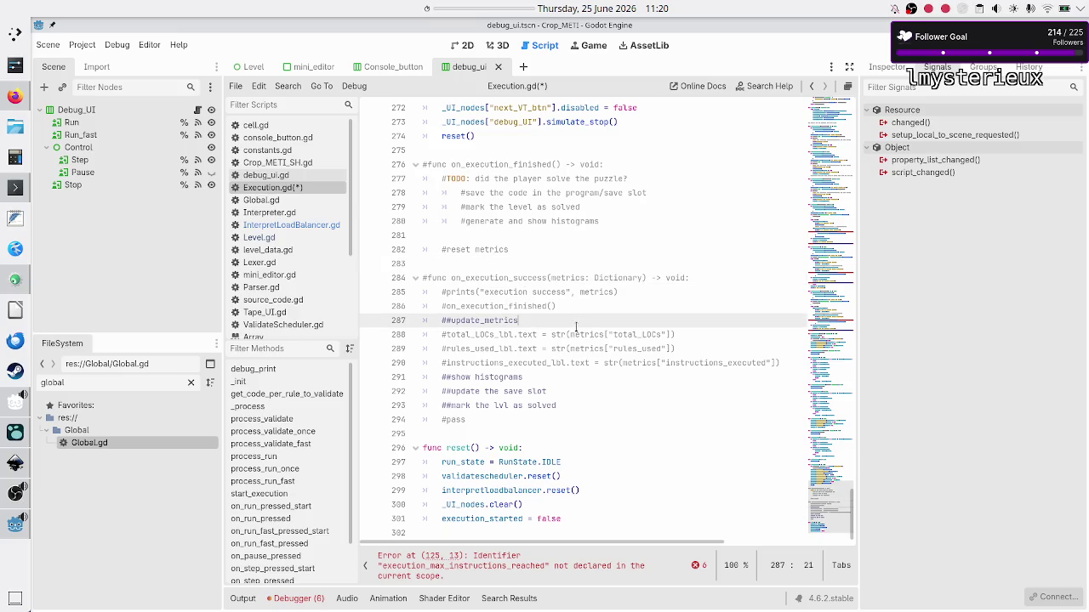
key("shift+Down")
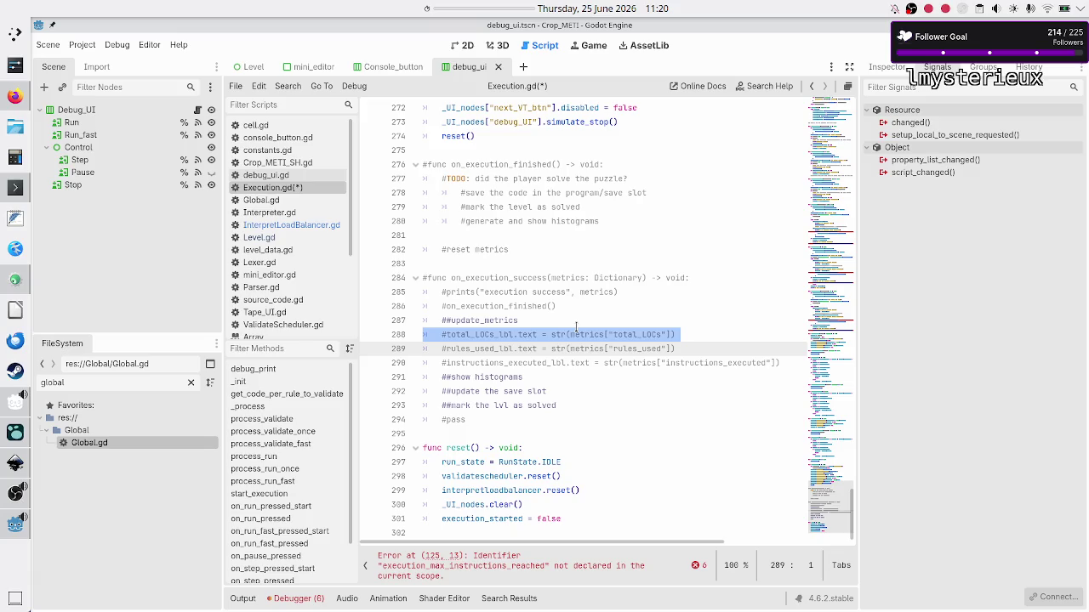
double_click(595, 278)
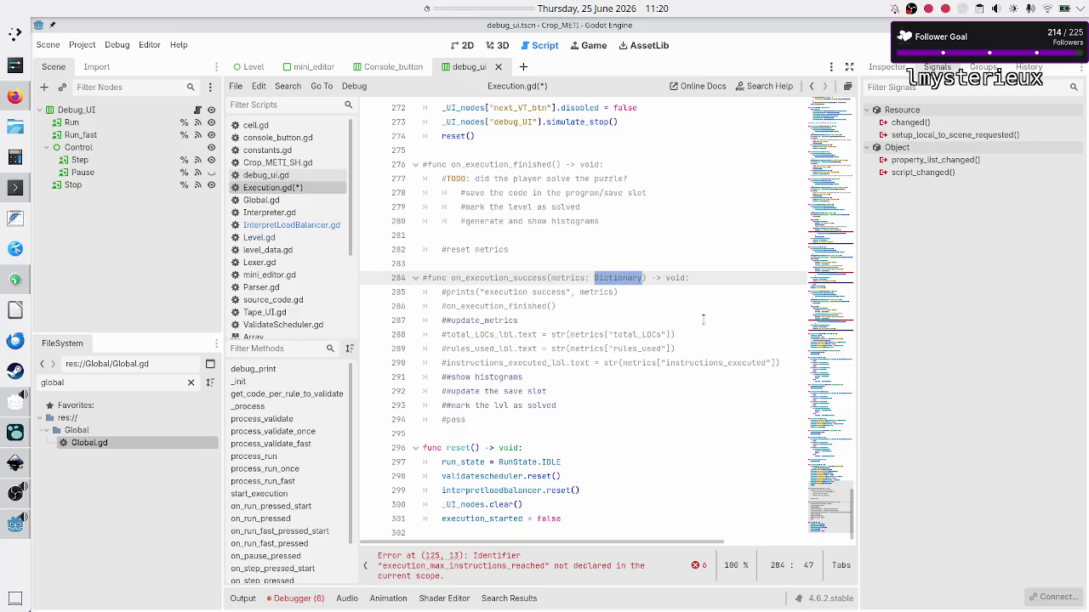
scroll(717, 239, "up", 6)
scroll(718, 239, "up", 5)
scroll(717, 239, "up", 10)
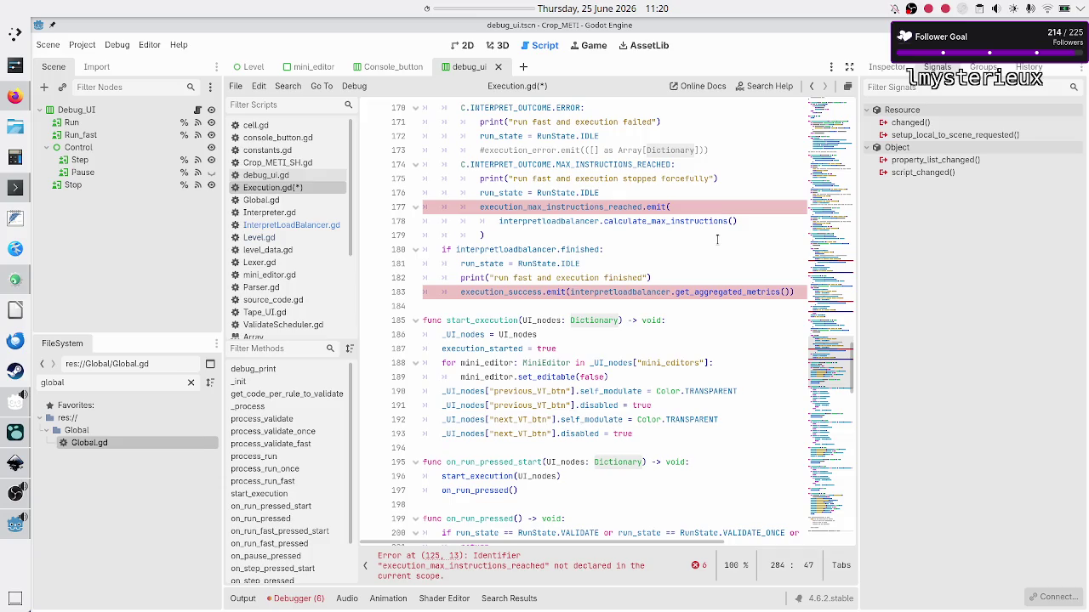
- Inspect the execution_success emit and its get_aggregated_metrics call in Execution.gd
double_click(723, 291)
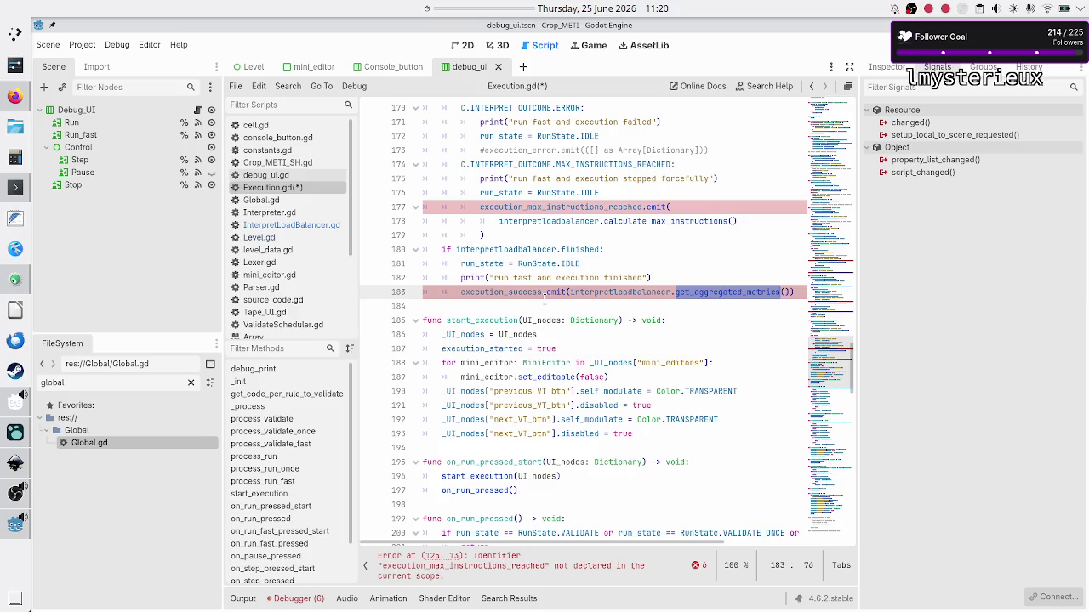
double_click(551, 293)
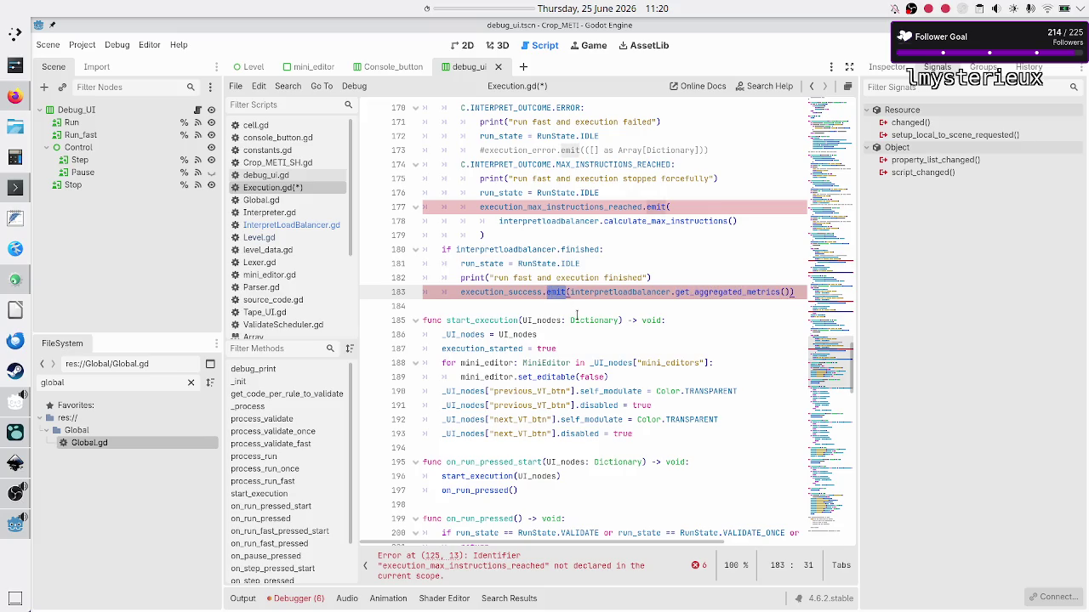
scroll(582, 335, "down", 9)
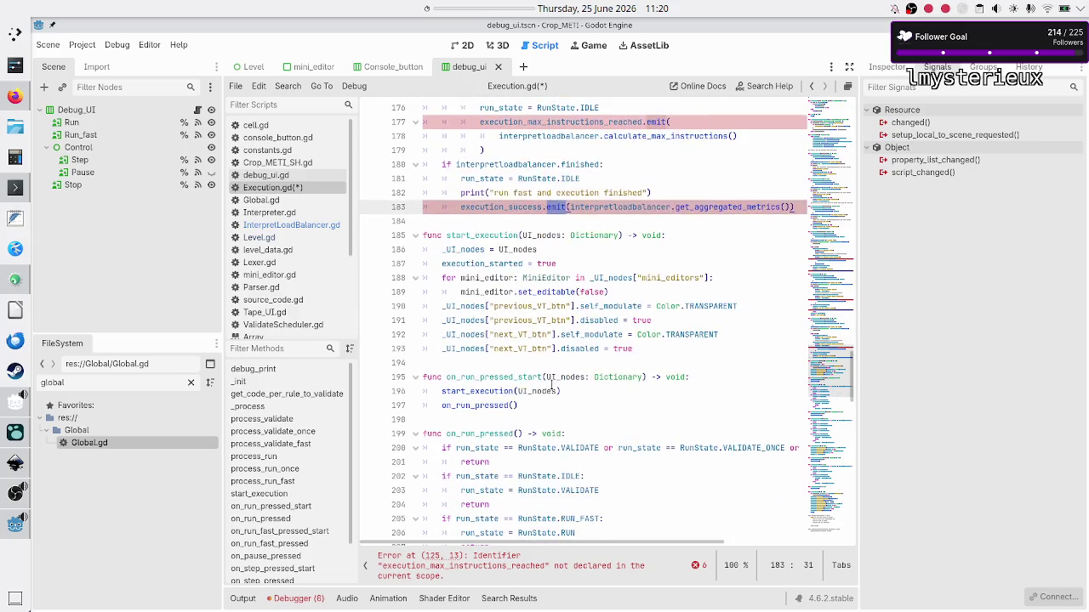
scroll(551, 385, "down", 20)
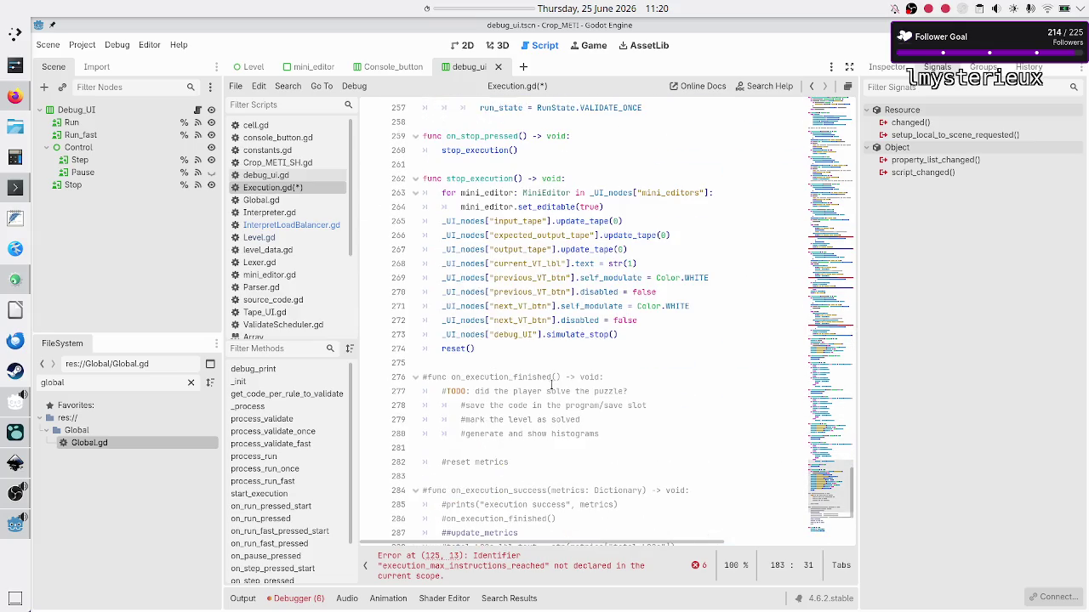
scroll(551, 385, "down", 5)
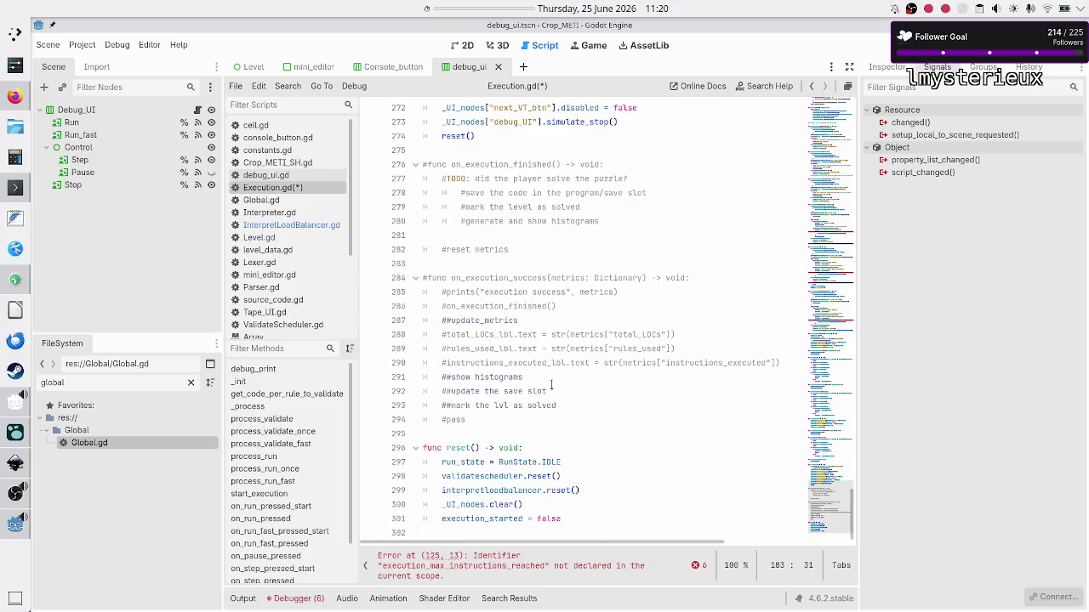
scroll(551, 386, "up", 5)
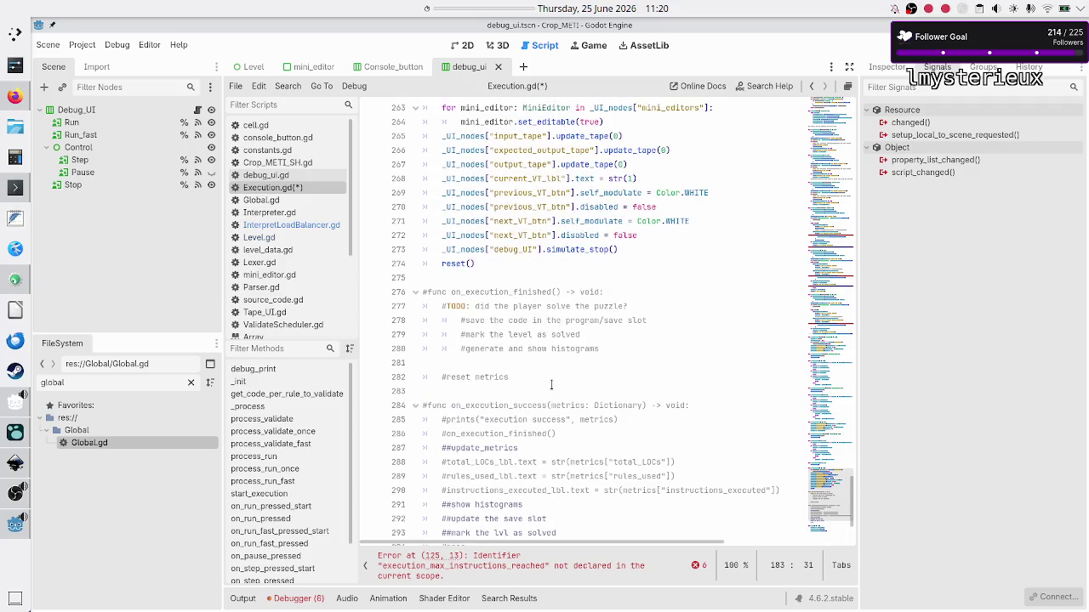
scroll(551, 386, "down", 1)
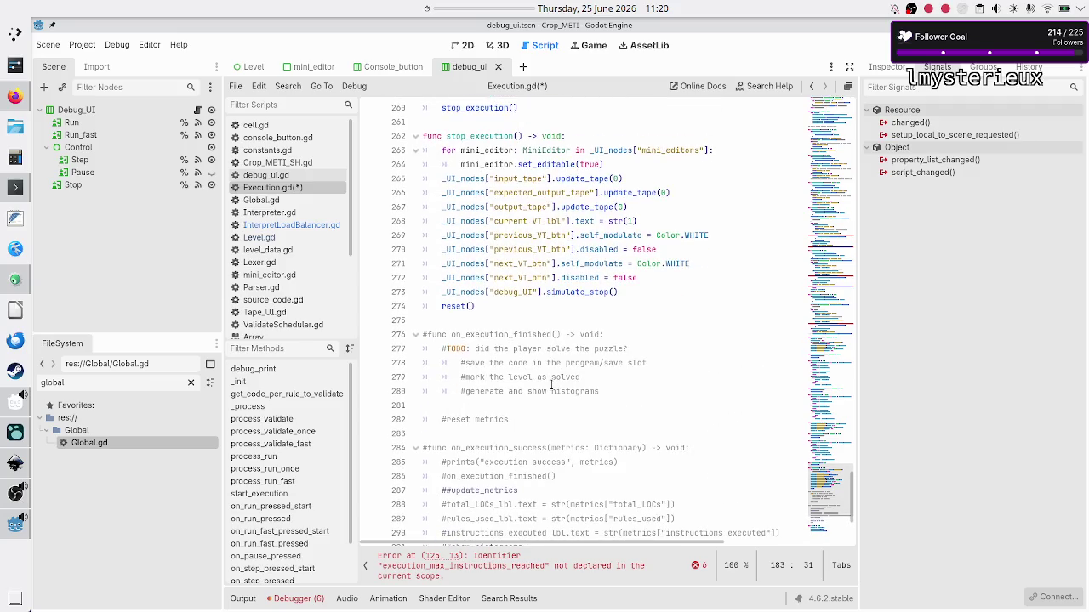
- Review the execution-success print line and the on_execution_success area around it
left_click(460, 462)
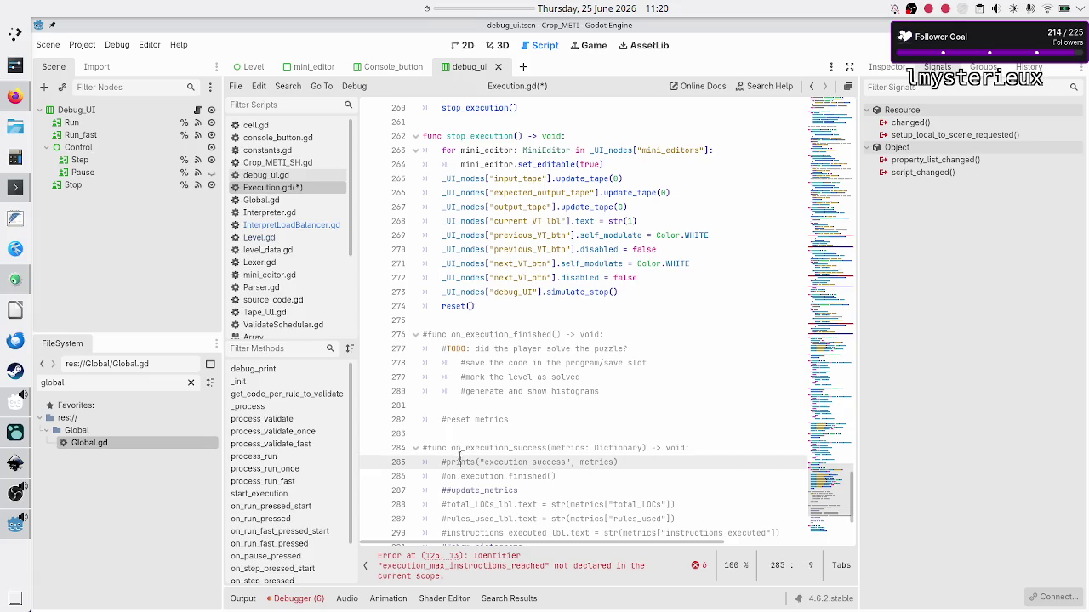
left_click(560, 433)
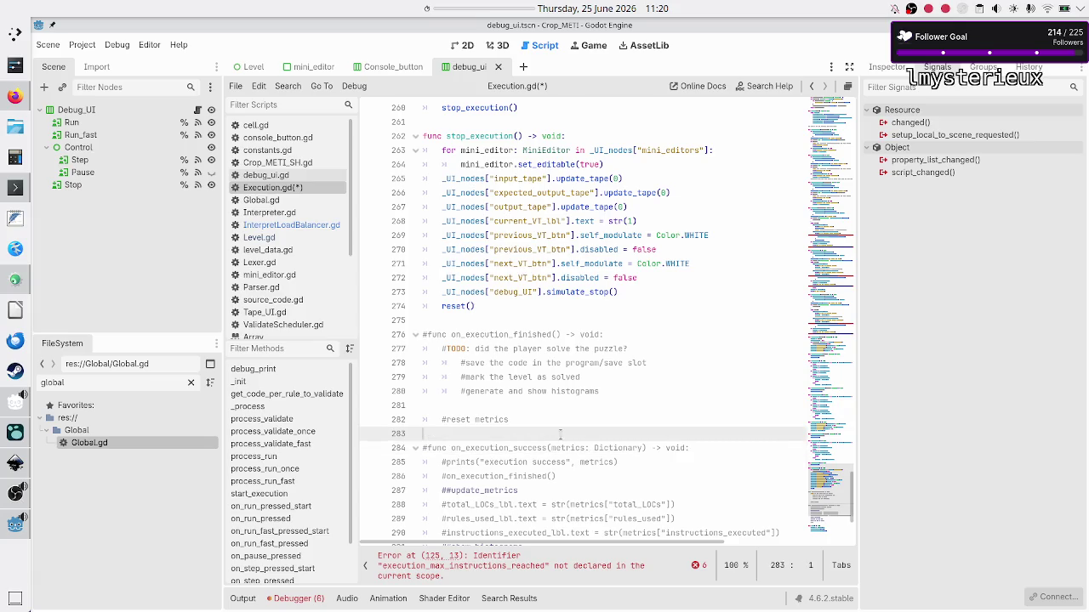
scroll(528, 429, "down", 3)
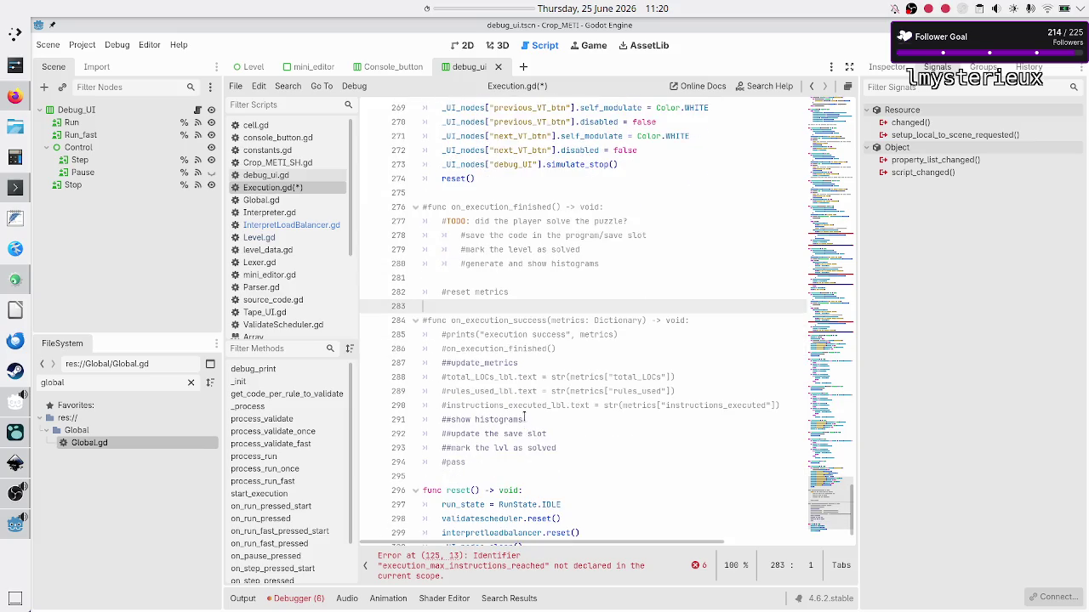
scroll(518, 413, "down", 1)
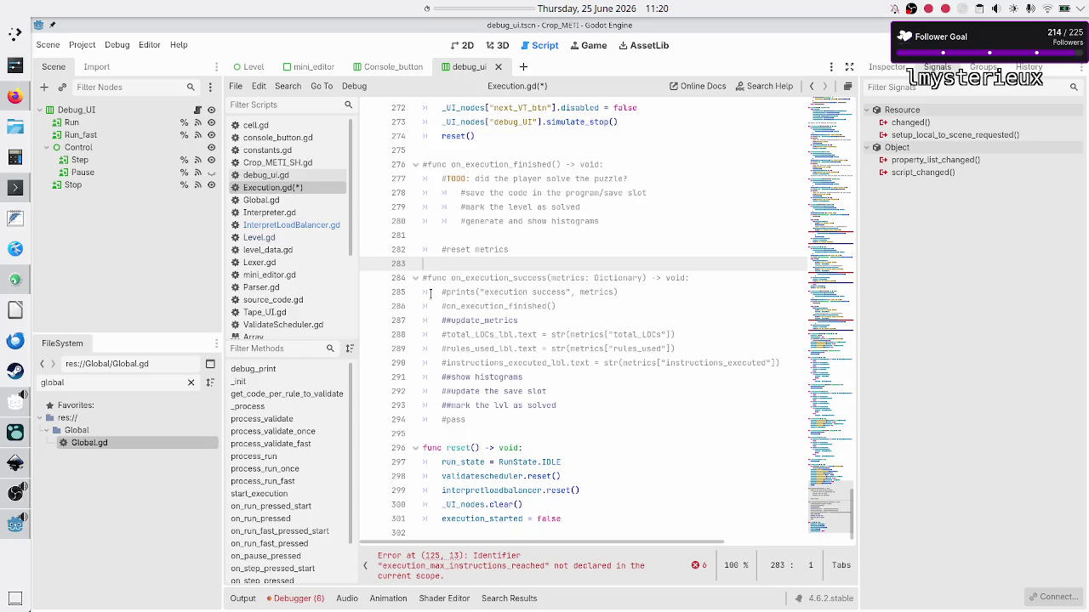
scroll(431, 294, "up", 20)
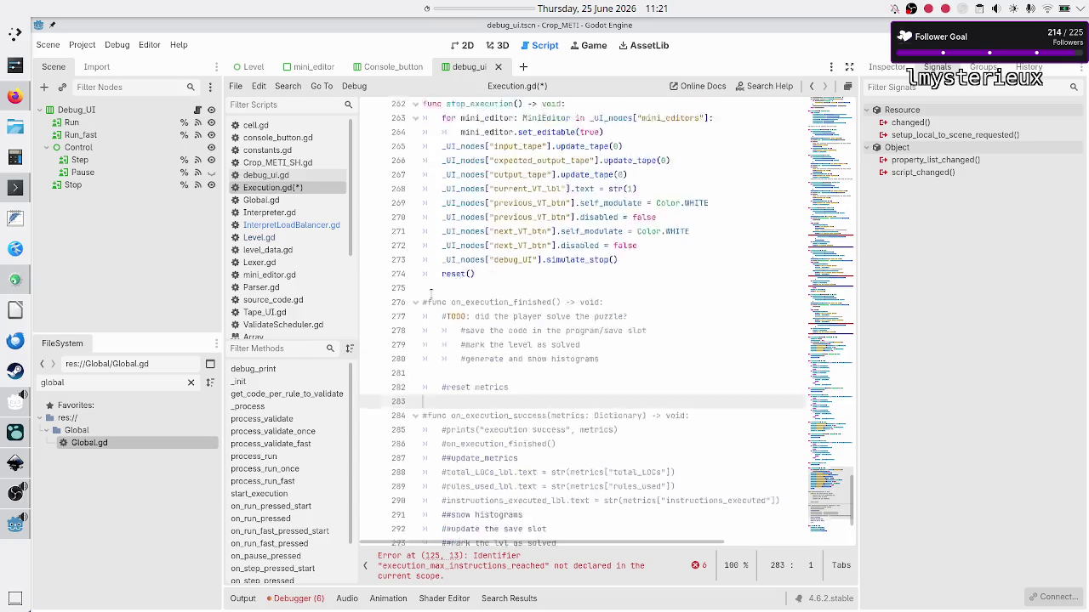
scroll(431, 294, "up", 4)
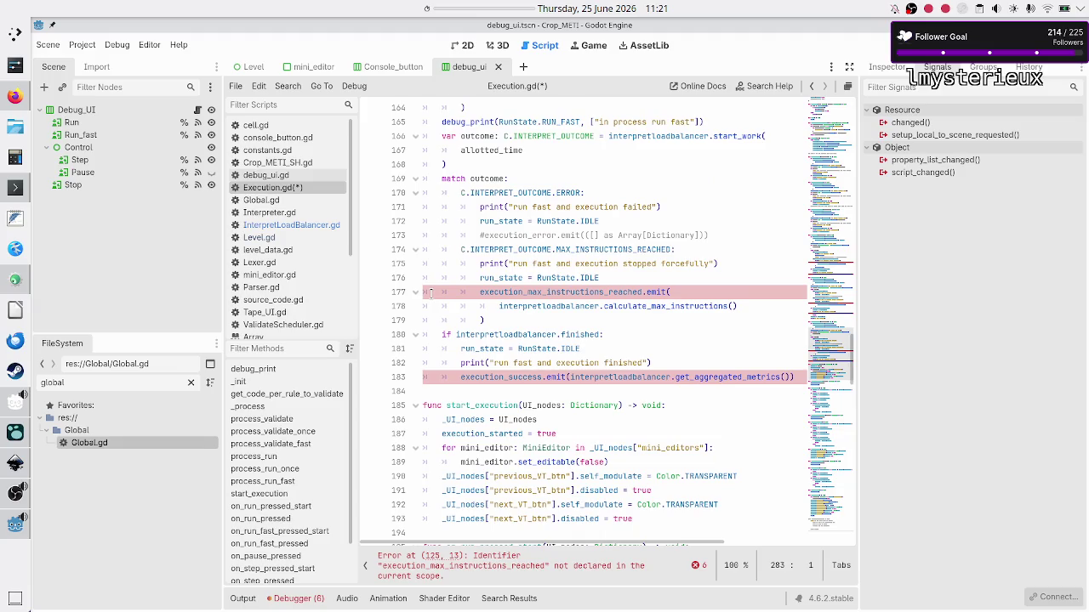
- Open InterpretLoadBalancer.gd from the line 183 reference and find get_aggregated_metrics
double_click(620, 377)
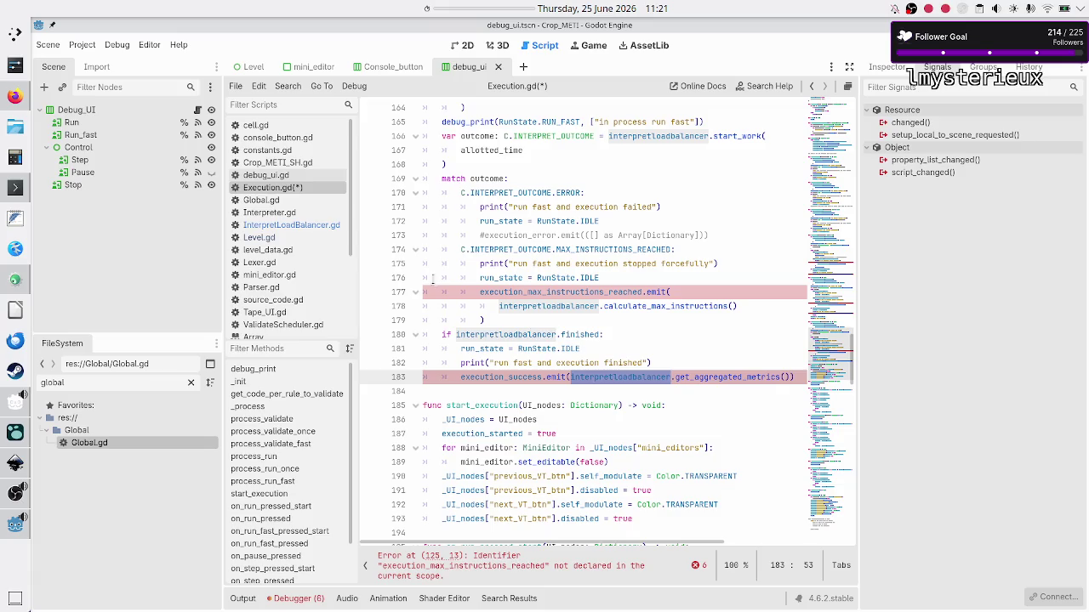
left_click(327, 229)
scroll(485, 356, "down", 20)
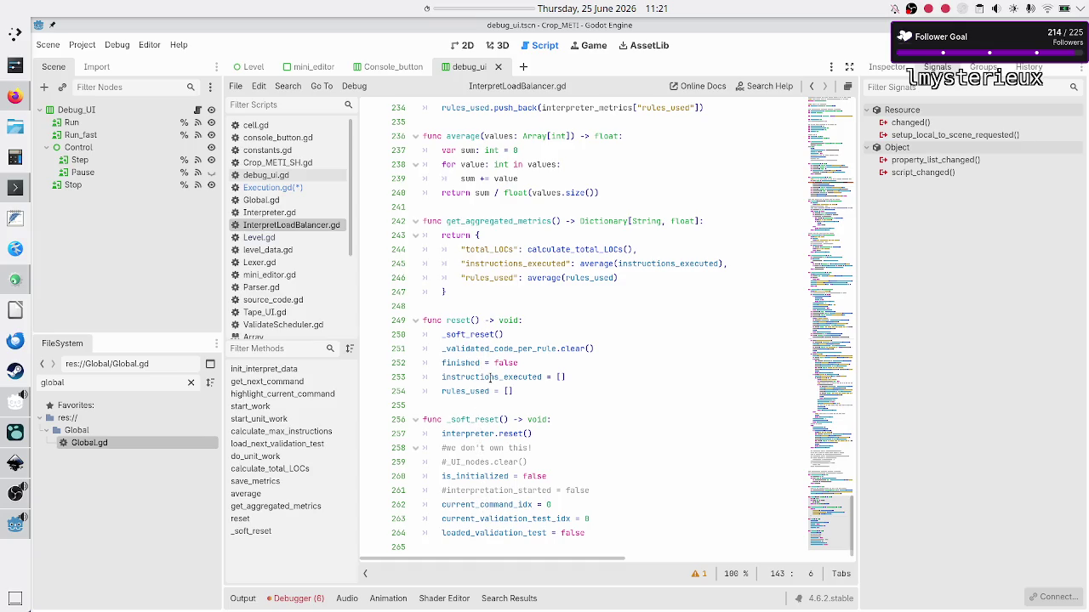
double_click(458, 320)
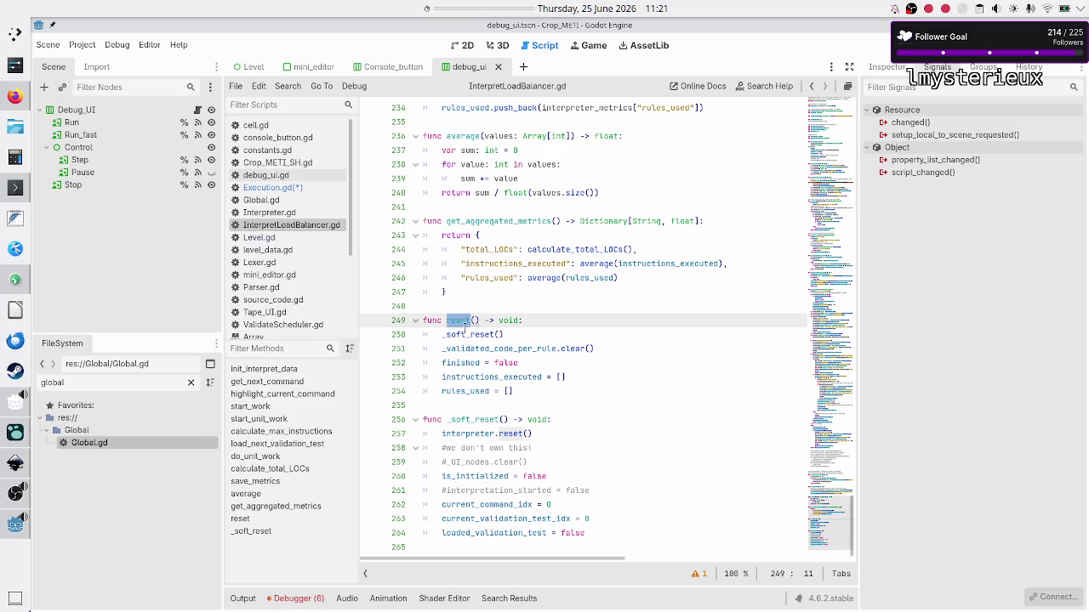
left_click(525, 389)
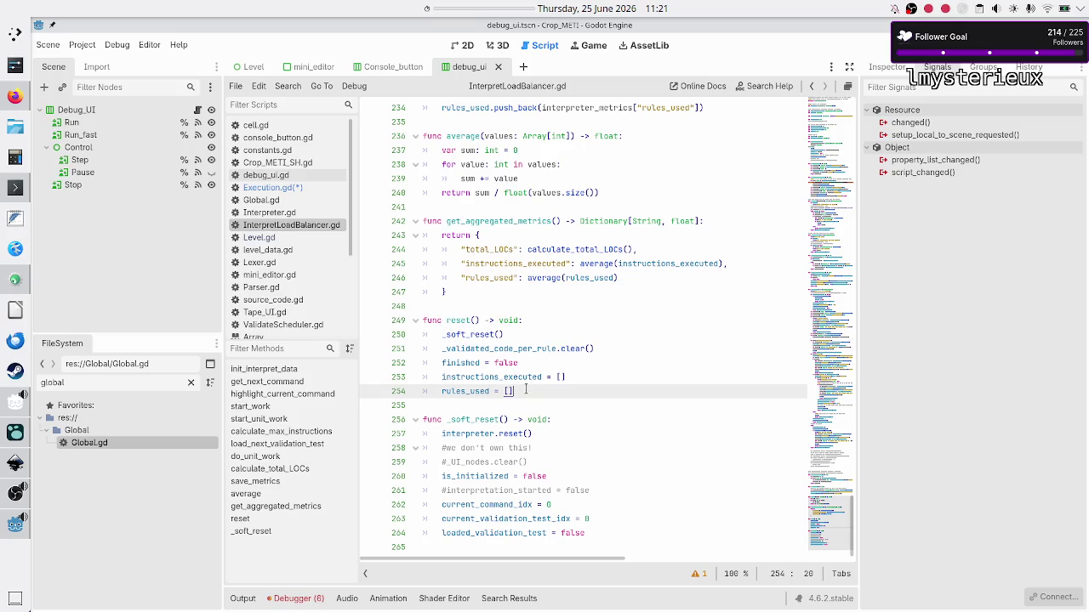
left_click_drag(526, 389, 408, 382)
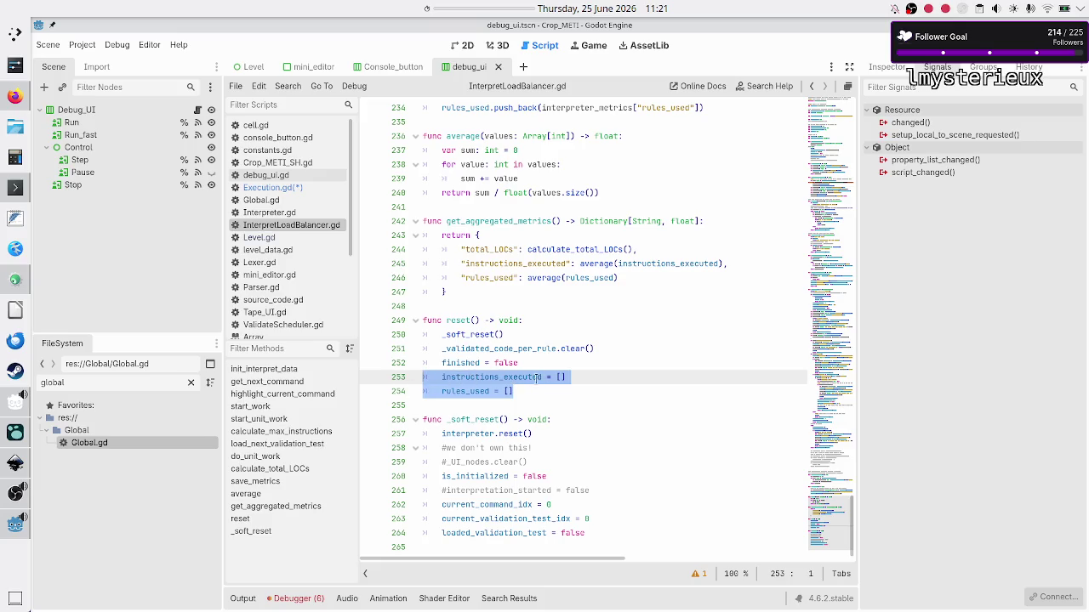
left_click(459, 405)
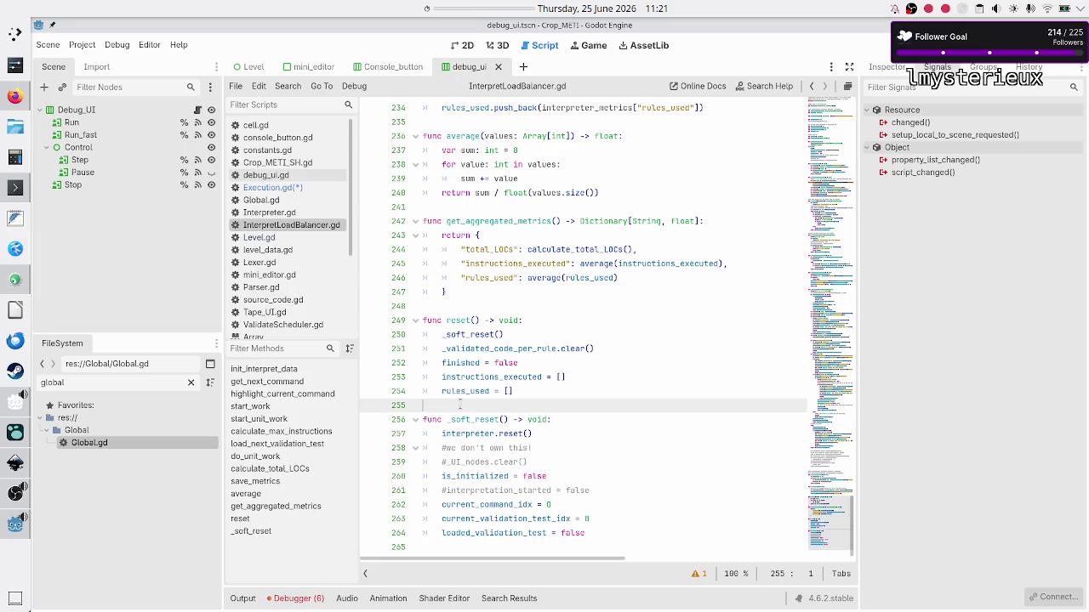
double_click(463, 321)
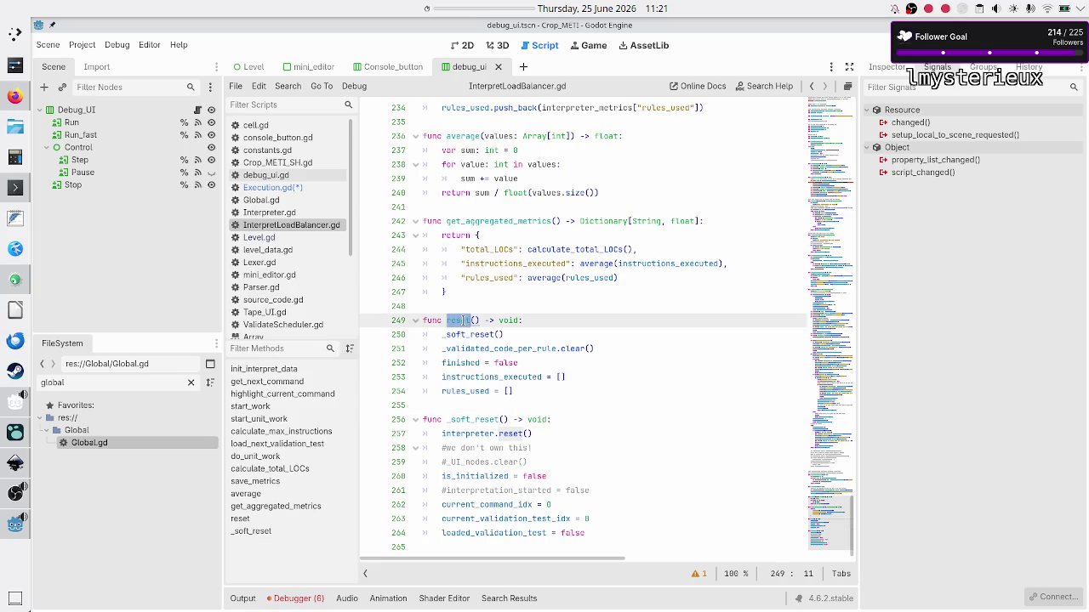
left_click(283, 186)
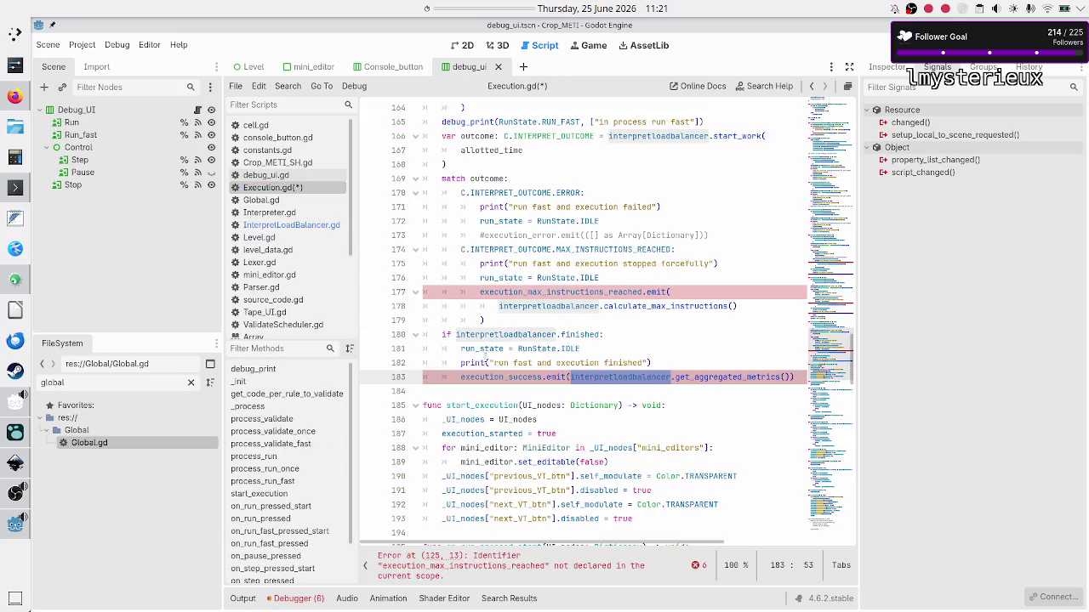
- Delete the '#reset metrics' comment and its leftover empty line
scroll(481, 364, "down", 5)
scroll(481, 366, "down", 15)
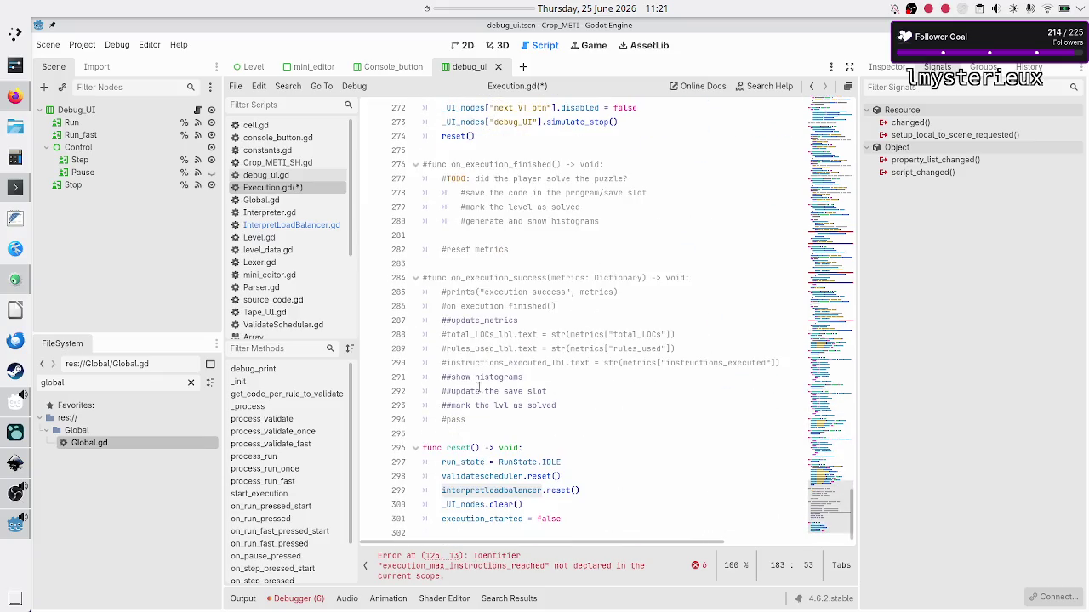
double_click(485, 490)
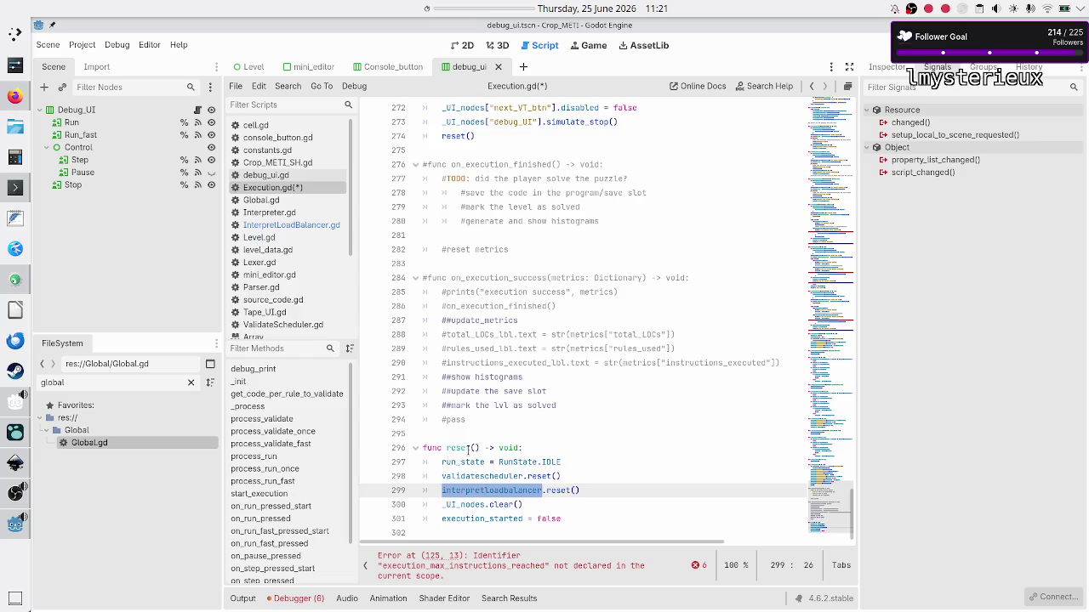
double_click(463, 449)
scroll(510, 376, "up", 6)
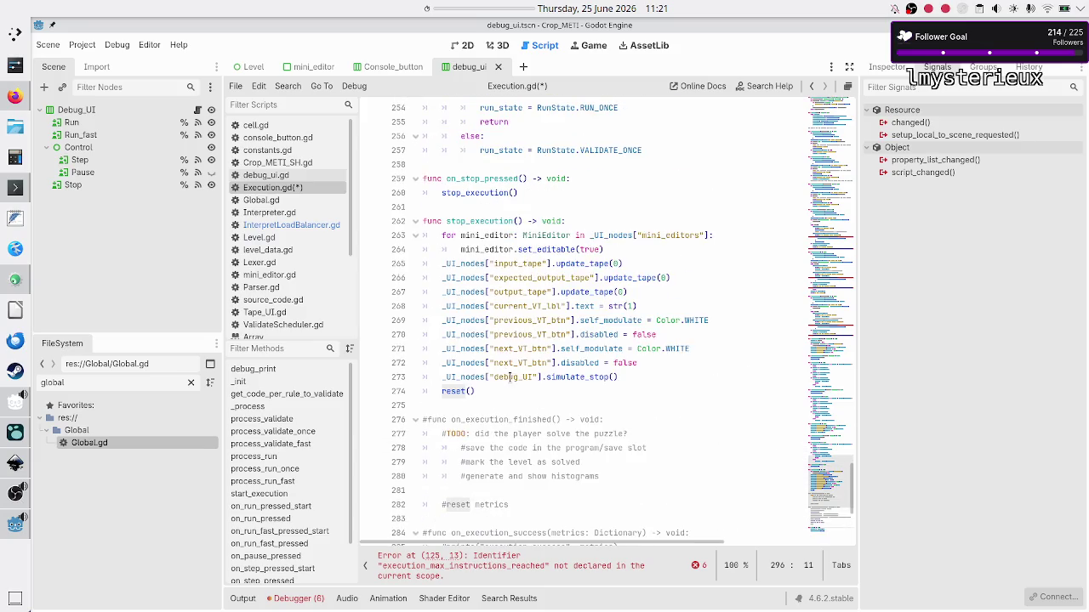
left_click(454, 390)
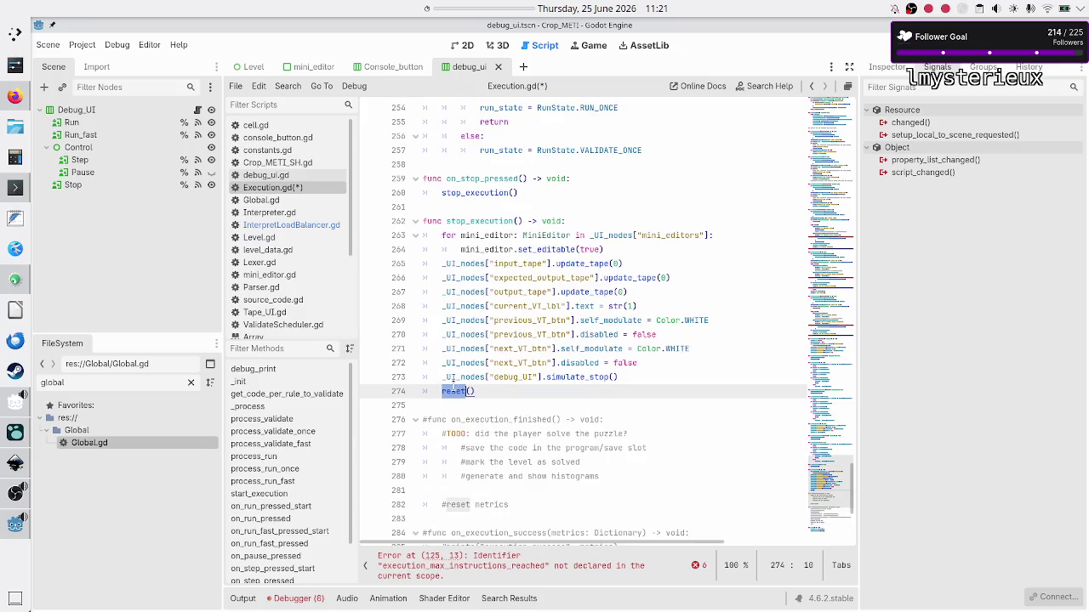
left_click(481, 478)
key("Down")
key("Down")
key("End")
key("shift+Home")
key("shift+Home")
key("BackSpace")
key("BackSpace")
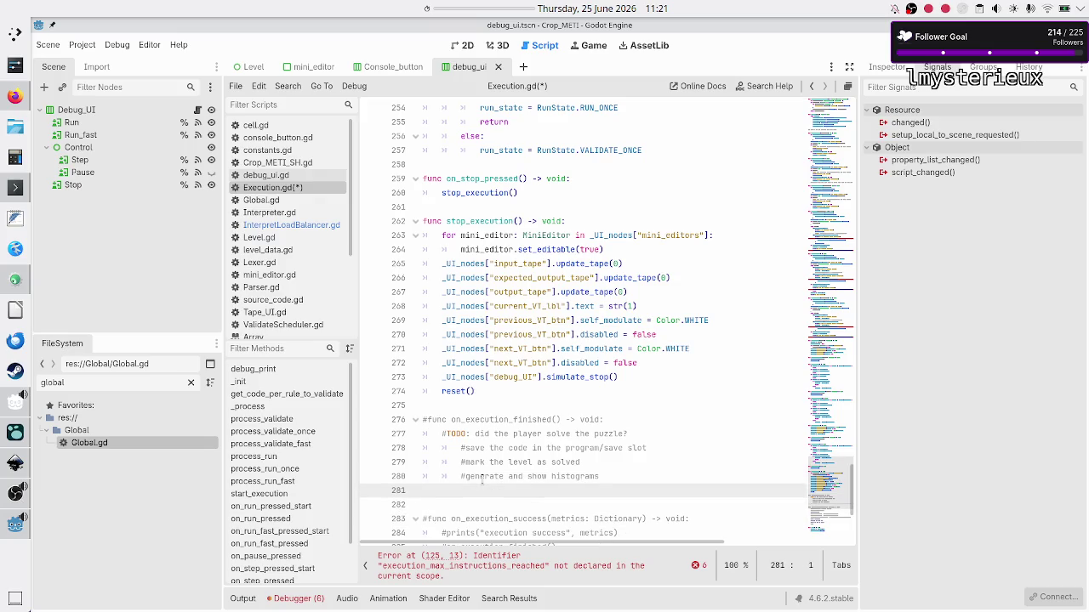
key("BackSpace")
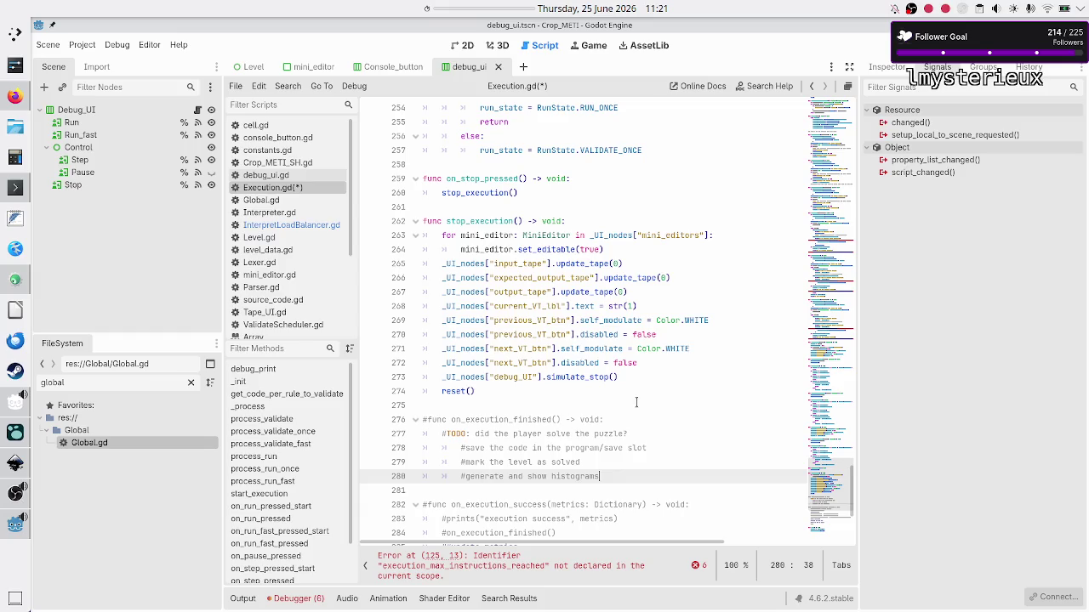
- Delete the commented '#func on_execution_finished' header and the blank line it leaves
scroll(637, 405, "down", 4)
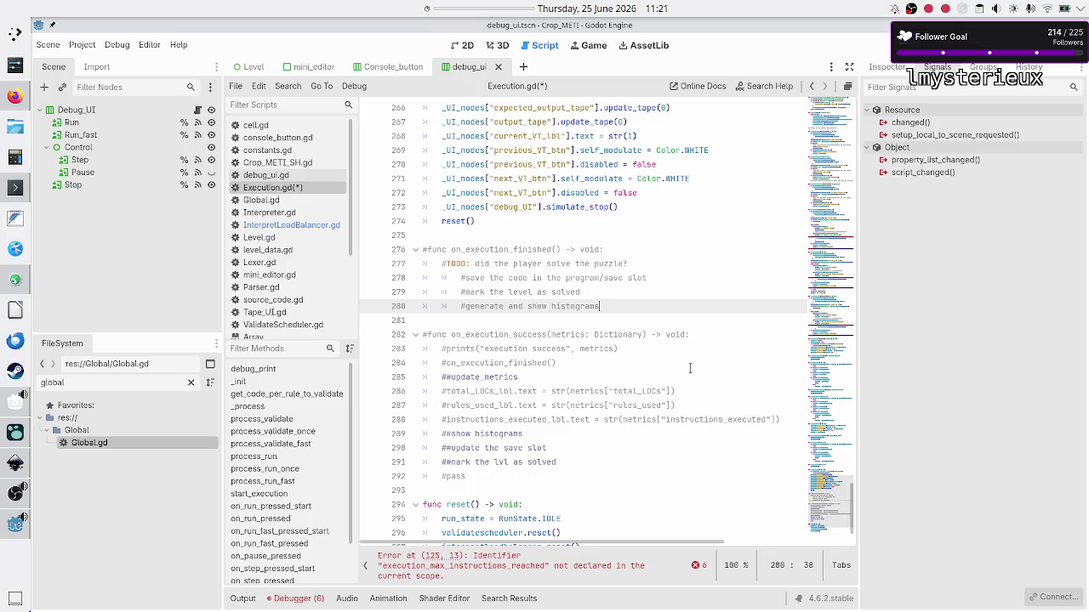
key("Up")
key("Up")
key("Up")
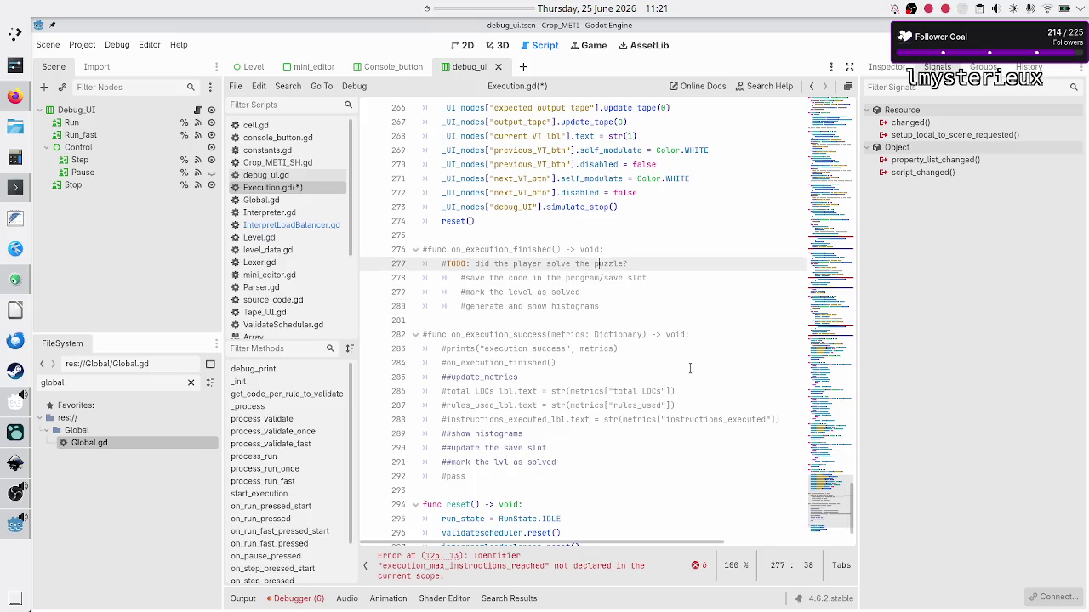
key("Up")
key("Down")
key("shift+End")
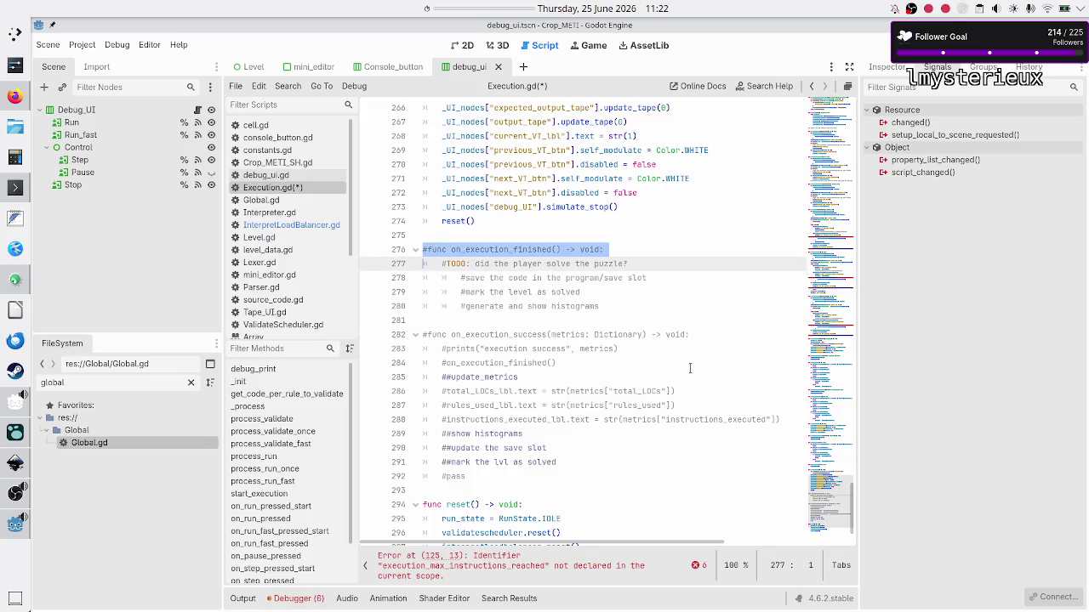
key("BackSpace")
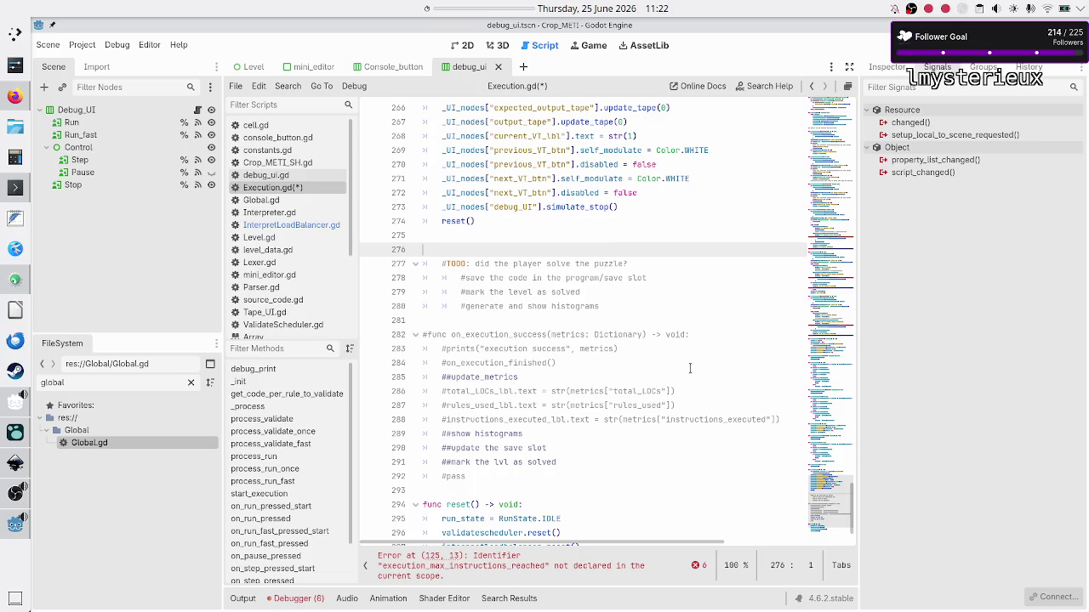
key("BackSpace")
- Remove the TODO comment block and uncomment the on_execution_success header
key("Down")
key("Down")
key("Down")
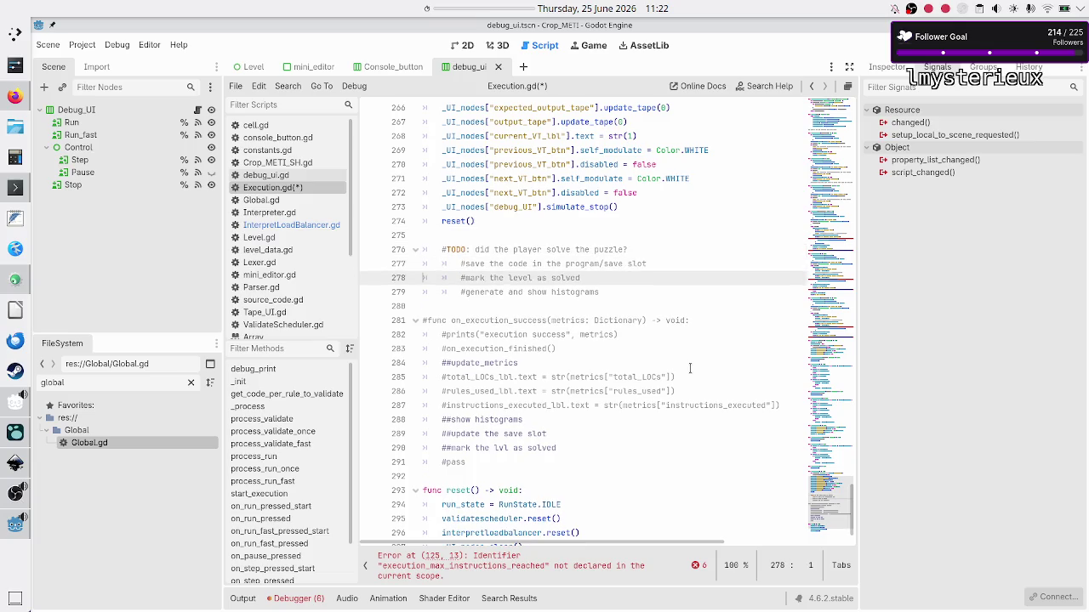
key("Up")
key("Up")
key("Up")
key("shift+Down")
key("shift+Down")
key("shift+Down")
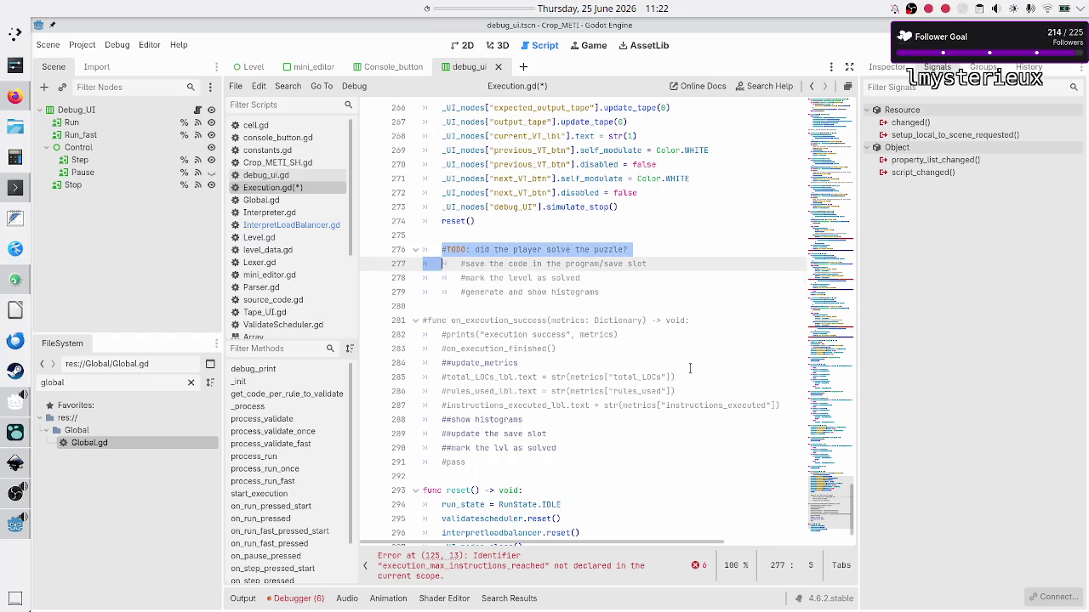
key("shift+End")
key("BackSpace")
key("BackSpace")
key("Delete")
key("Delete")
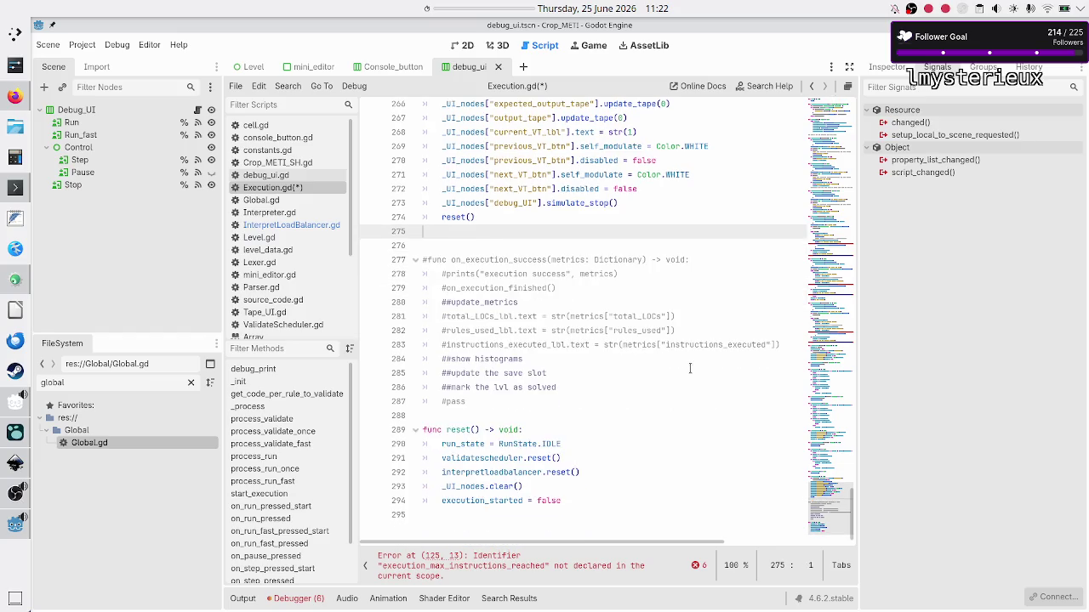
key("Delete")
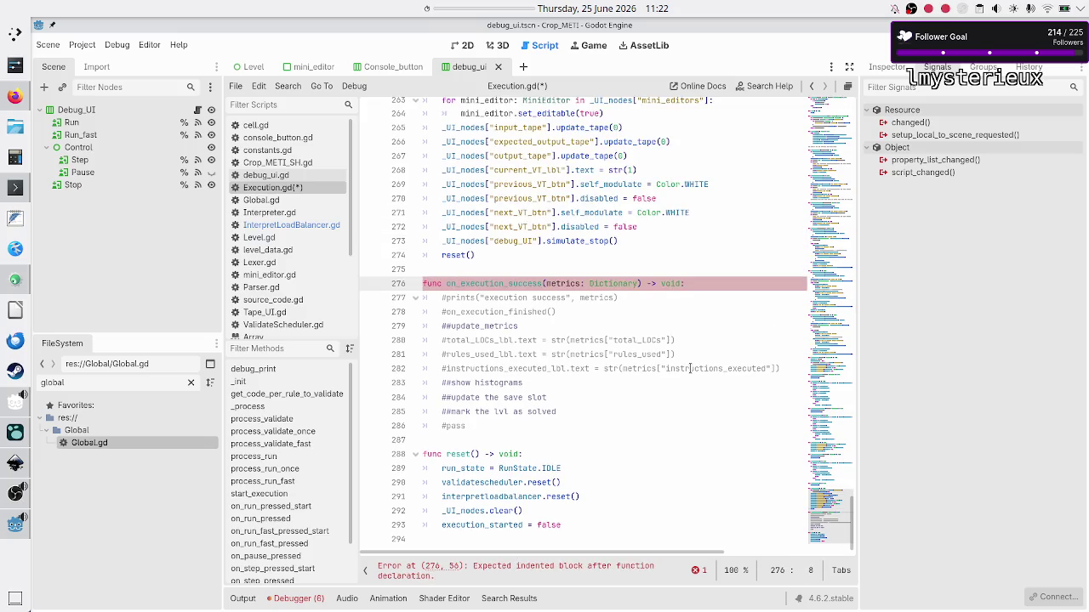
- Change line 276's header to stop_execution_on_success() -> void, without the metrics: Dictionary parameter
key("BackSpace")
key("BackSpace")
type("stop")
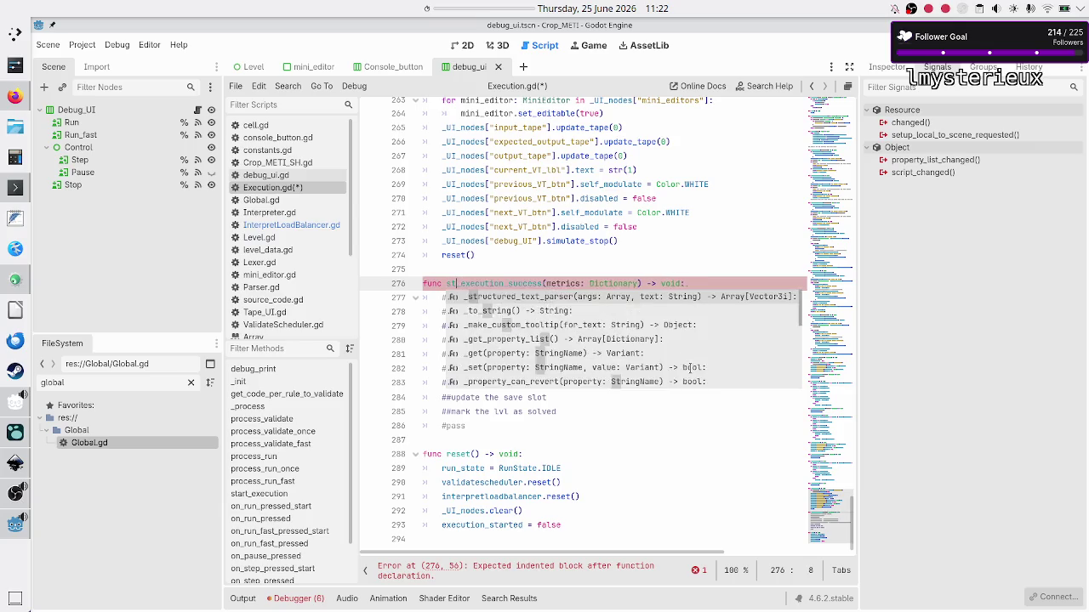
key("Escape")
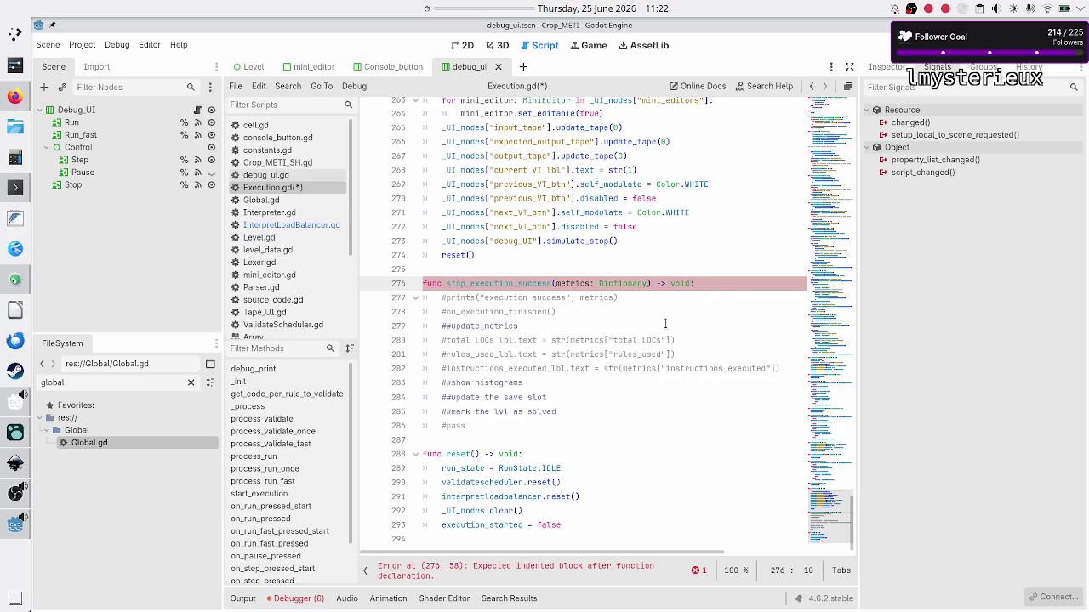
scroll(666, 323, "up", 2)
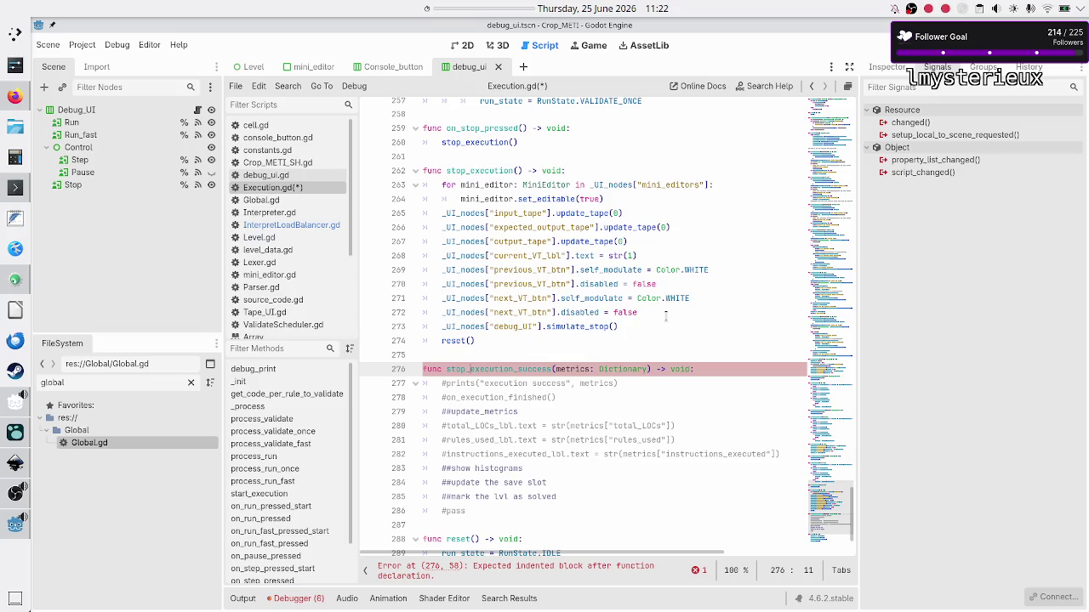
key("Right")
key("Right")
type("on_")
key("Right")
key("Right")
key("Right")
key("Right")
key("Right")
key("Right")
key("shift+Left")
key("shift+Left")
key("shift+Left")
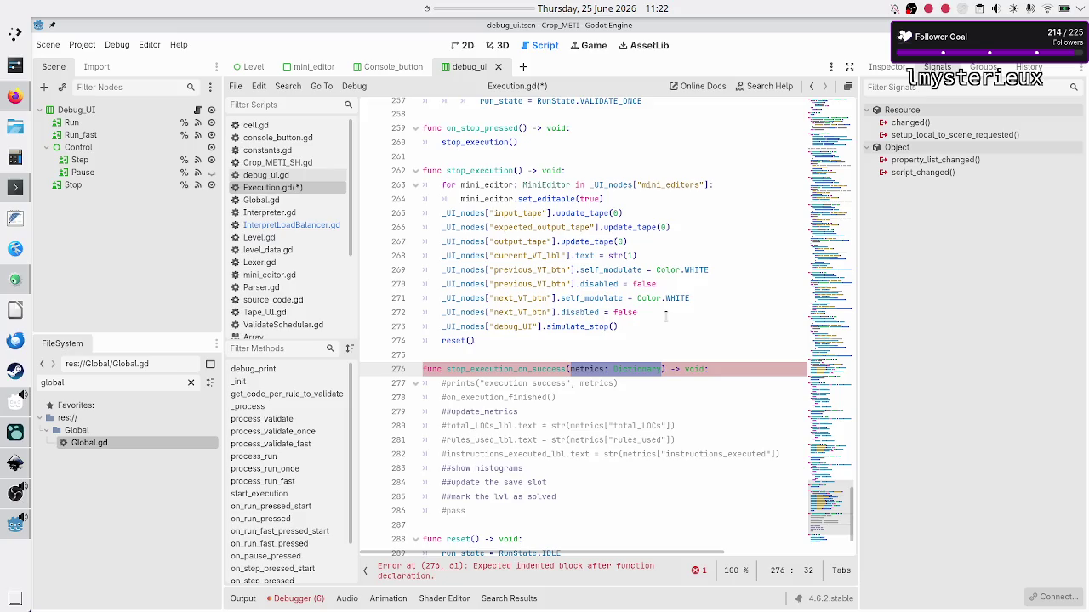
key("BackSpace")
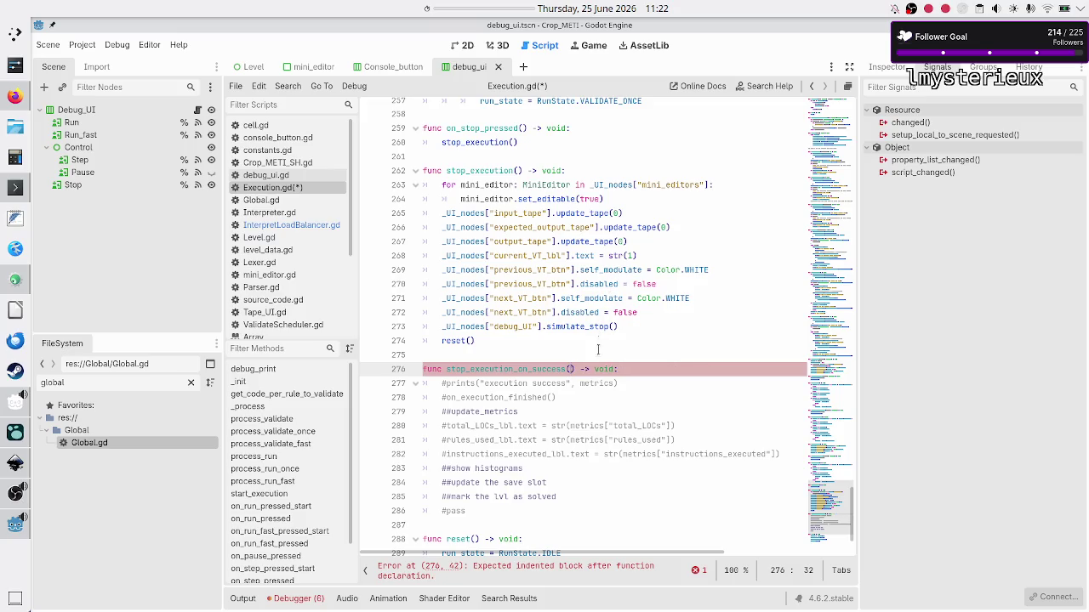
scroll(595, 370, "down", 2)
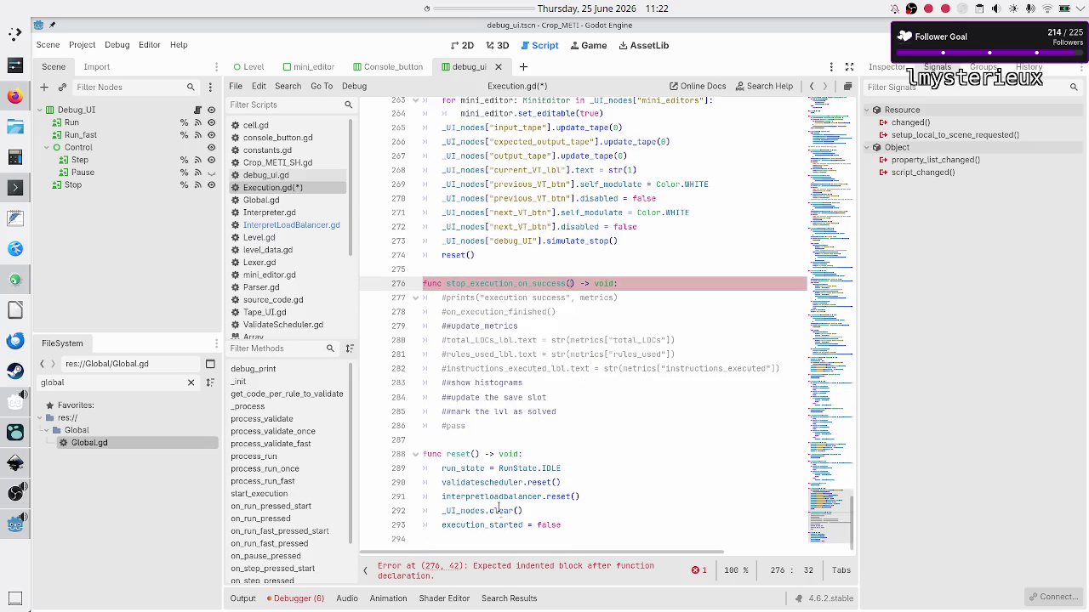
- Undo the edits to restore the metrics: Dictionary parameter in the function header
double_click(495, 497)
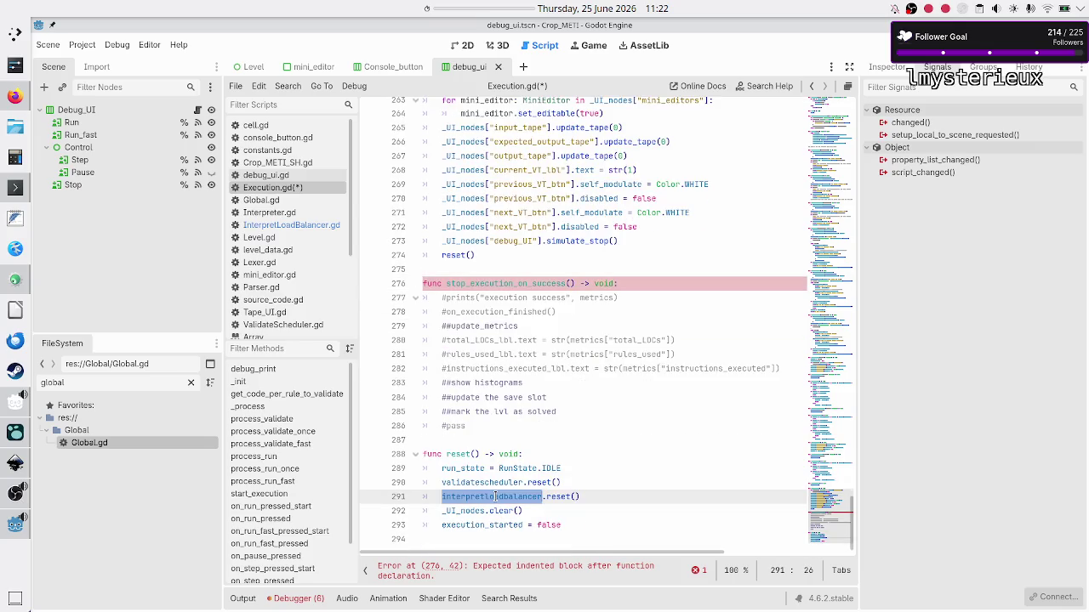
left_click(656, 280)
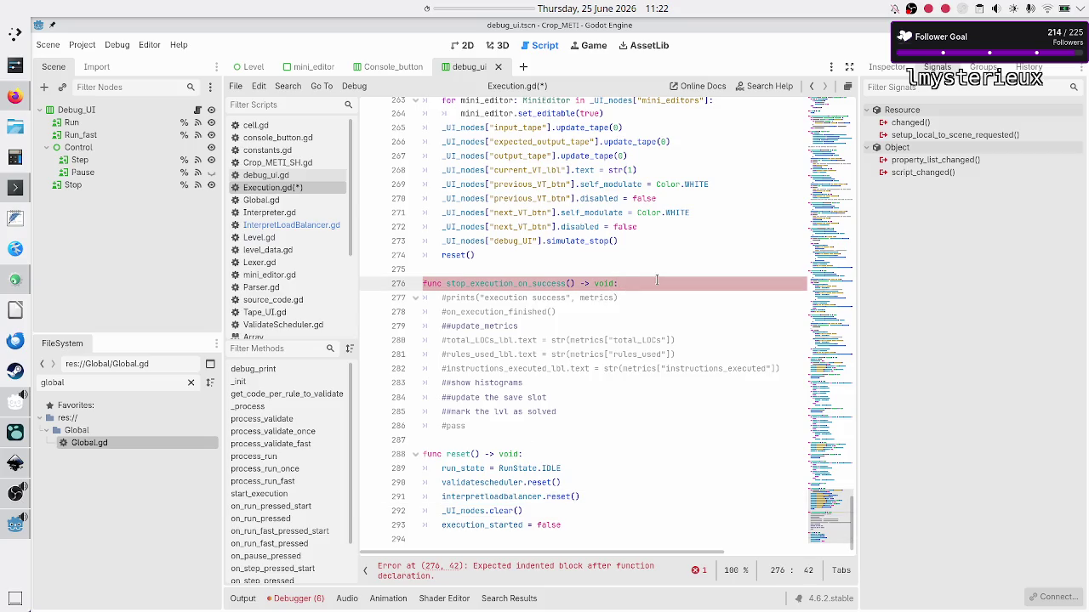
key("ctrl+z")
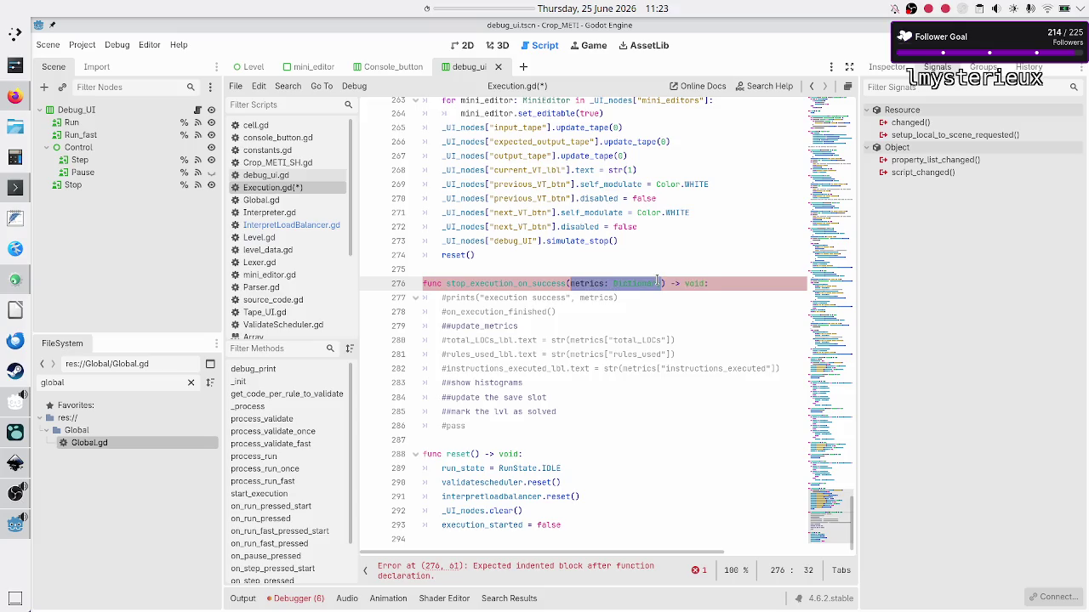
key("ctrl+z")
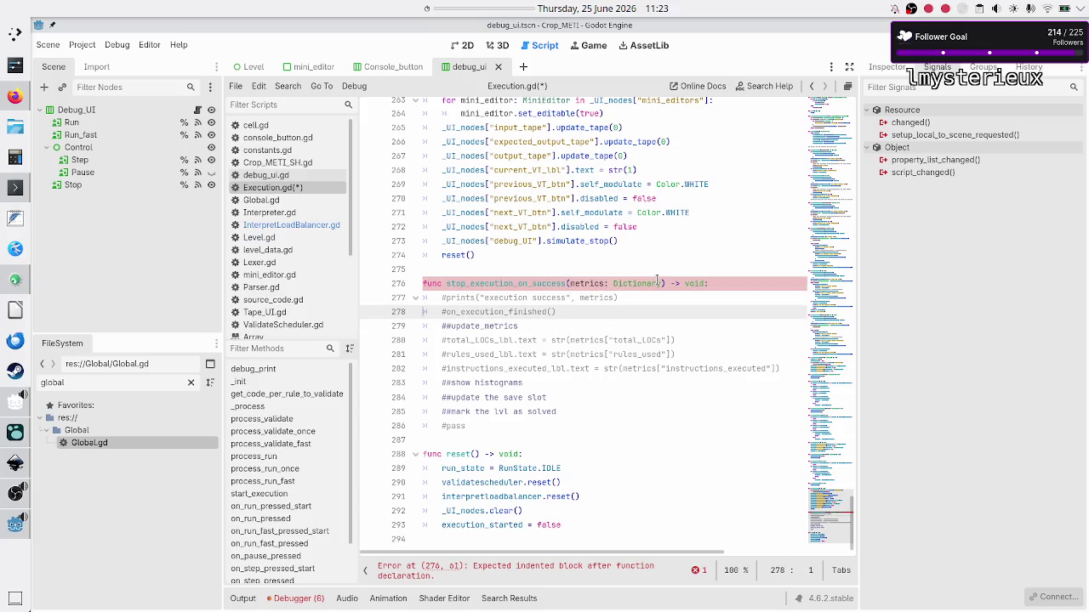
key("Left")
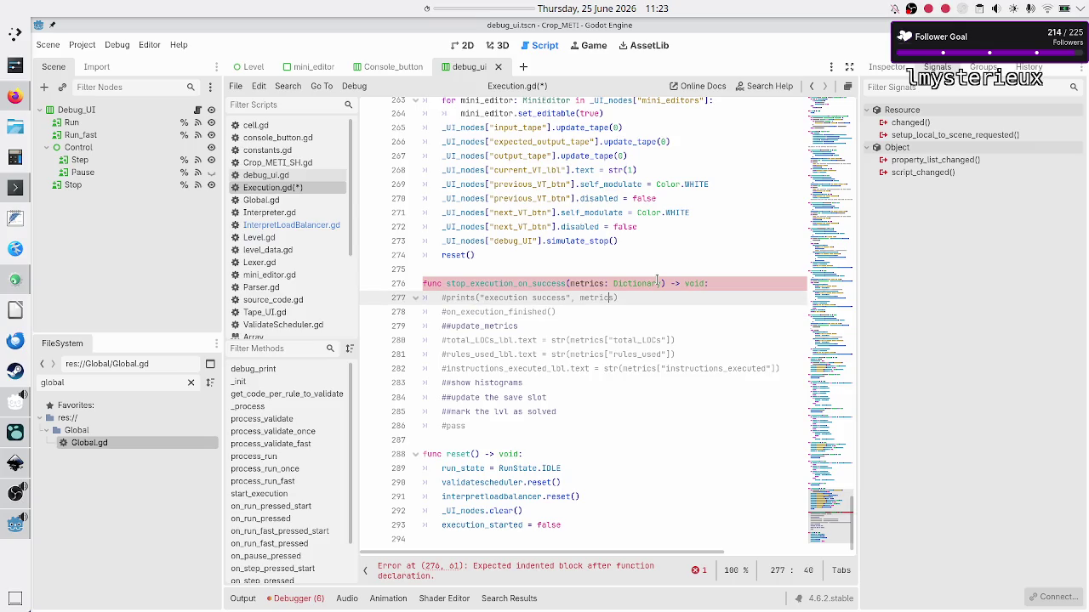
left_click(719, 284)
- Add a 'var metrics: Dictionary =' line under the header and remove the parameter from the signature
key("Return")
type("var")
key("Up")
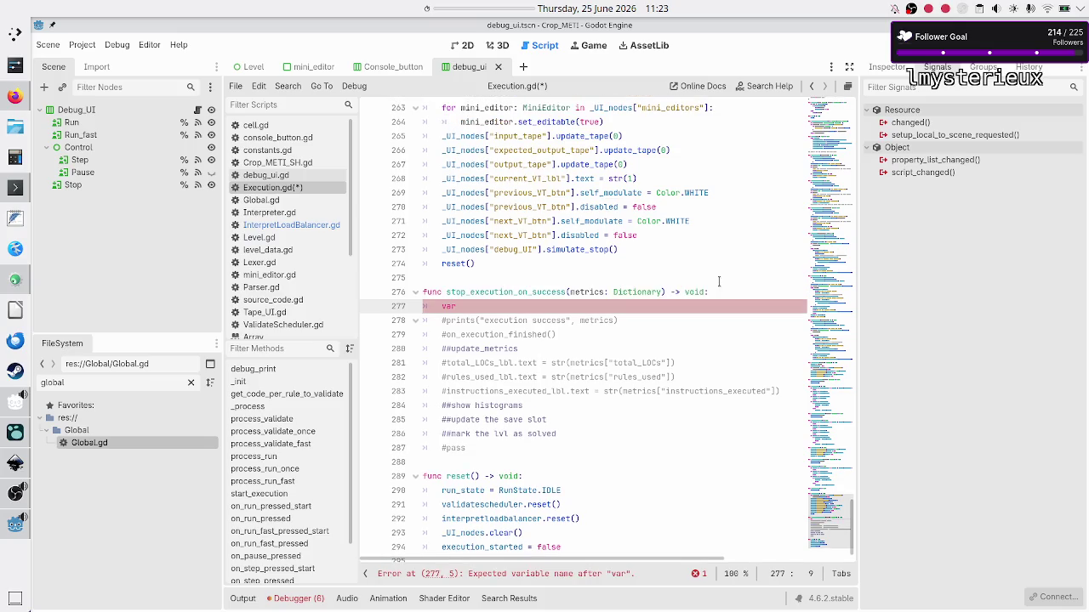
key("ctrl+Right")
key("ctrl+Right")
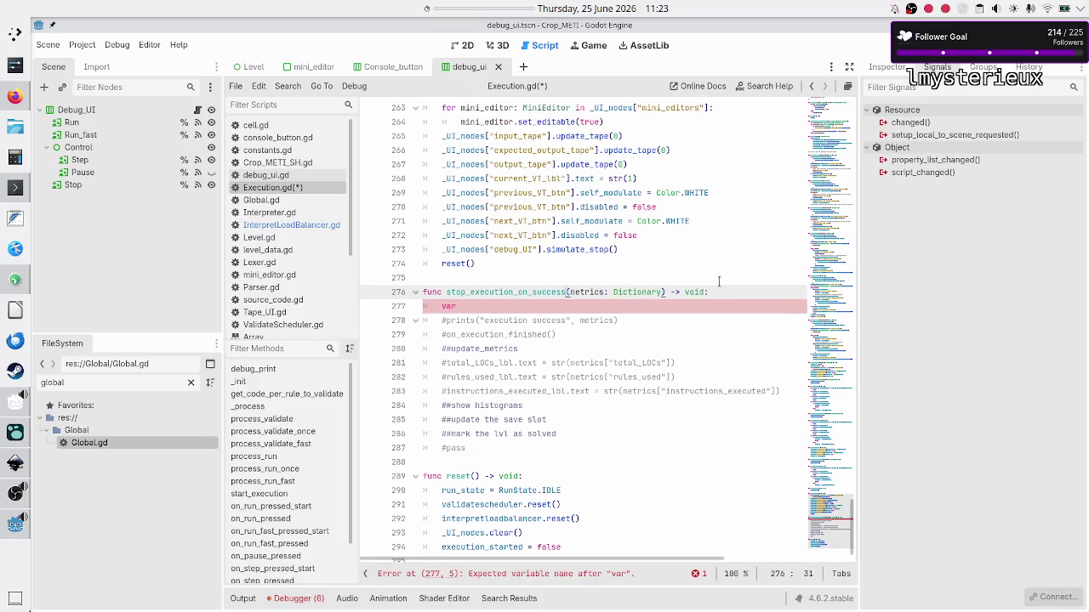
key("ctrl+shift+Right")
key("ctrl+shift+Right")
key("ctrl+shift+Right")
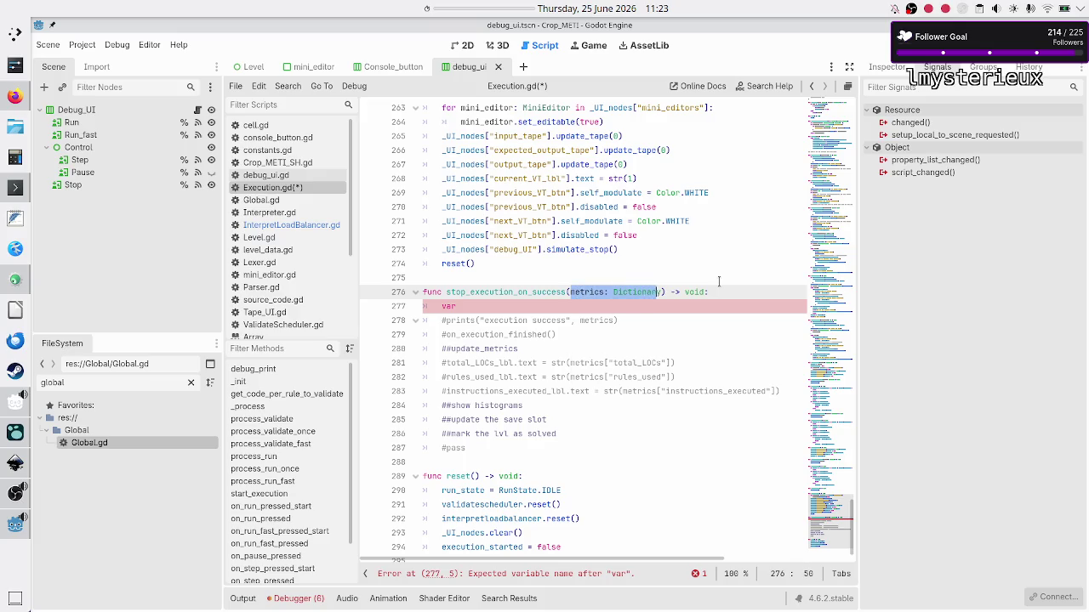
key("BackSpace")
key("Down")
type("metrics: Dictionary =")
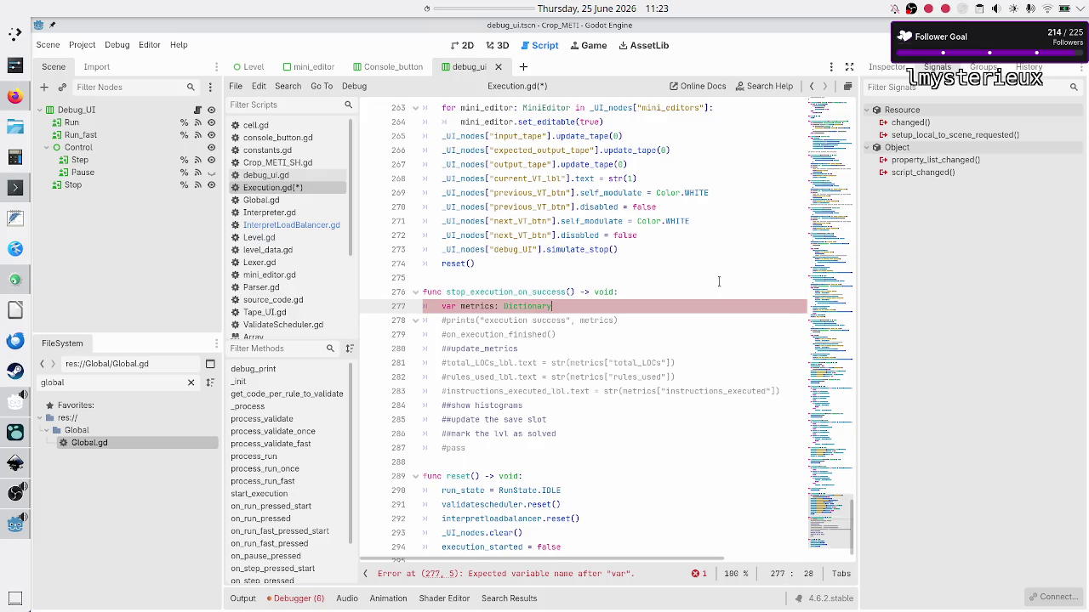
key("Escape")
key("Up")
key("Up")
key("Up")
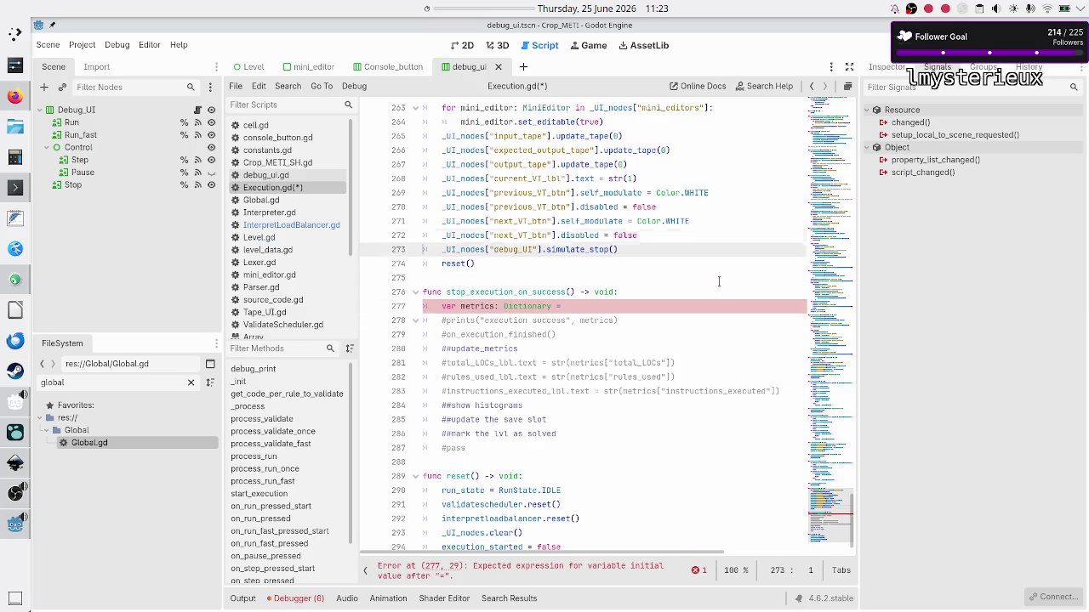
key("Up")
key("Up")
key("Up")
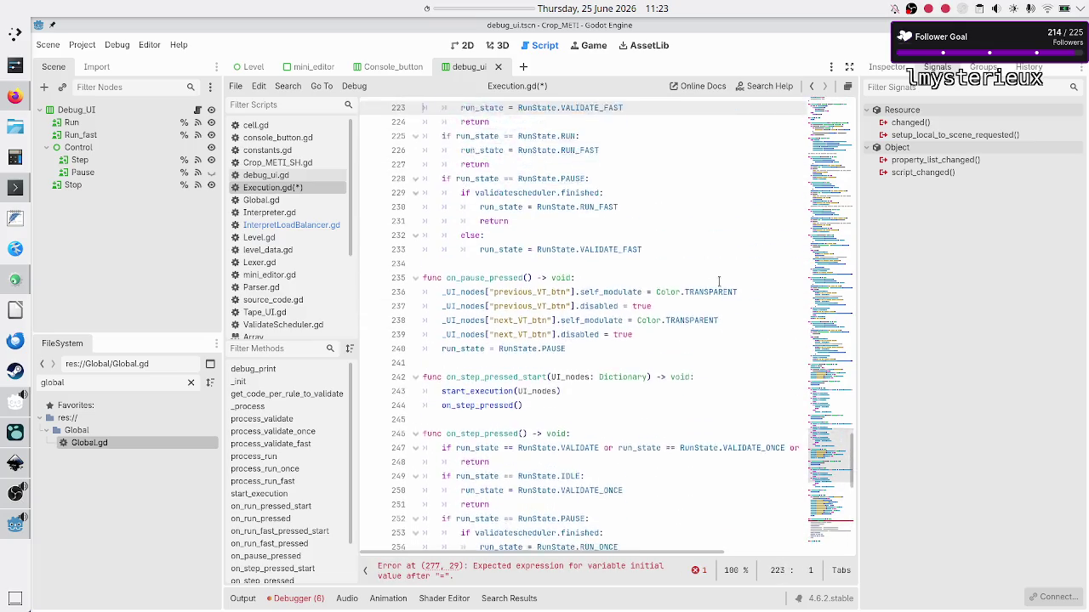
- Cut the interpretloadbalancer.get_aggregated_metrics() call out of the execution_success emit
key("Up")
key("Up")
key("Up")
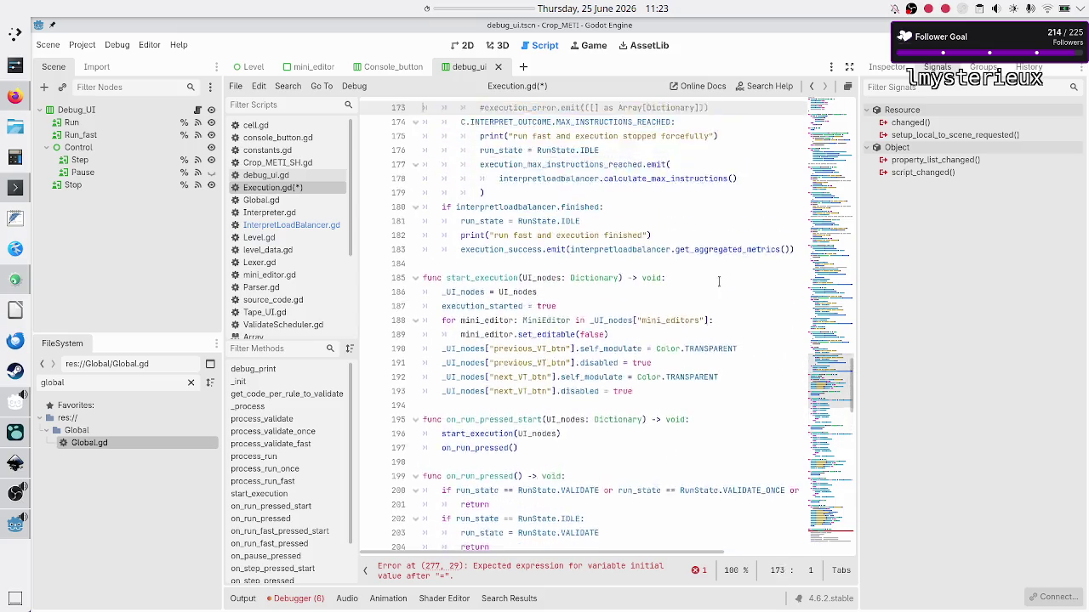
key("Up")
key("Up")
key("Up")
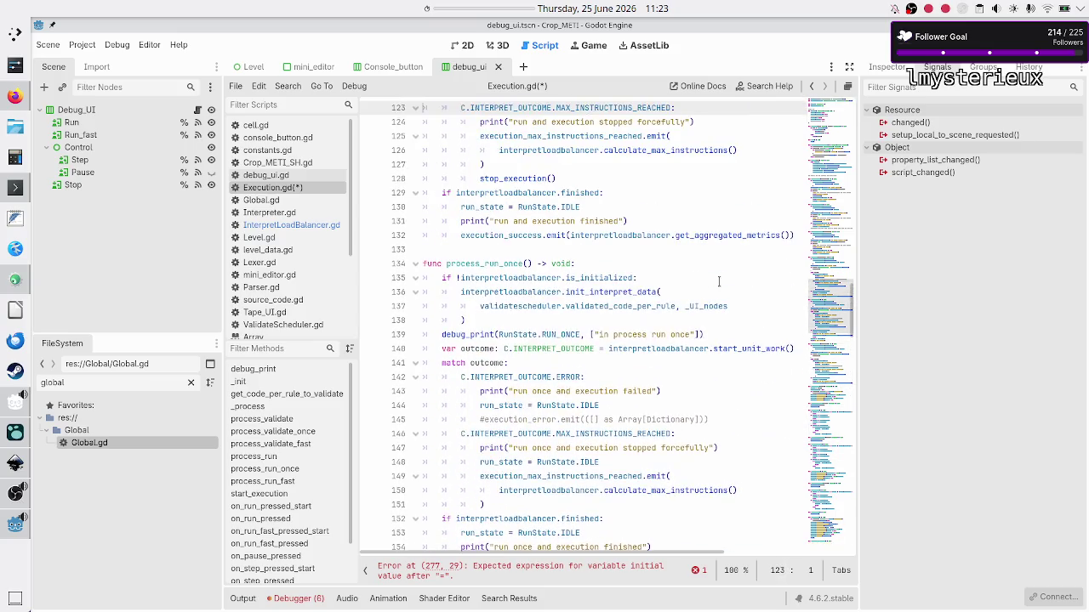
scroll(736, 360, "up", 18)
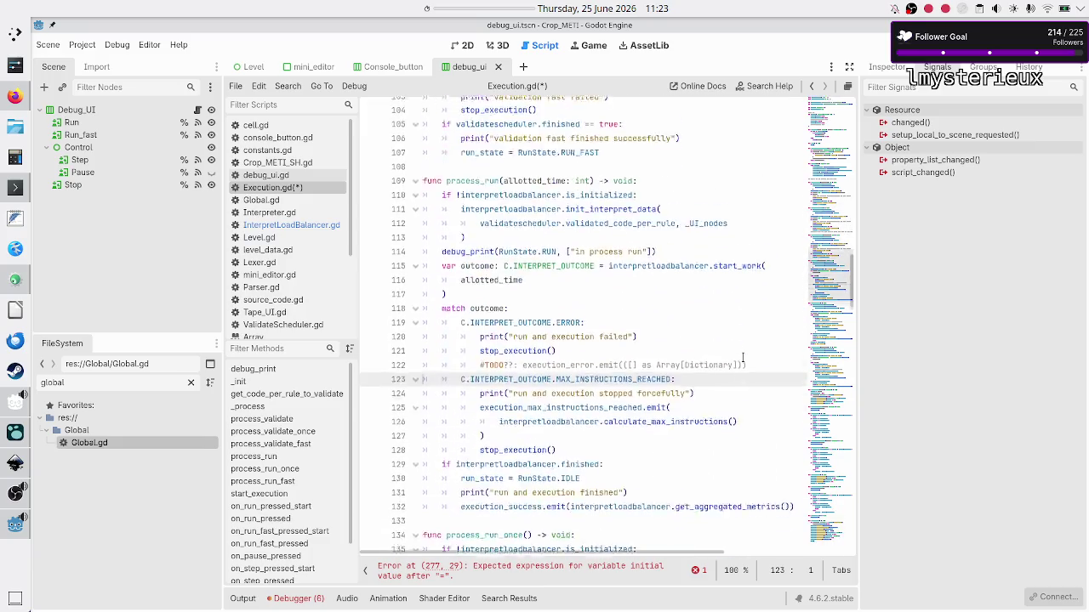
scroll(741, 358, "up", 8)
scroll(741, 357, "down", 2)
scroll(742, 358, "down", 9)
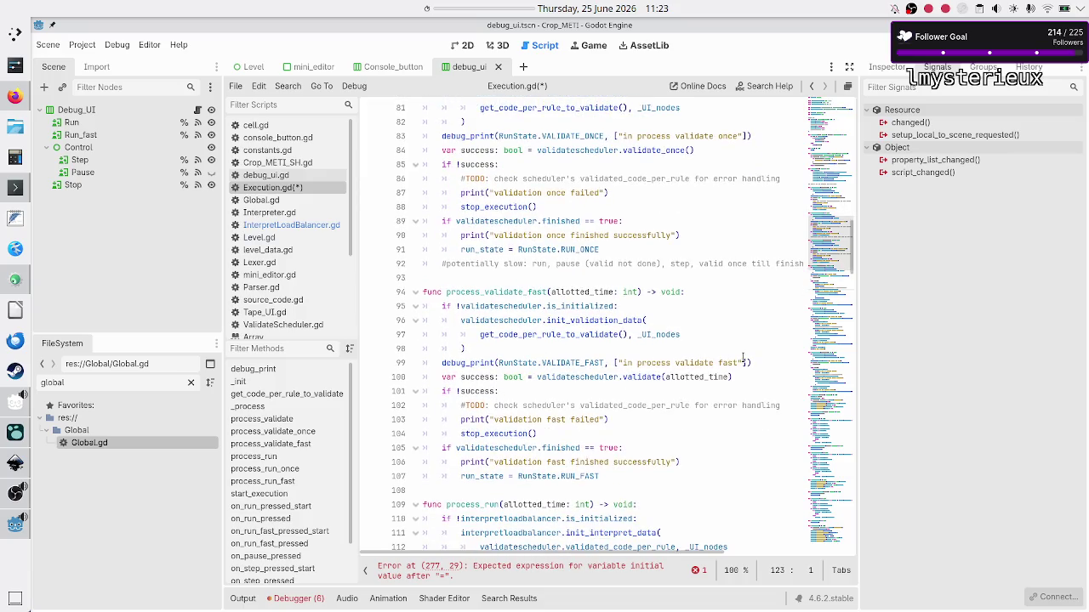
scroll(743, 358, "down", 10)
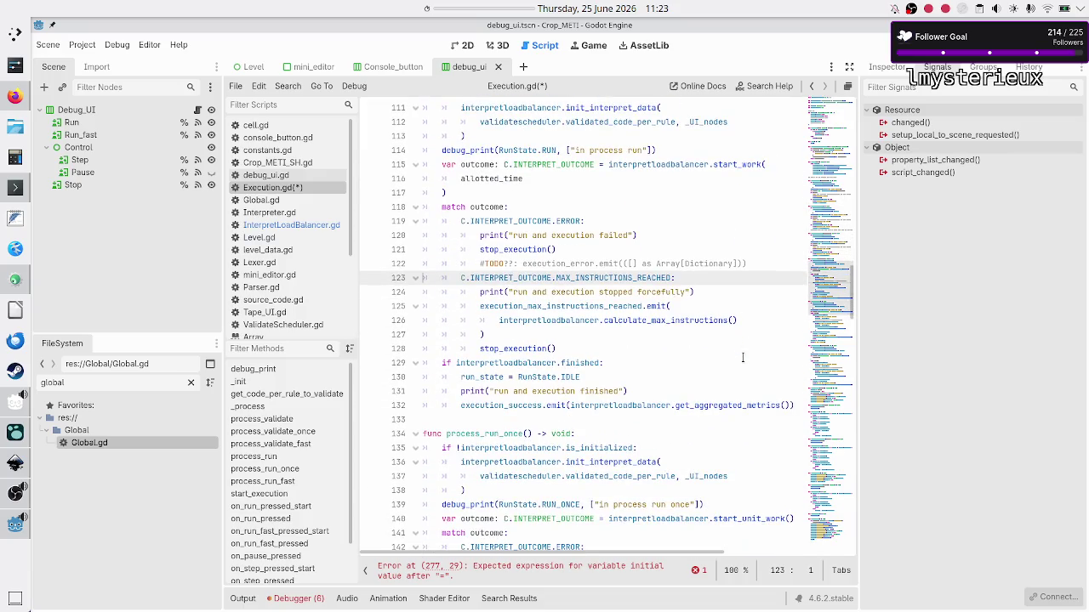
scroll(743, 357, "down", 2)
left_click(699, 320)
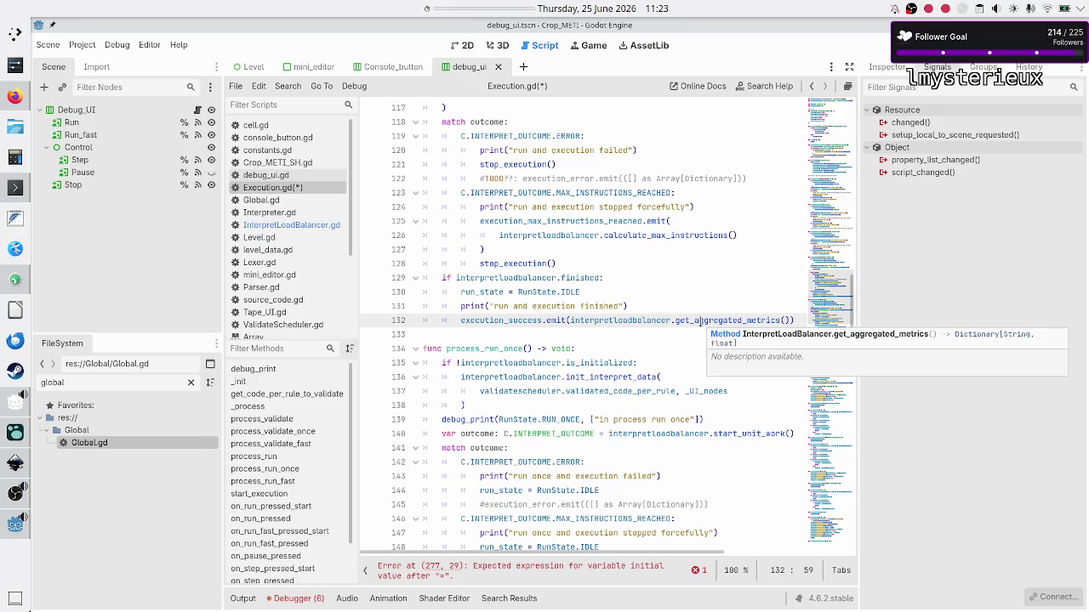
key("ctrl+Left")
key("ctrl+Left")
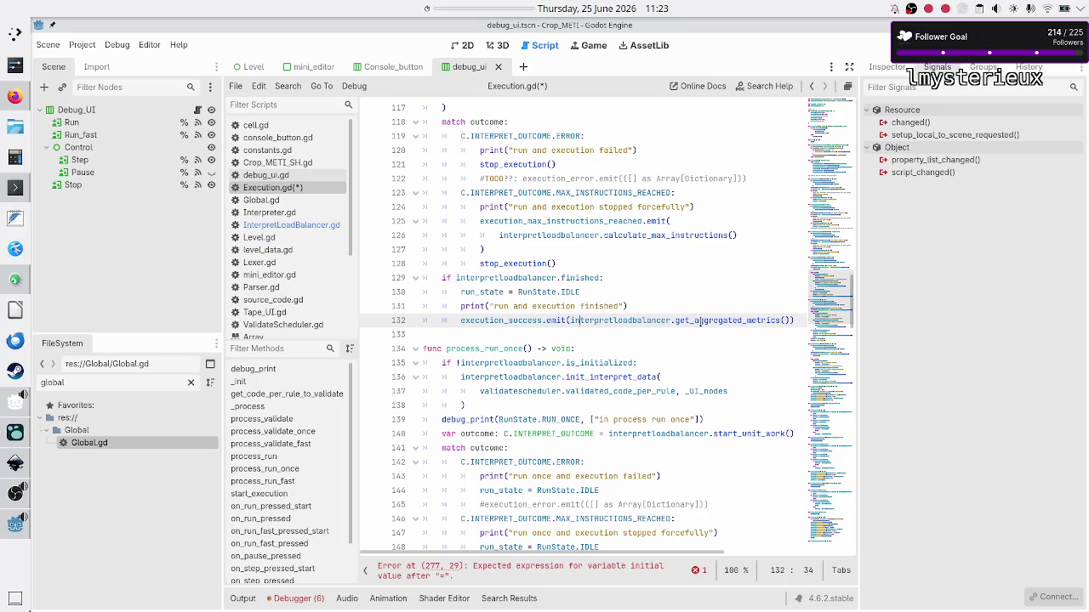
key("shift+Right")
key("shift+Right")
key("shift+Right")
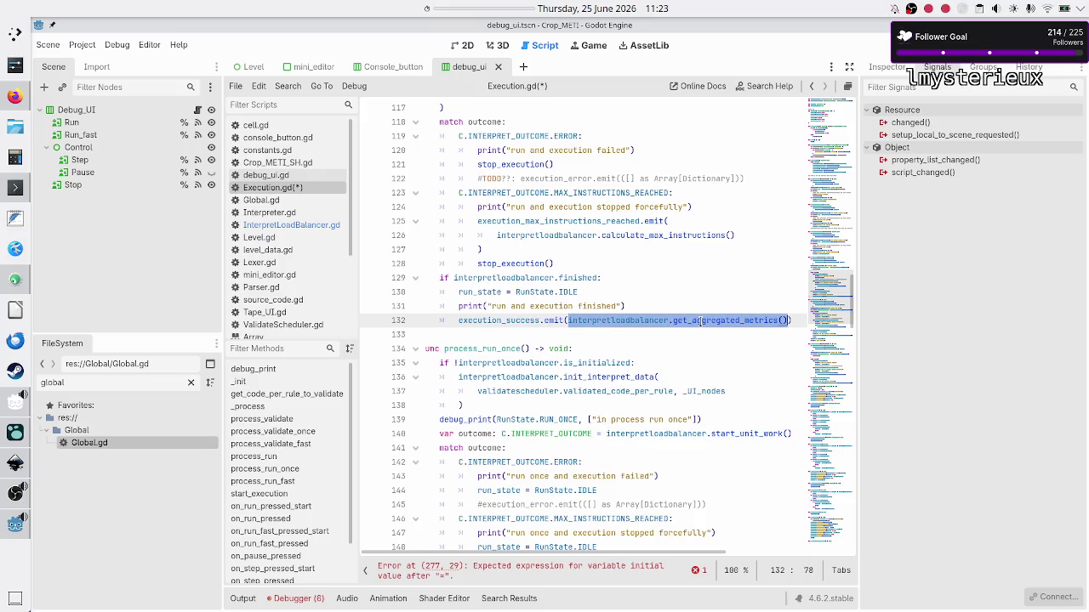
key("ctrl+x")
- Paste the call as the value of 'var metrics: Dictionary =' on line 277
scroll(650, 304, "down", 5)
scroll(650, 303, "down", 20)
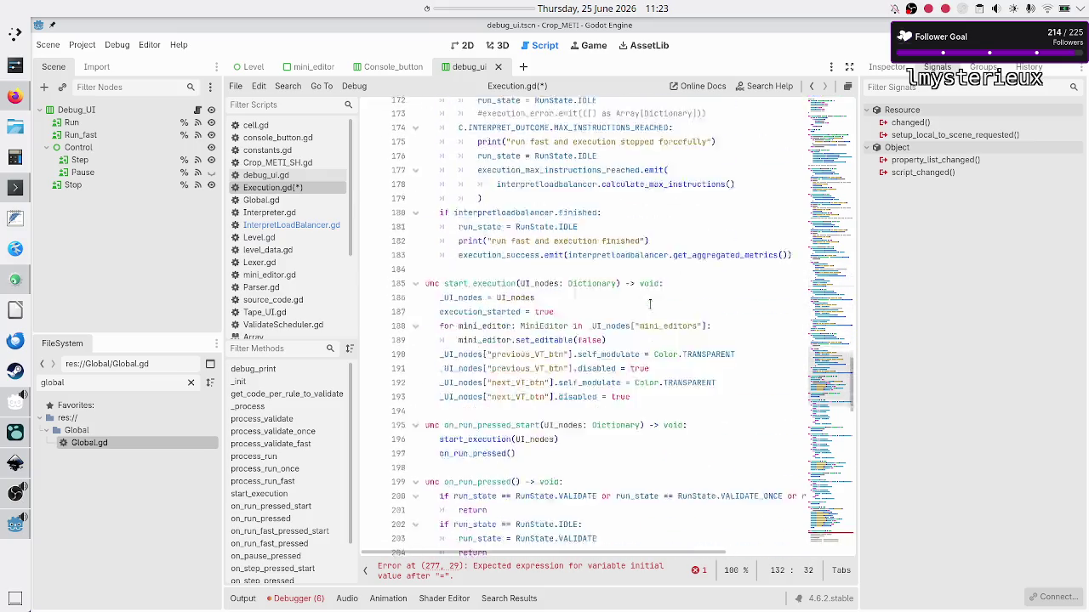
left_click(606, 283)
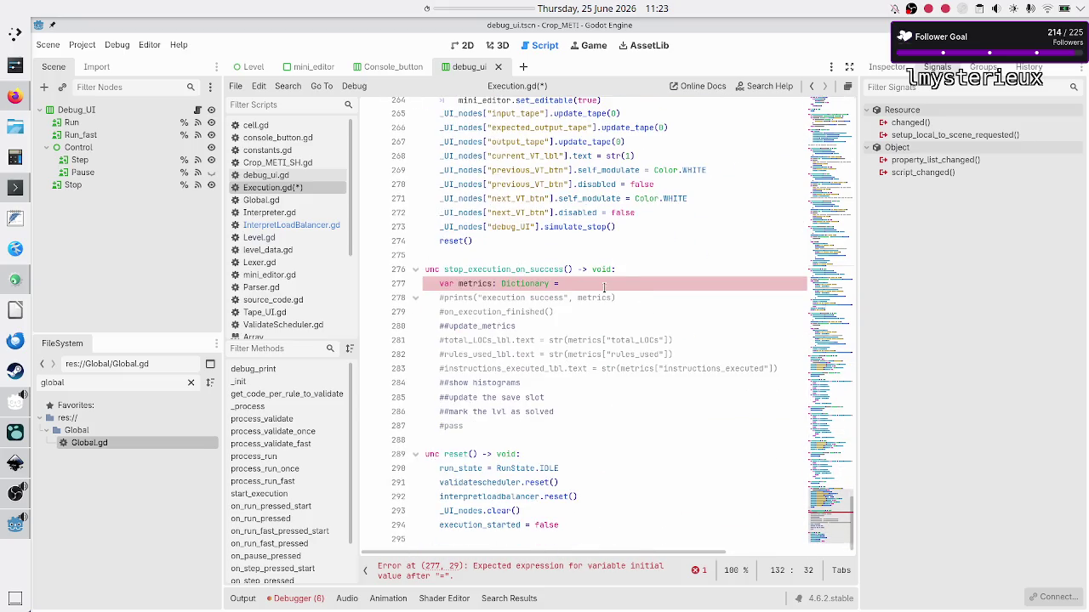
key("ctrl+v")
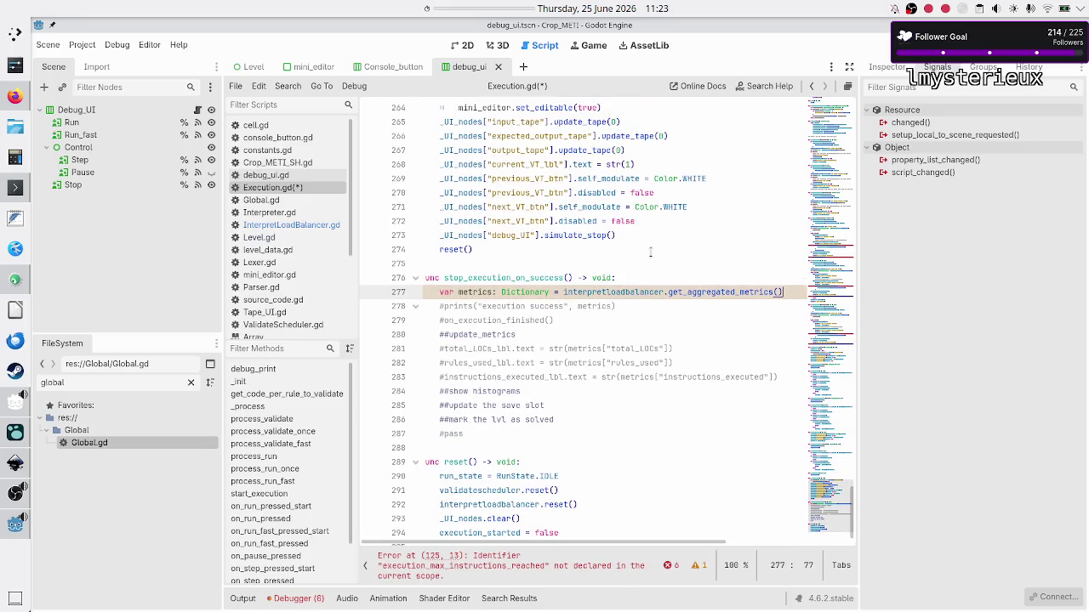
- Uncomment the prints line and delete the #on_execution_finished() comment line
key("Down")
key("Home")
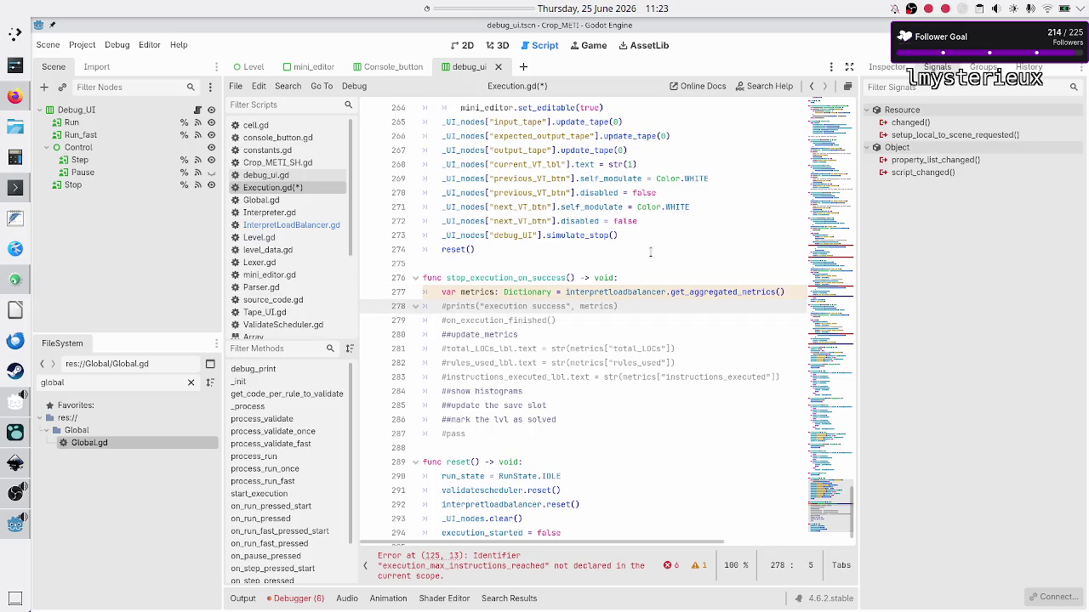
key("BackSpace")
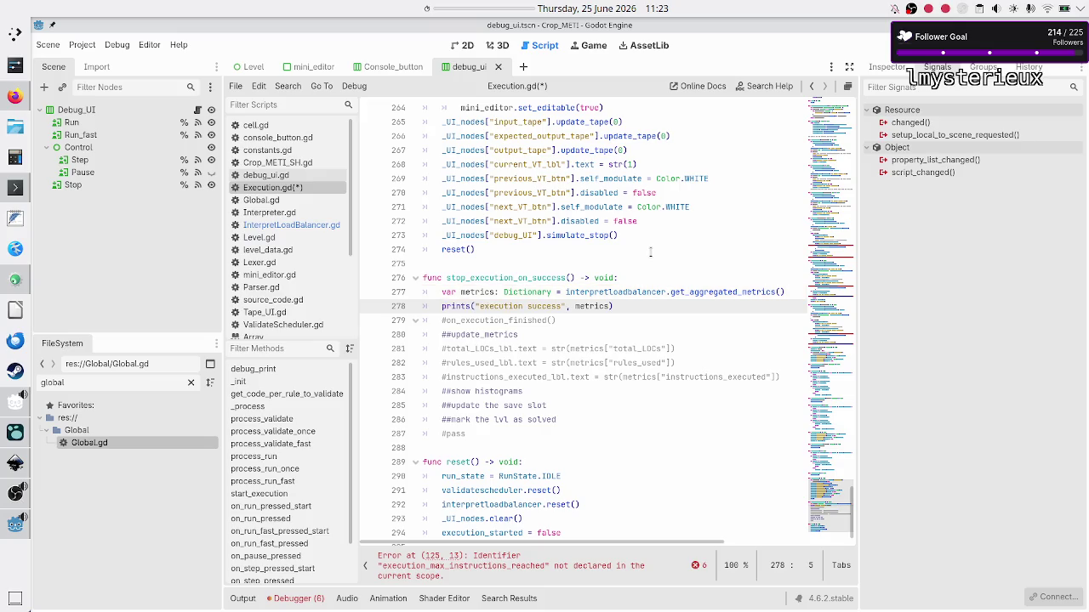
key("Down")
key("shift+End")
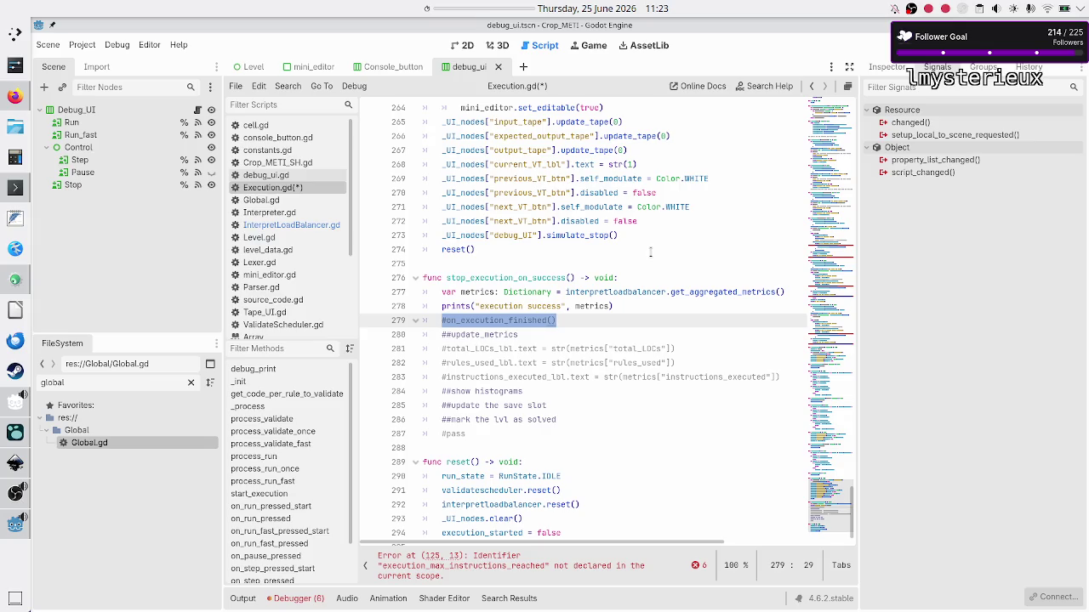
key("BackSpace")
key("Delete")
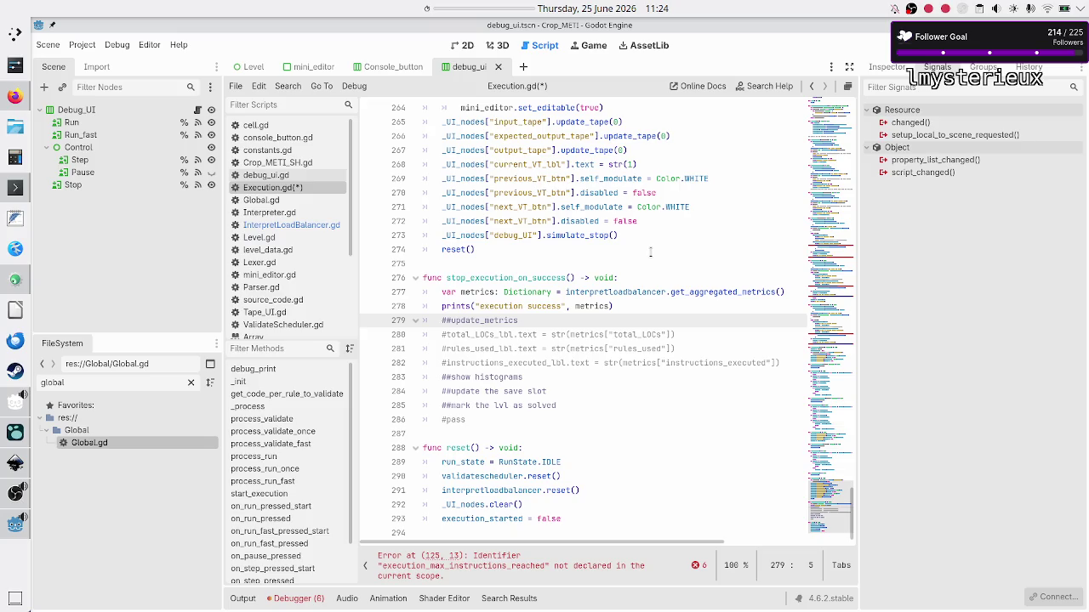
key("Down")
key("Down")
key("Down")
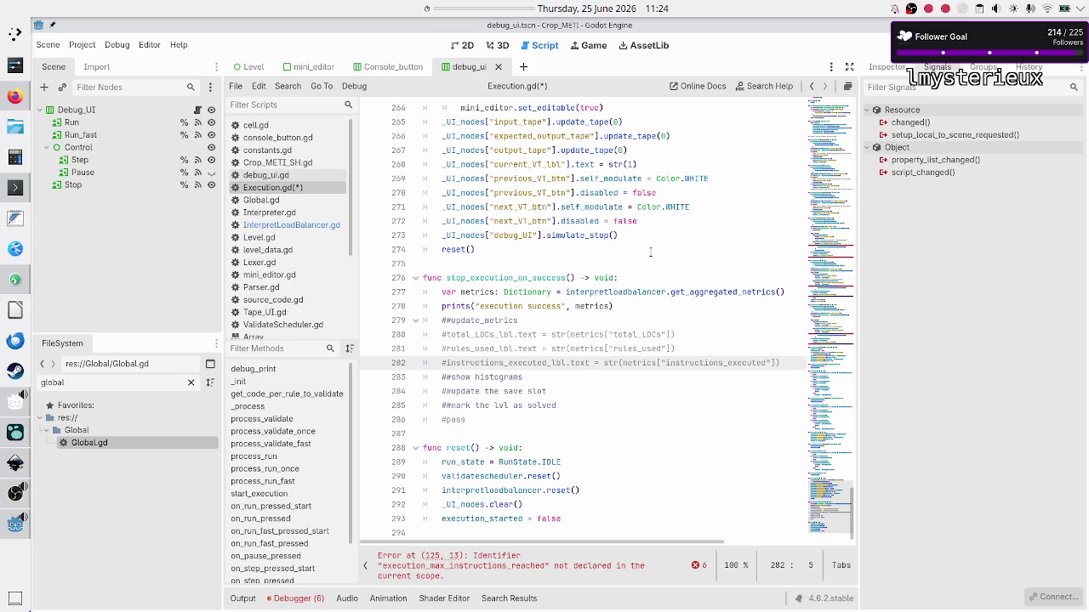
- Insert interpretloadbalancer.get_aggregated_metrics() on a new line below the rules_used_lbl comment at line 282
key("Up")
key("Up")
key("Up")
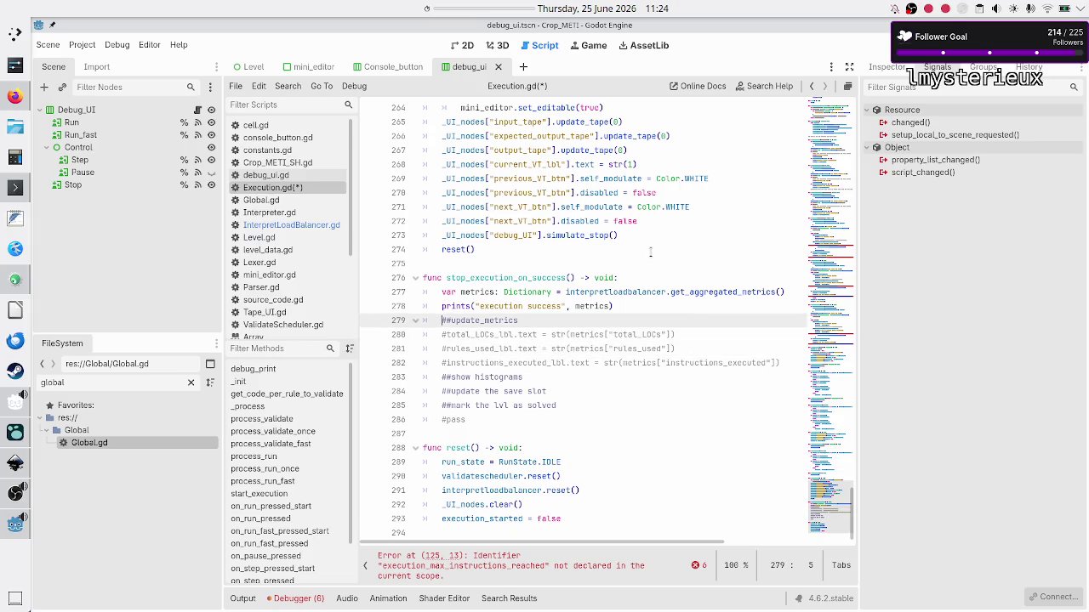
key("Down")
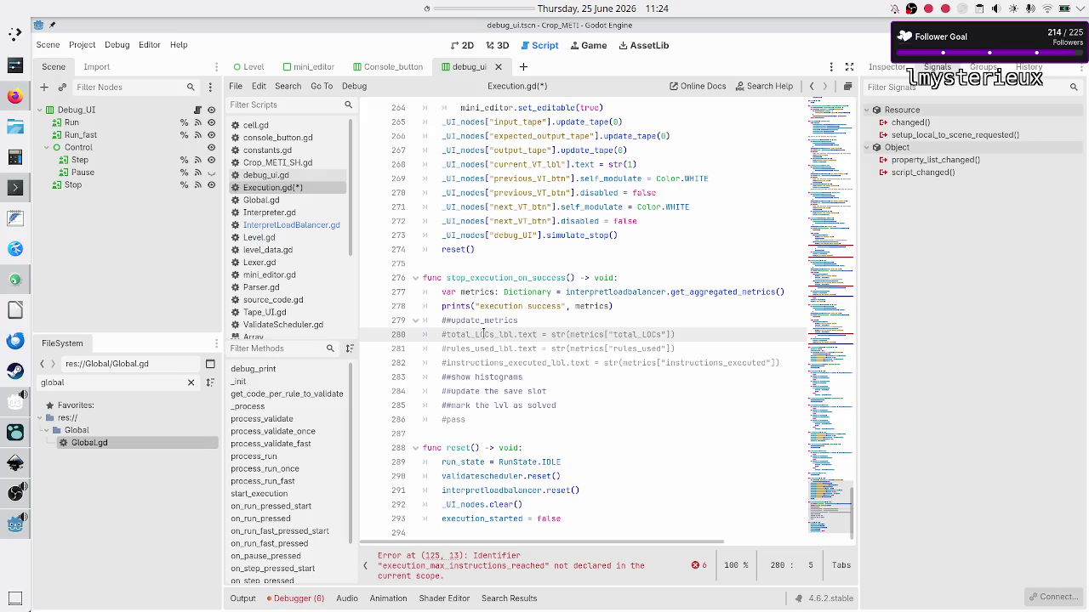
double_click(482, 334)
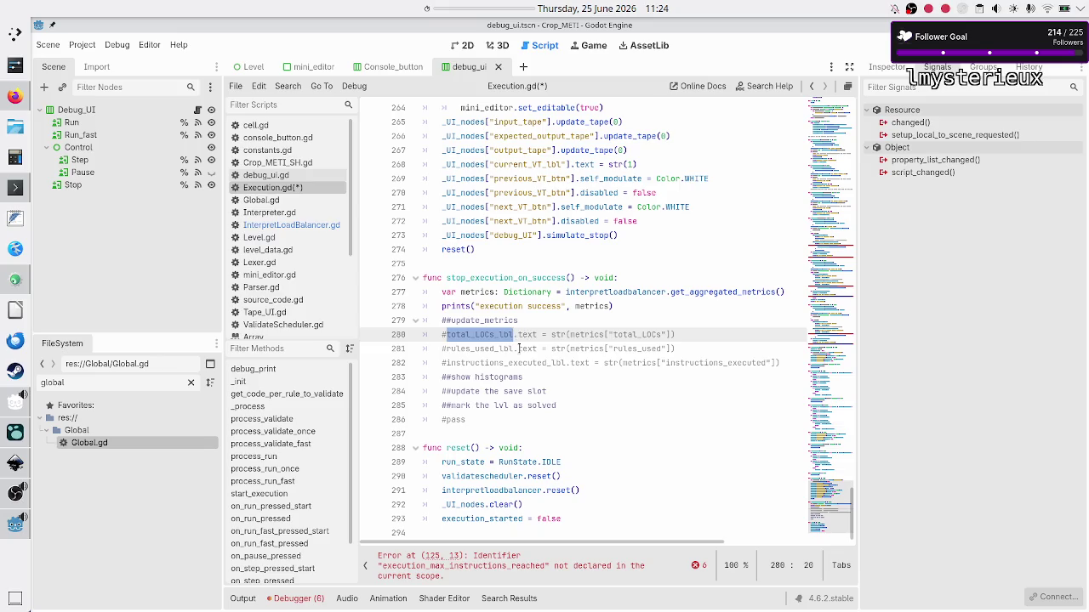
left_click(518, 348)
key("Down")
key("Down")
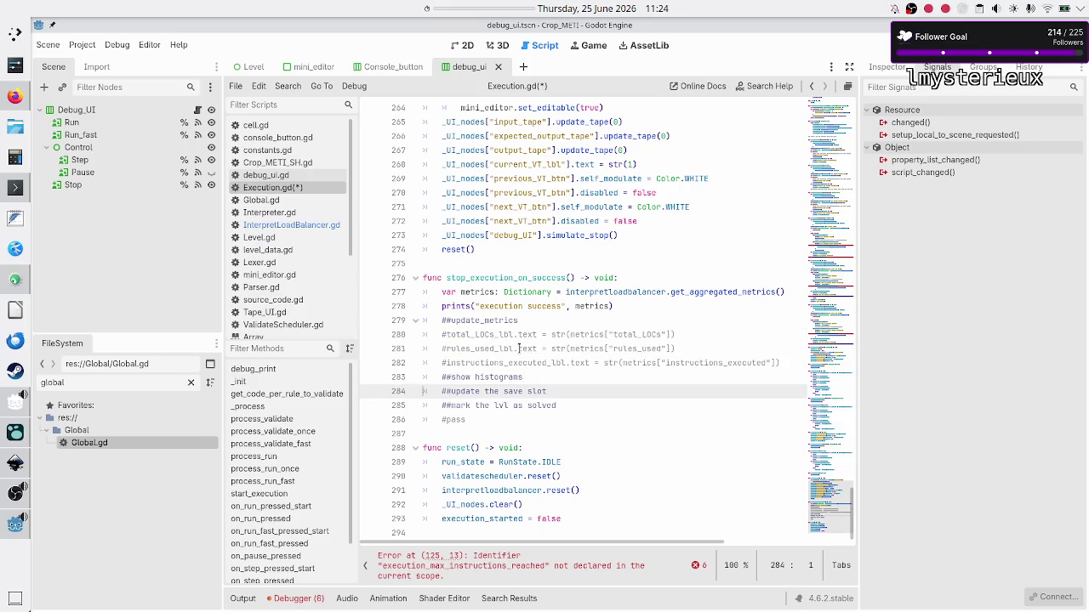
key("Up")
key("End")
key("Return")
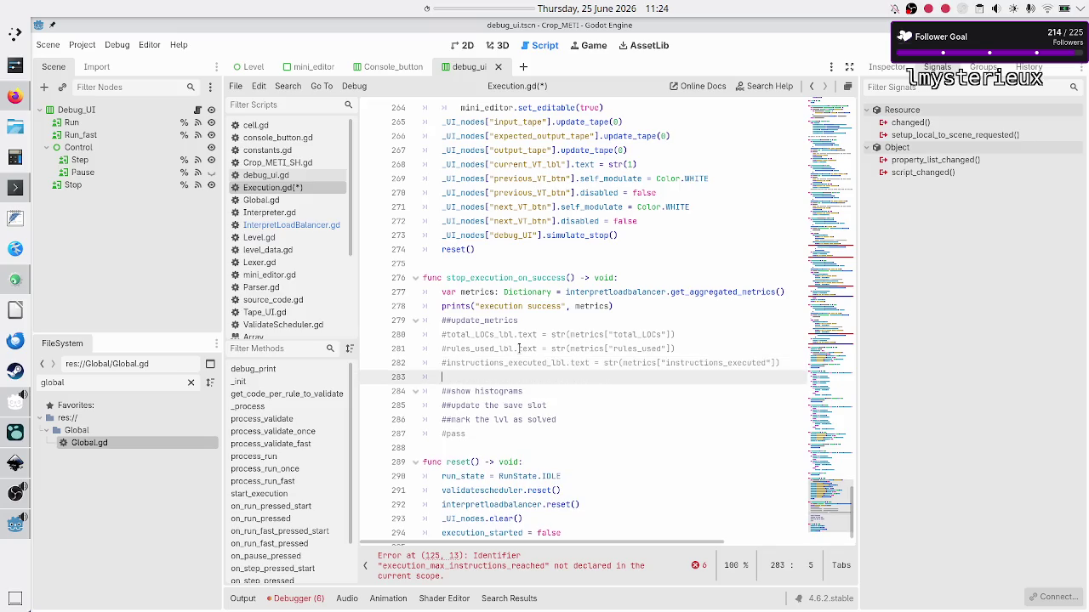
key("Return")
key("ctrl+v")
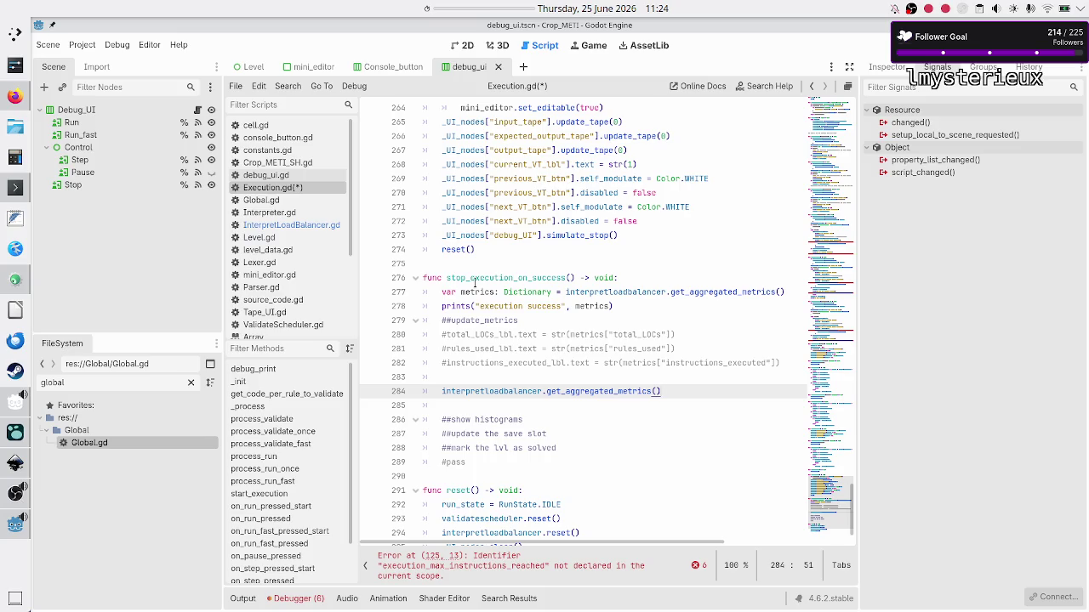
- Bring up the clipboard history from the system tray
scroll(498, 287, "up", 5)
scroll(505, 290, "down", 6)
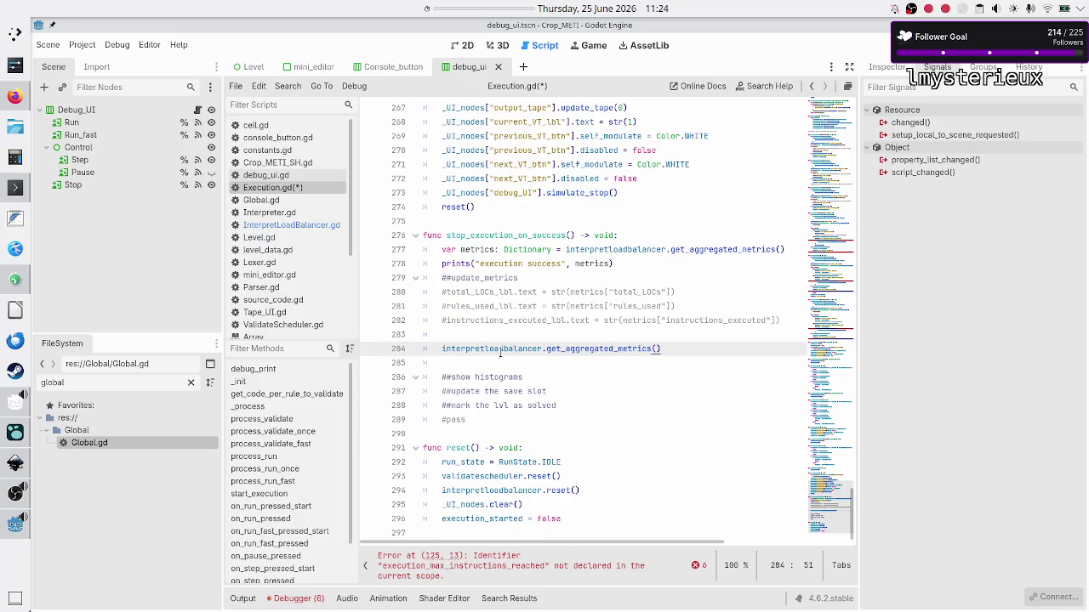
left_click(979, 9)
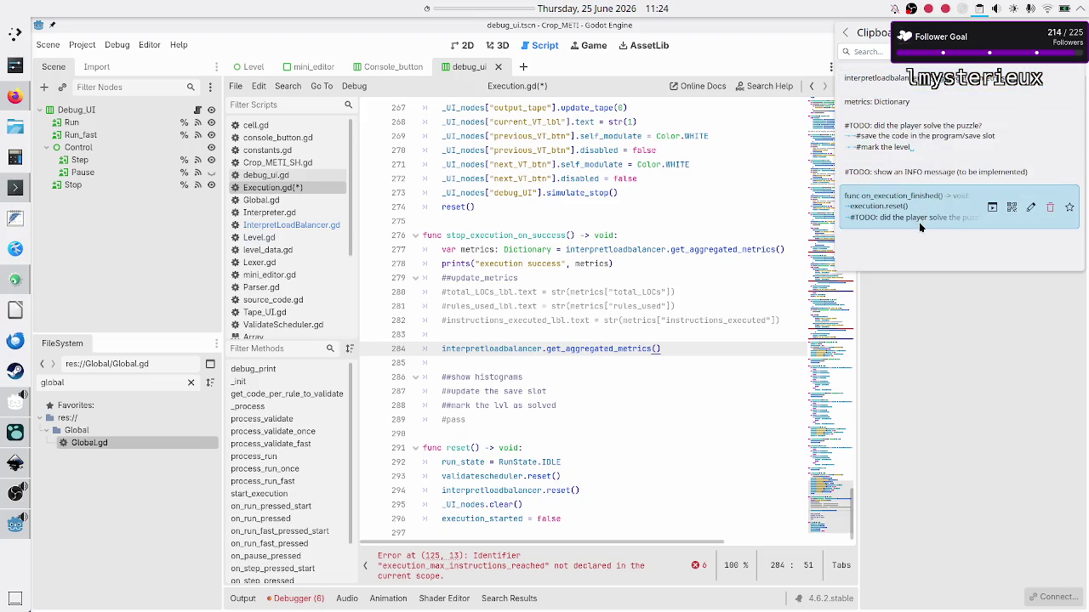
- Replace the bare get_aggregated_metrics() line with the '#TODO: did the player solve the puzzle?' block
left_click(923, 135)
left_click(598, 321)
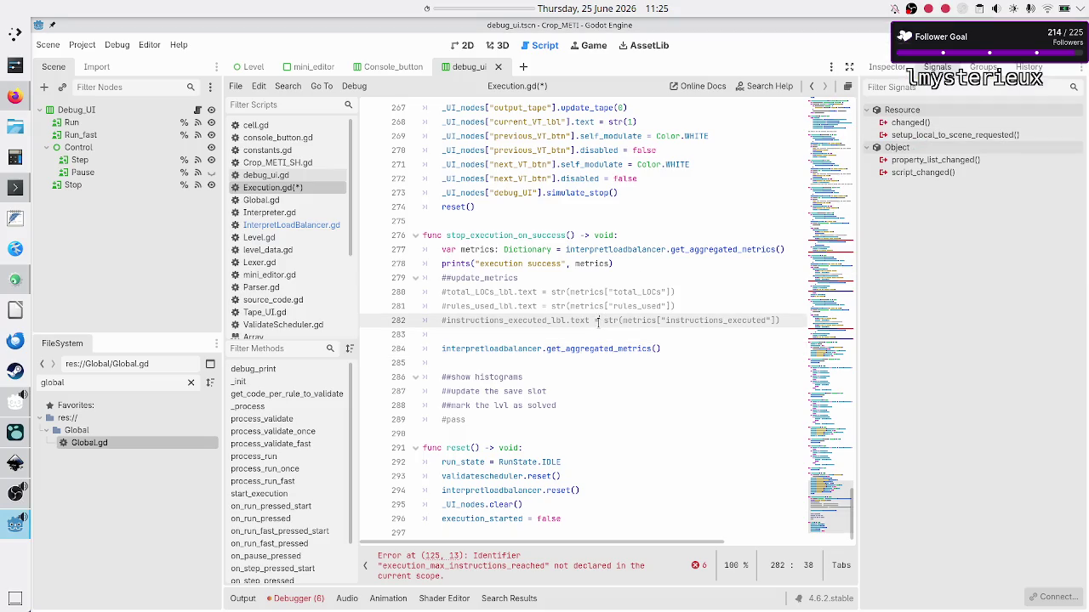
key("Down")
key("Down")
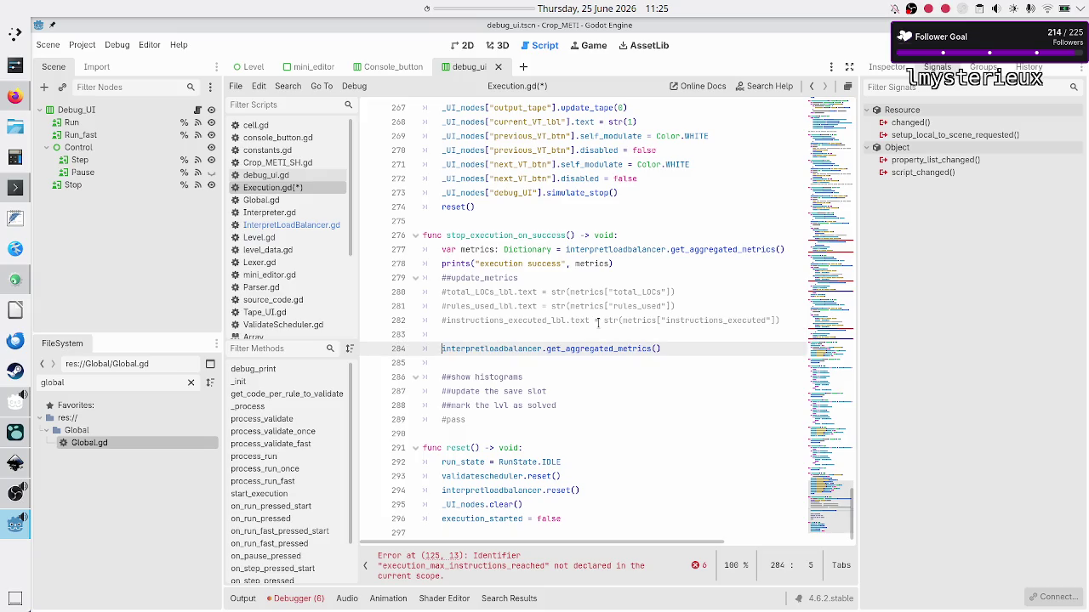
key("shift+End")
key("BackSpace")
type("#TODO: did the player solve the puzzle? \t\t#save the code in the program/save slot \t\t#mark the level as solved \t\t#generate and show histograms")
key("Up")
key("Up")
key("Up")
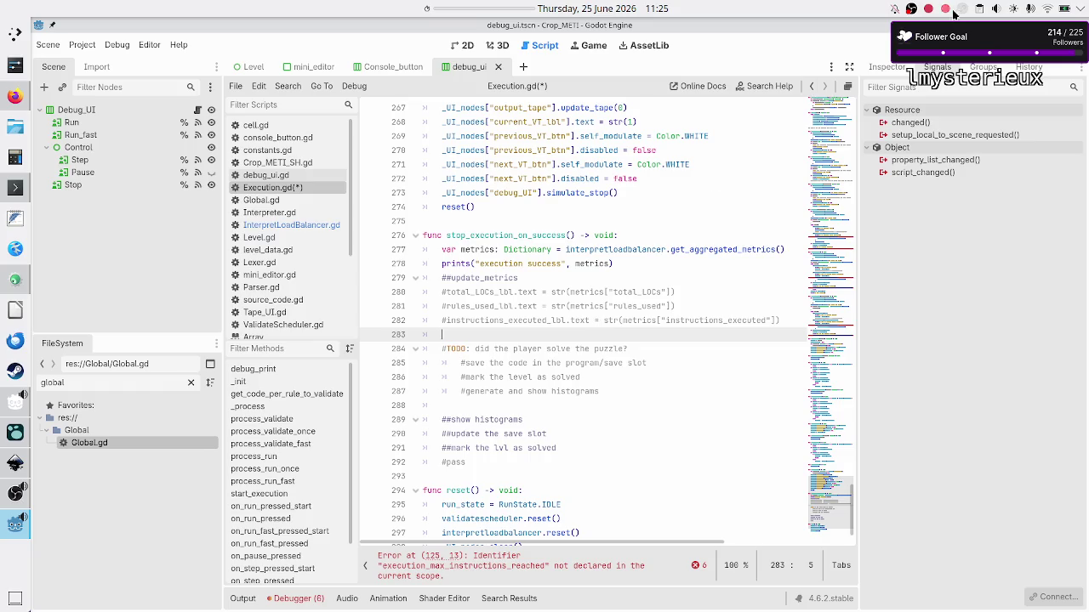
- Reopen the clipboard history, then return to the TODO block in the editor
left_click(981, 11)
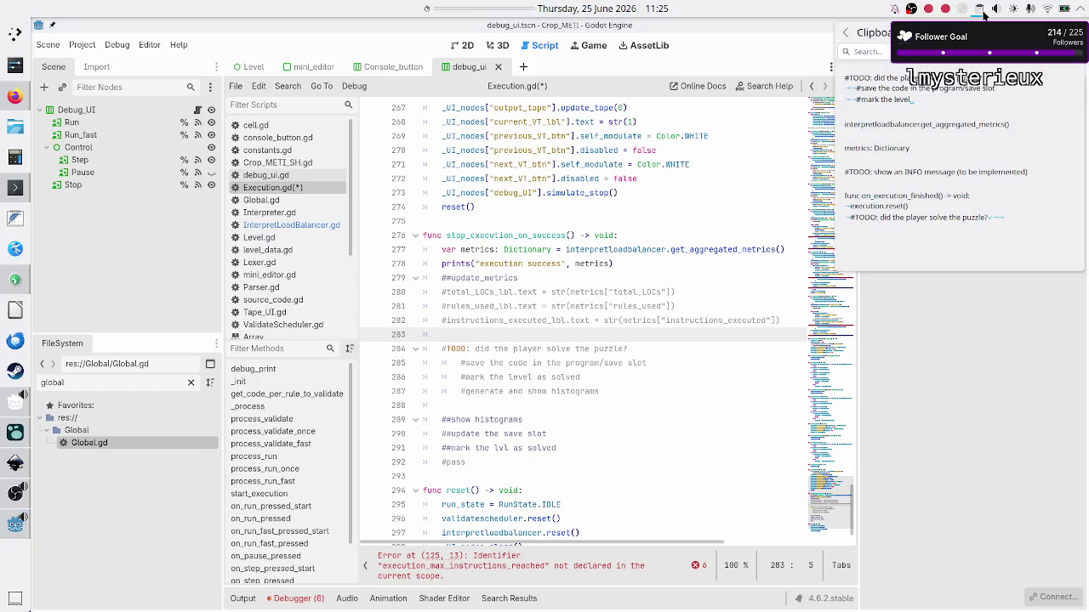
mouse_move(949, 128)
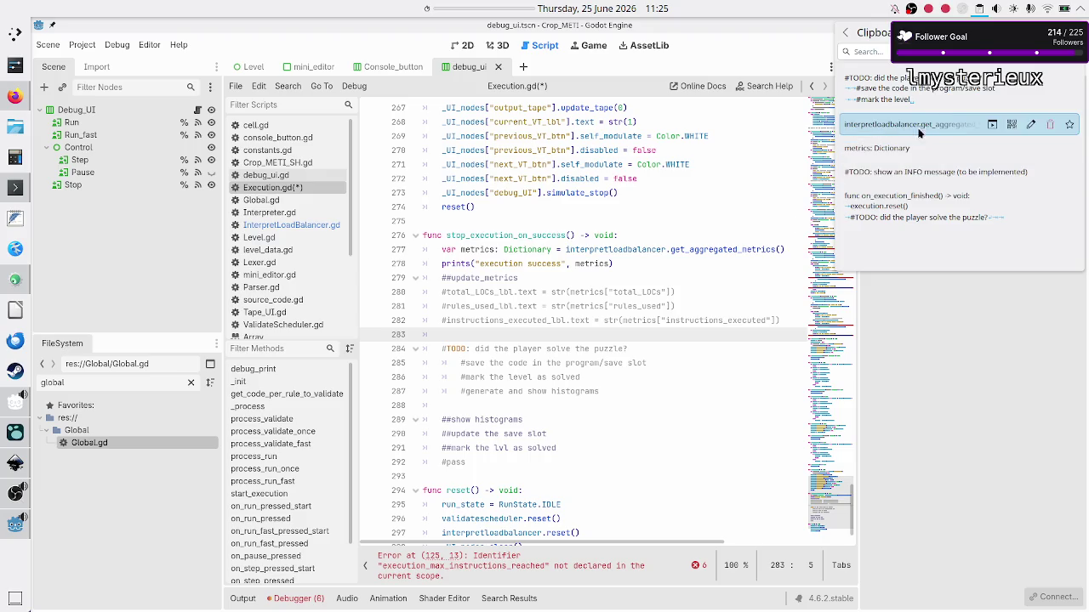
left_click(623, 389)
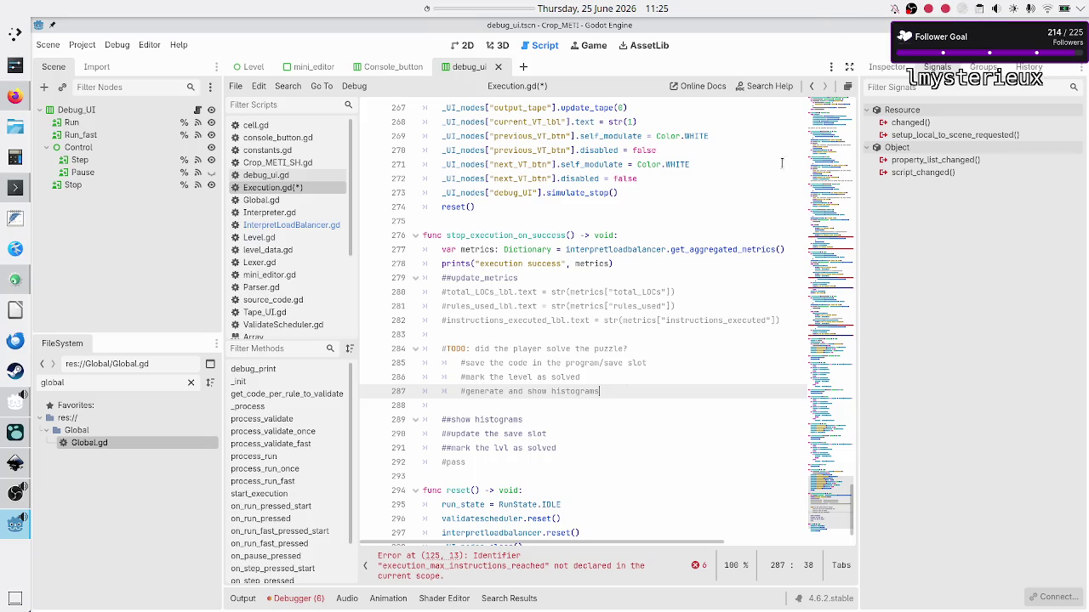
- Delete the '##show histograms' and '##update the save slot' comment lines
left_click(671, 344)
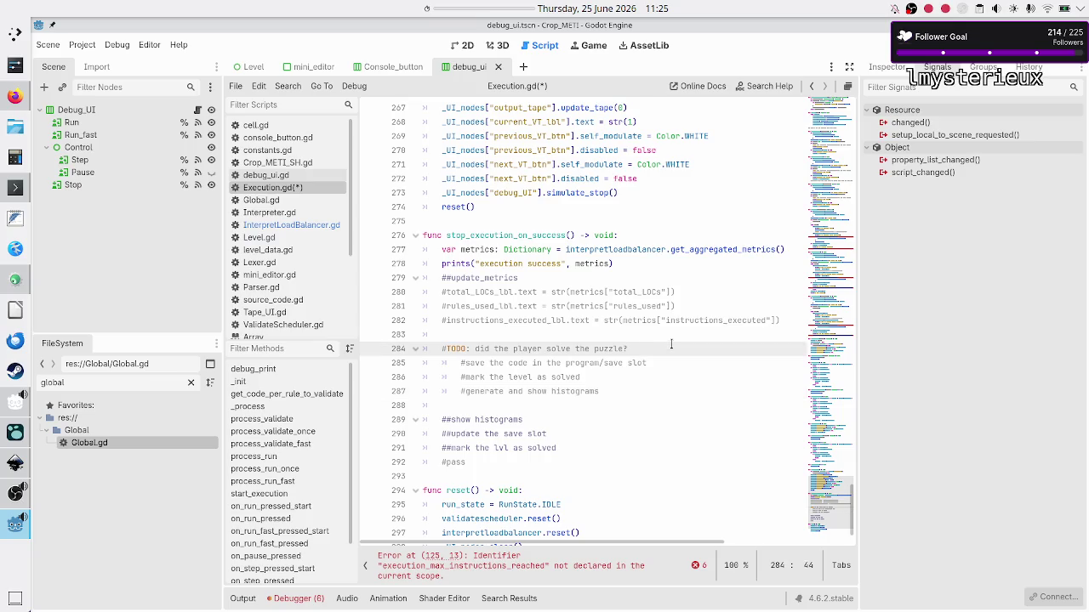
key("Home")
key("Down")
key("Down")
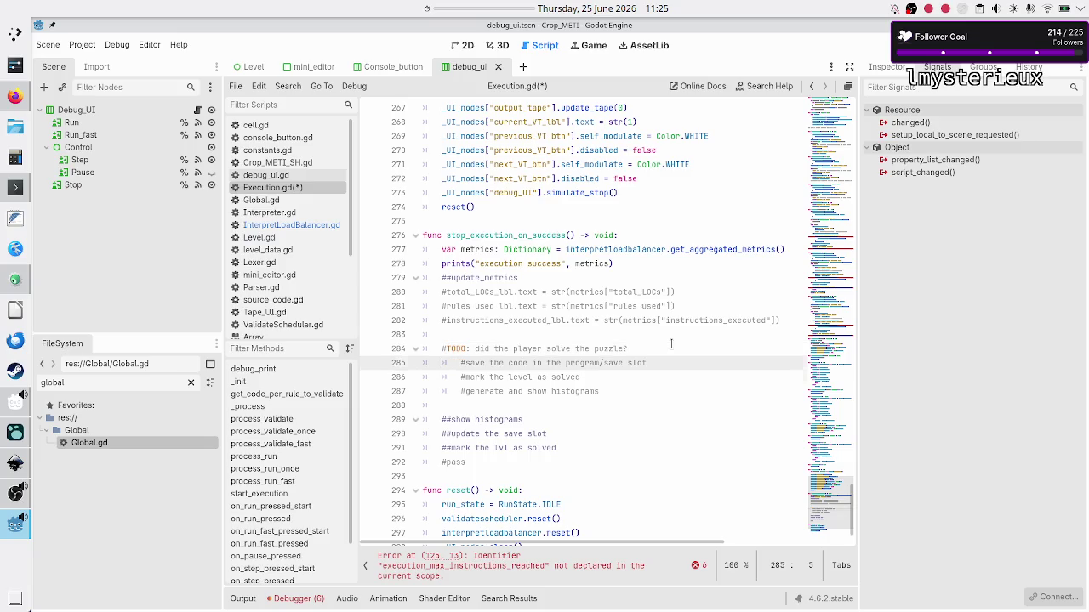
key("Down")
key("Down")
key("Down")
key("shift+End")
key("BackSpace")
key("BackSpace")
key("BackSpace")
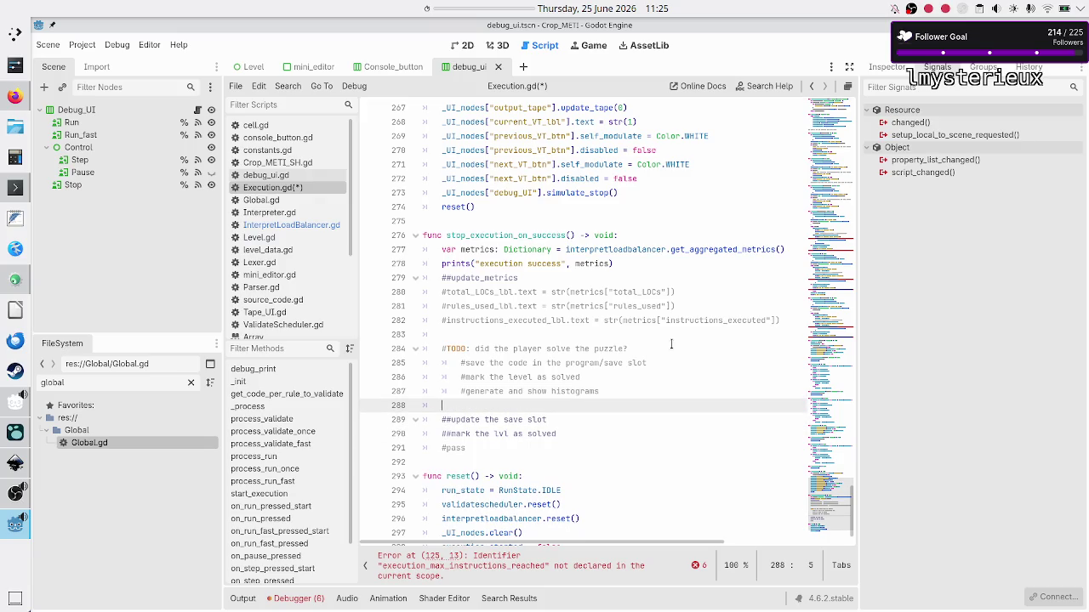
key("Right")
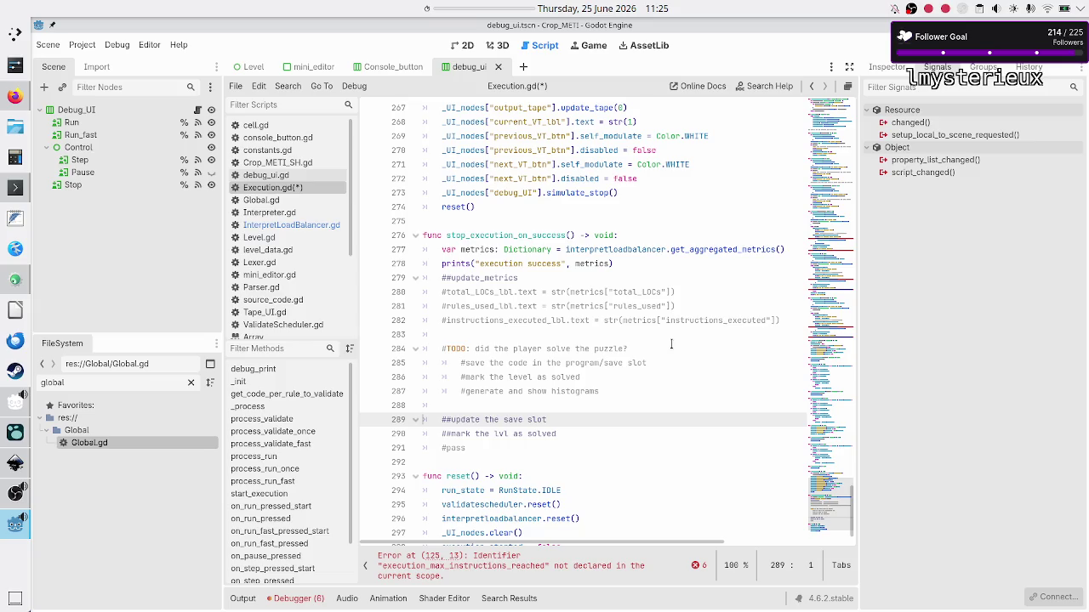
double_click(600, 363)
left_click(578, 404)
key("Down")
key("shift+End")
key("BackSpace")
key("BackSpace")
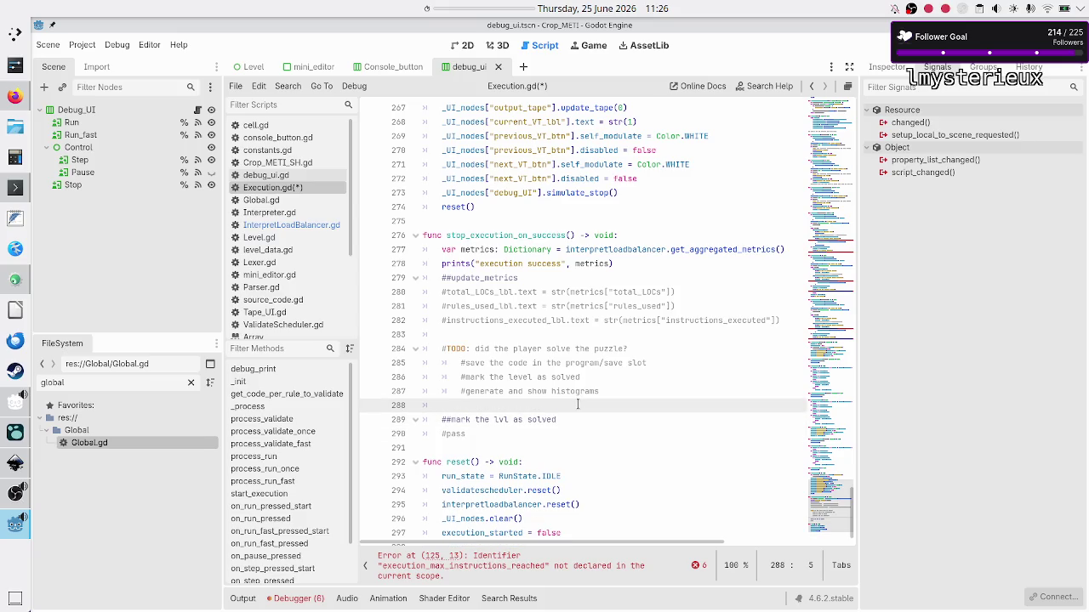
- Delete the '##mark the lvl as solved' and '#pass' lines plus blank line 283
left_click(588, 377)
key("Down")
key("Down")
key("Down")
key("shift+Down")
key("shift+Down")
key("BackSpace")
key("BackSpace")
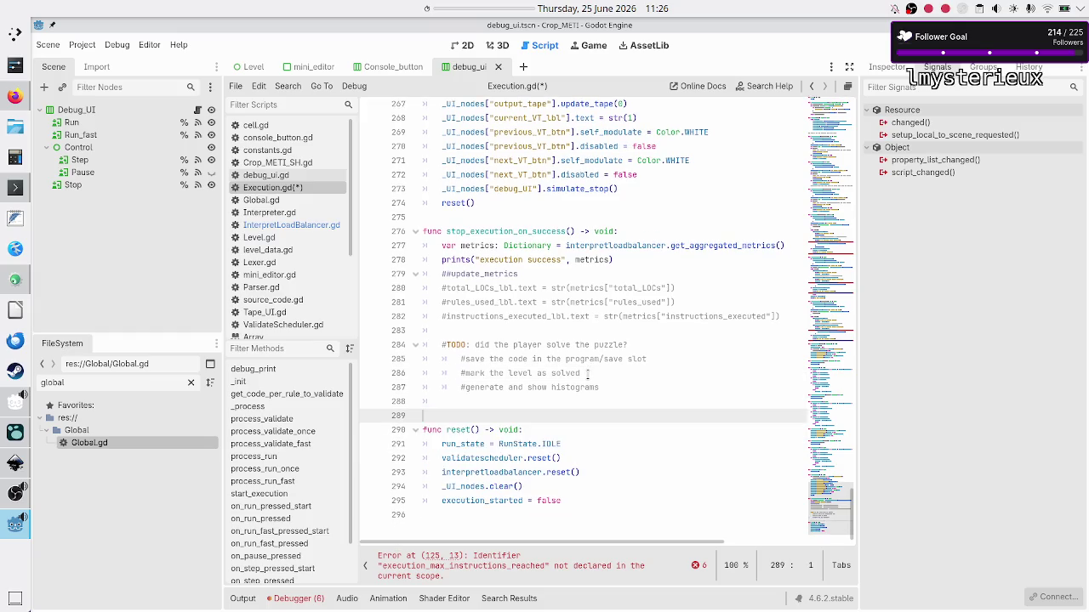
key("BackSpace")
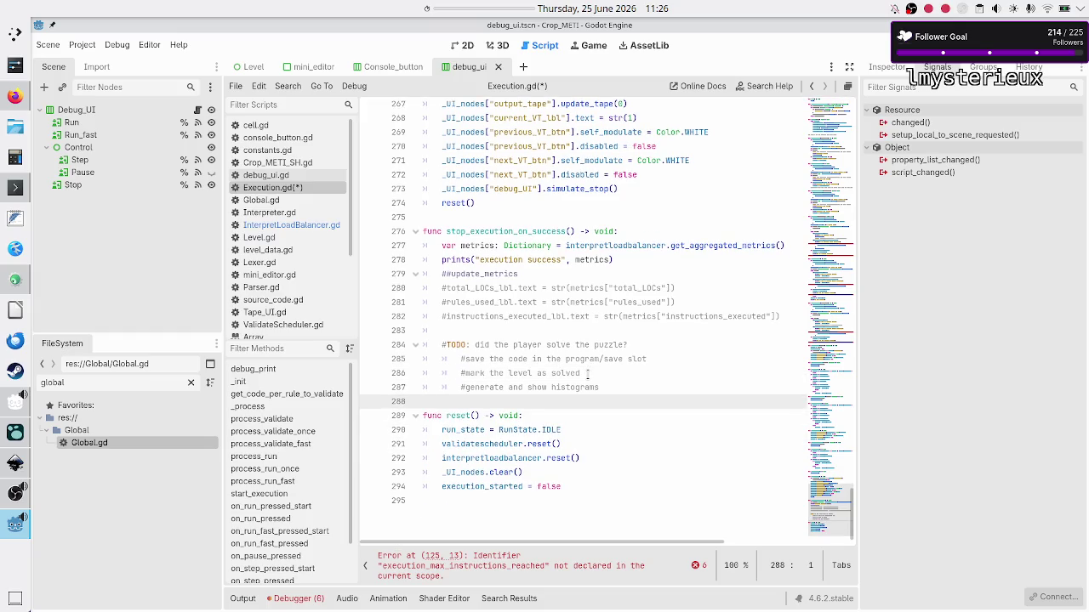
key("Up")
key("Up")
key("Up")
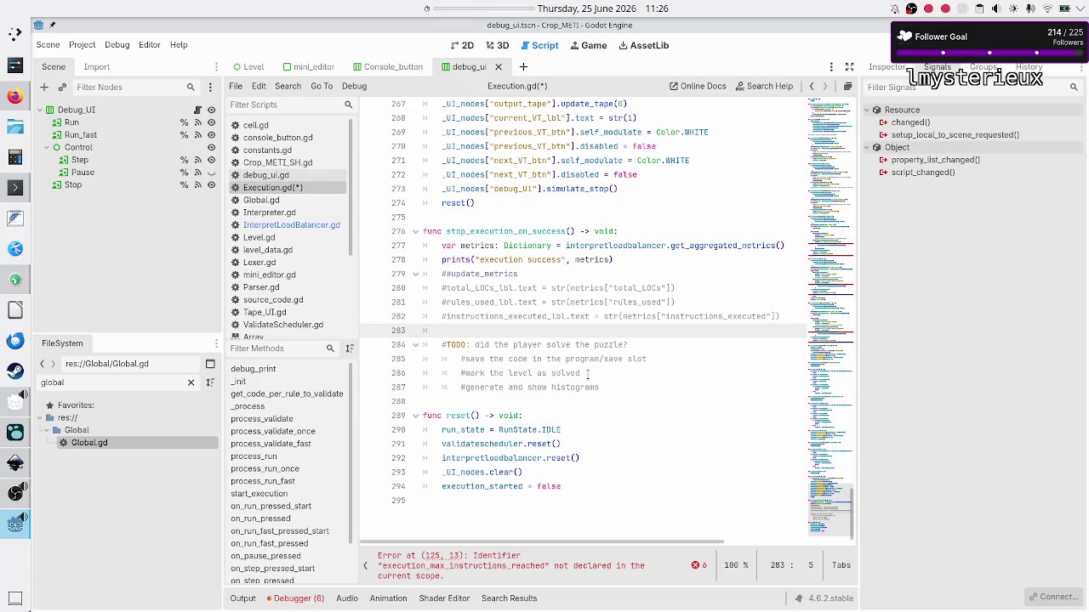
key("BackSpace")
- Save Execution.gd with Ctrl+S
key("Up")
key("Up")
key("Up")
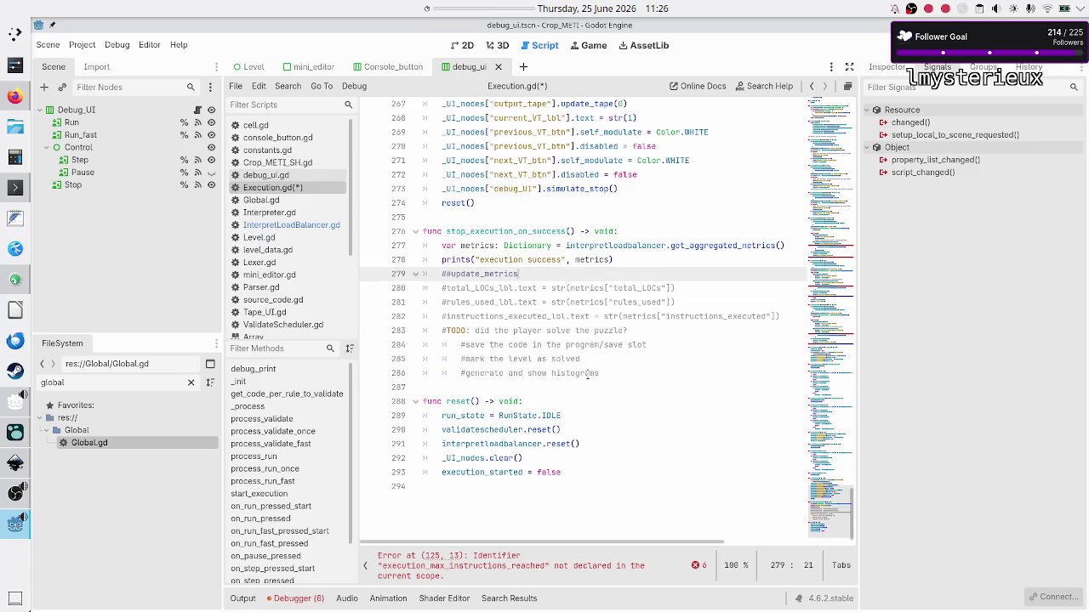
key("Up")
key("Up")
key("Up")
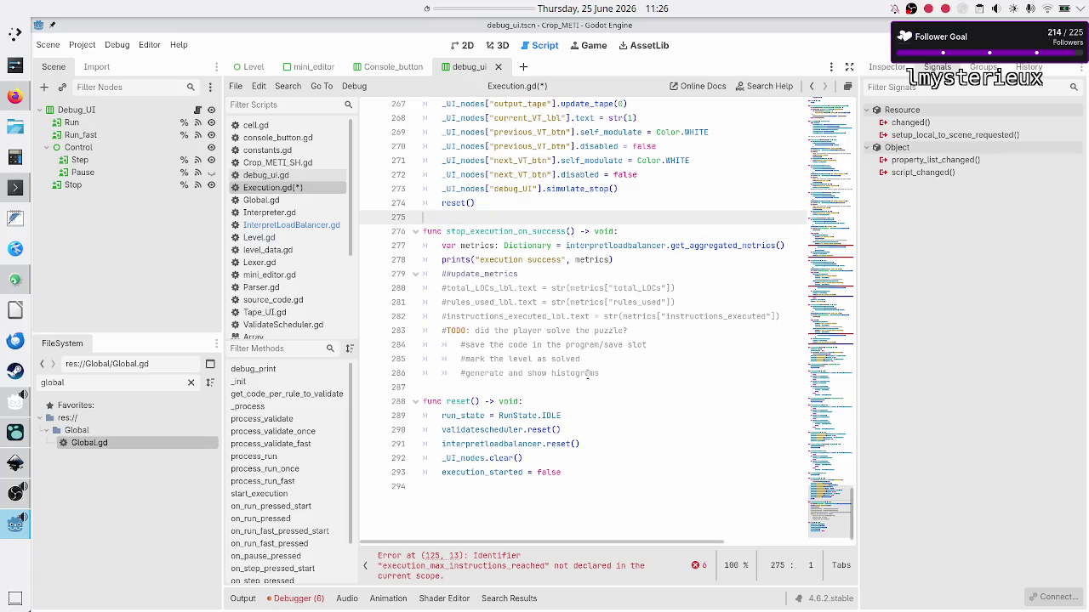
key("ctrl+s")
key("Down")
key("Down")
key("Down")
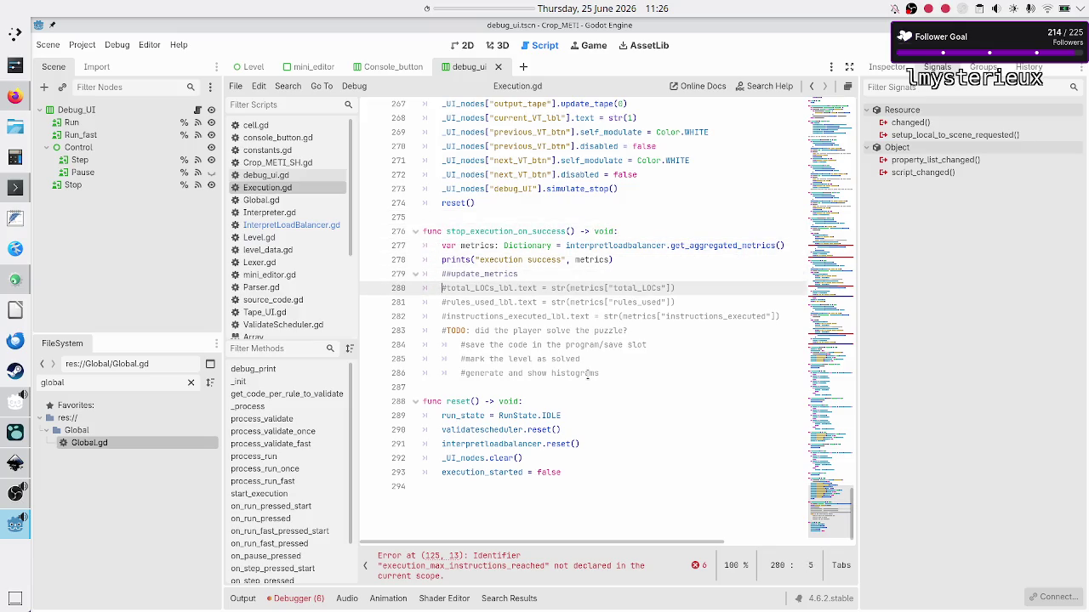
key("Down")
key("Down")
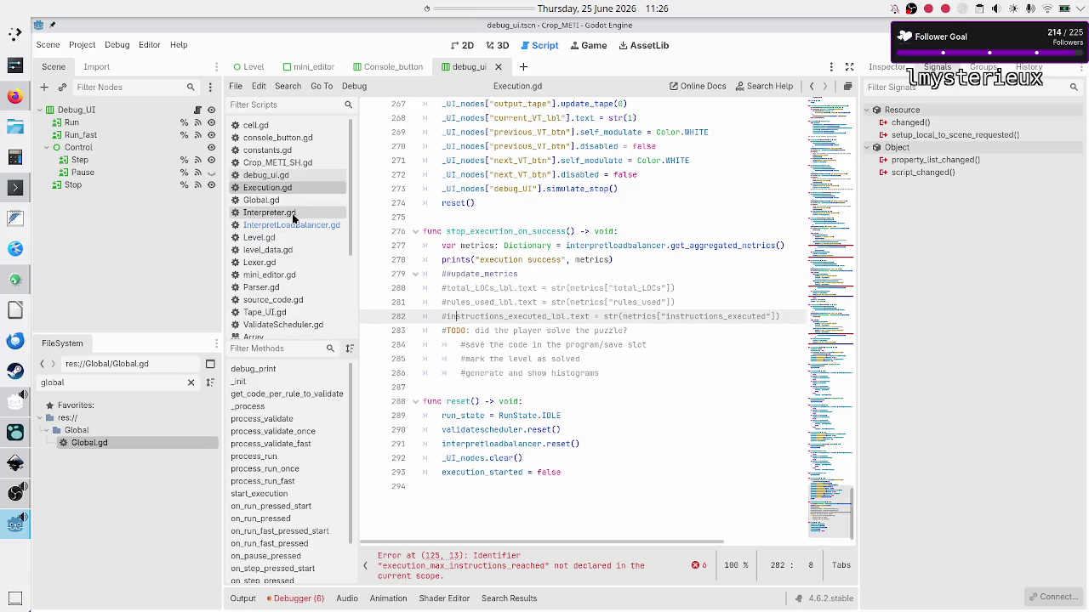
- In Level.gd, copy the three metric label declarations for rules_used, total_LOCs and instructions_executed
left_click(274, 238)
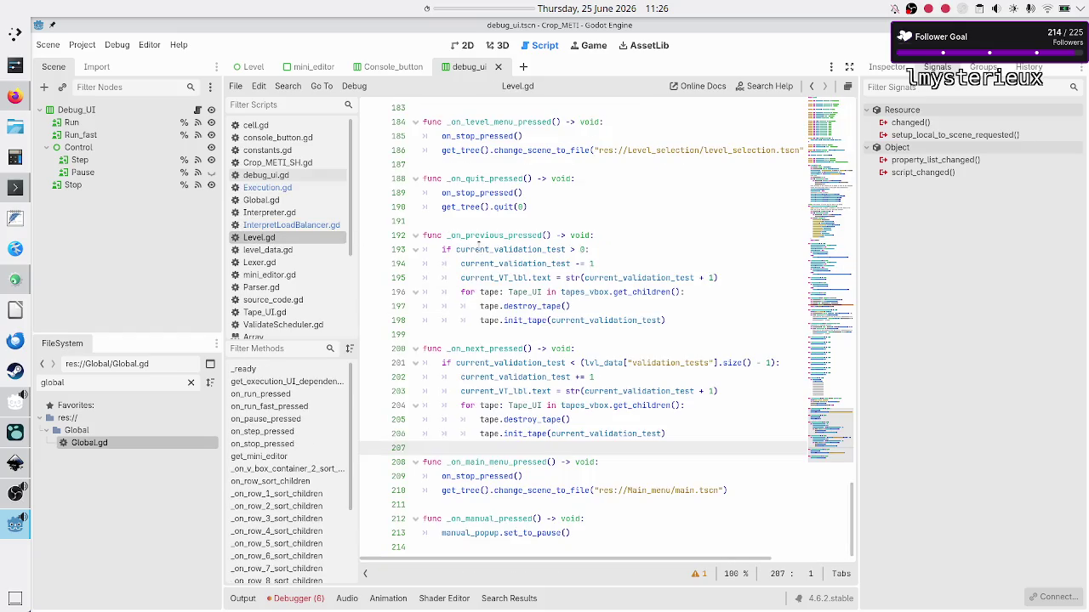
scroll(568, 206, "up", 14)
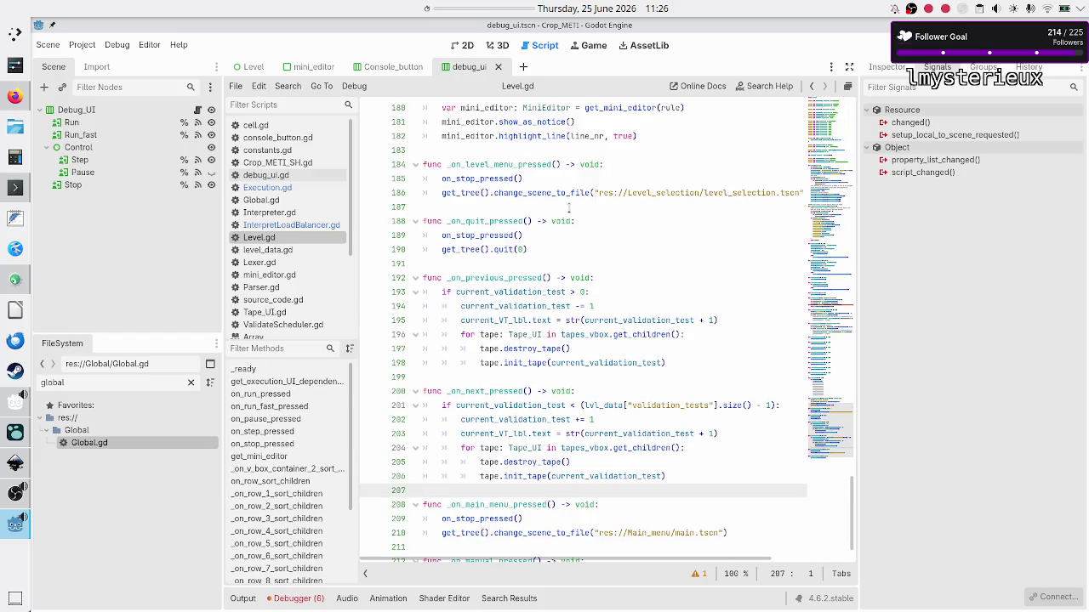
scroll(568, 207, "up", 7)
scroll(568, 207, "up", 20)
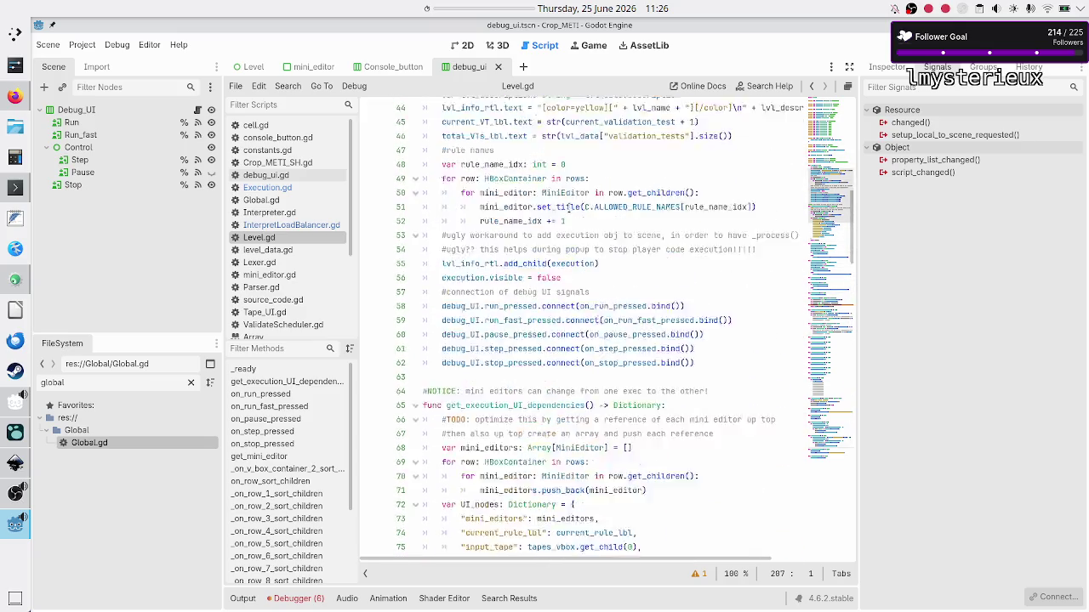
scroll(568, 208, "up", 13)
scroll(568, 208, "down", 1)
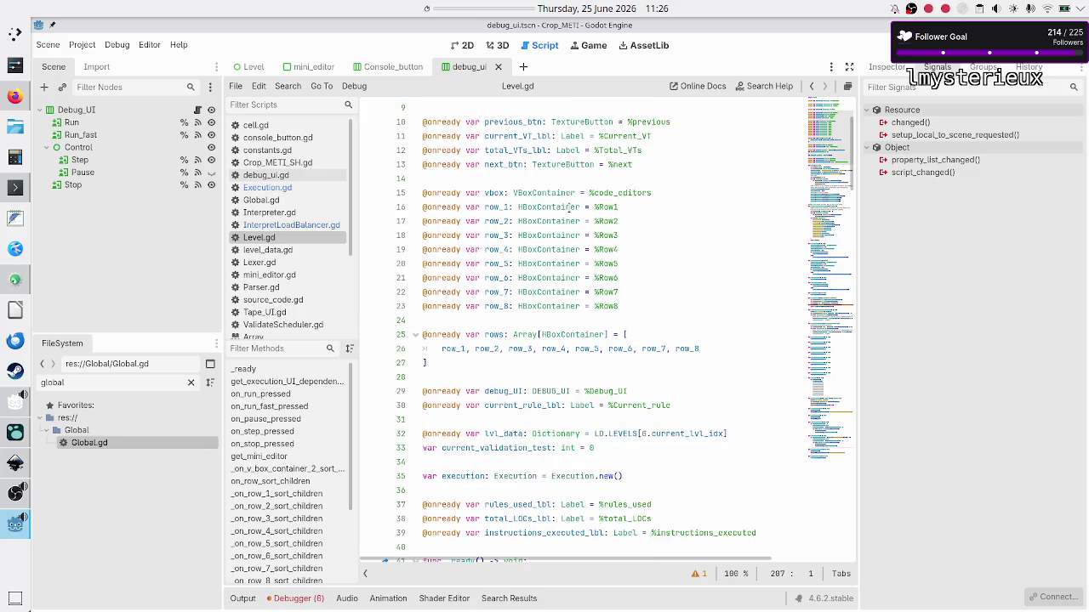
scroll(569, 206, "down", 1)
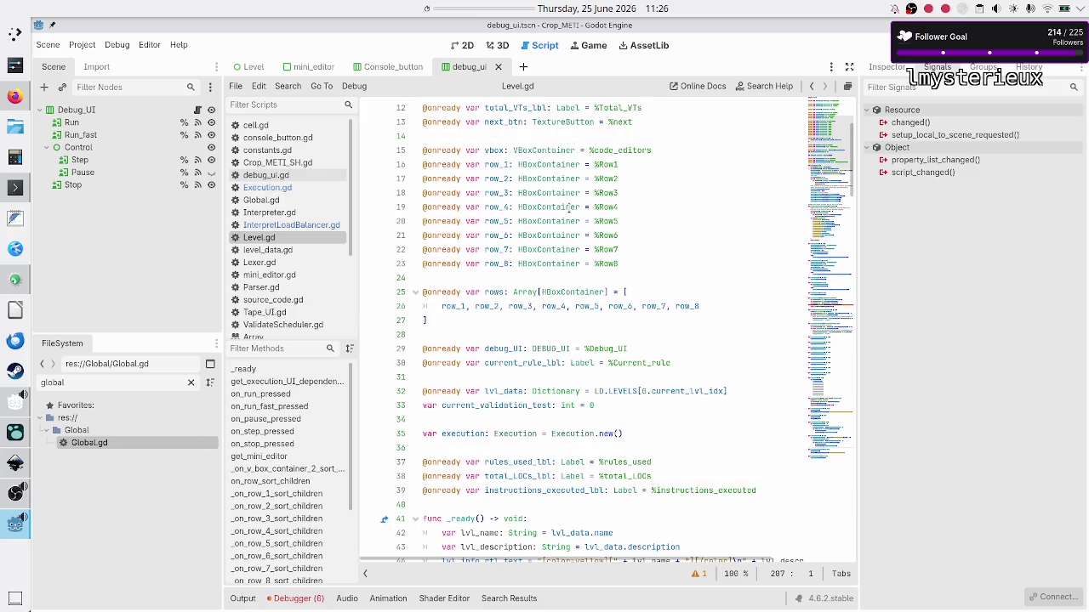
scroll(568, 208, "down", 5)
left_click(521, 235)
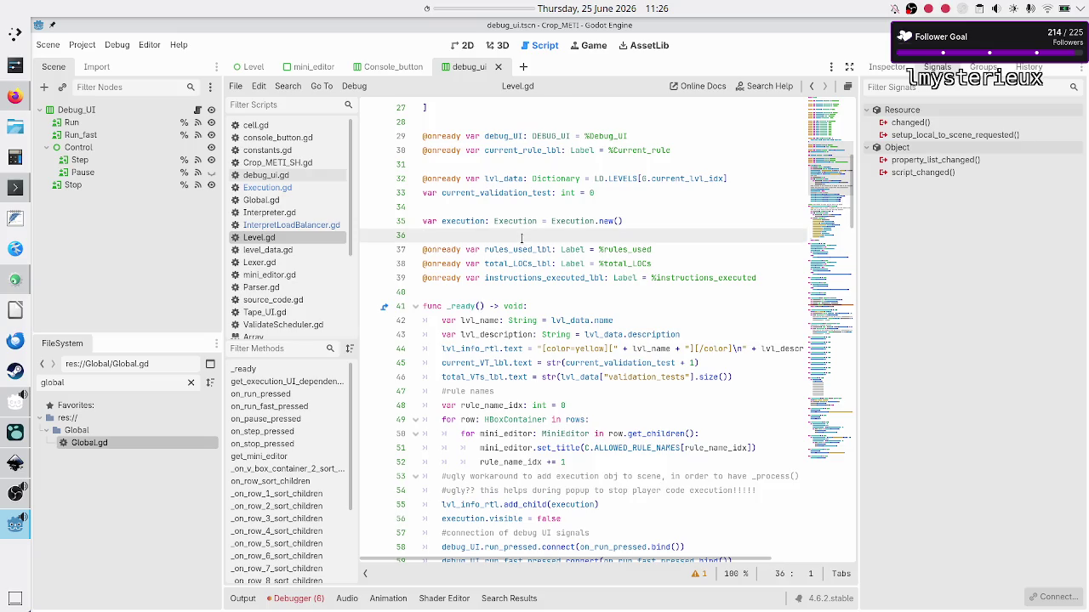
key("Down")
key("shift+Down")
key("shift+Down")
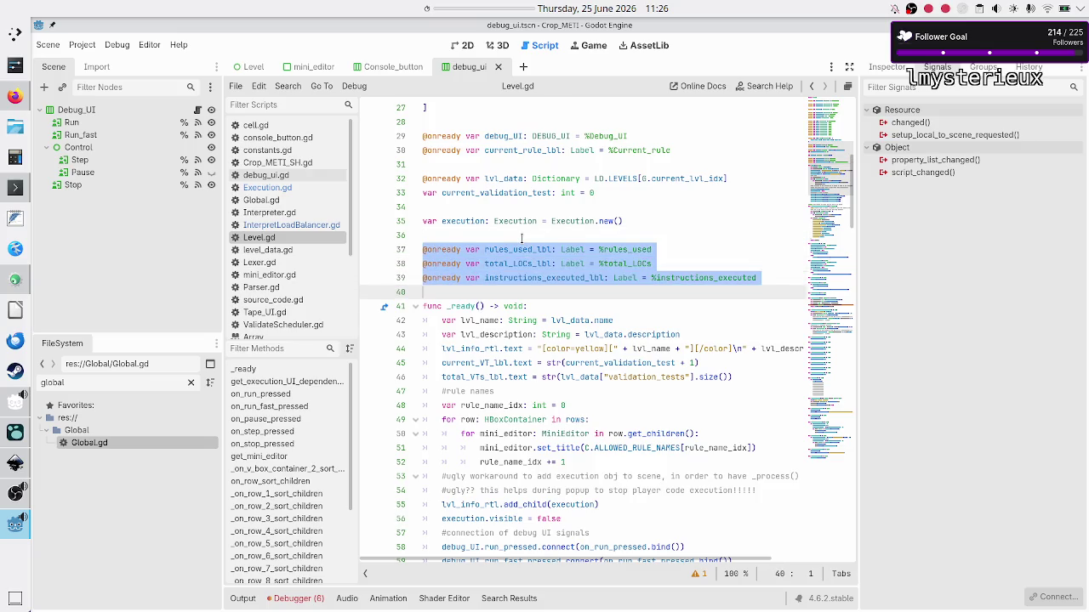
key("shift+End")
key("ctrl+c")
- Add a comma after the debug_UI entry and paste the declarations into the UI_nodes dictionary
key("Down")
key("Down")
key("Down")
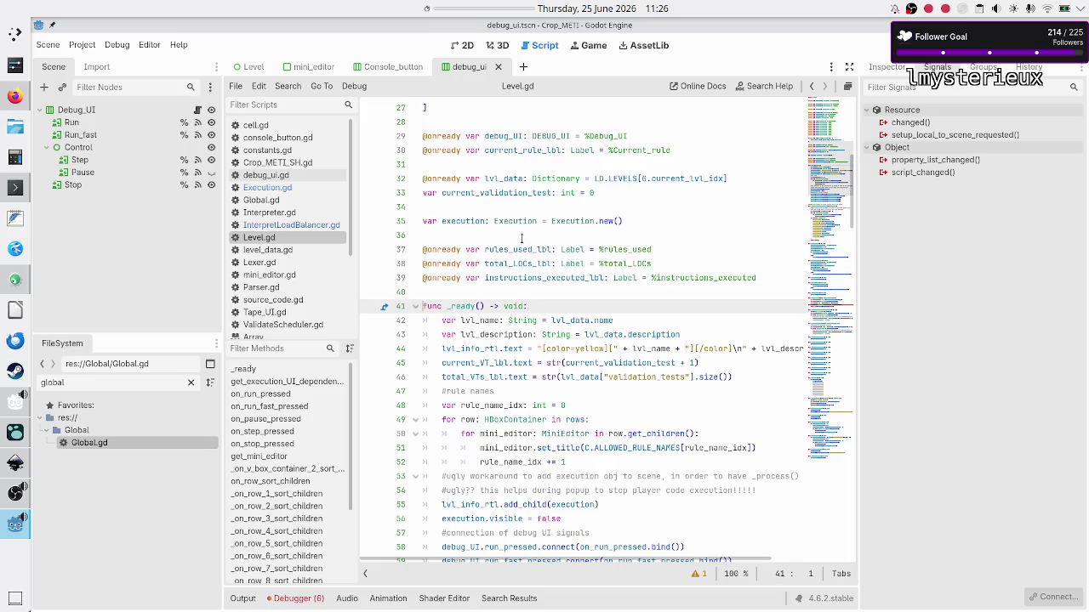
key("Down")
key("Down")
key("Down")
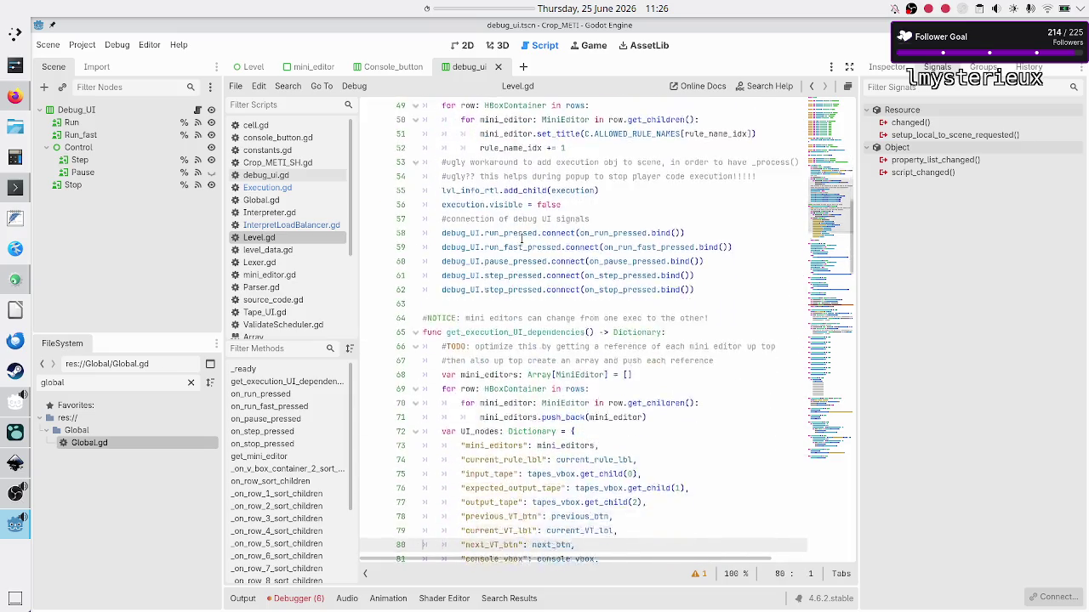
key("Up")
key("Up")
key("Up")
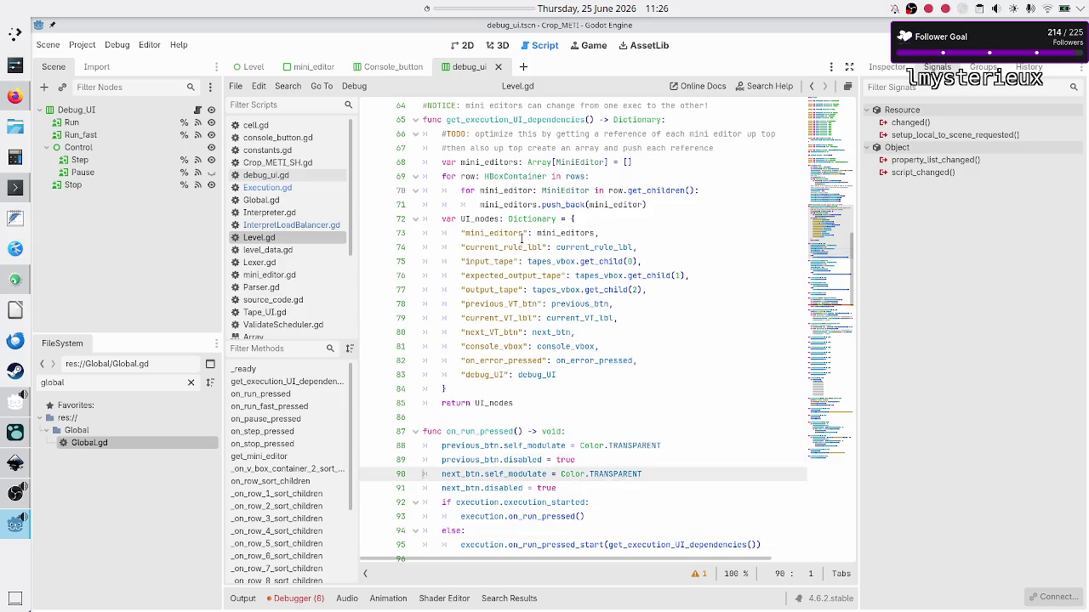
key("Down")
key("Down")
key("Down")
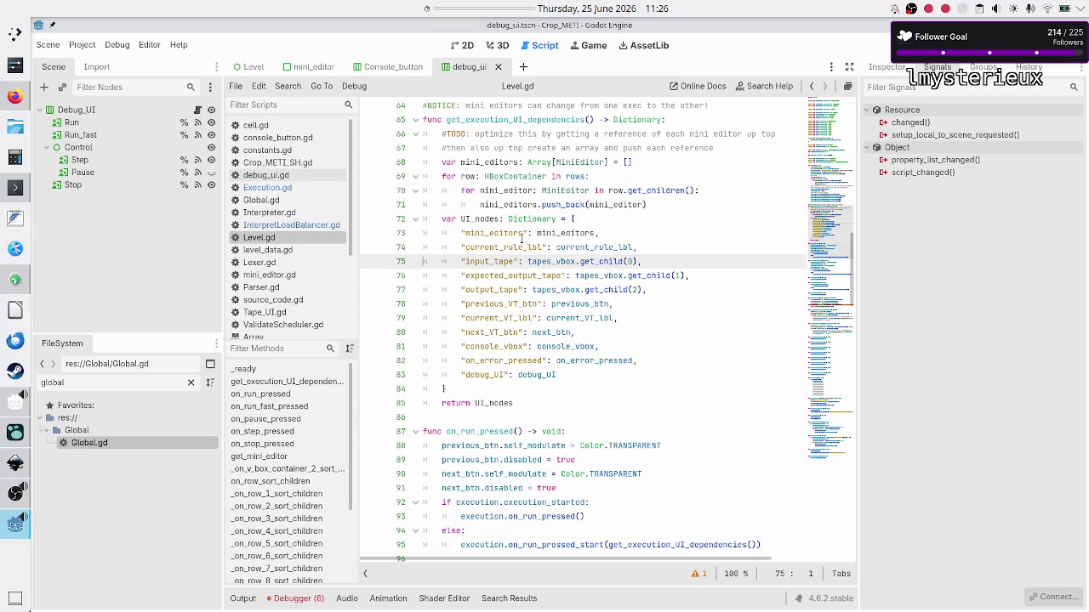
key("Down")
key("Down")
key("Down")
key("Up")
key("End")
type(",")
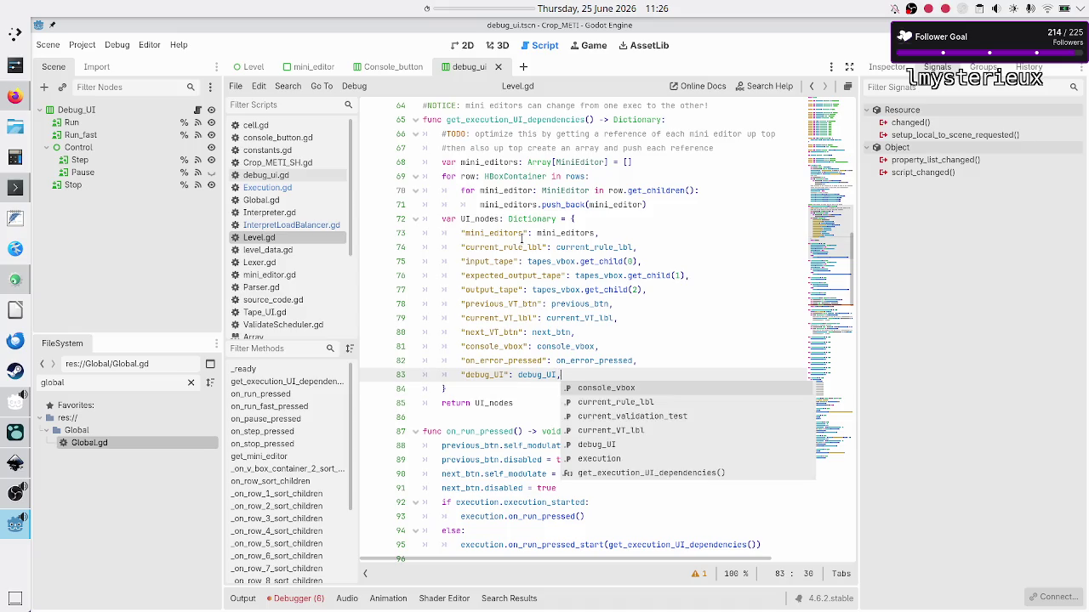
key("Escape")
key("Return")
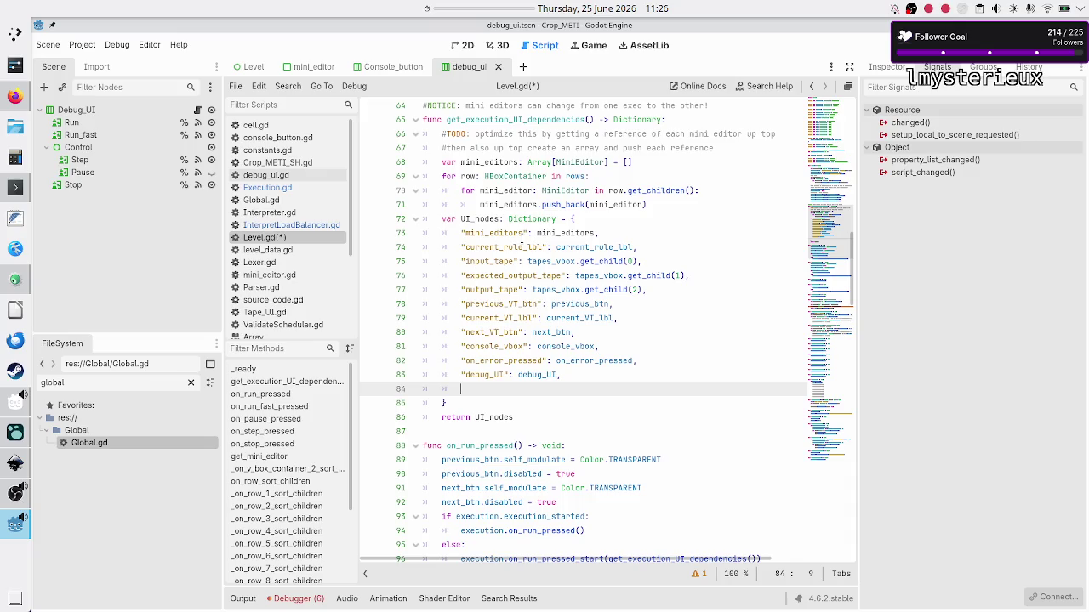
key("ctrl+v")
- Indent the three pasted declaration lines to match the dictionary entries
key("Up")
key("Home")
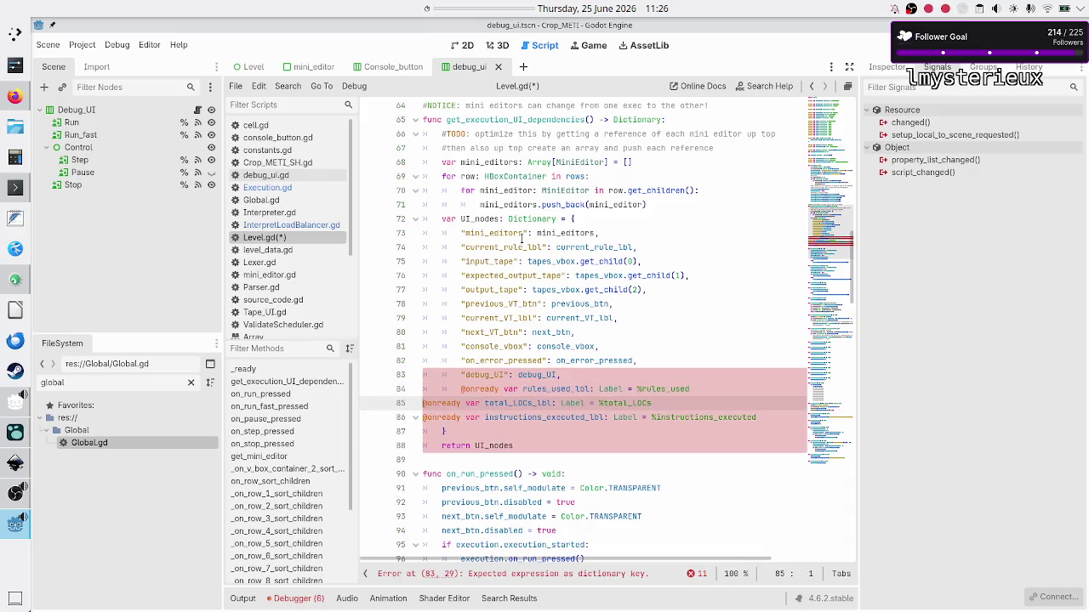
key("Tab")
key("Down")
key("Tab")
key("Tab")
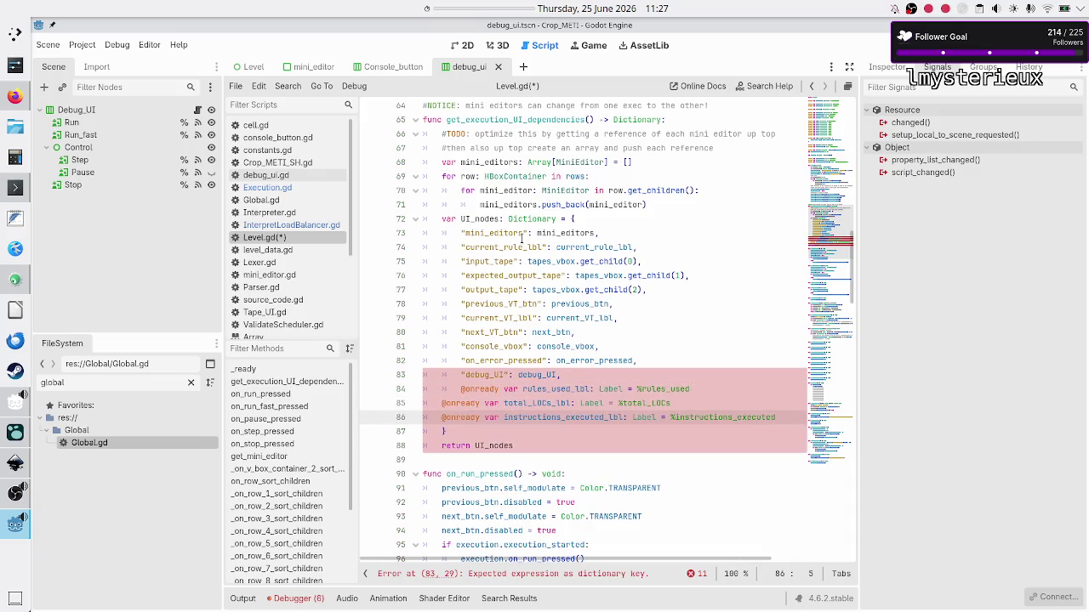
key("Up")
key("Tab")
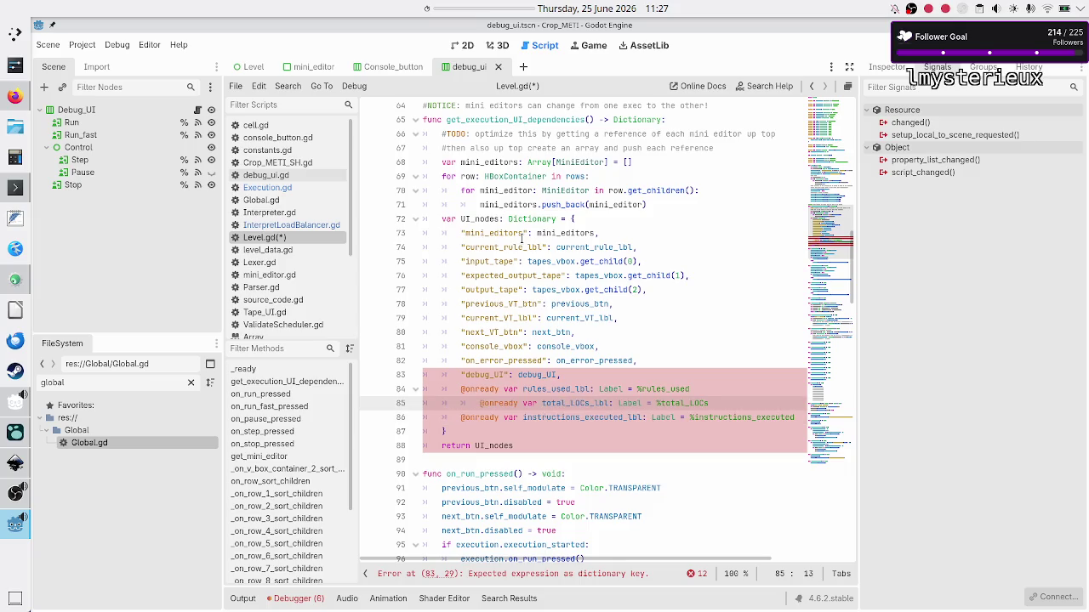
key("Up")
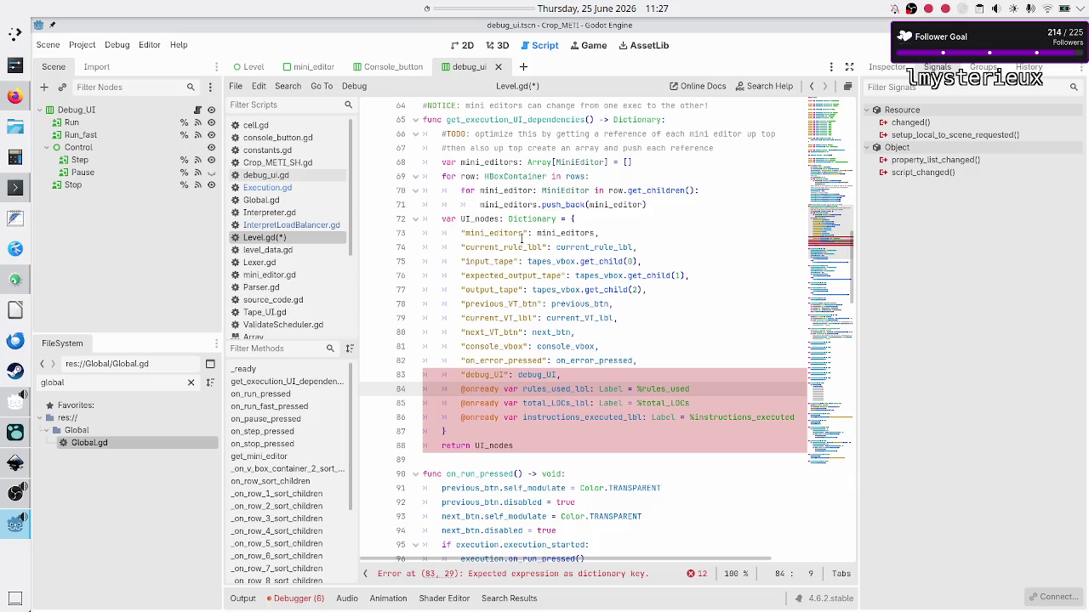
left_click(460, 404)
left_click(459, 417, "alt")
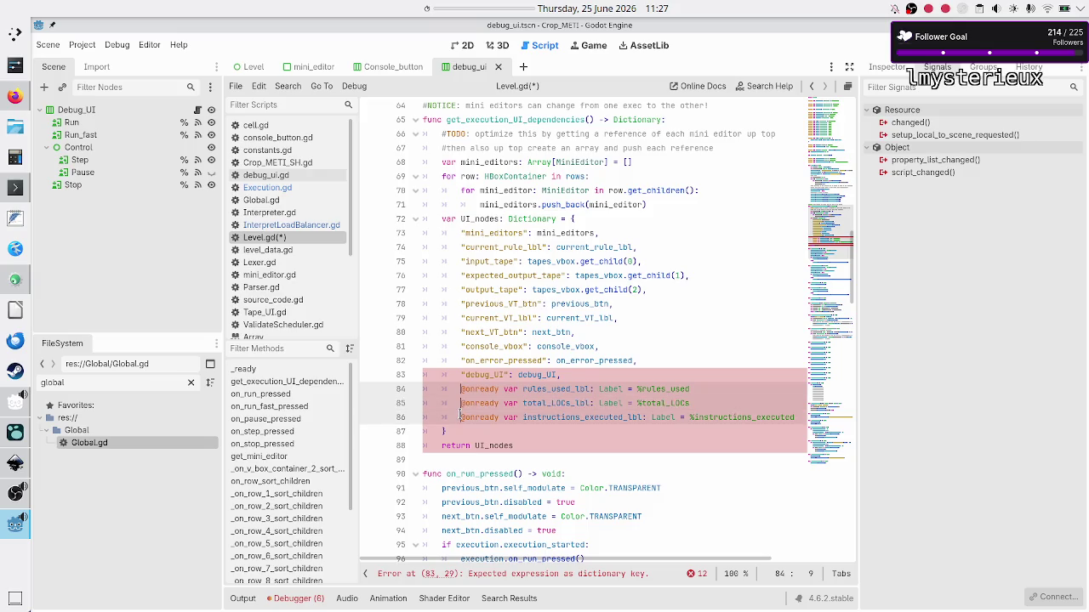
key("shift+Right")
key("shift+Right")
key("shift+Right")
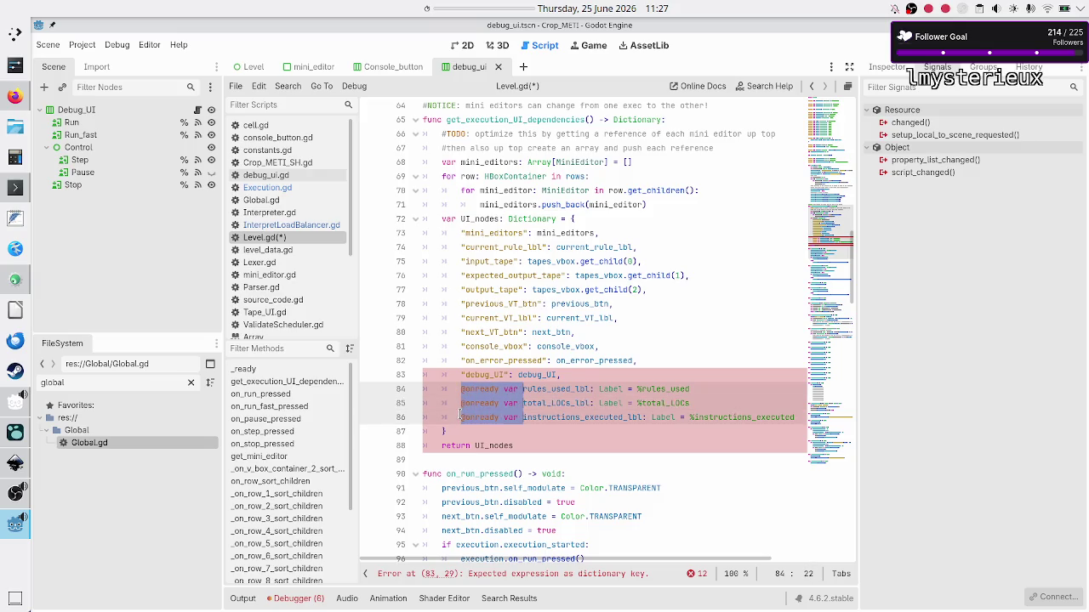
type("\"")
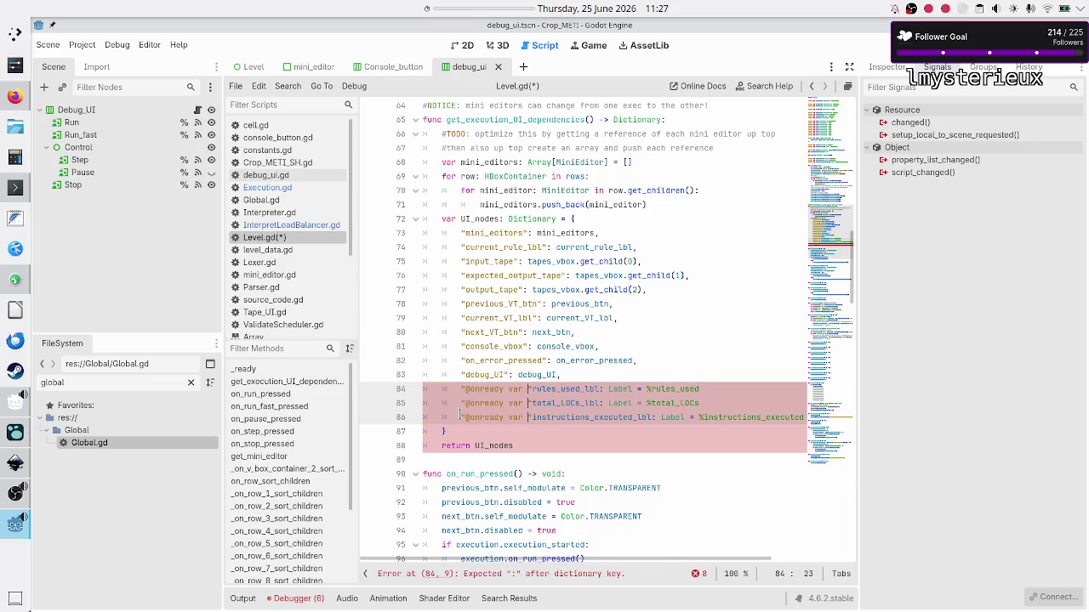
key("ctrl+z")
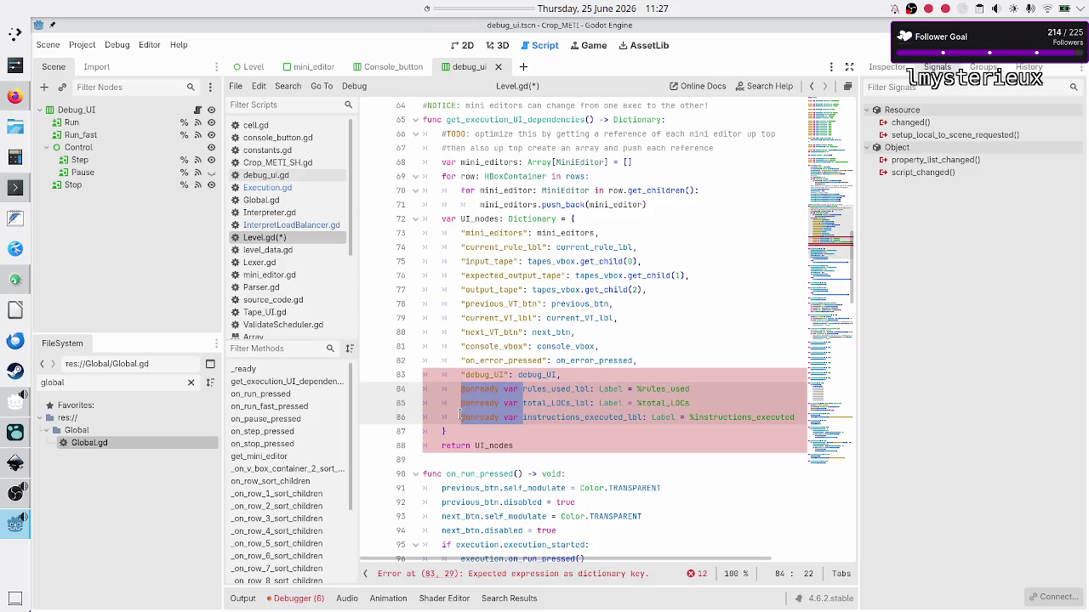
key("BackSpace")
key("shift+Right")
key("shift+Right")
key("shift+Right")
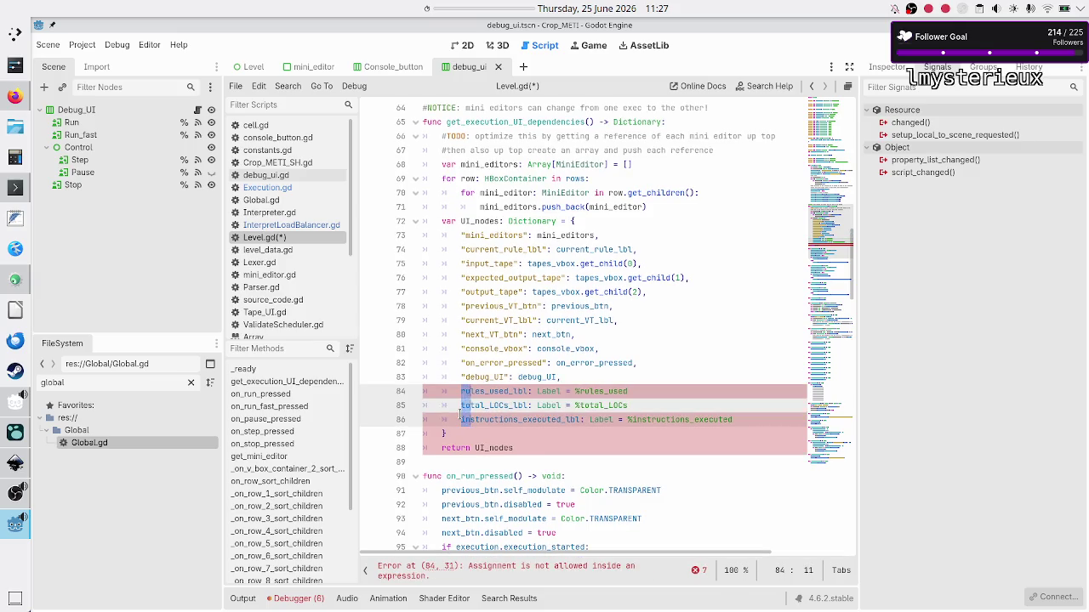
key("shift+Right")
key("shift+Right")
key("shift+Right")
key("shift+Right")
key("shift+Right")
key("shift+Right")
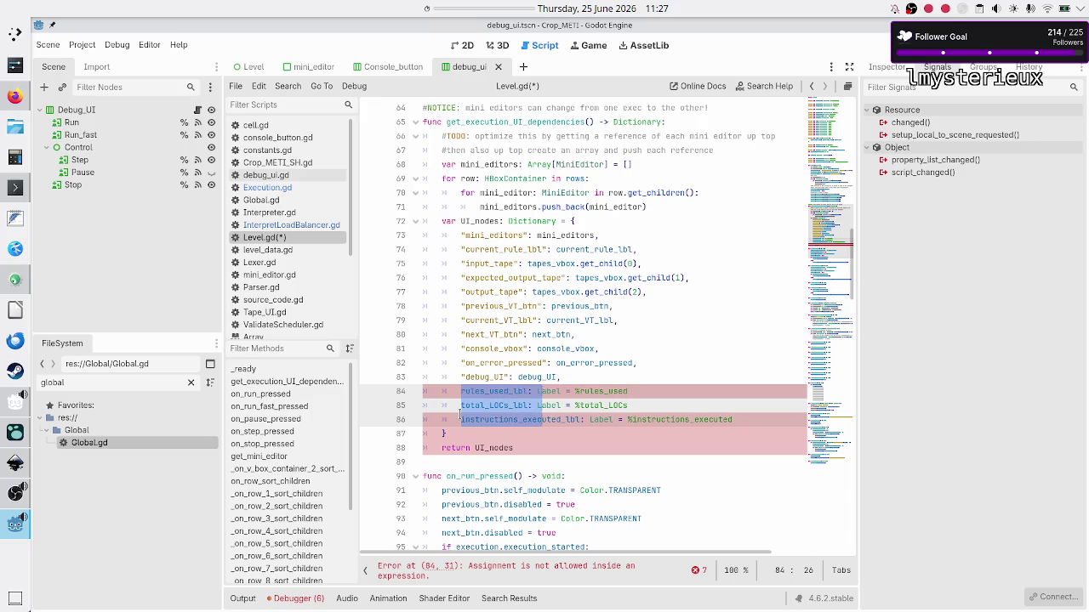
key("Escape")
- Wrap rules_used_lbl, total_LOCs_lbl and instructions_executed_lbl in double quotes
key("Left")
key("shift+Right")
key("shift+Right")
key("shift+Right")
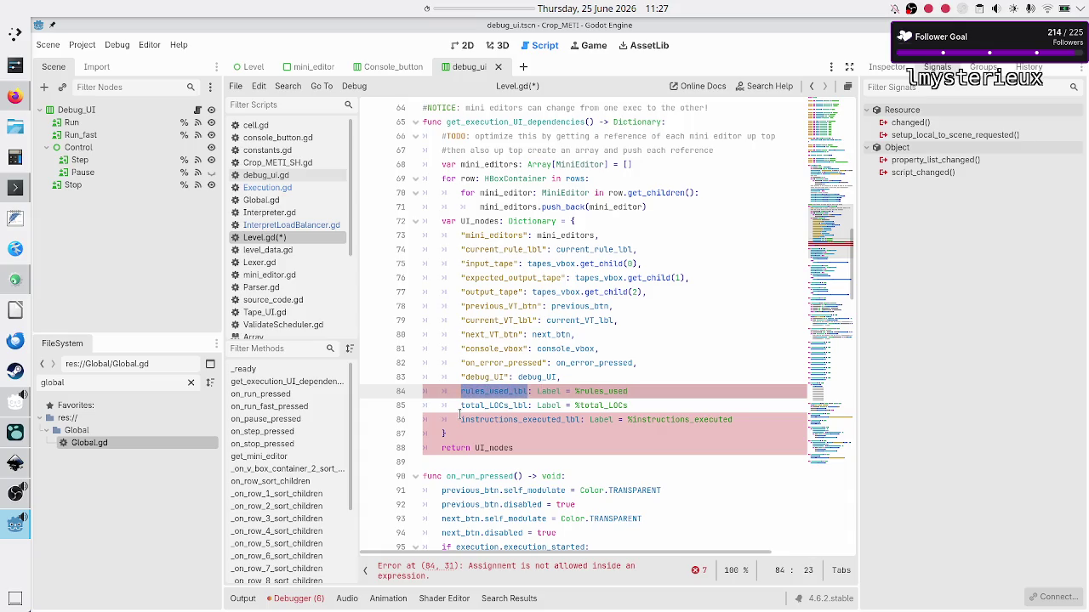
type("\"")
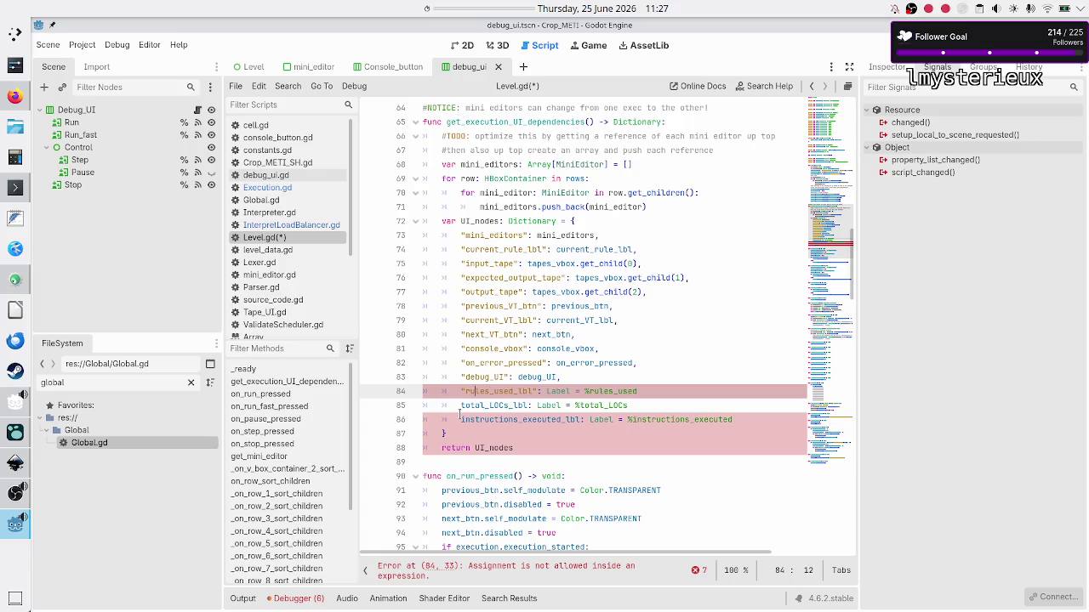
left_click(461, 412)
key("shift+Right")
key("shift+Right")
key("shift+Right")
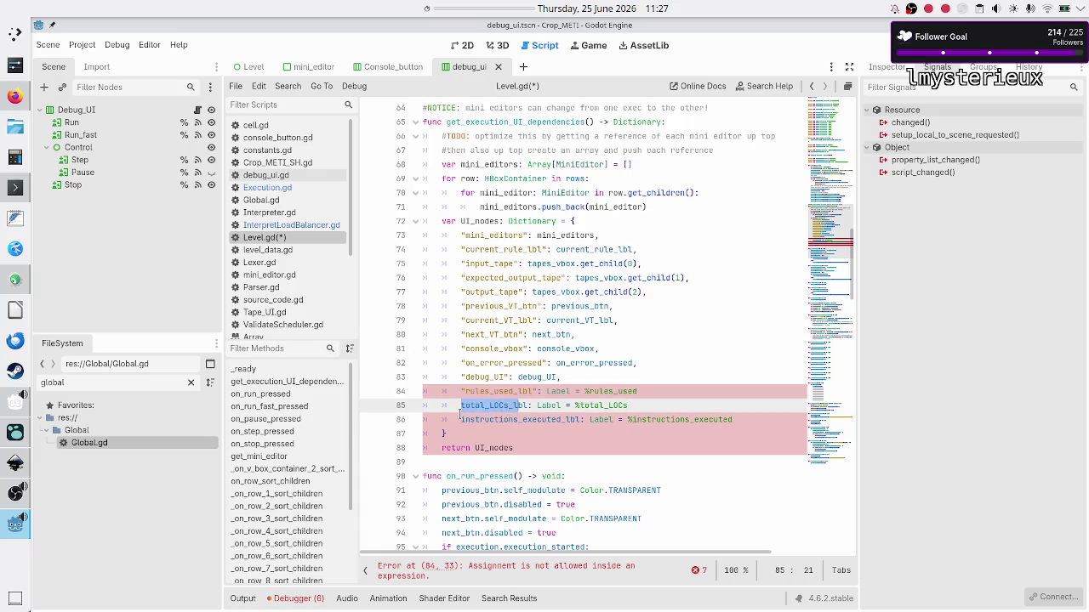
type("\"")
key("Down")
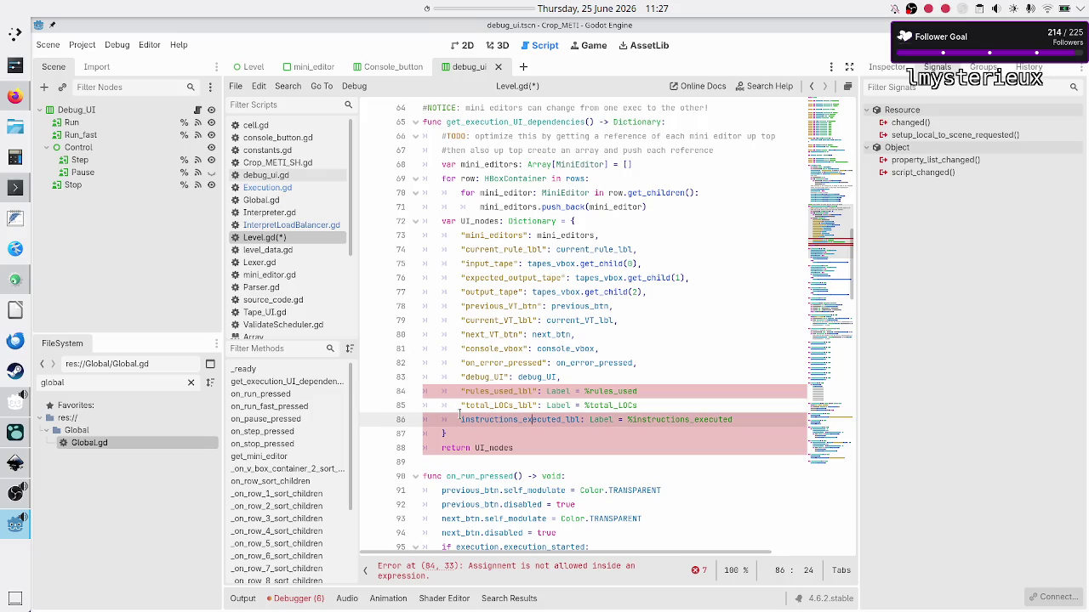
key("Left")
key("Left")
key("Left")
key("Left")
key("Left")
key("Left")
key("shift+Right")
key("shift+Right")
key("shift+Right")
key("shift+Right")
key("shift+Right")
key("shift+Right")
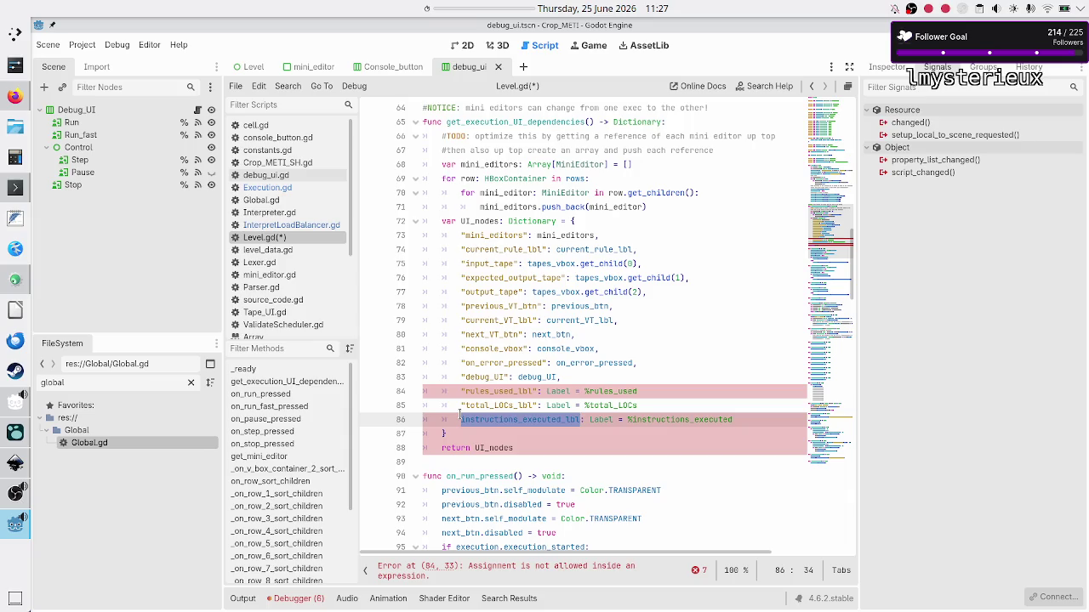
type("\"")
- Delete the Label type annotation from line 84
left_click(642, 379)
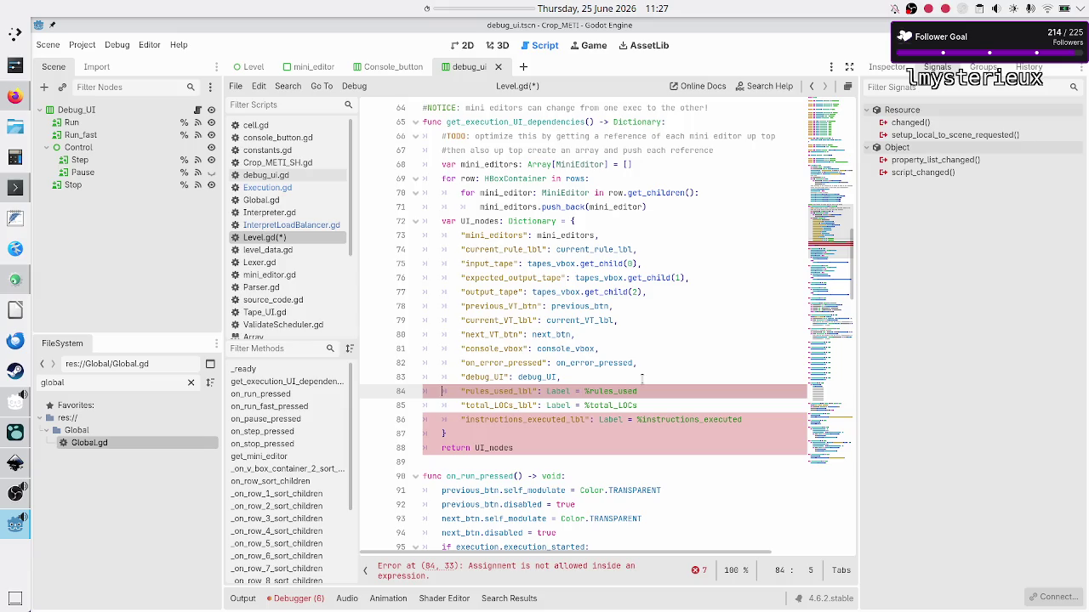
double_click(558, 391)
key("BackSpace")
key("BackSpace")
- Map the "rules_used_lbl" key to the rules_used_lbl variable on line 84
key("shift+Right")
key("shift+Right")
key("shift+Right")
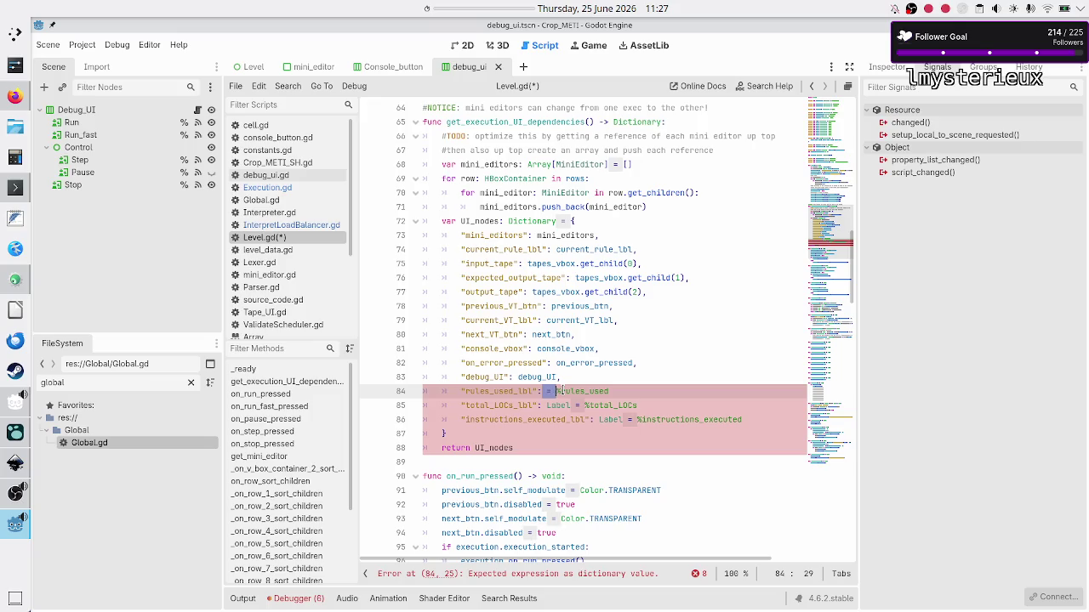
key("BackSpace")
key("shift+Right")
key("shift+Right")
key("shift+Right")
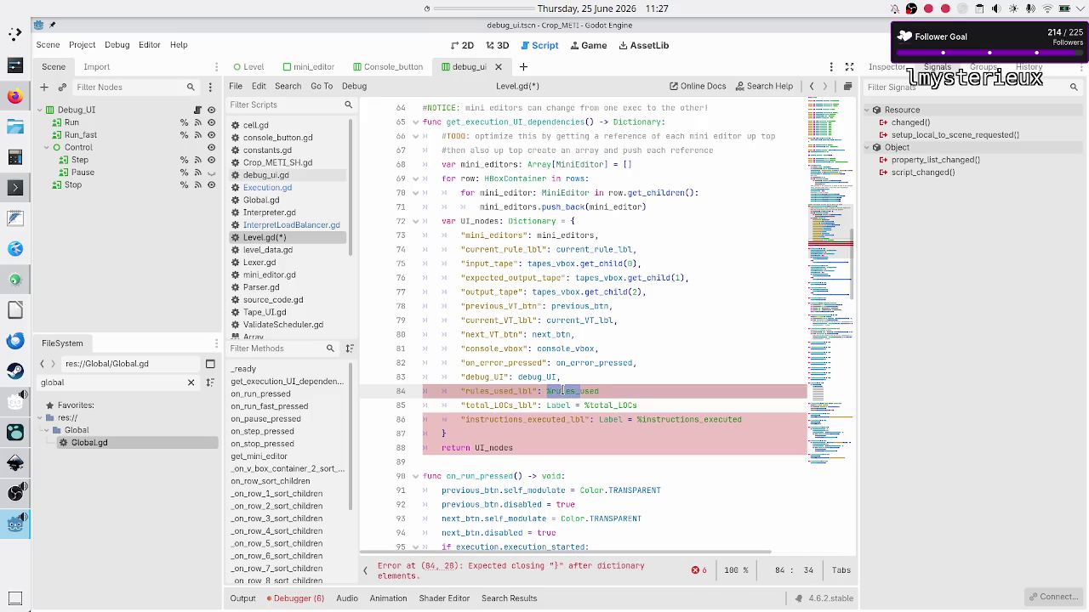
left_click(615, 390)
key("BackSpace")
key("BackSpace")
key("BackSpace")
type("rules_")
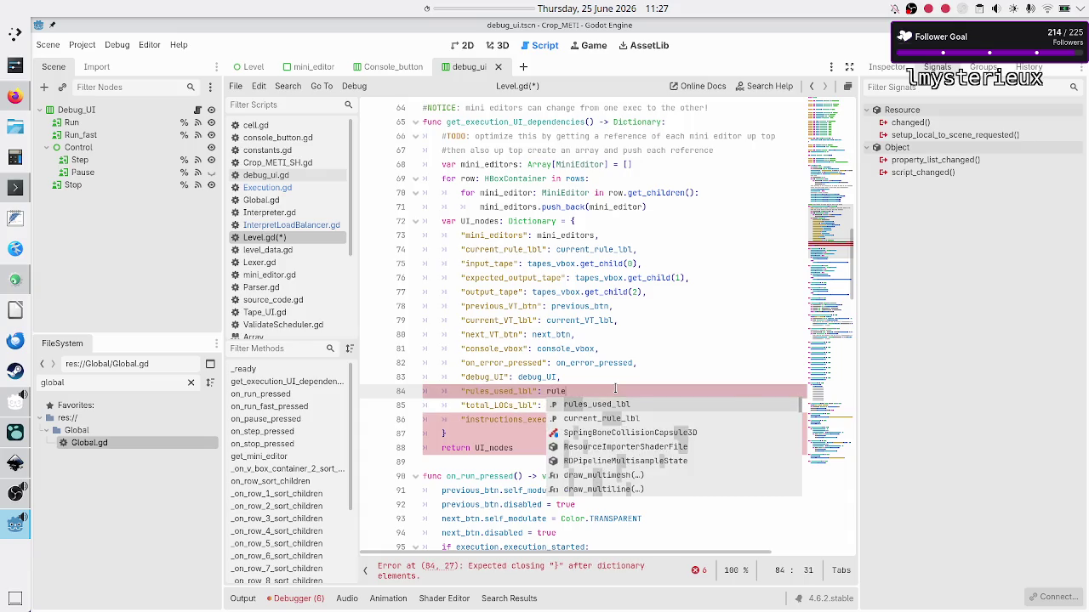
key("Return")
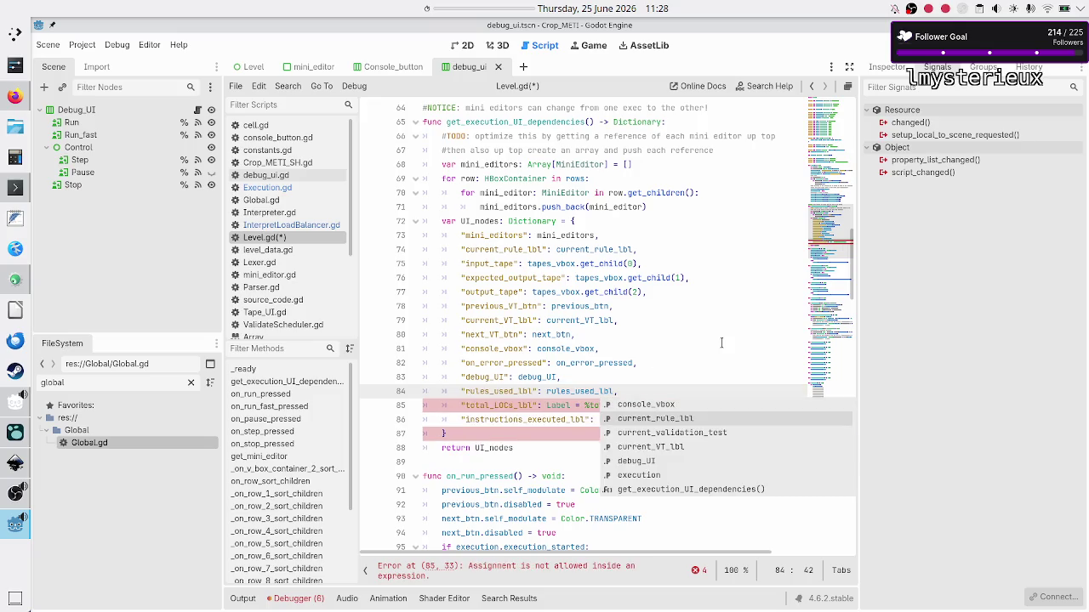
key("Escape")
- Map the "total_LOCs_lbl" key to total_LOCs_lbl and end line 85 with a comma
key("Down")
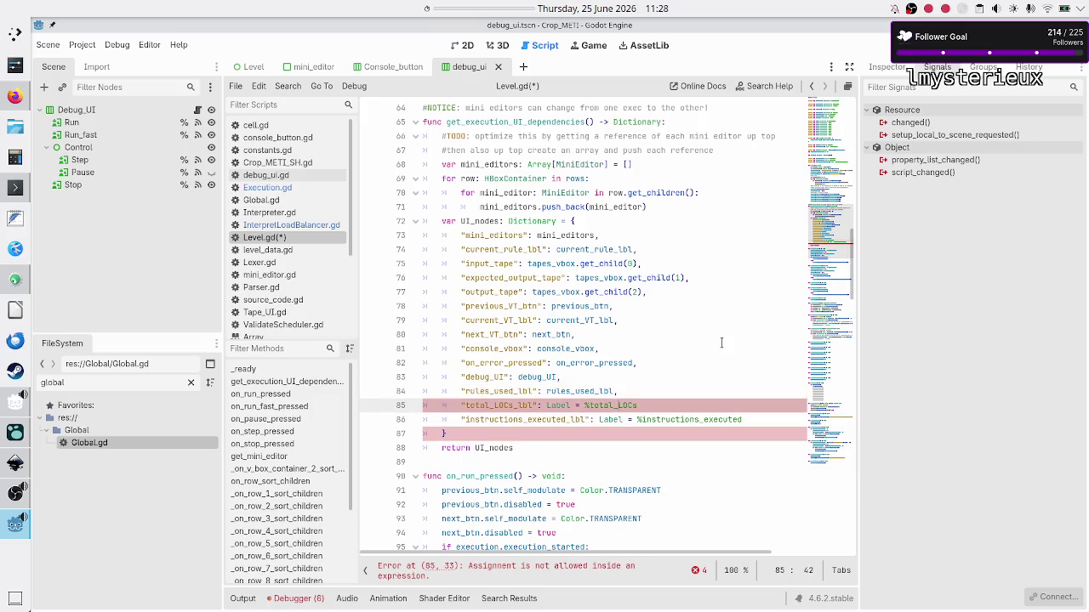
key("BackSpace")
key("BackSpace")
key("BackSpace")
key("BackSpace")
type("total_L")
key("Return")
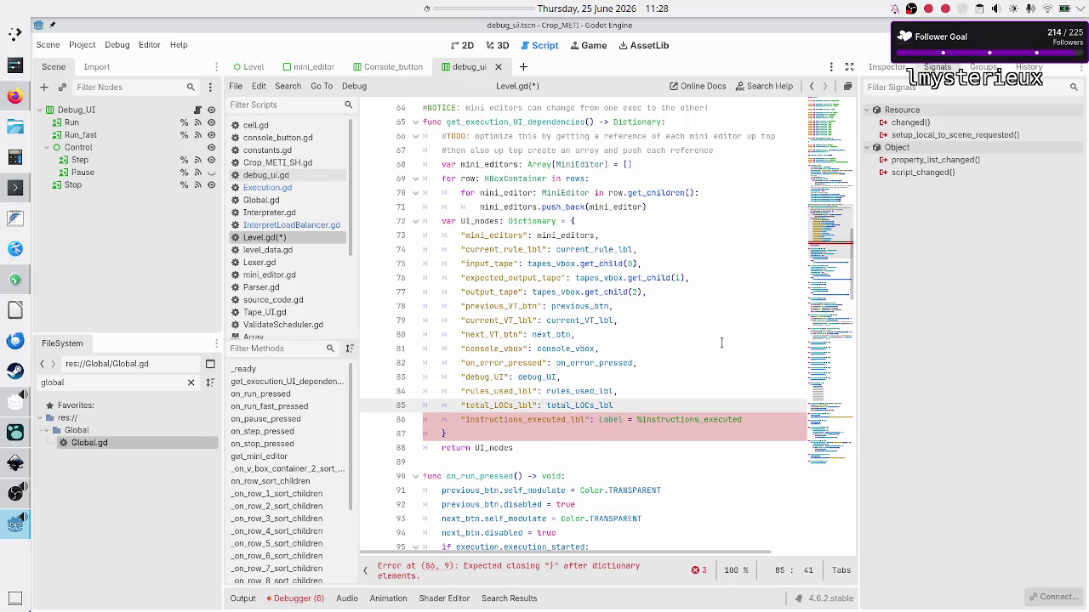
type(",")
key("Escape")
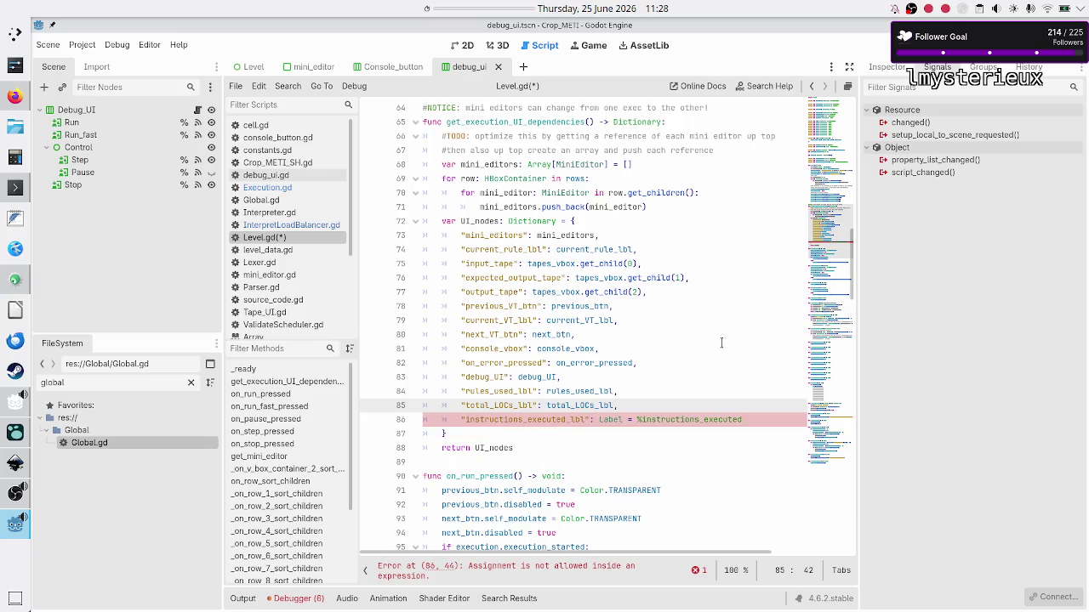
- Look through the code completion suggestions for instructions_executed_lbl
key("Down")
key("Home")
key("Home")
key("Up")
key("End")
key("BackSpace")
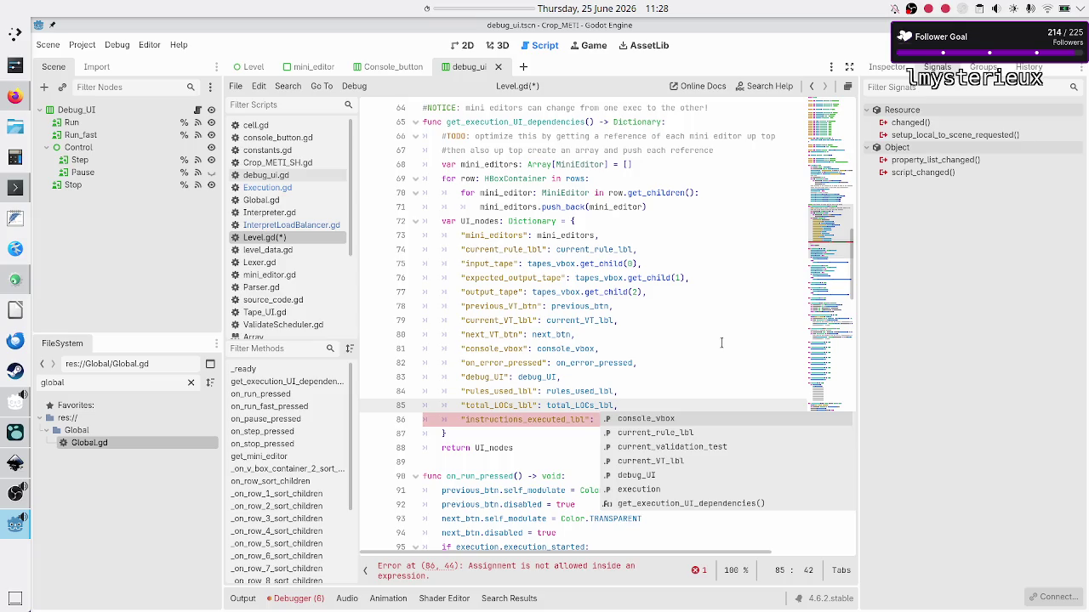
key("Down")
key("Down")
key("Down")
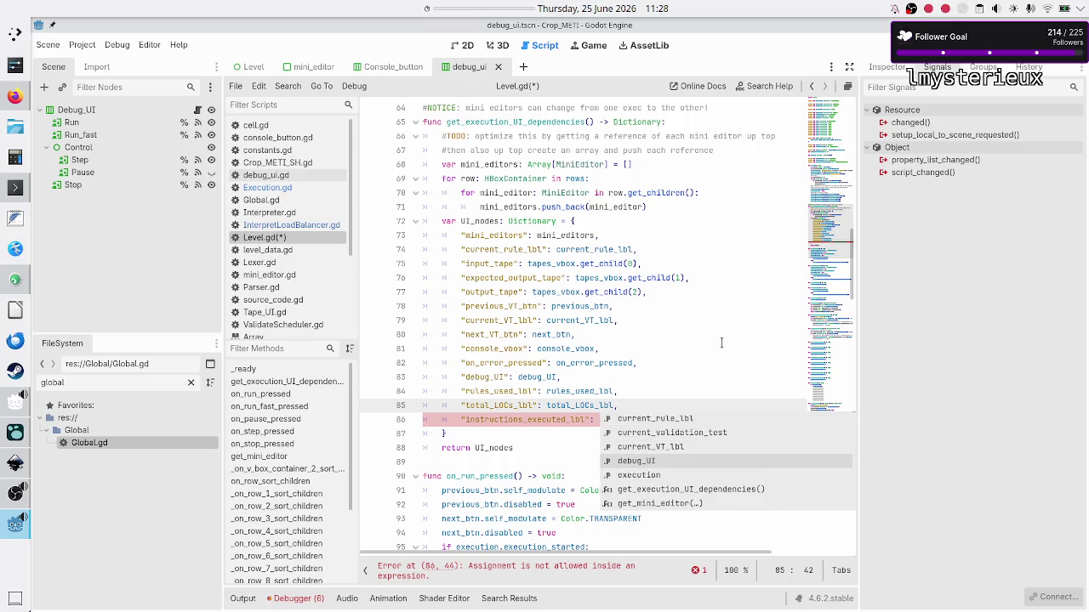
key("Up")
key("Up")
key("Up")
key("Up")
key("Up")
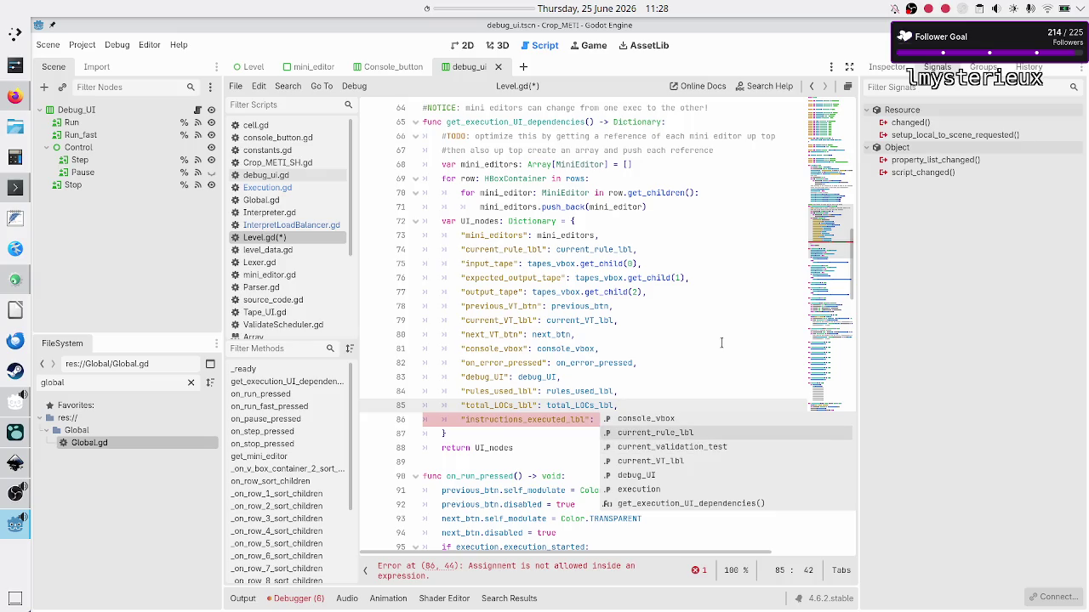
key("Down")
key("Down")
key("Down")
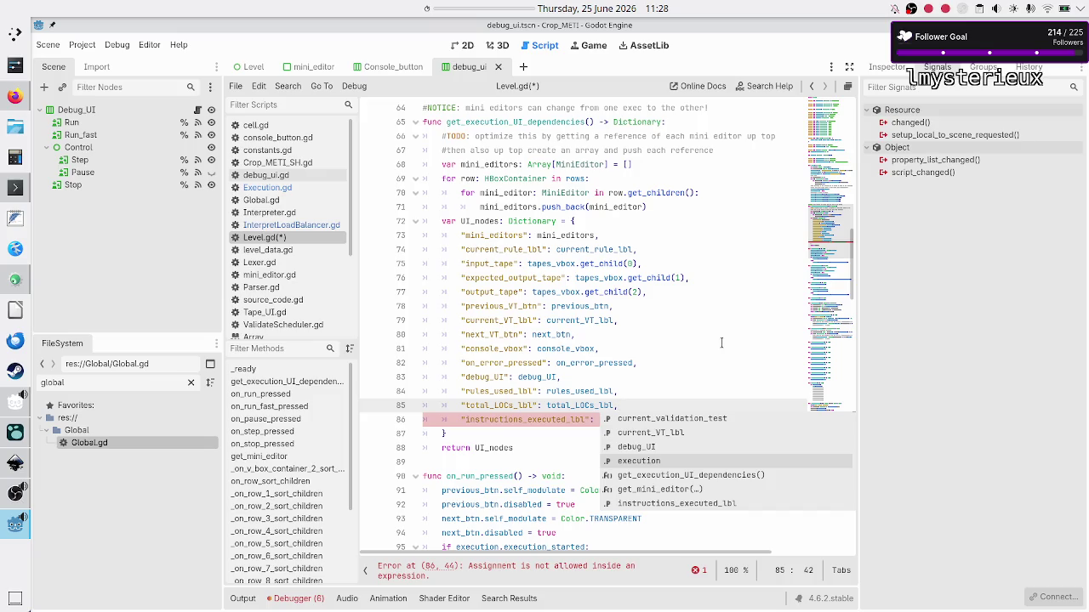
key("Up")
key("Up")
key("Down")
key("Down")
key("Escape")
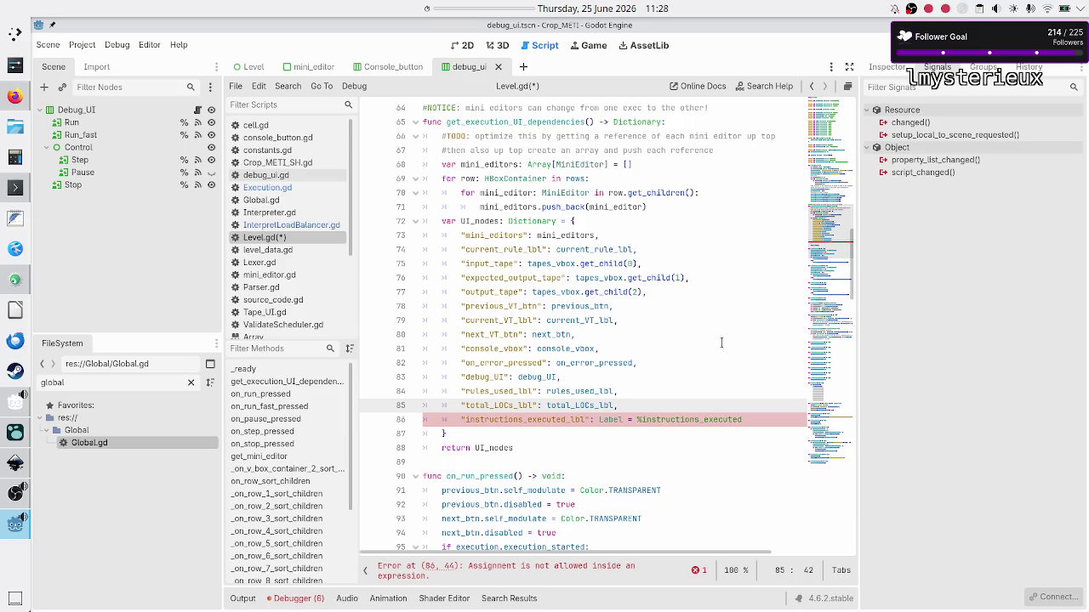
- Map the "instructions_executed_lbl" key to the instructions_executed_lbl variable on line 86
key("Down")
key("End")
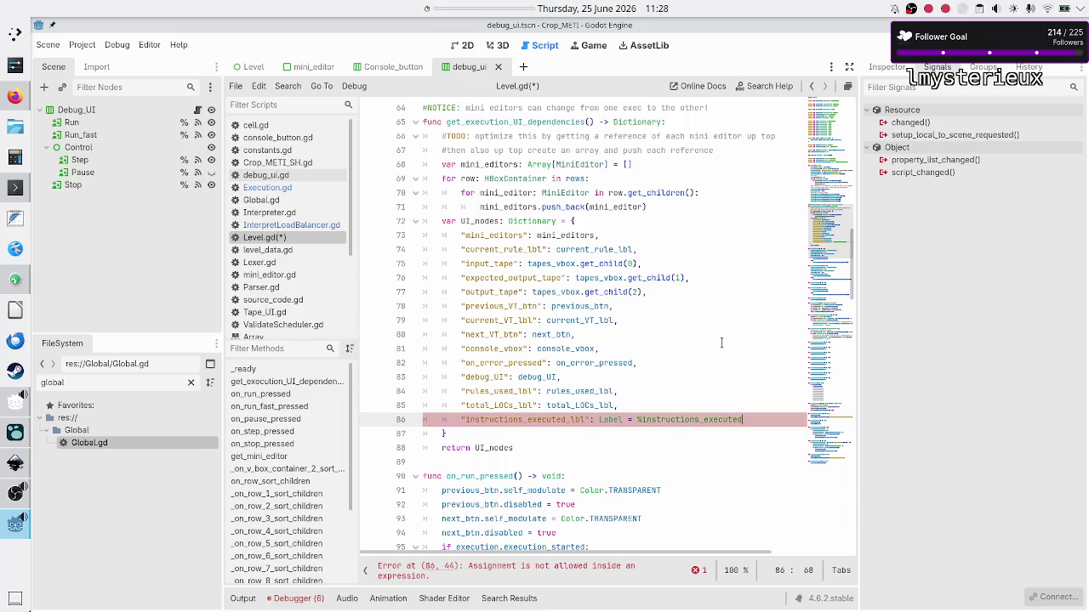
key("BackSpace")
key("BackSpace")
key("BackSpace")
type("instruc")
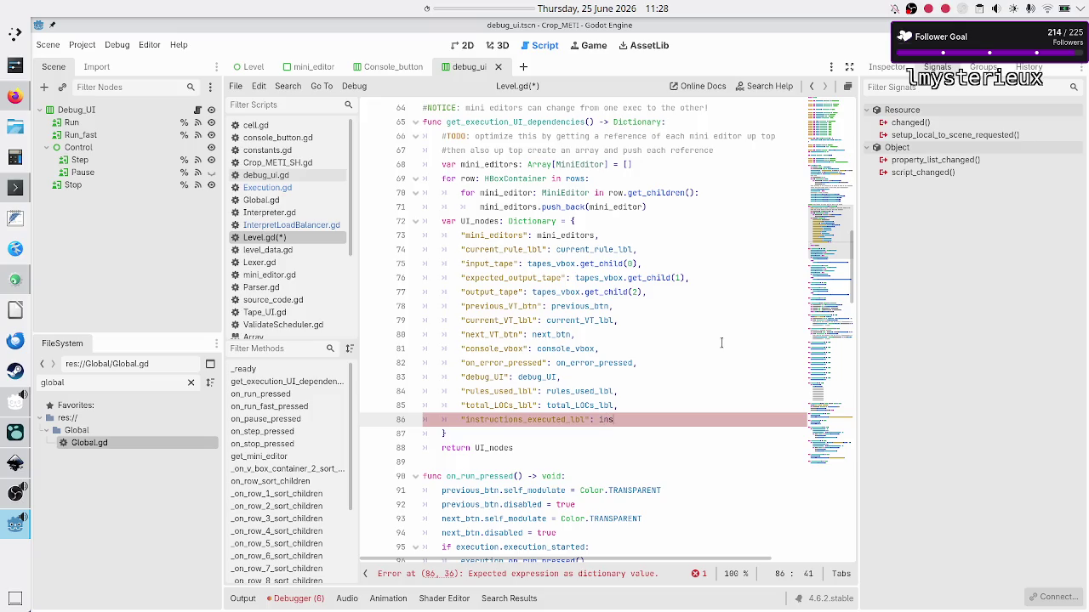
key("Return")
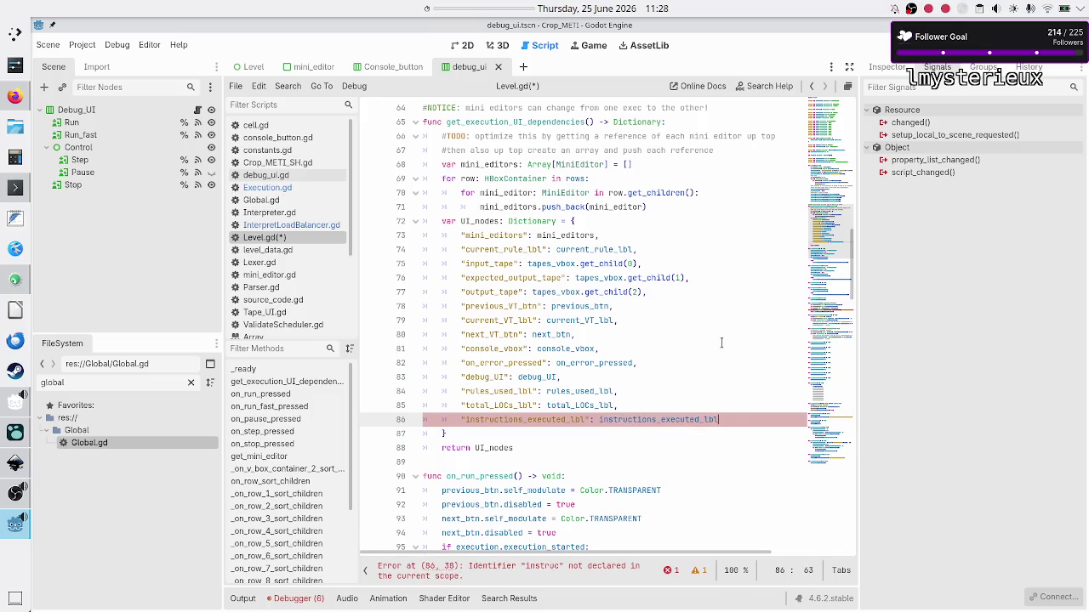
- Save Level.gd, check the three new entries, and switch to Execution.gd
key("Down")
key("Down")
key("ctrl+s")
key("Up")
key("Up")
key("Up")
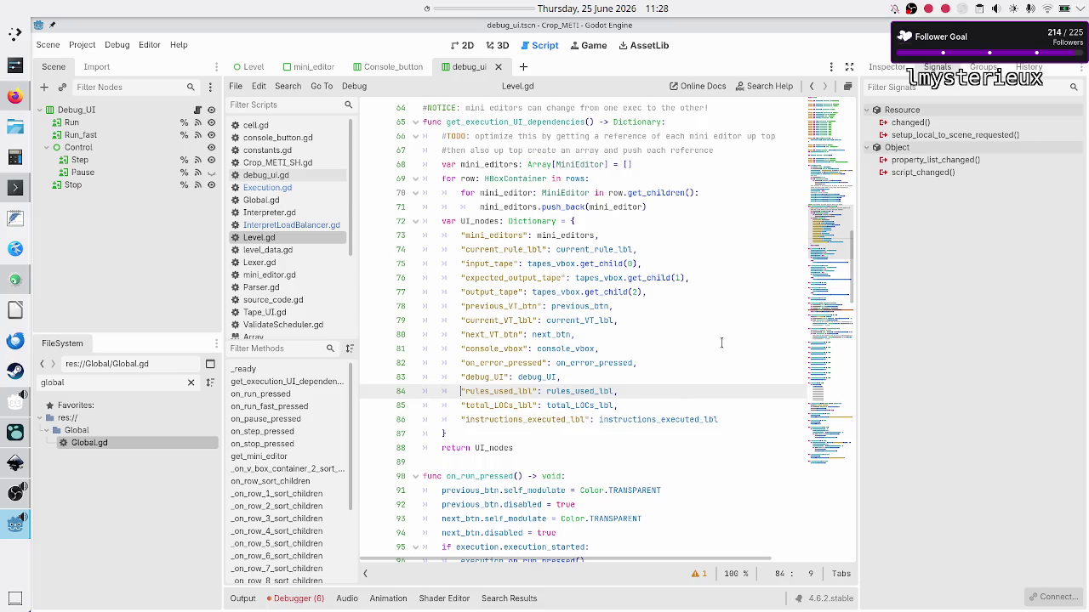
key("shift+Down")
key("shift+Down")
key("shift+End")
key("ctrl+c")
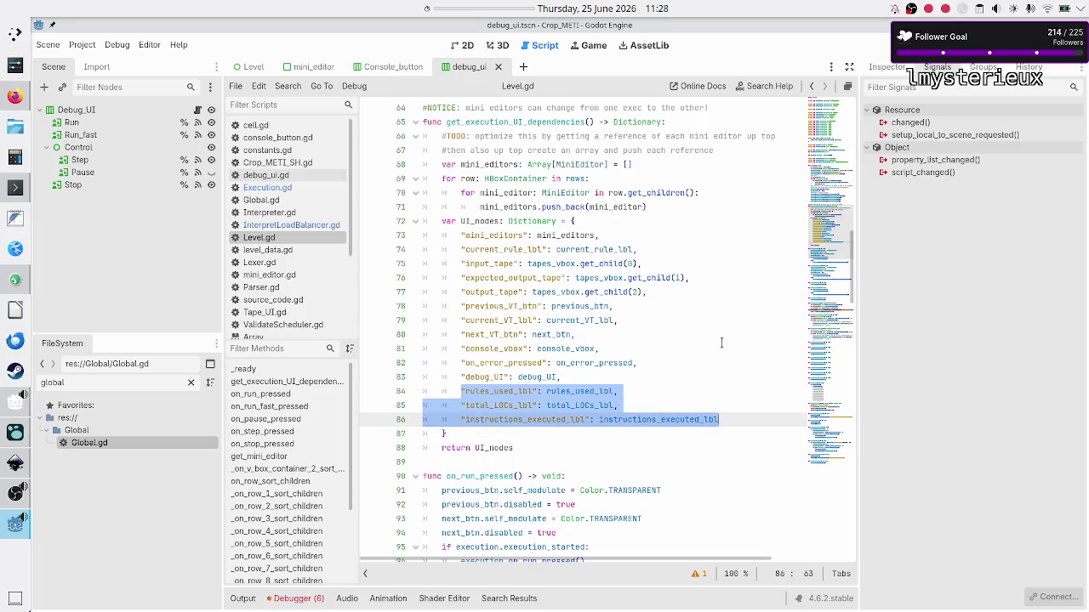
key("Down")
key("Down")
key("ctrl+s")
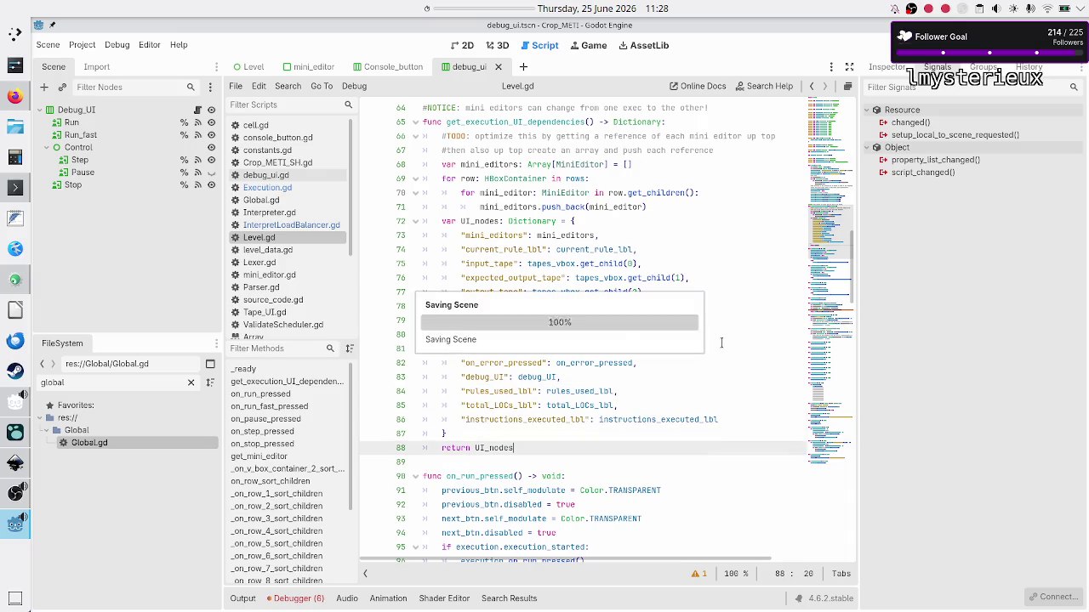
left_click(319, 188)
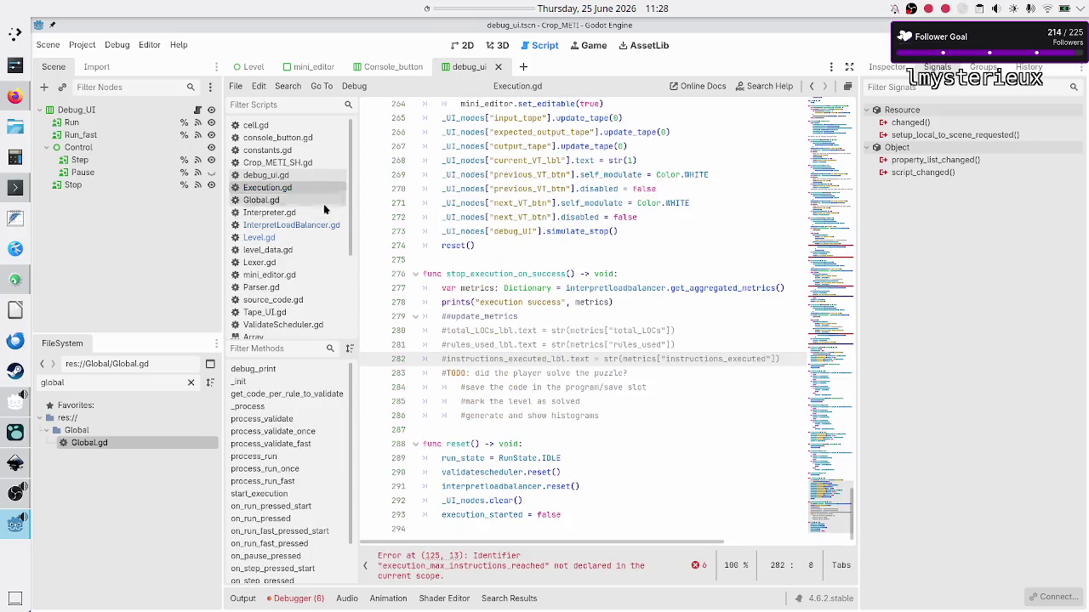
- Uncomment the metric label update lines in stop_execution_on_success with Ctrl+K
left_click(649, 330)
key("Up")
key("Down")
key("Up")
key("Home")
key("shift+Down")
key("shift+Down")
key("shift+Down")
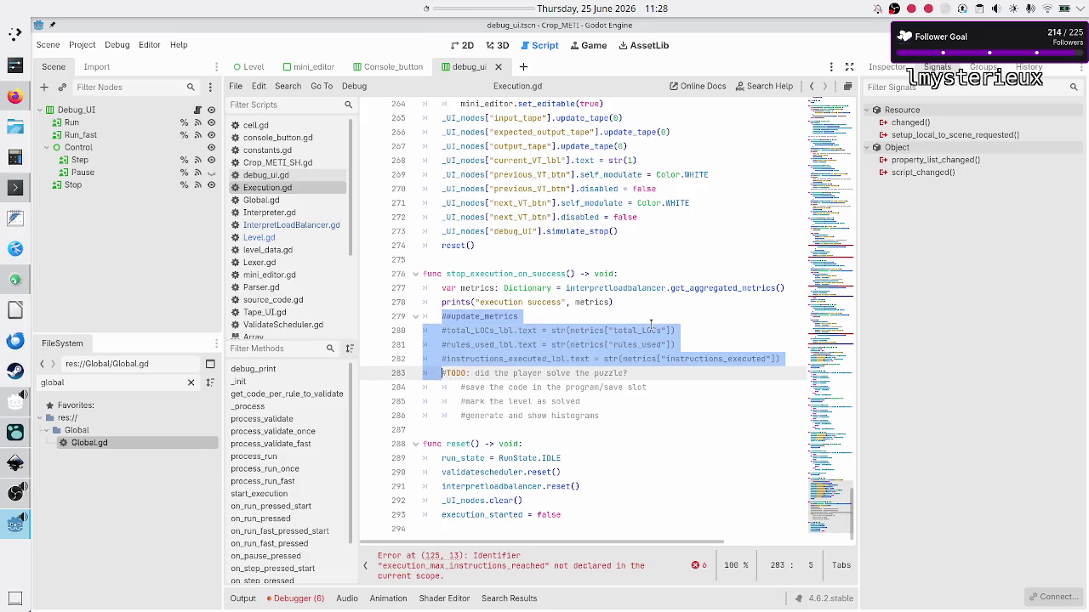
key("shift+Left")
key("shift+Left")
key("ctrl+k")
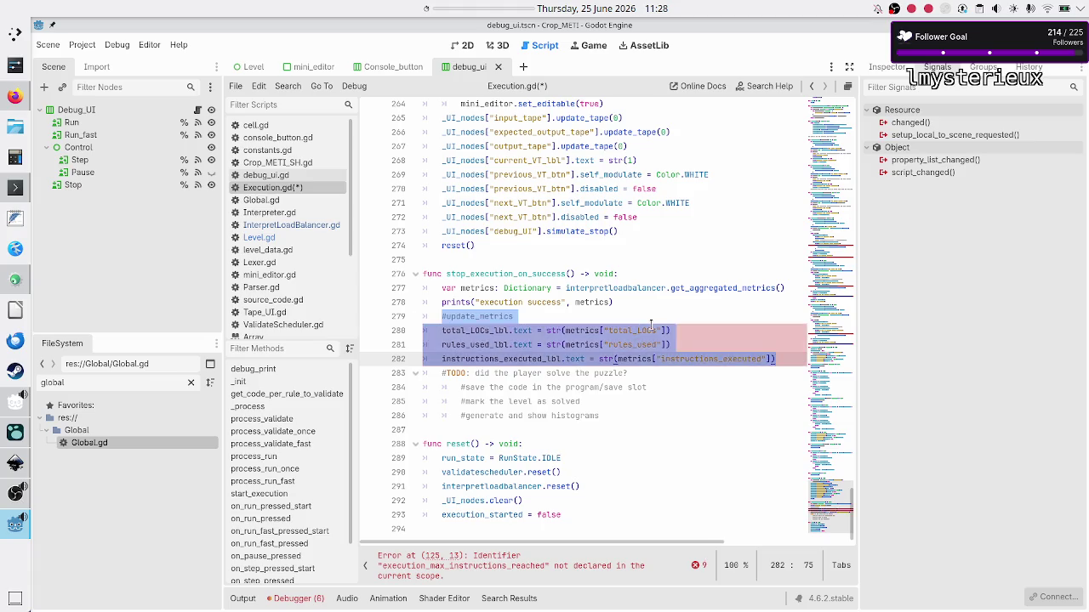
key("Up")
key("Up")
key("Up")
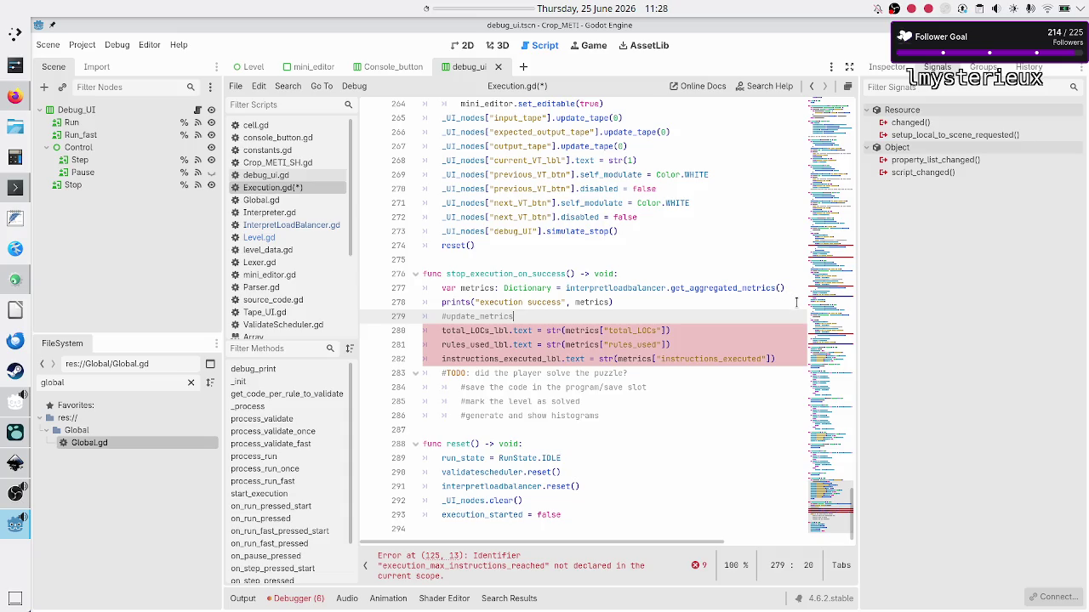
- Paste the three label entries below #update_metrics as a reference, then delete them and the blank lines
key("Return")
key("Return")
key("Return")
key("Up")
key("ctrl+v")
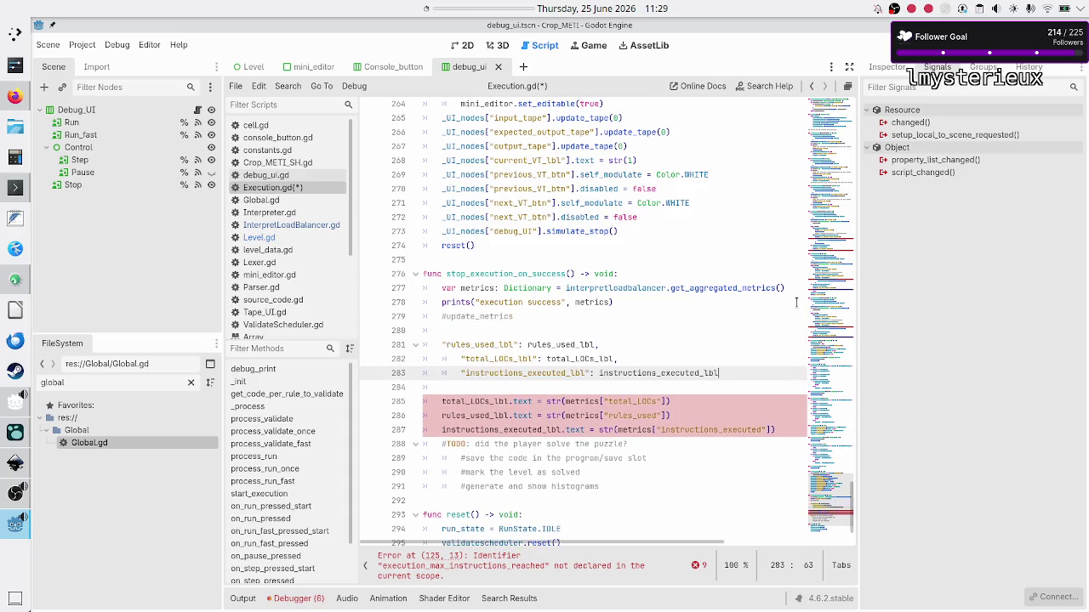
key("Up")
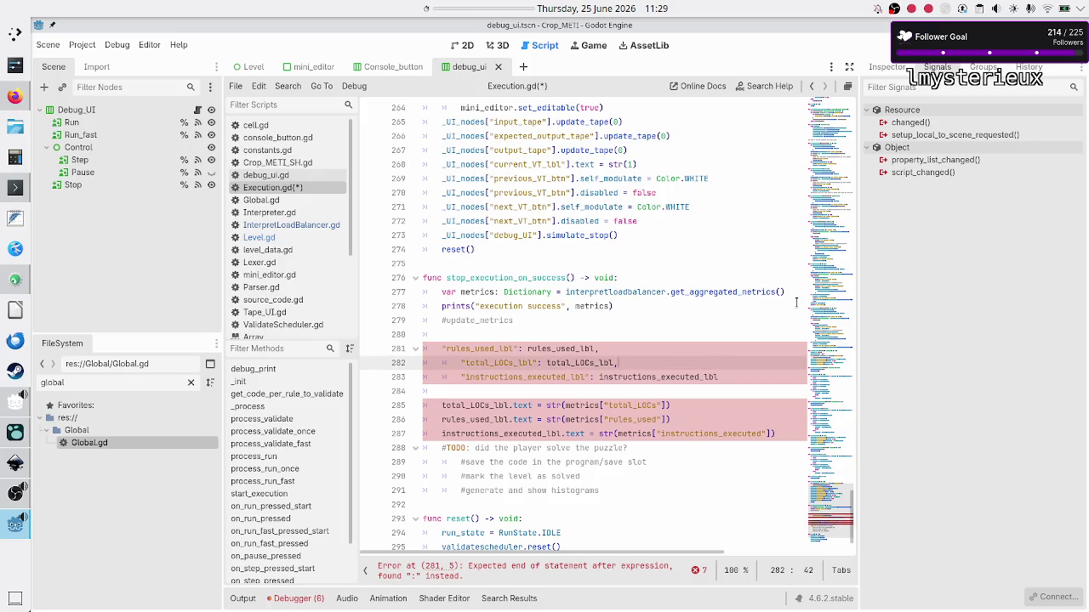
key("Up")
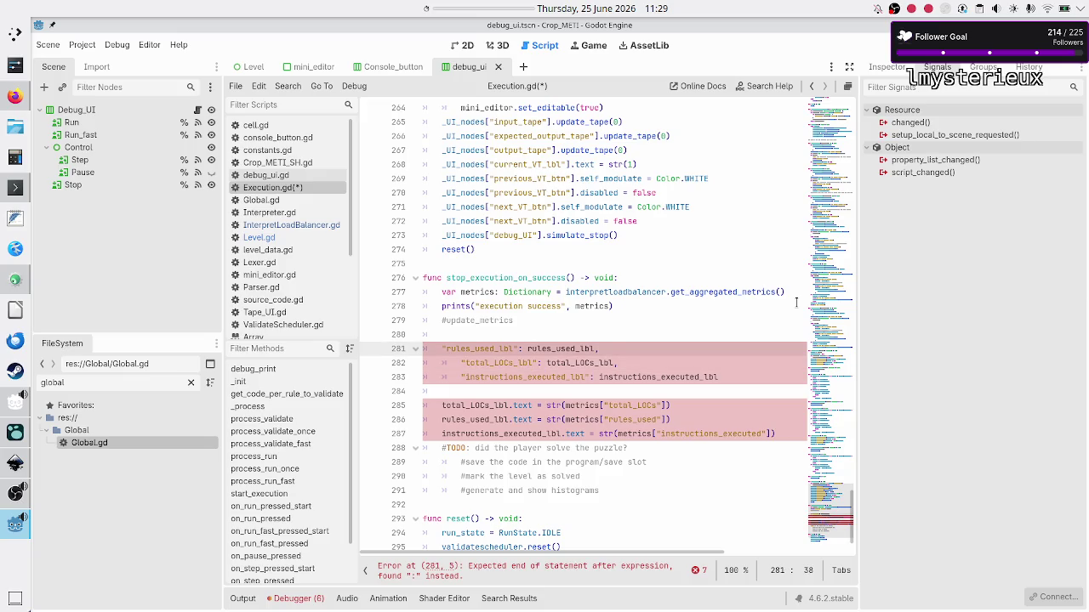
key("Down")
key("Down")
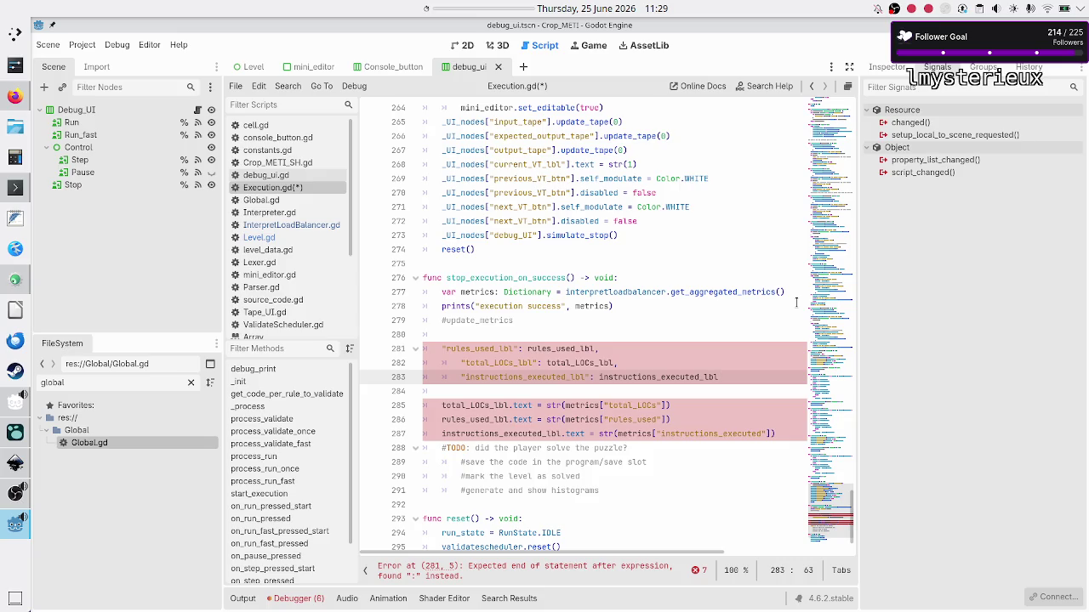
key("Up")
key("Up")
key("Up")
key("Down")
key("shift+Down")
key("shift+Down")
key("shift+Down")
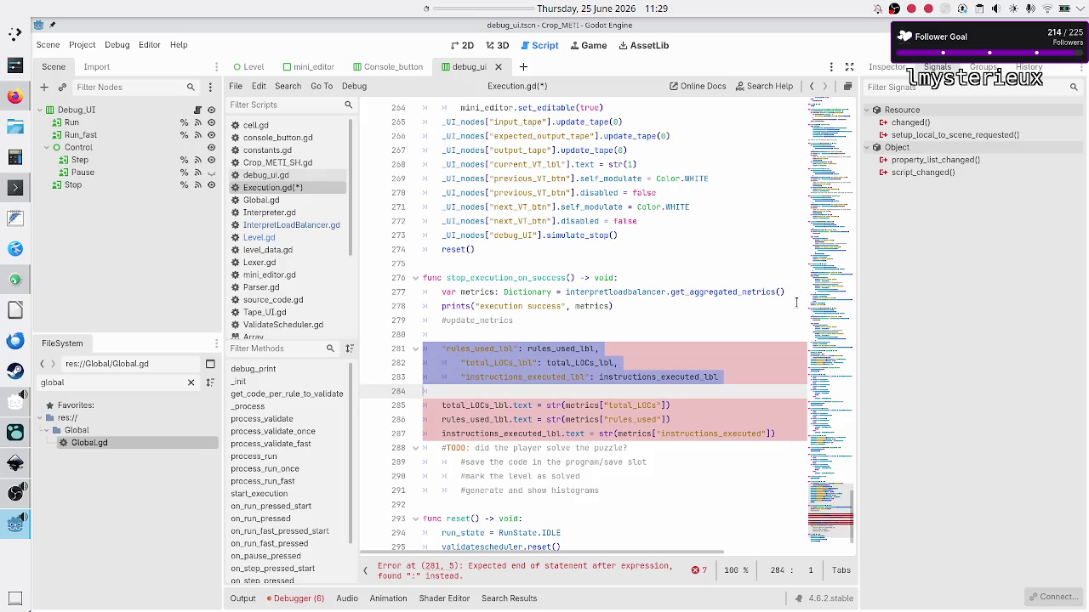
key("shift+Left")
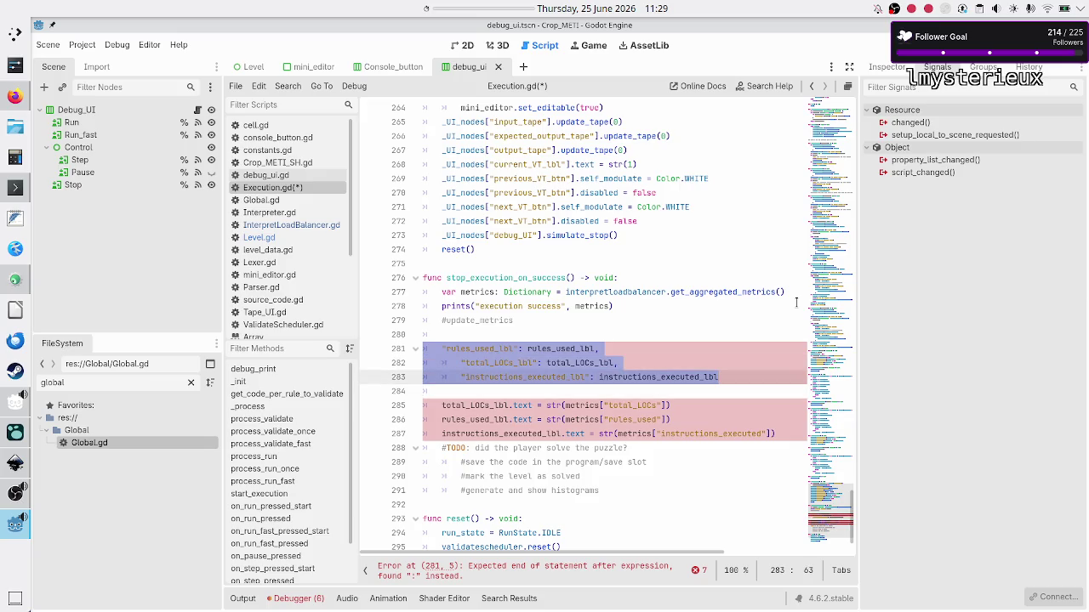
key("BackSpace")
key("BackSpace")
key("BackSpace")
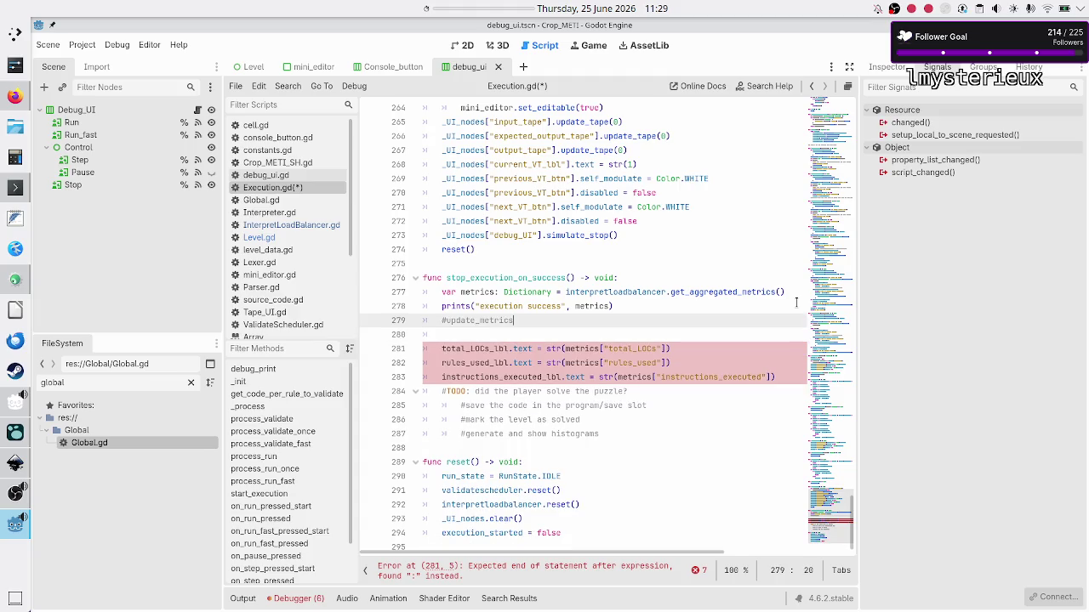
key("Down")
key("BackSpace")
key("Down")
key("Home")
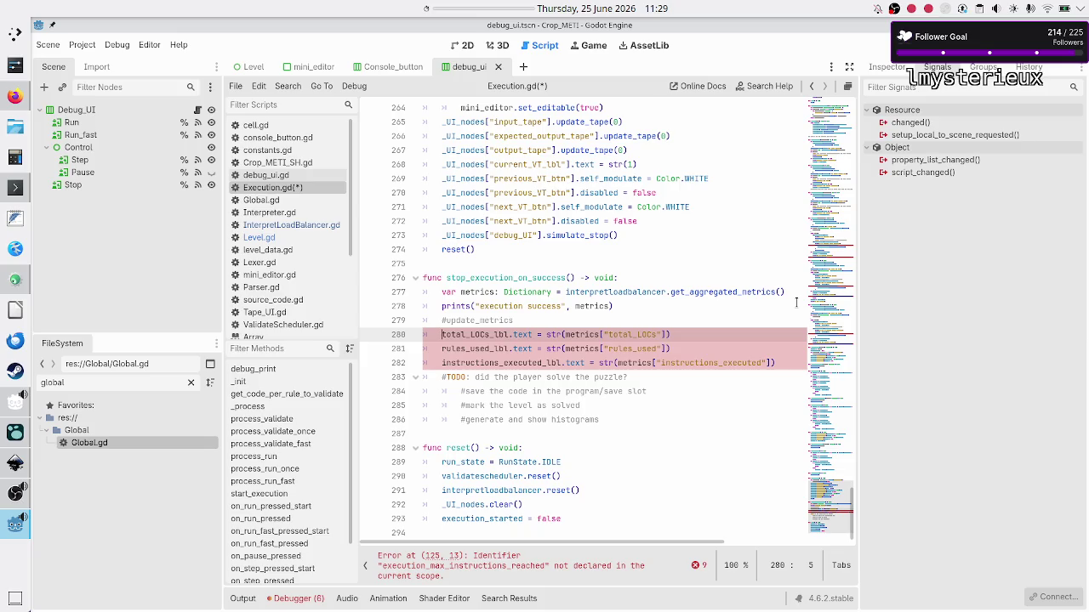
- Prefix the three label lines 280–282 with _UI_nodes using multiple carets
left_click(439, 349, "shift")
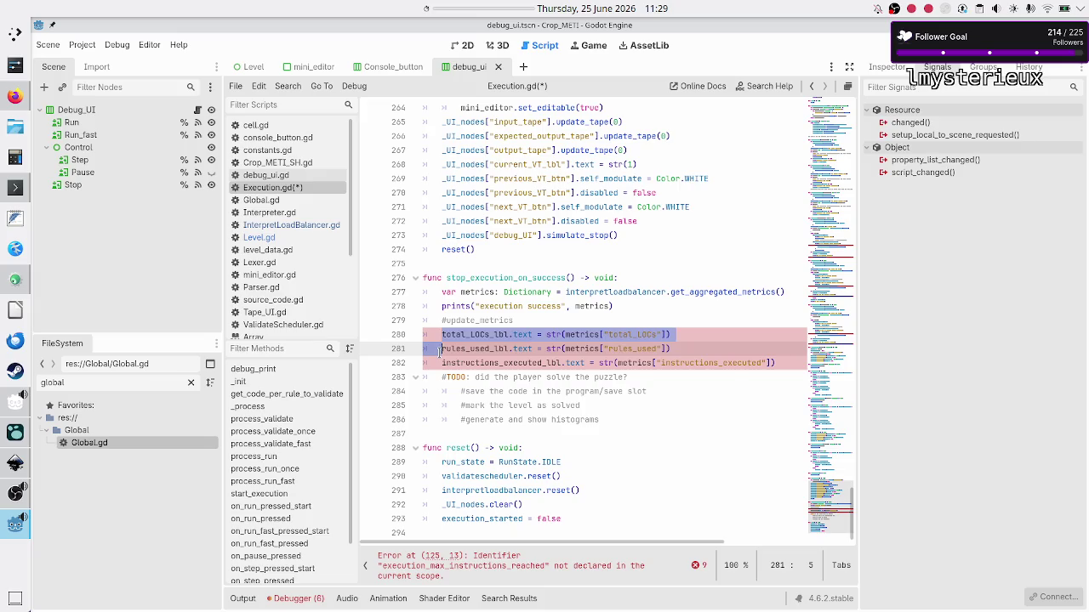
left_click(439, 349)
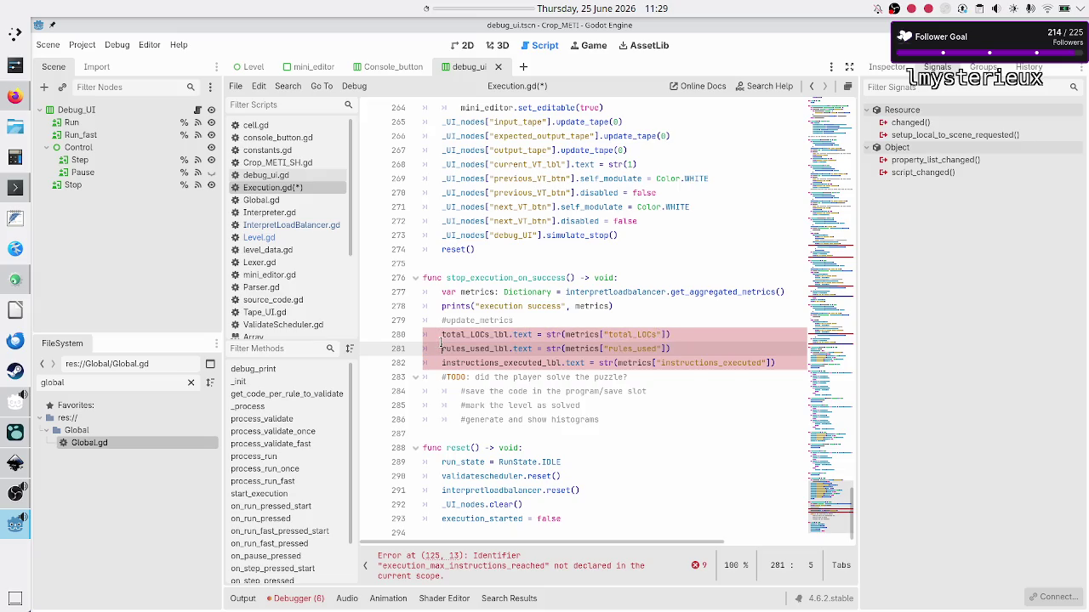
left_click(441, 341)
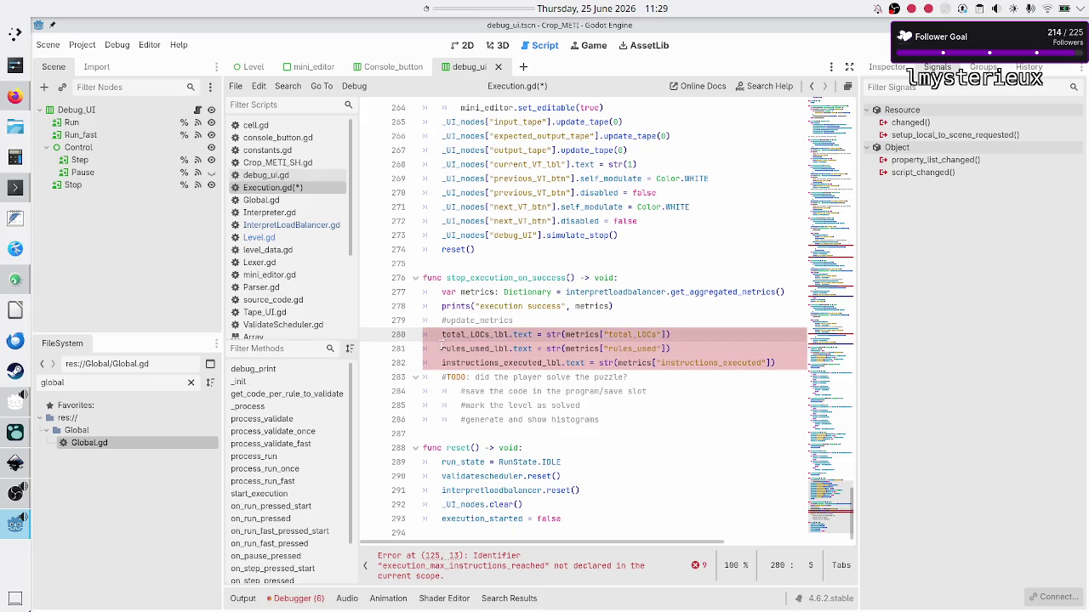
left_click(440, 349, "alt")
left_click(443, 364, "alt")
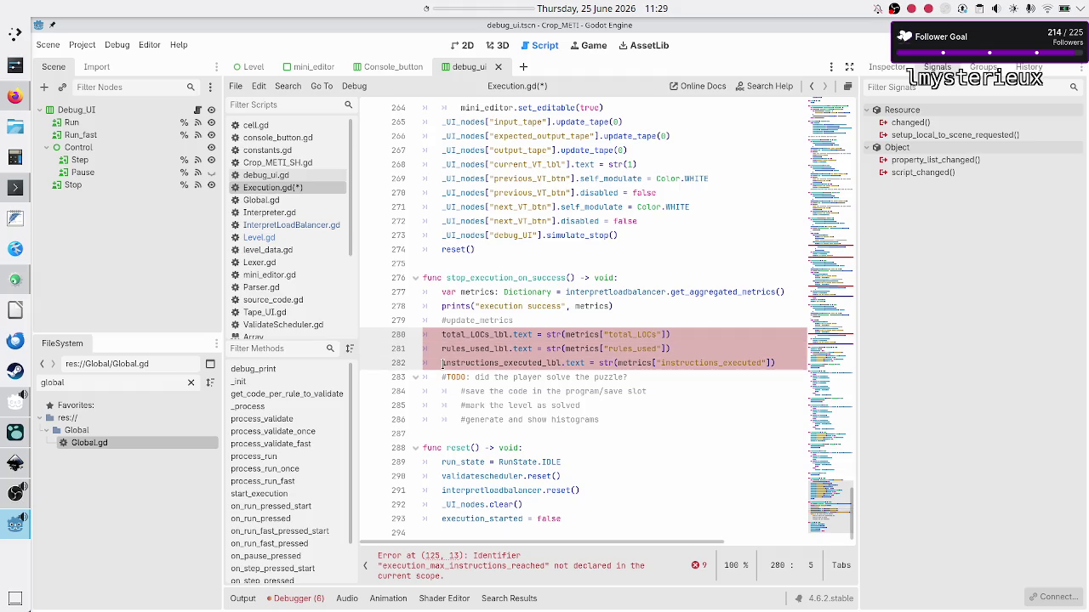
type("_UI_")
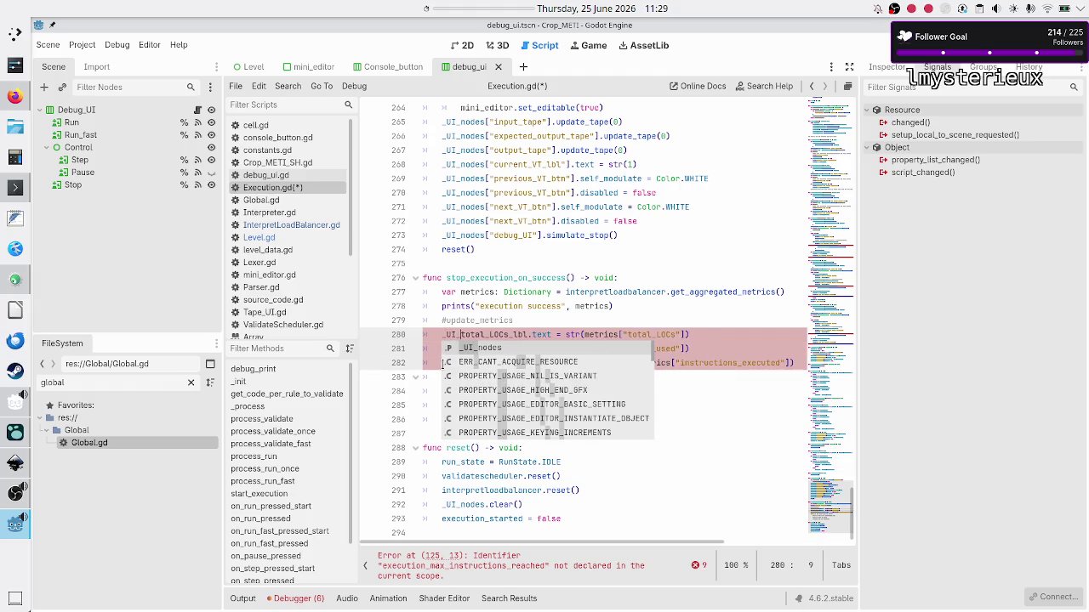
key("Return")
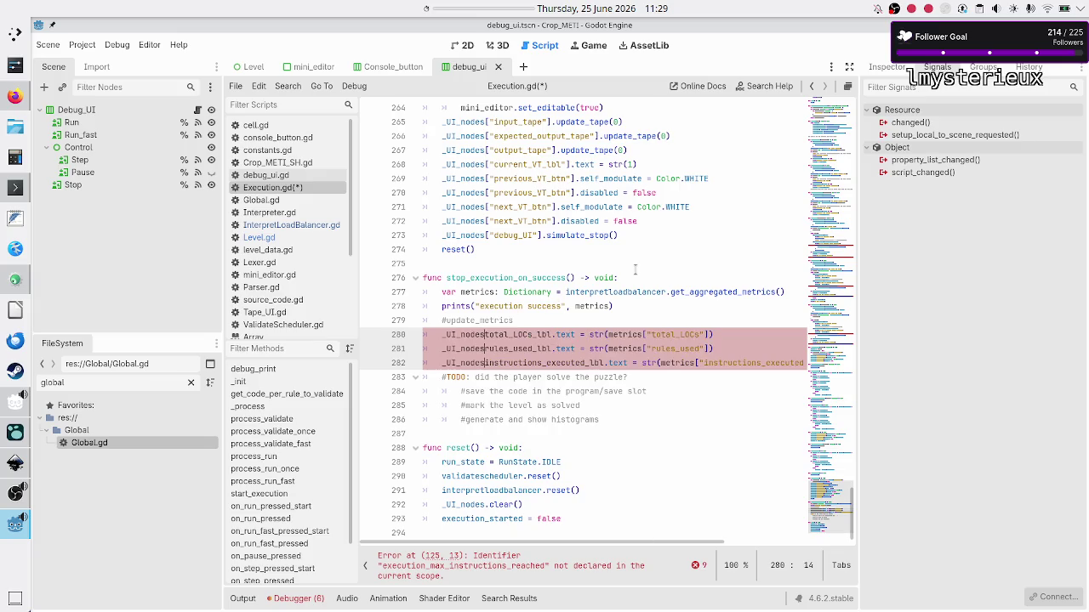
- Turn each label into a _UI_nodes["…_lbl"] key lookup for total_LOCs, rules_used and instructions_executed
type("[")
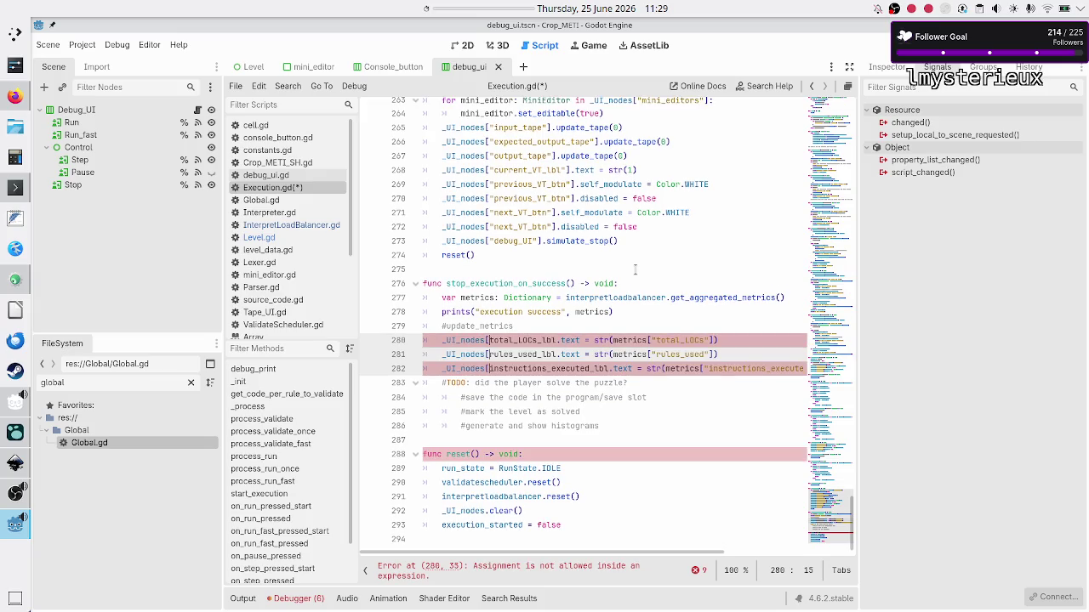
type("\"")
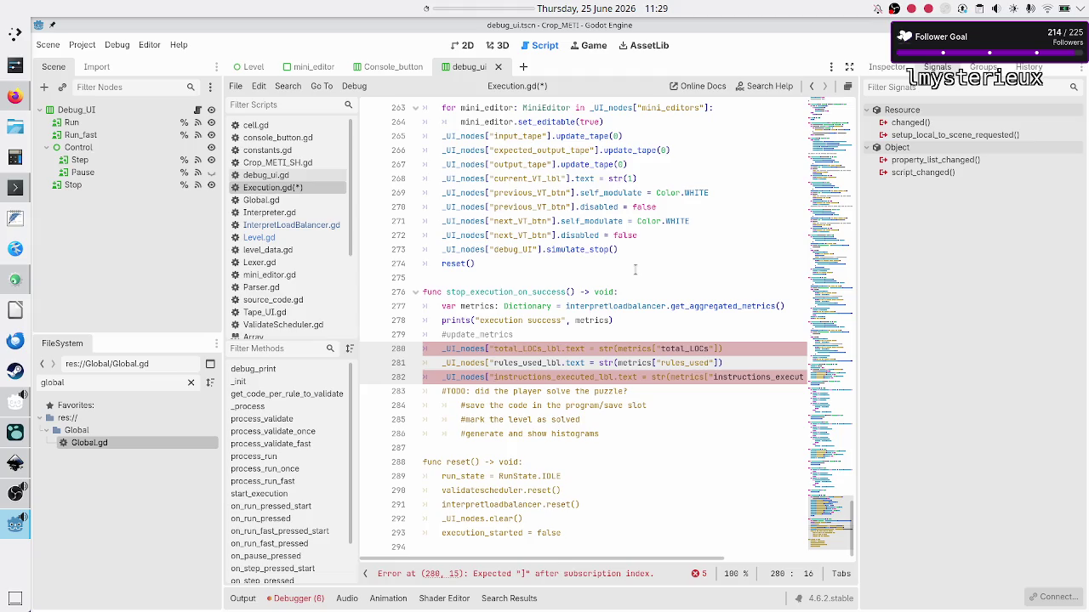
key("ctrl+Right")
key("ctrl+Right")
key("ctrl+Right")
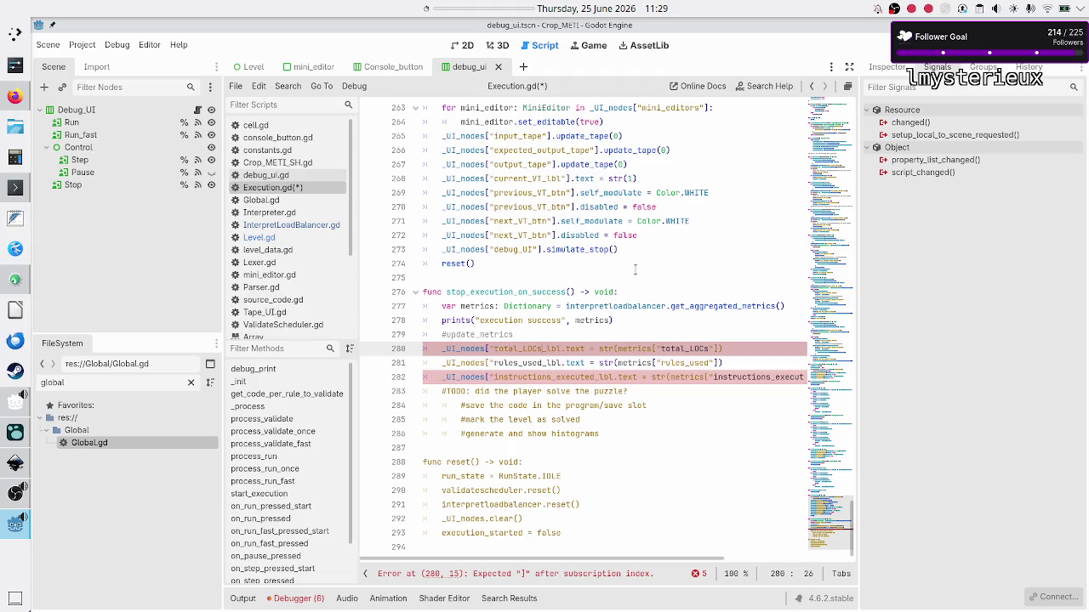
type("\"]")
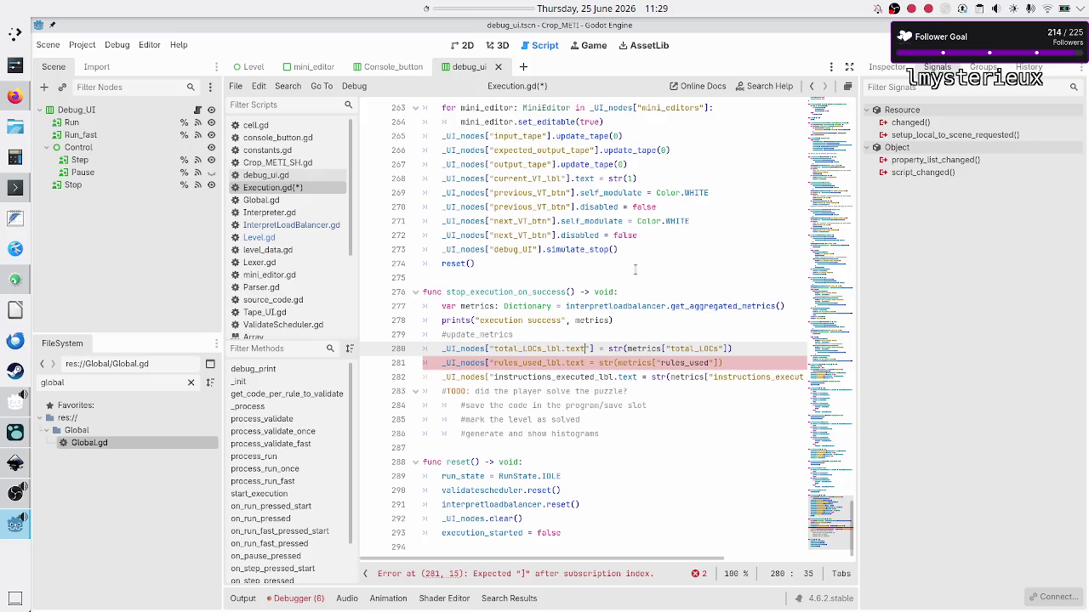
key("Delete")
key("Delete")
key("ctrl+Left")
type("\"]")
key("shift+Left")
key("shift+Left")
key("ctrl+c")
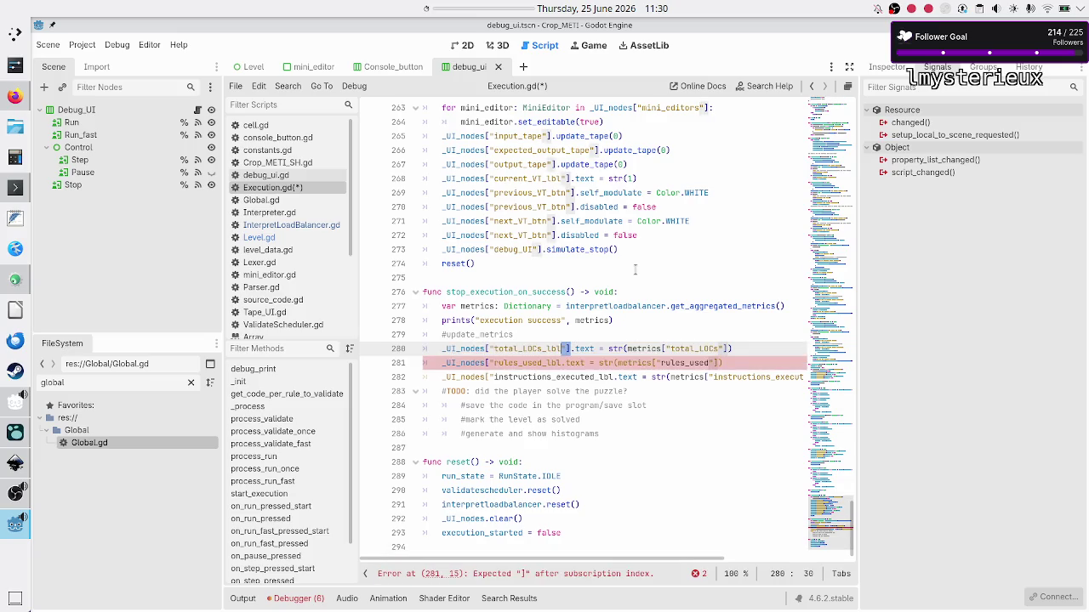
key("Down")
key("ctrl+v")
key("Down")
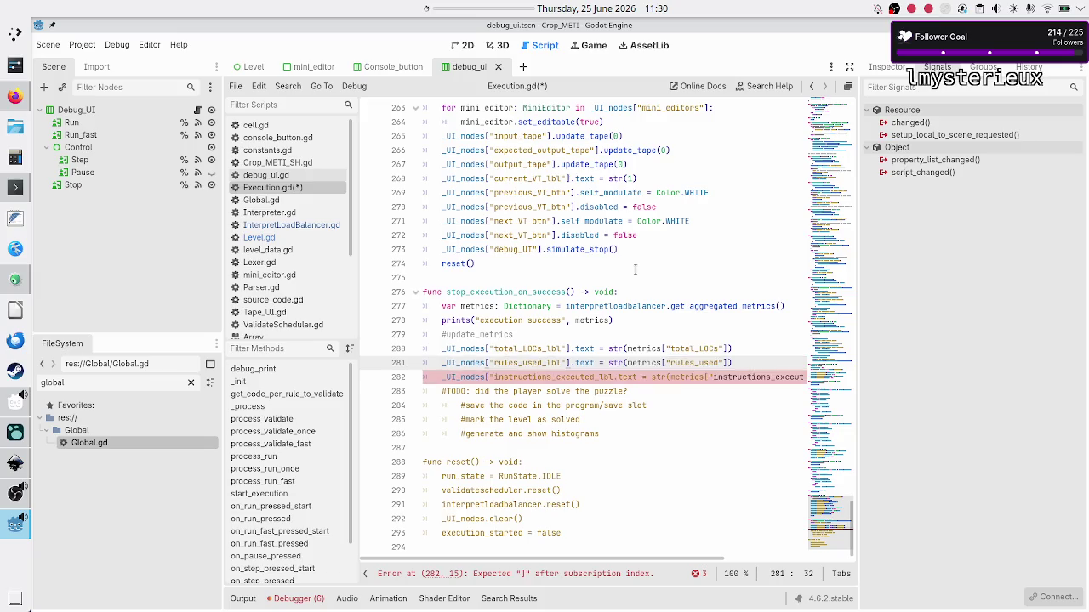
key("Right")
key("Right")
key("Right")
key("ctrl+v")
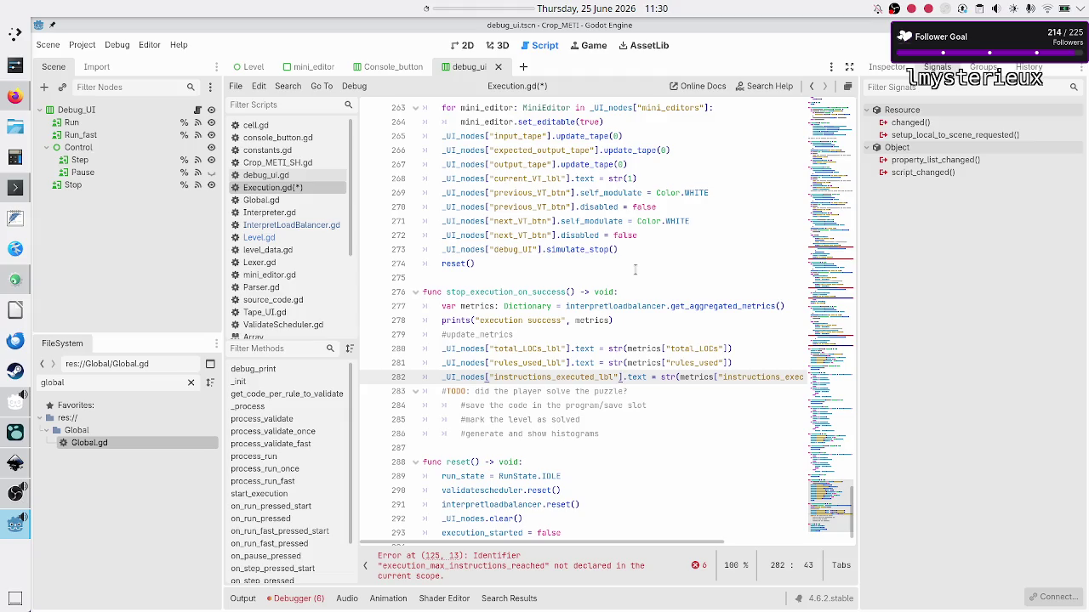
- Save Execution.gd and review the updated metric label lines
key("ctrl+s")
key("Up")
key("Up")
key("Up")
key("Home")
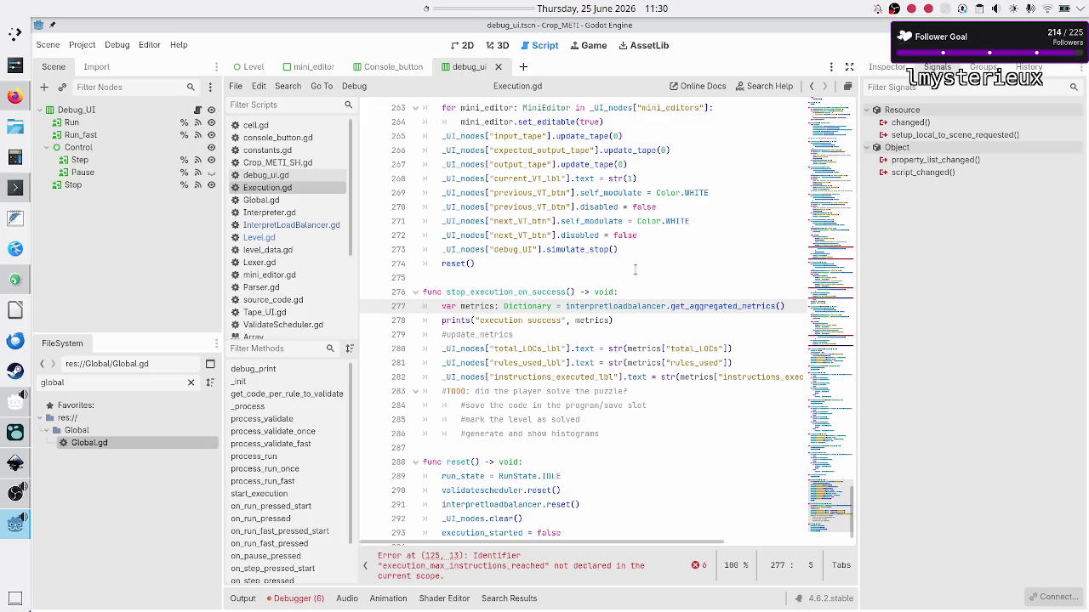
key("Down")
key("Down")
key("Down")
key("Down")
key("Down")
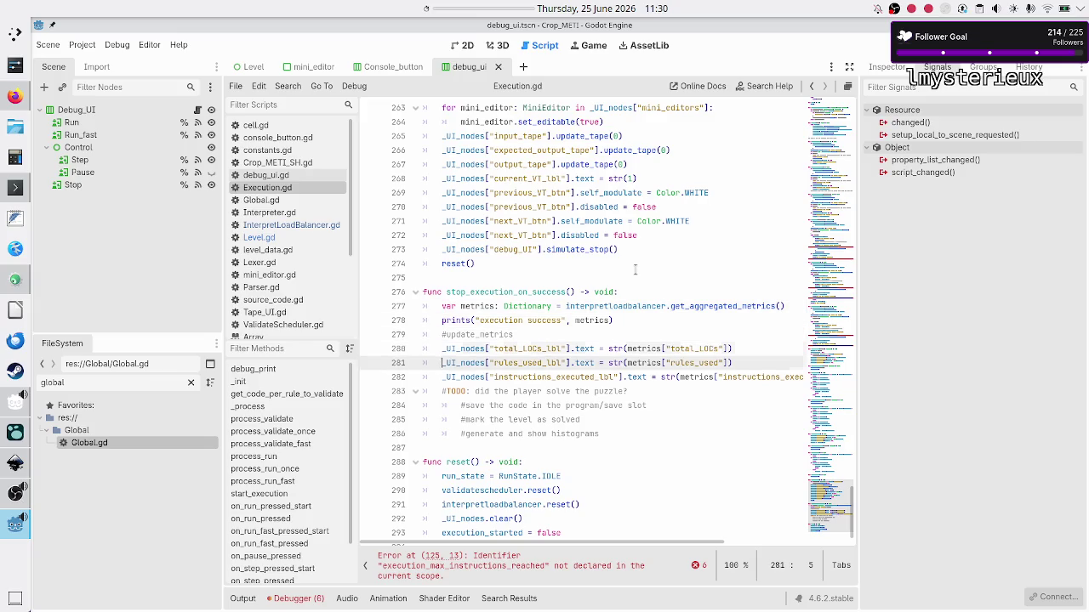
key("Down")
key("Down")
key("Down")
- End stop_execution_on_success with a stop_execution() call, one indent level out from the TODO comments
key("End")
key("Return")
key("BackSpace")
type("stop_")
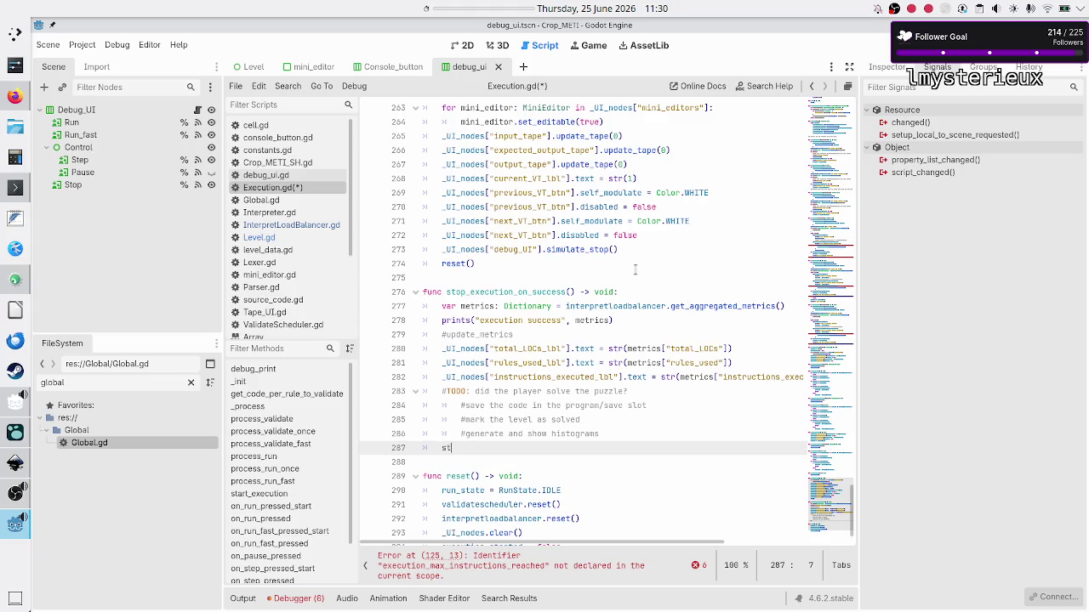
key("Return")
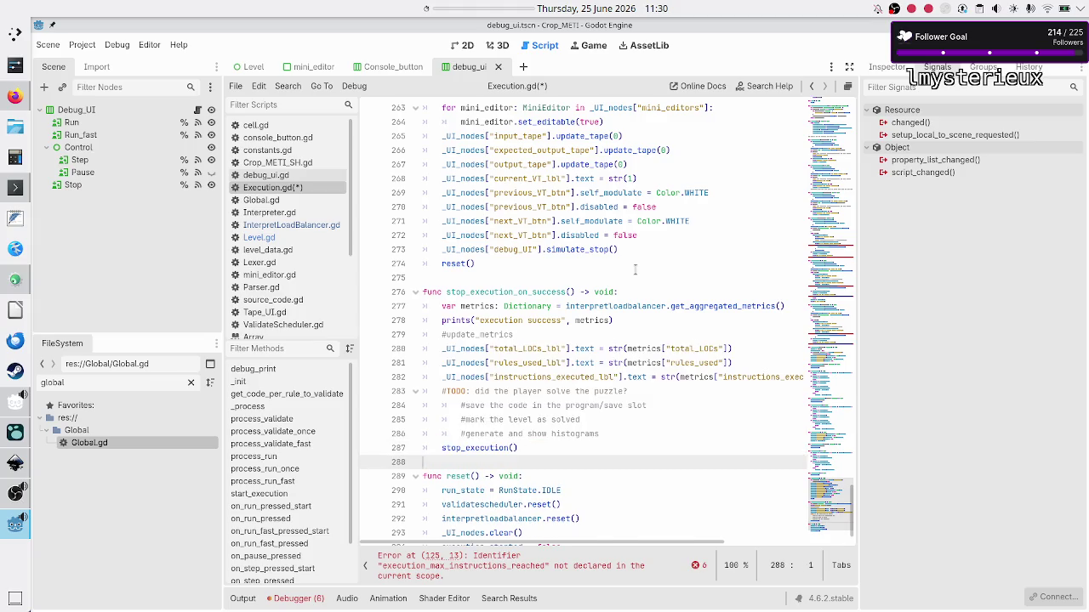
- Review the stop_execution function's lines, ending in simulate_stop() and reset(), and save Execution.gd
key("Up")
key("Up")
key("Up")
key("Up")
key("Up")
key("Up")
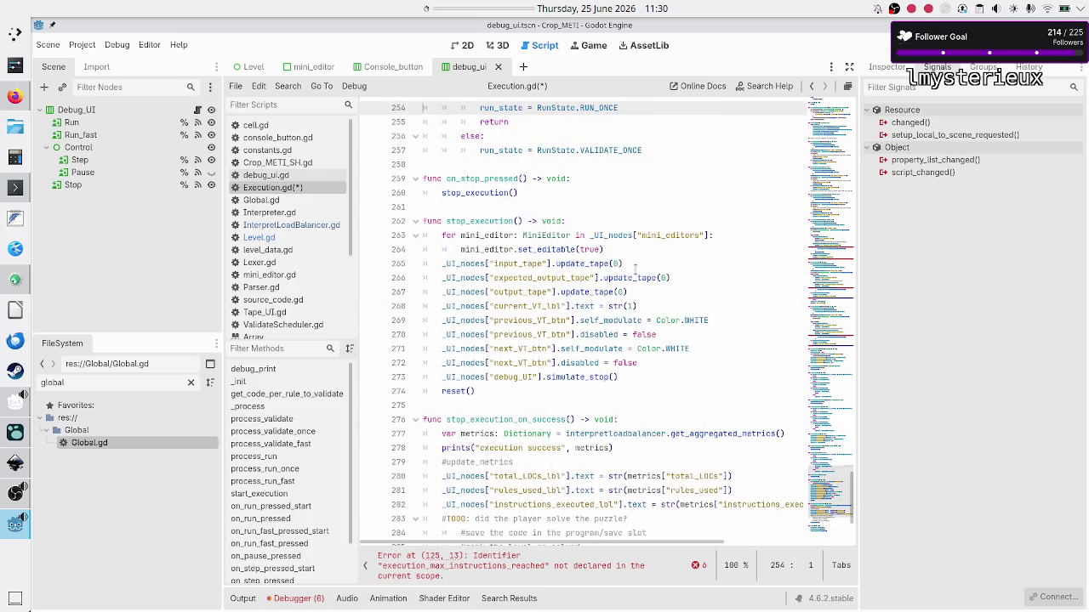
key("Down")
key("Down")
key("Down")
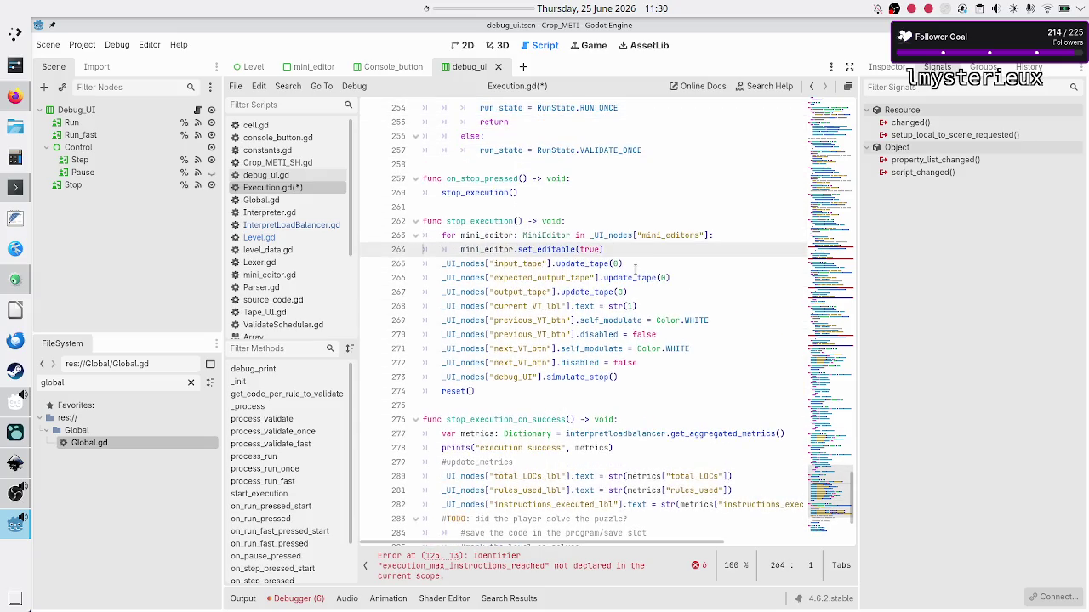
key("Down")
key("Down")
key("Down")
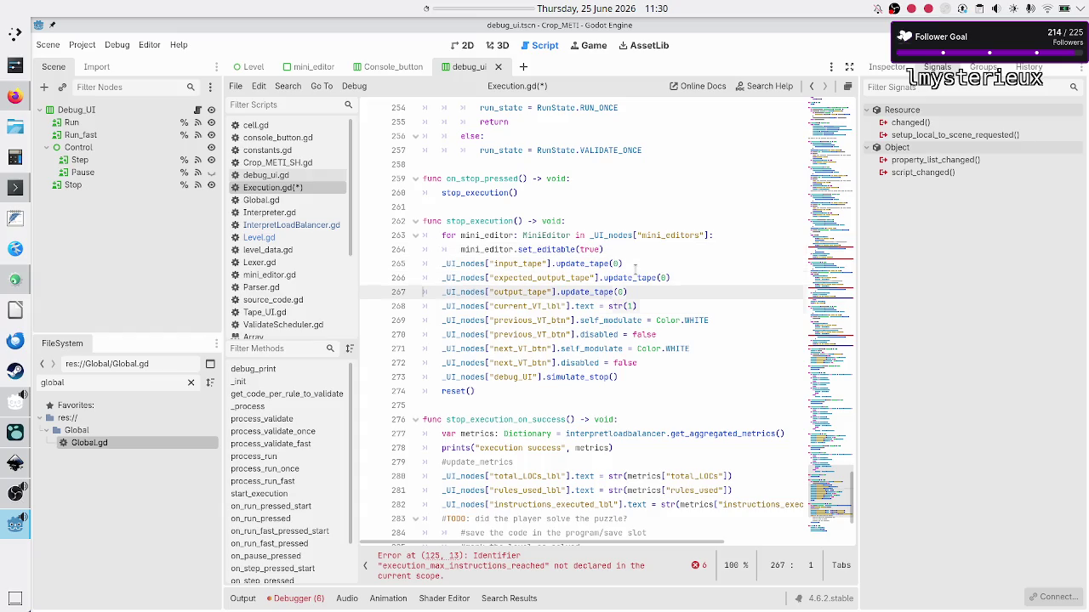
key("Down")
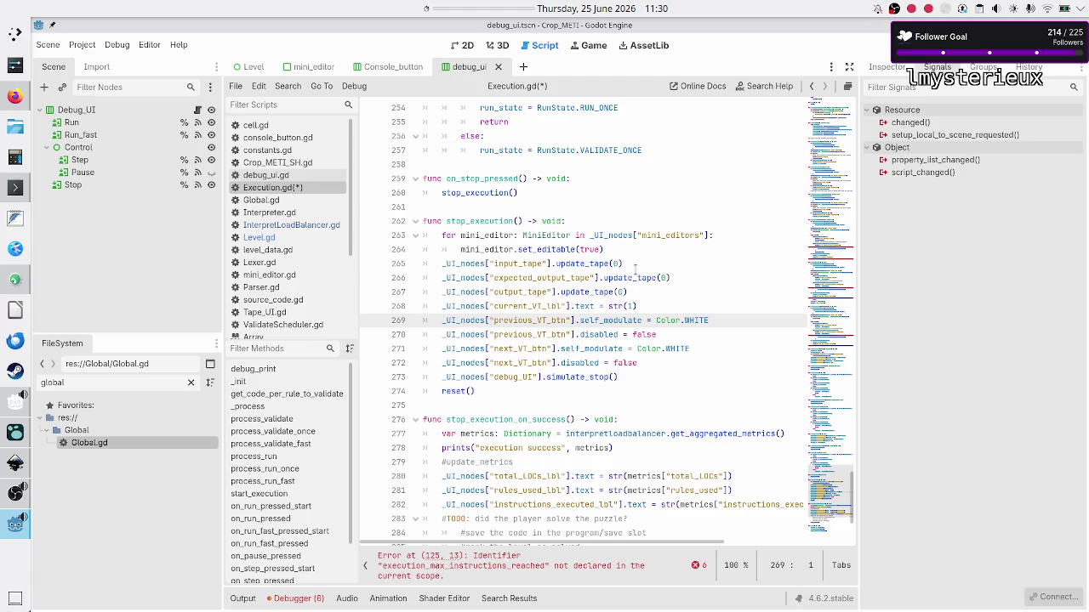
key("Down")
key("Up")
key("Up")
key("Up")
key("Down")
key("Down")
key("Down")
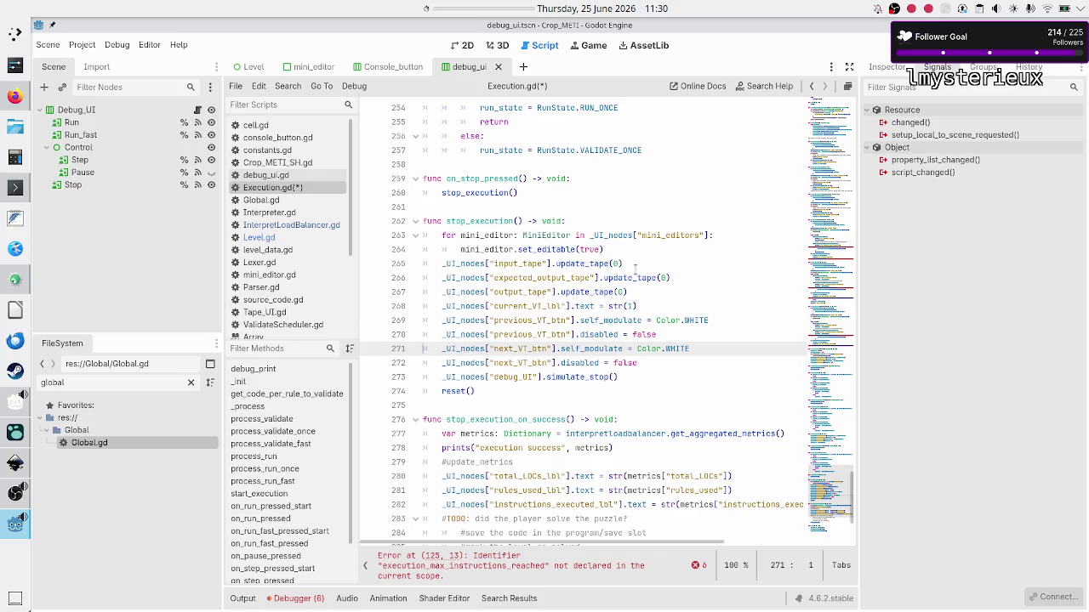
key("Down")
key("Down")
key("Down")
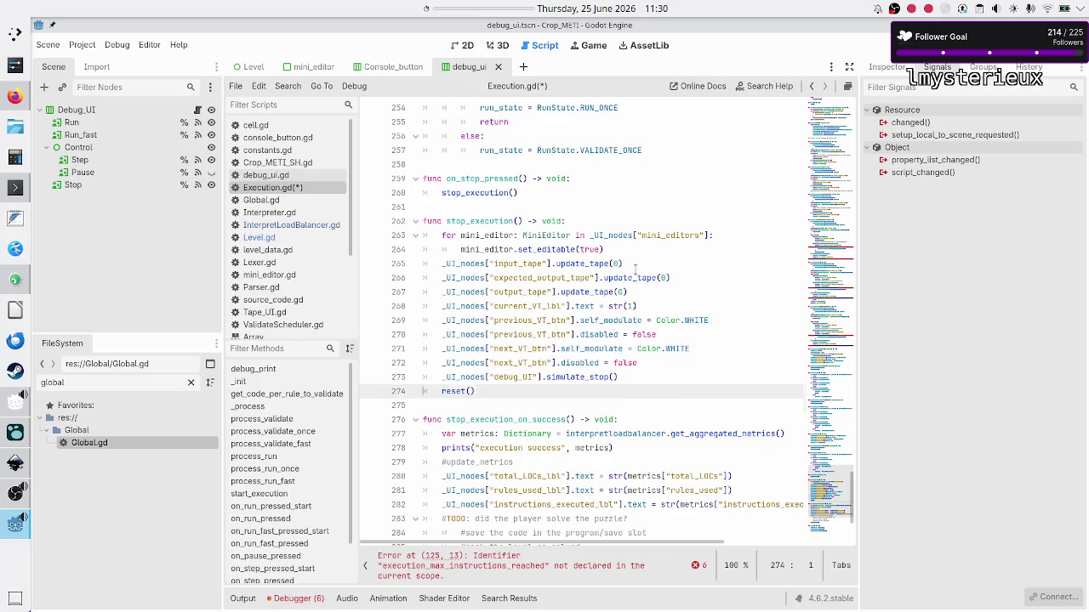
key("ctrl+s")
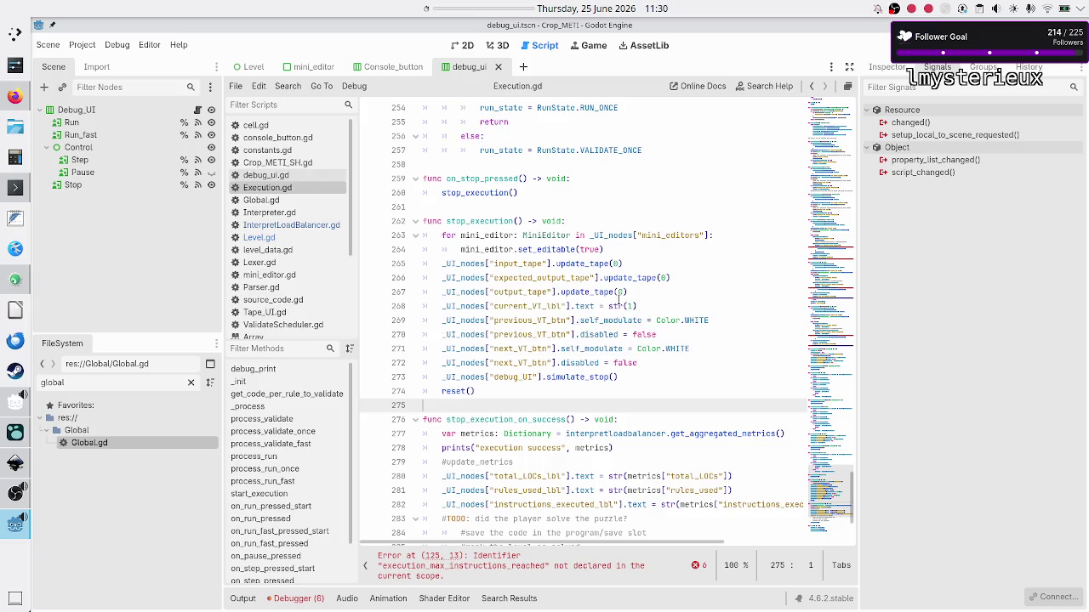
- In process_validate, check the success test, the stop_execution call on failure and the RUN state
scroll(639, 290, "up", 5)
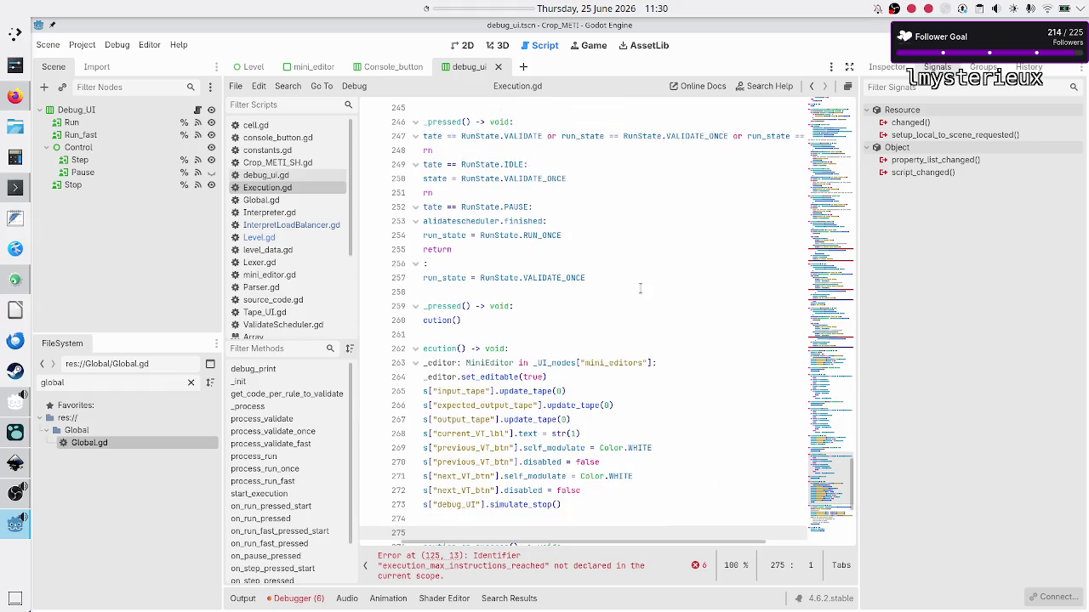
scroll(640, 289, "up", 20)
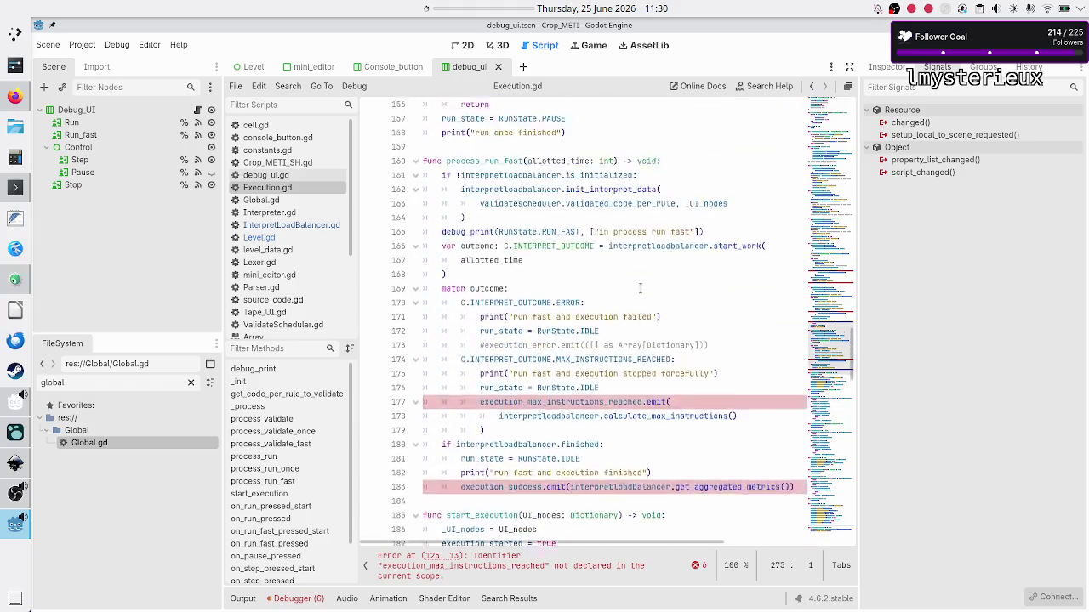
scroll(640, 290, "up", 8)
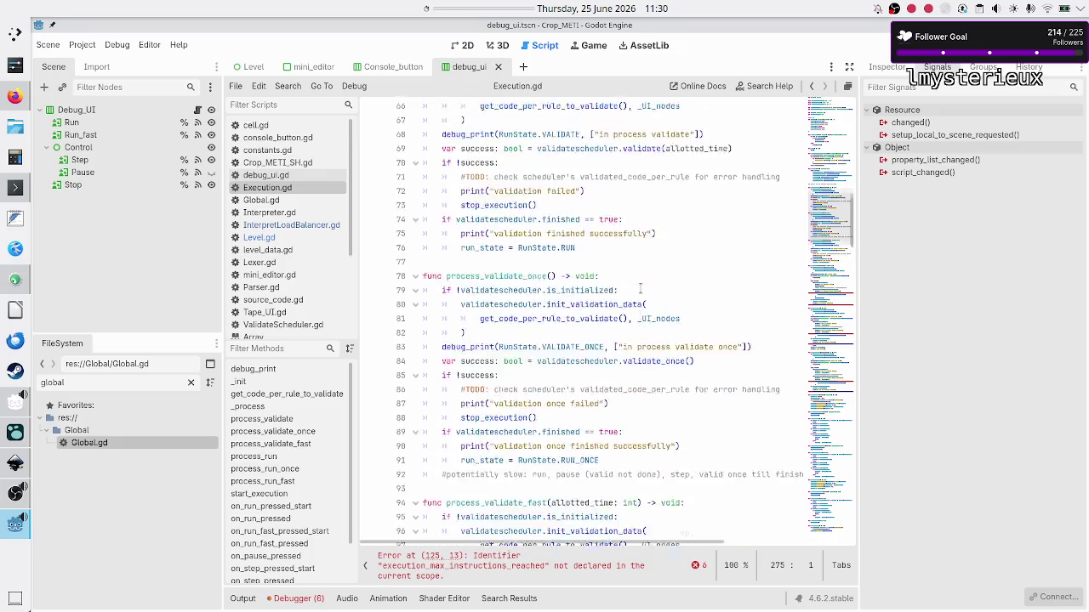
scroll(640, 290, "up", 5)
scroll(640, 289, "down", 7)
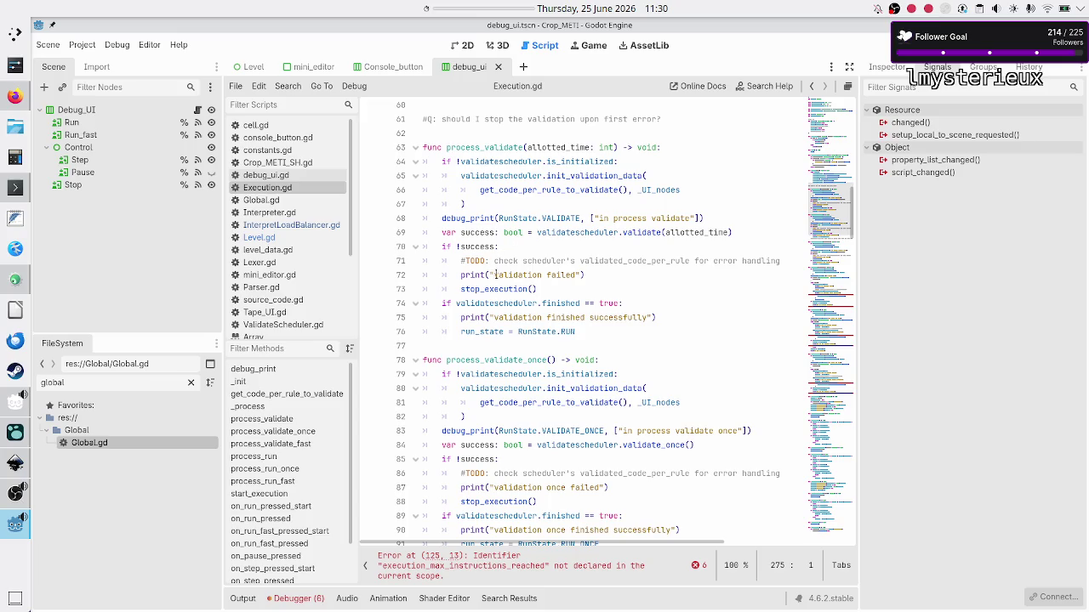
double_click(478, 246)
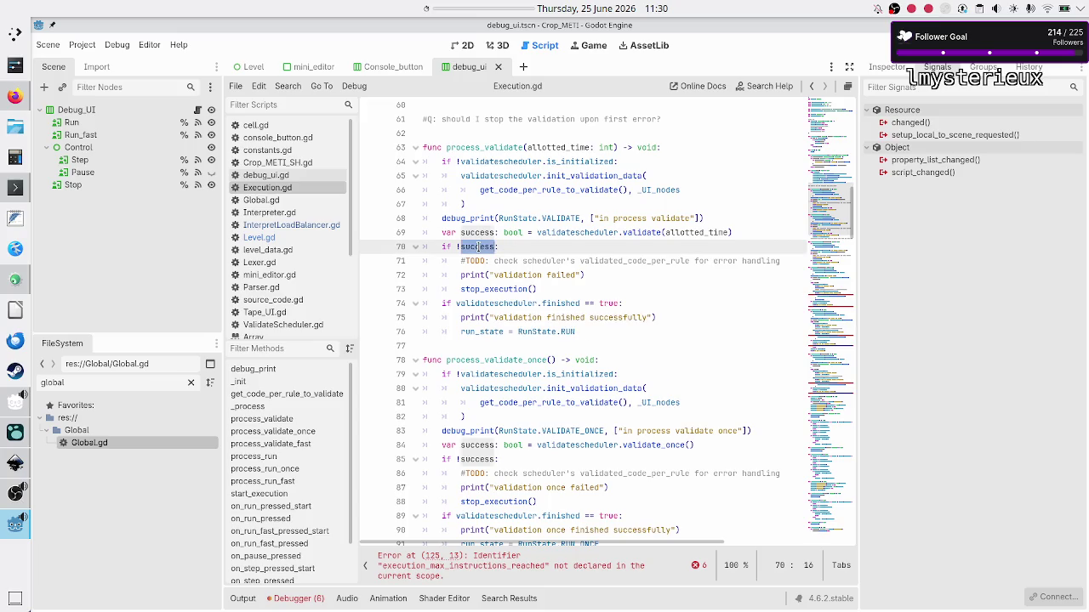
double_click(497, 289)
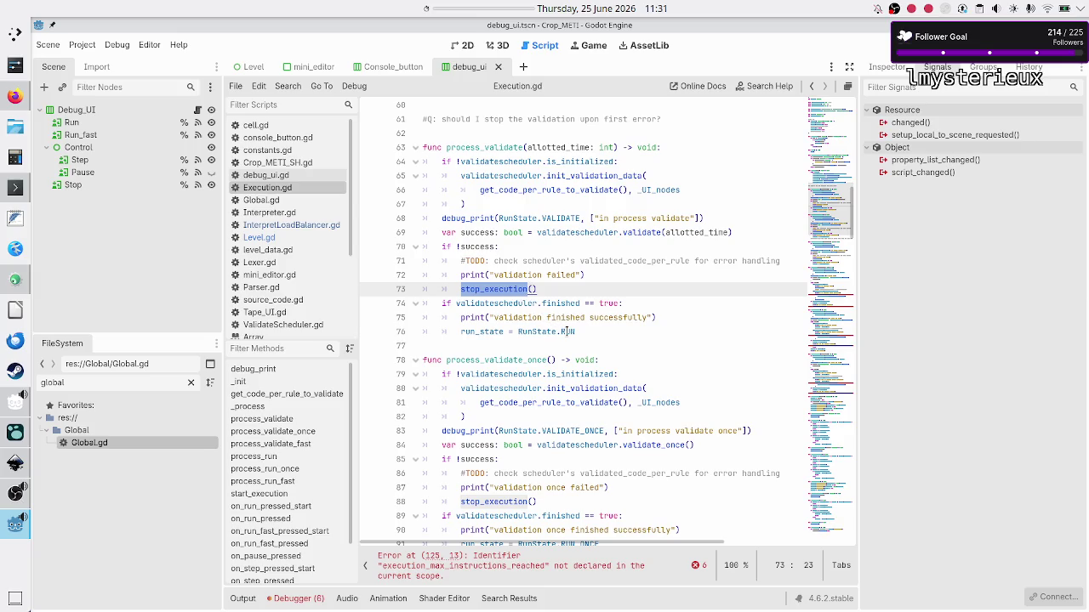
double_click(564, 332)
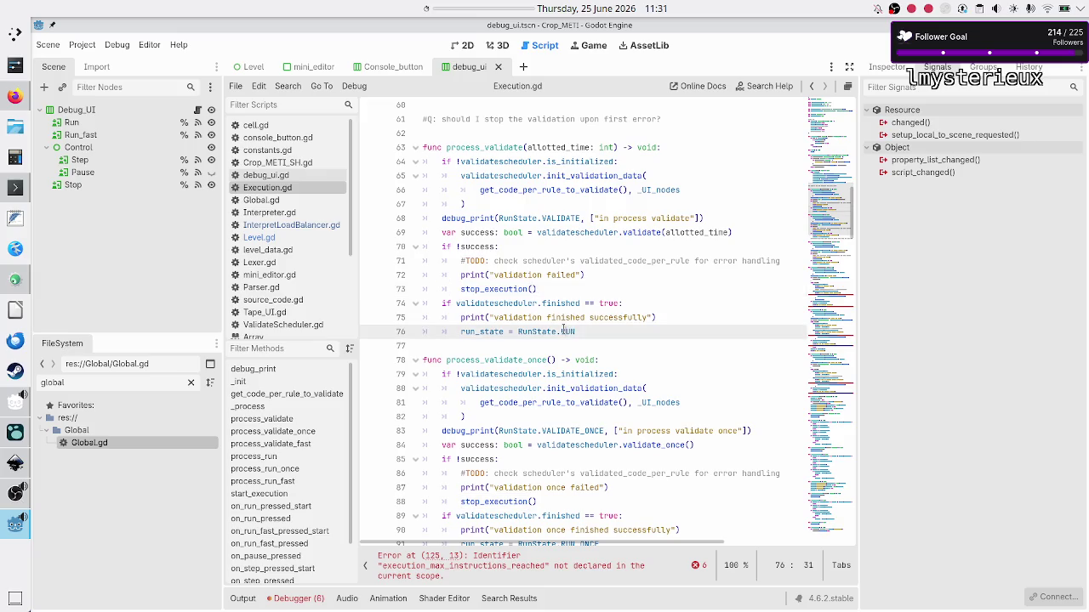
- In process_validate_once, check the success test and its stop_execution call on failure
scroll(506, 342, "down", 1)
scroll(506, 342, "down", 3)
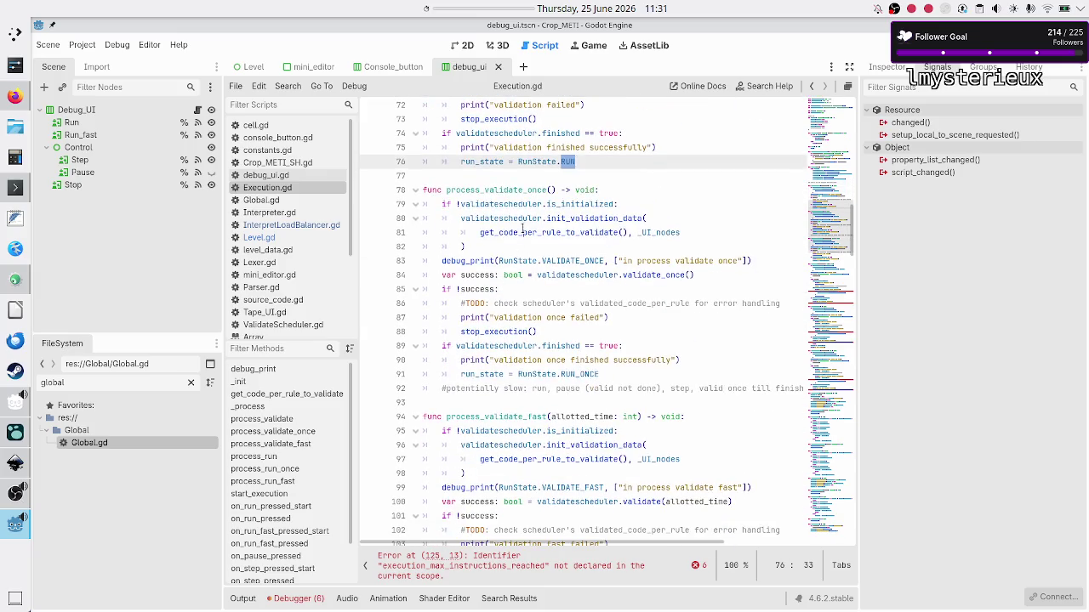
double_click(478, 289)
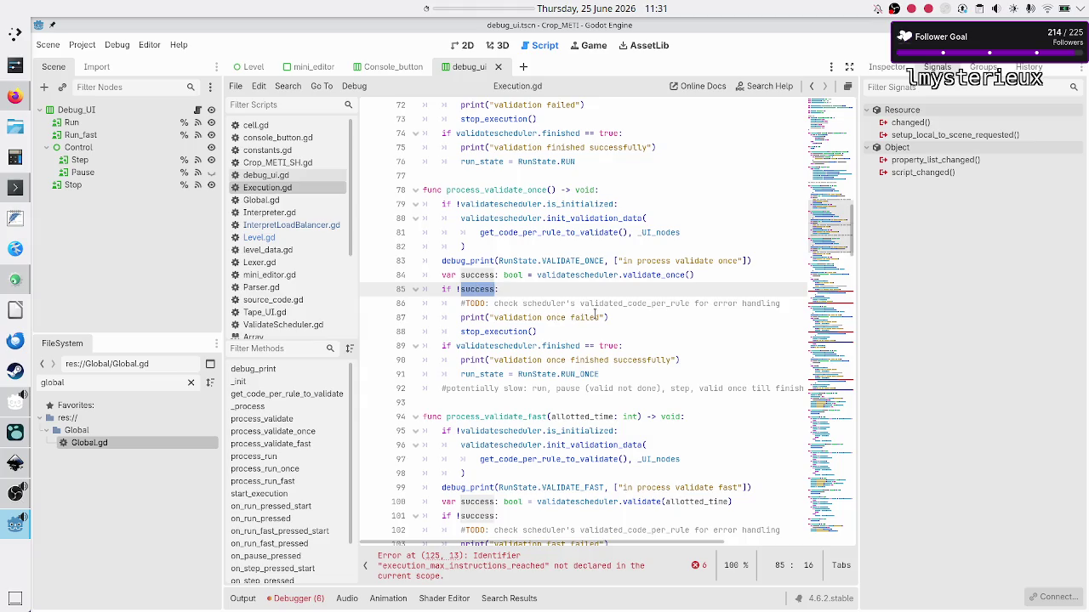
double_click(507, 332)
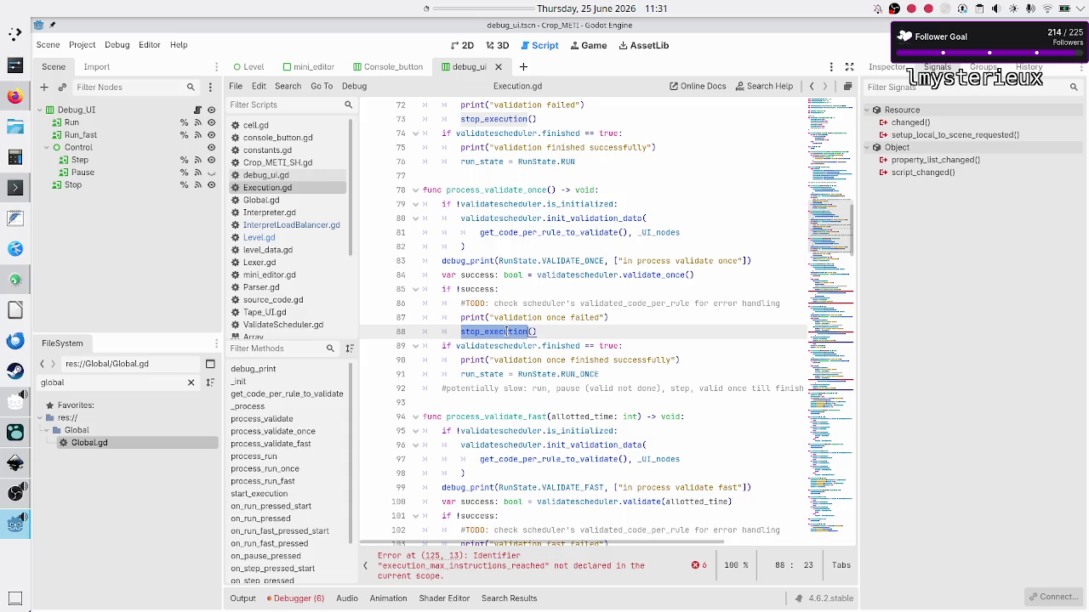
- Open the ValidateScheduler.gd script from the scripts list
scroll(507, 331, "up", 2)
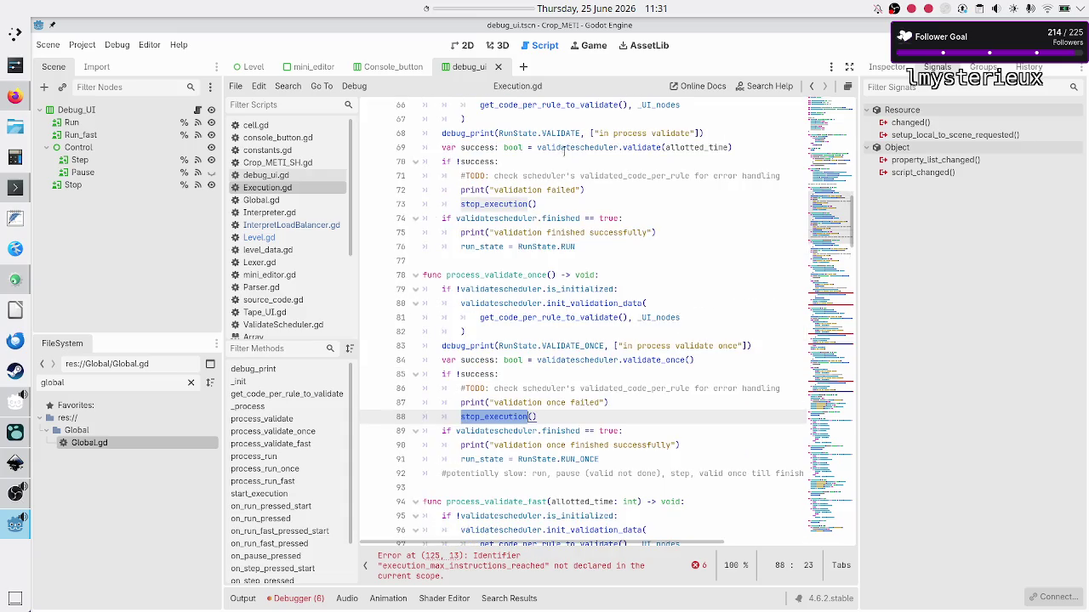
left_click(557, 161)
key("Right")
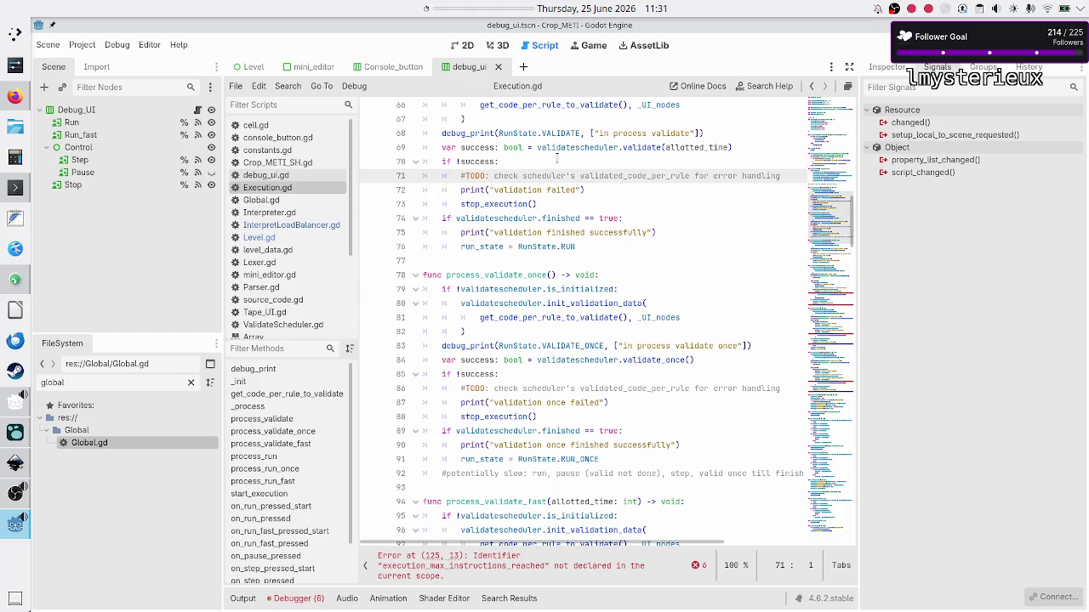
scroll(287, 276, "down", 2)
scroll(290, 281, "up", 2)
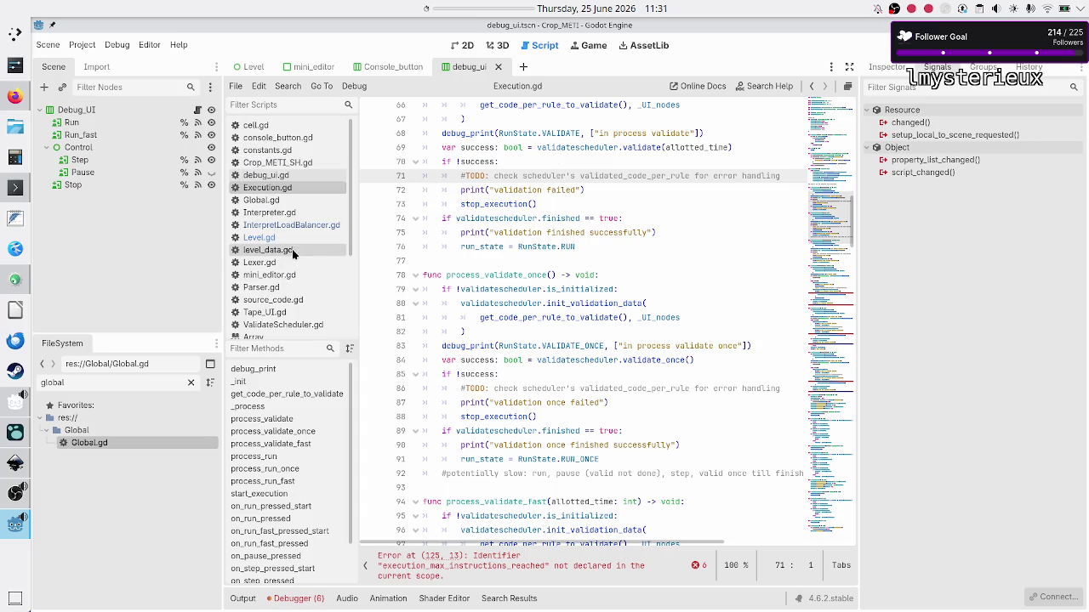
left_click(285, 328)
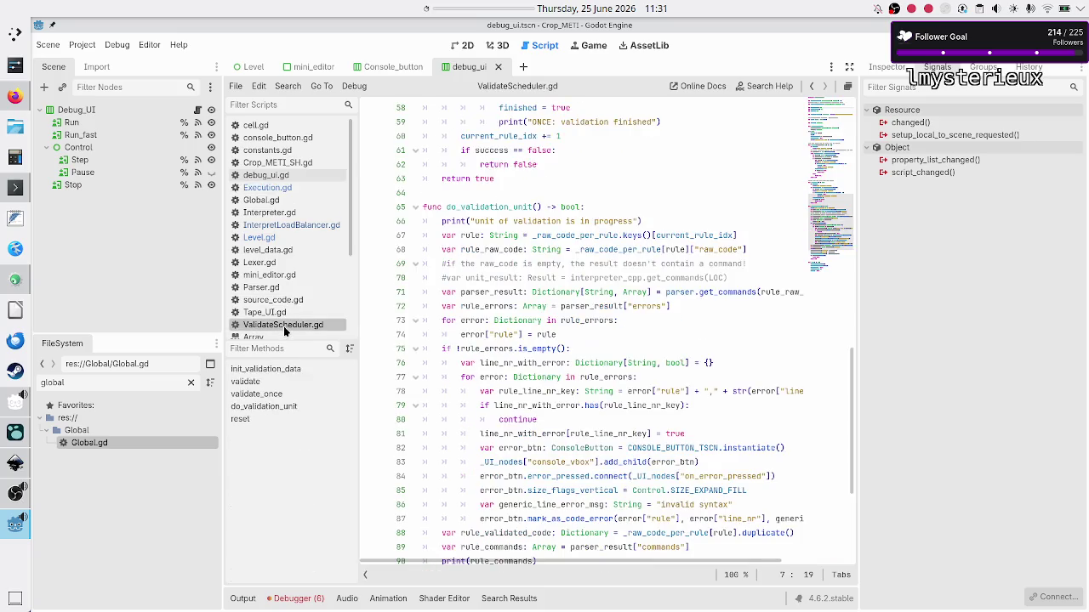
scroll(536, 264, "up", 13)
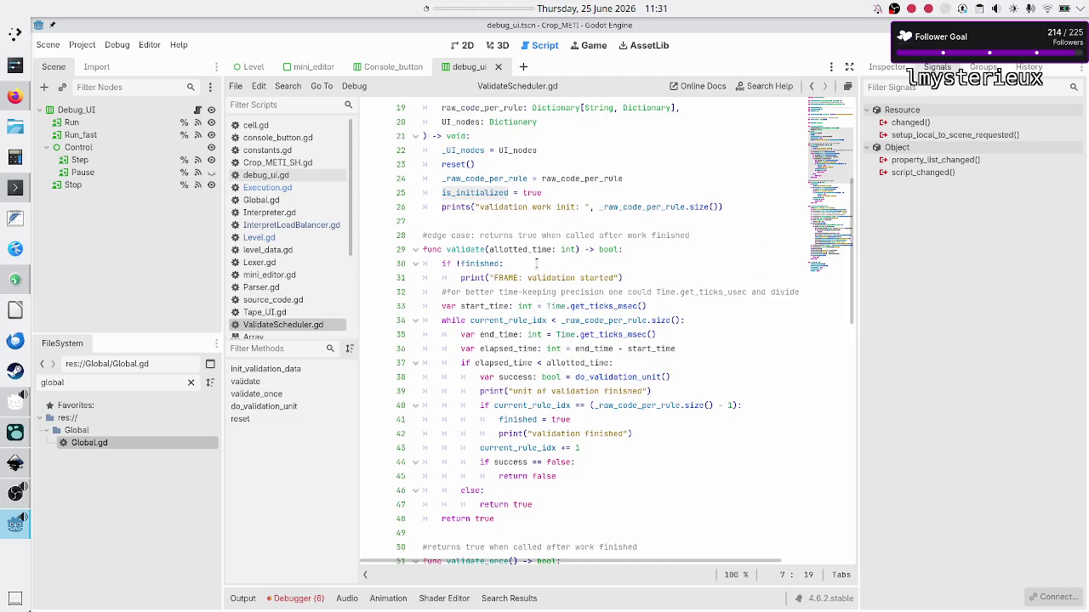
scroll(537, 264, "up", 6)
scroll(537, 264, "down", 3)
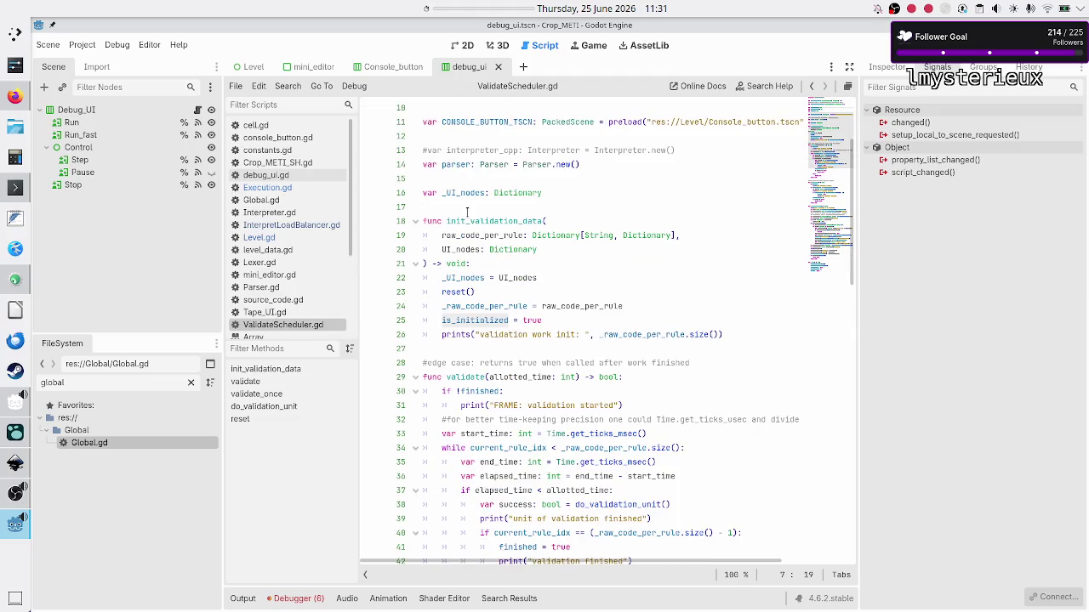
double_click(473, 194)
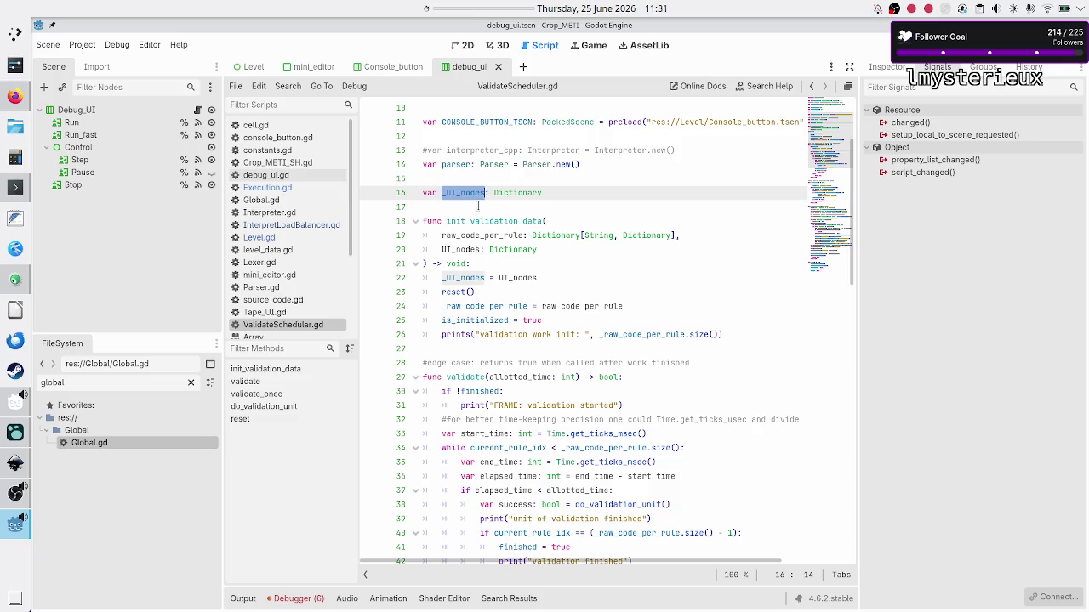
left_click(478, 209)
scroll(550, 337, "down", 8)
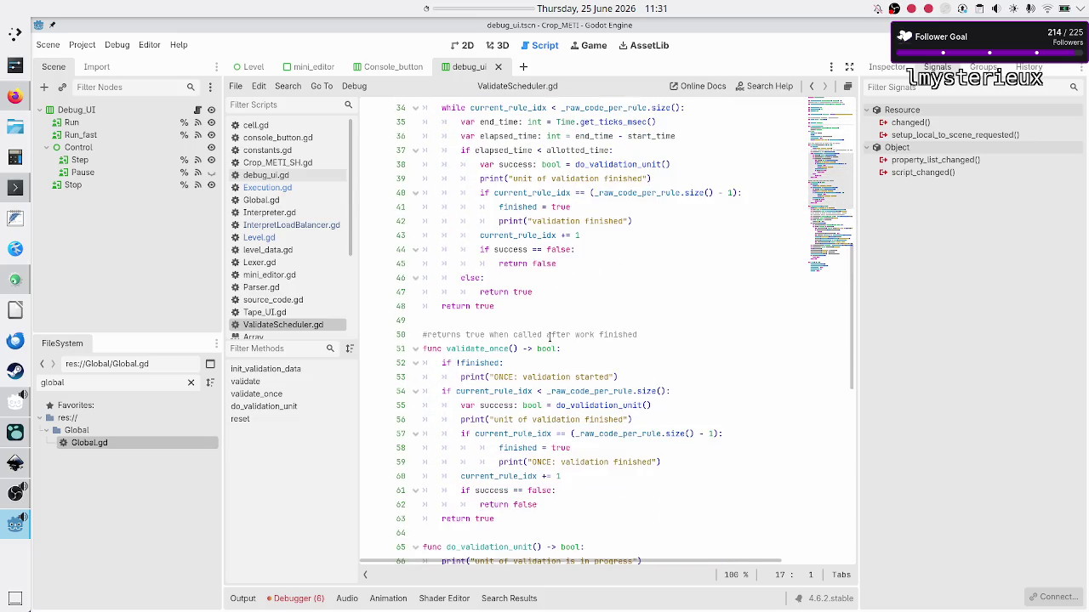
scroll(549, 337, "down", 9)
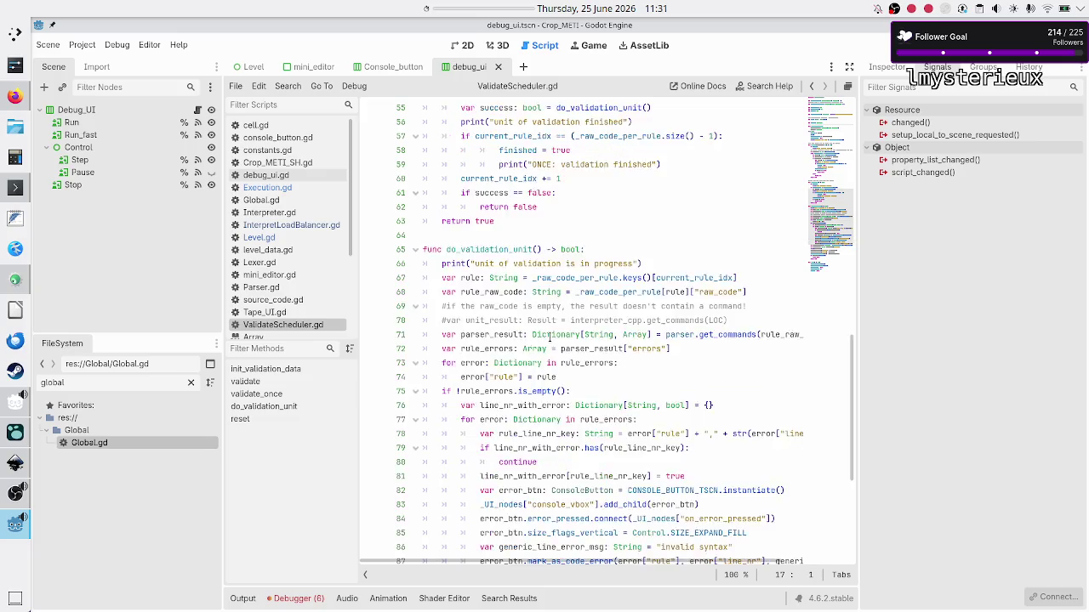
scroll(549, 338, "down", 2)
scroll(550, 337, "up", 2)
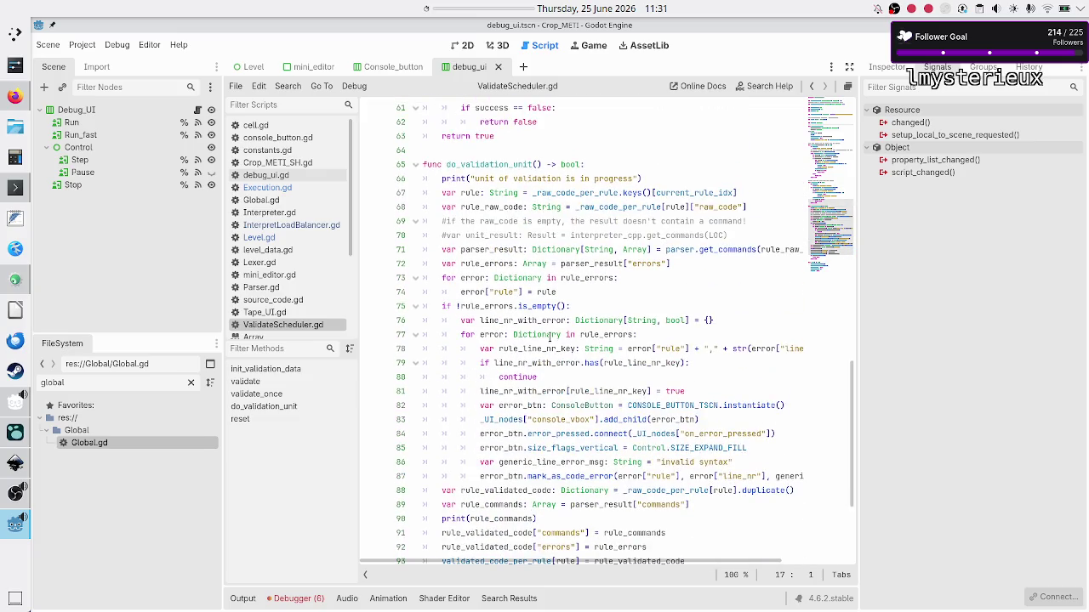
scroll(550, 338, "down", 4)
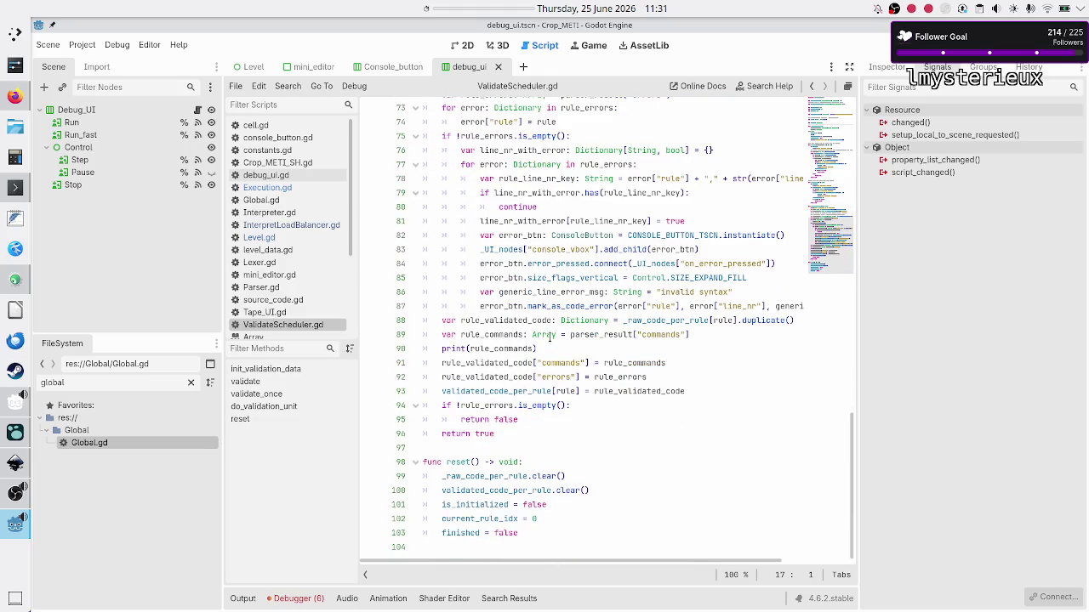
scroll(550, 338, "up", 13)
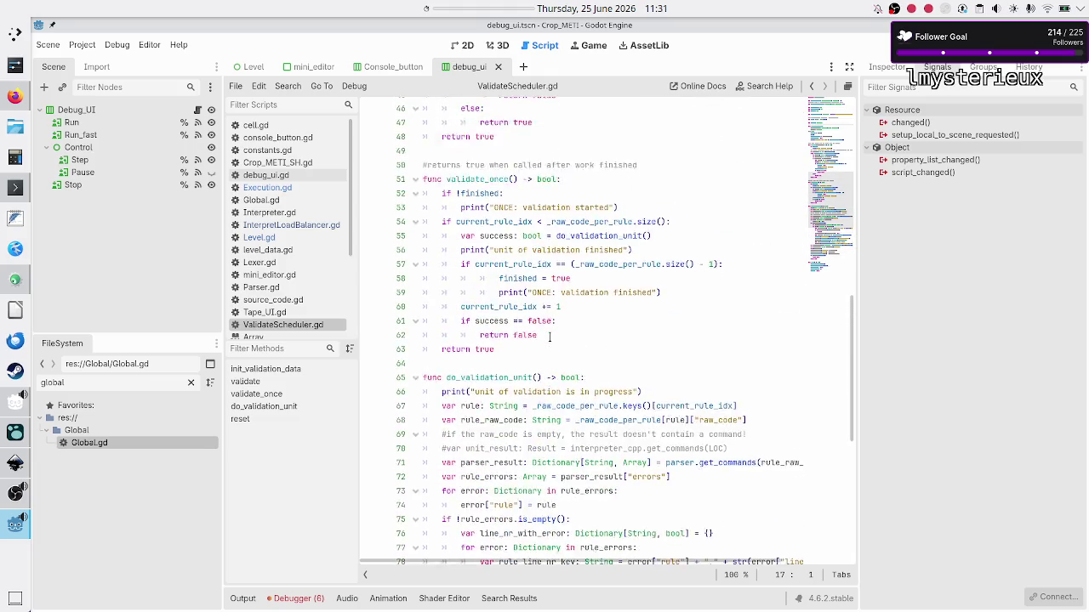
scroll(549, 338, "up", 9)
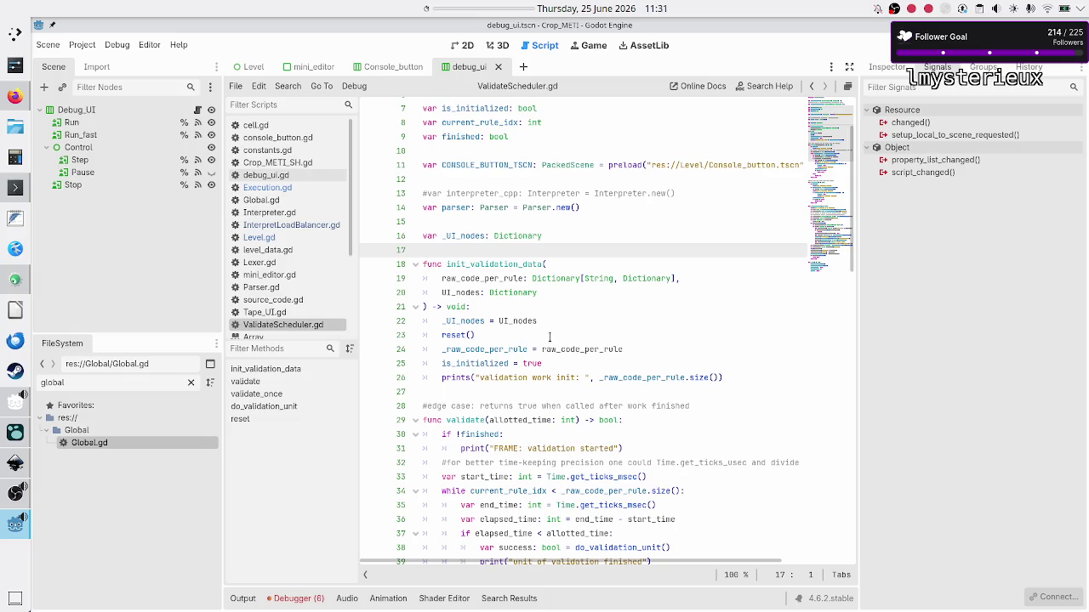
scroll(550, 337, "down", 11)
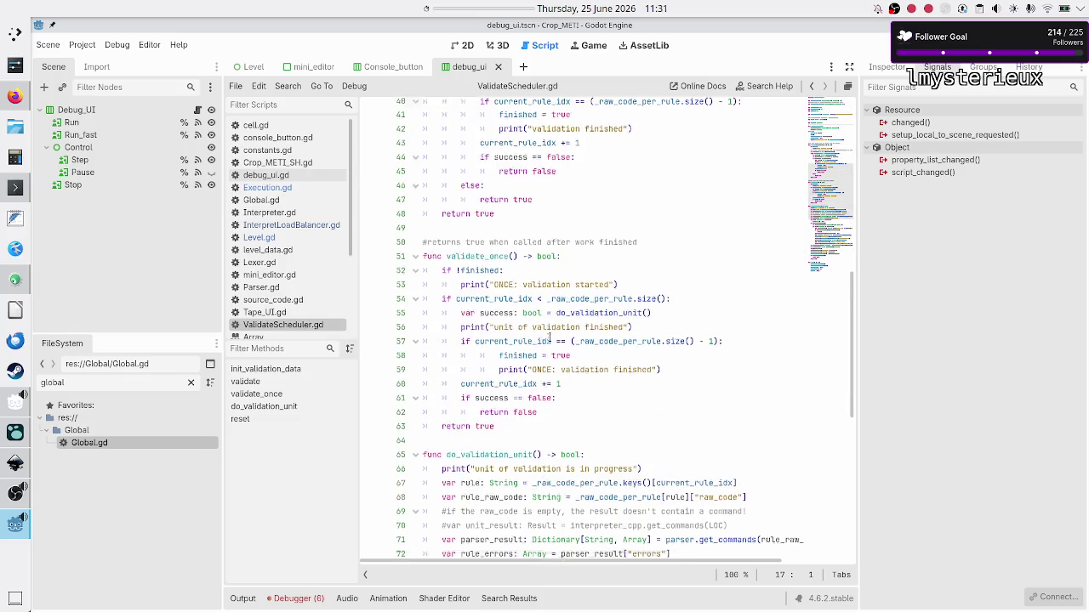
scroll(550, 337, "down", 5)
scroll(549, 337, "down", 1)
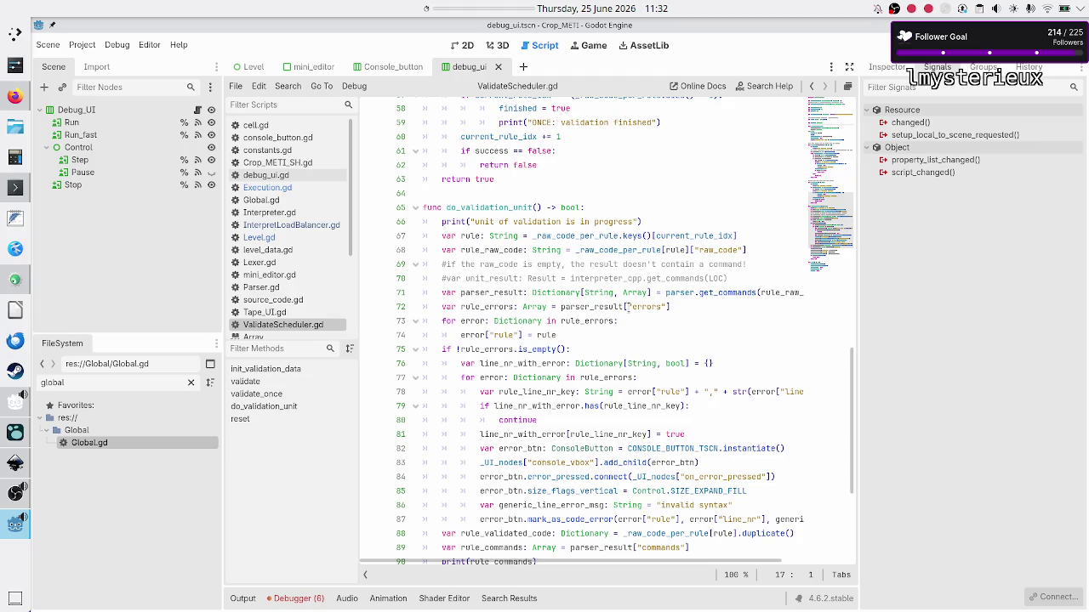
- Trace parser_result and rule_errors through lines 72–75 of do_validation_unit in ValidateScheduler.gd
double_click(599, 308)
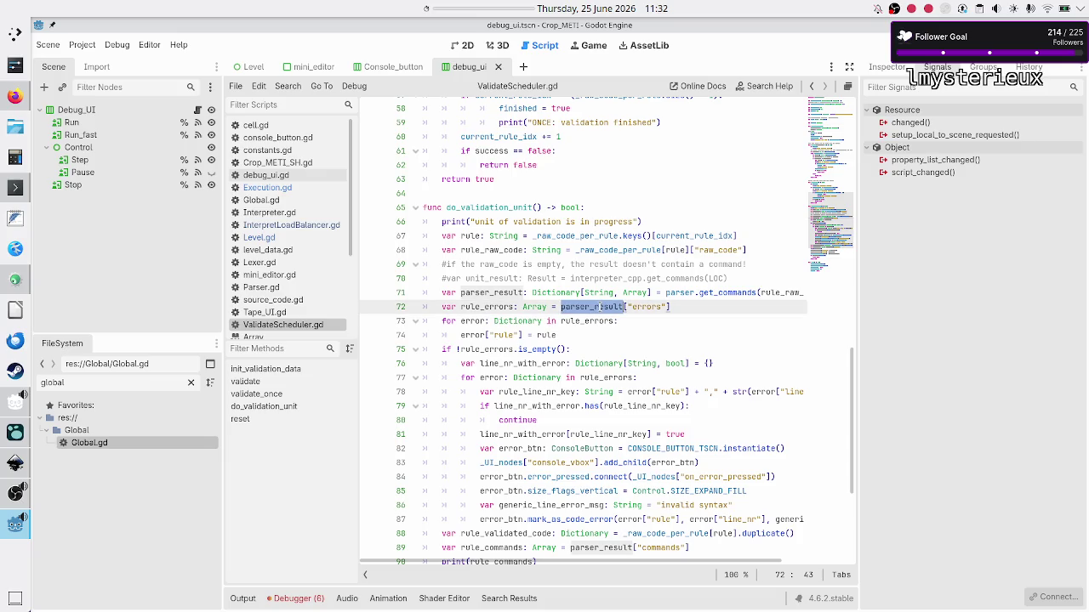
double_click(481, 306)
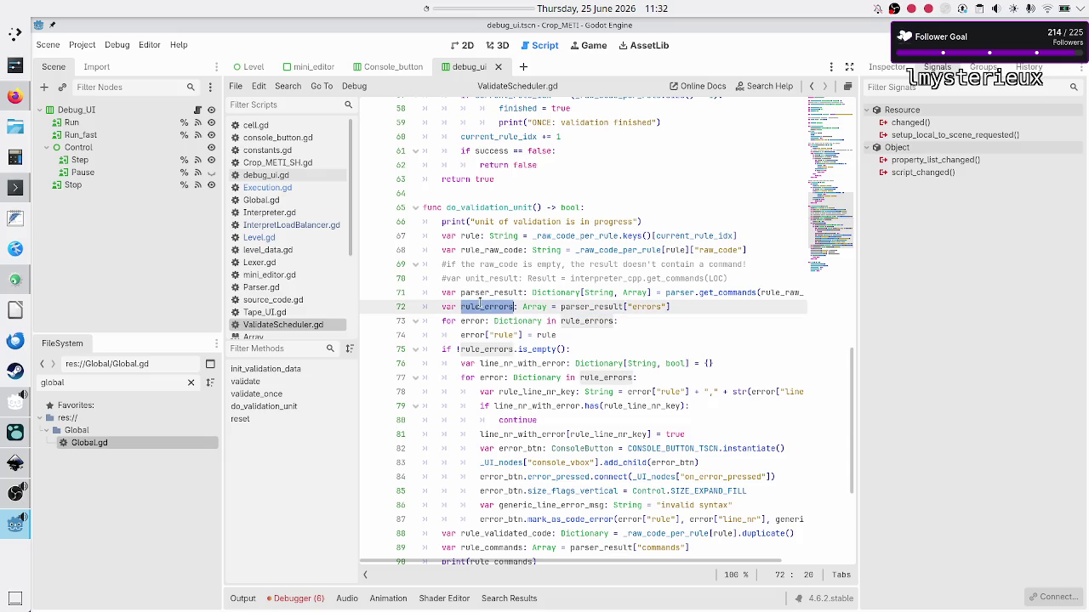
double_click(490, 349)
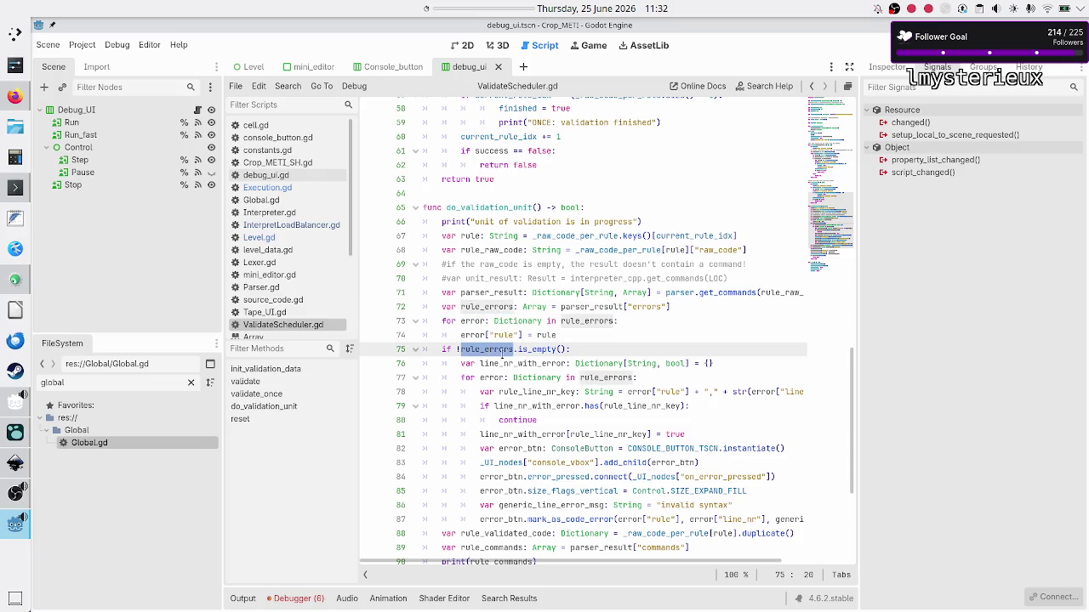
scroll(500, 354, "down", 4)
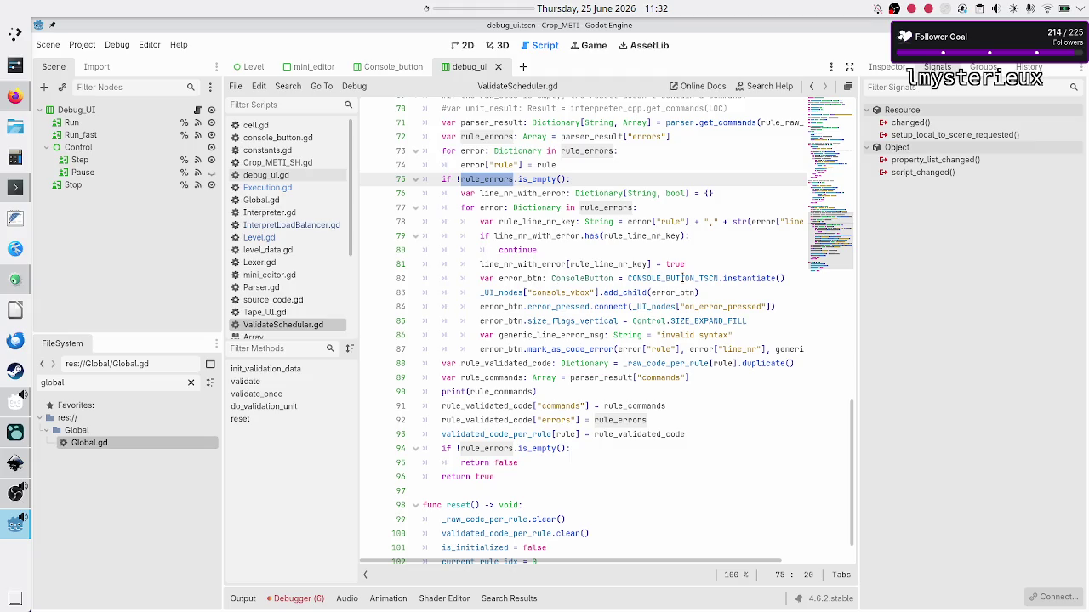
- Trace CONSOLE_BUTTON_TSCN, _UI_nodes, error_btn and mark_as_code_error in the error-button handling code
double_click(668, 278)
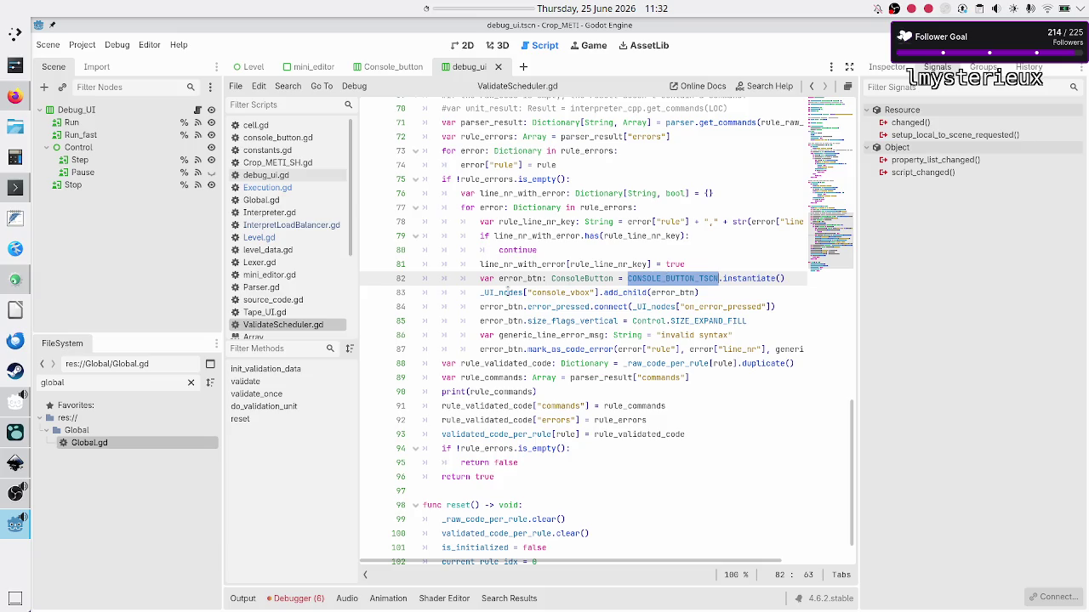
double_click(508, 292)
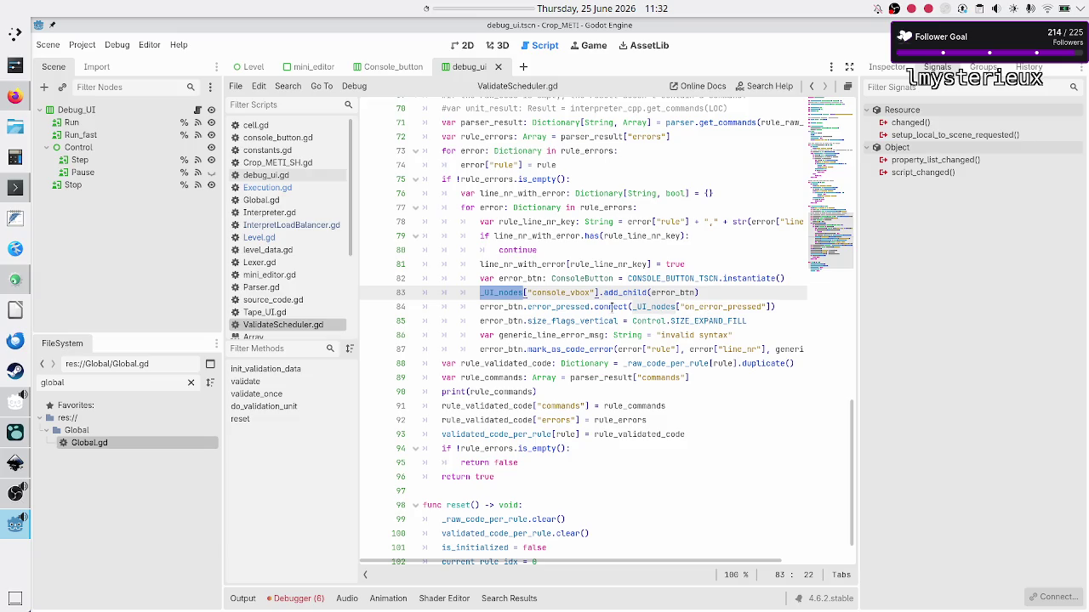
double_click(503, 307)
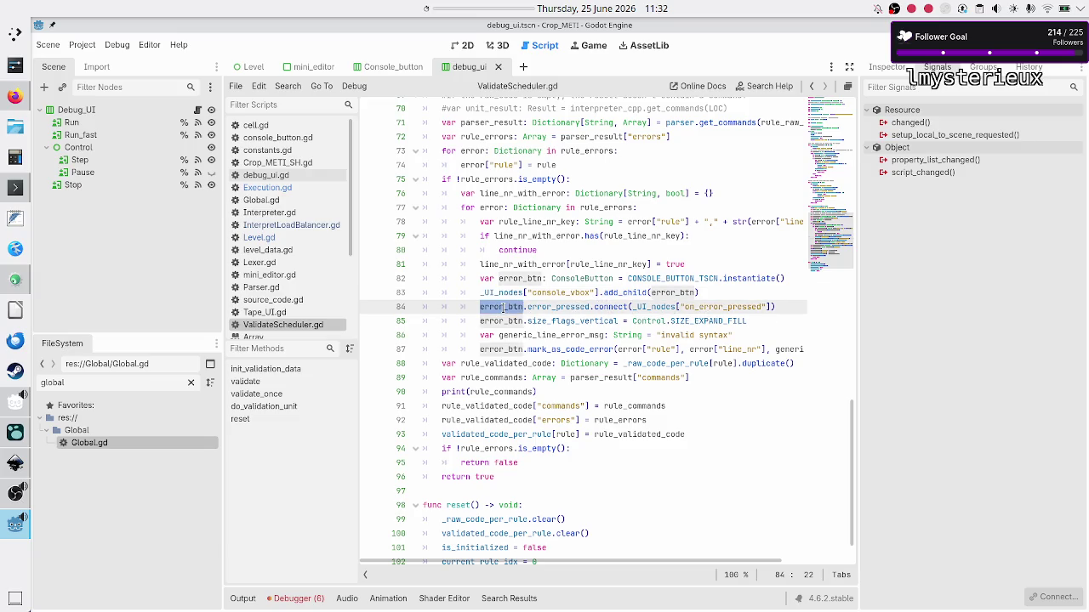
double_click(502, 321)
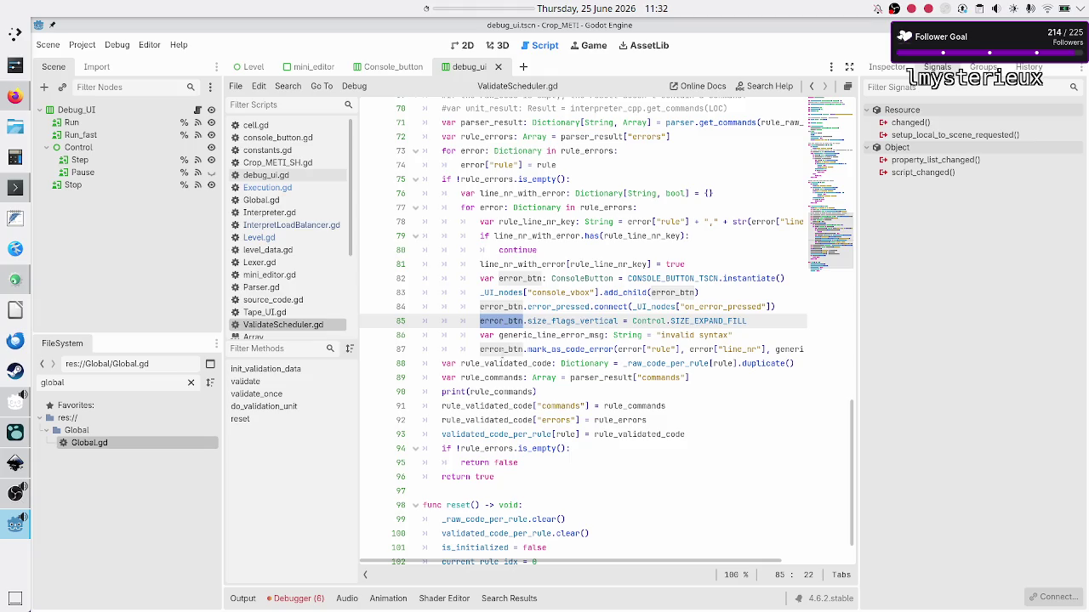
left_click(689, 335)
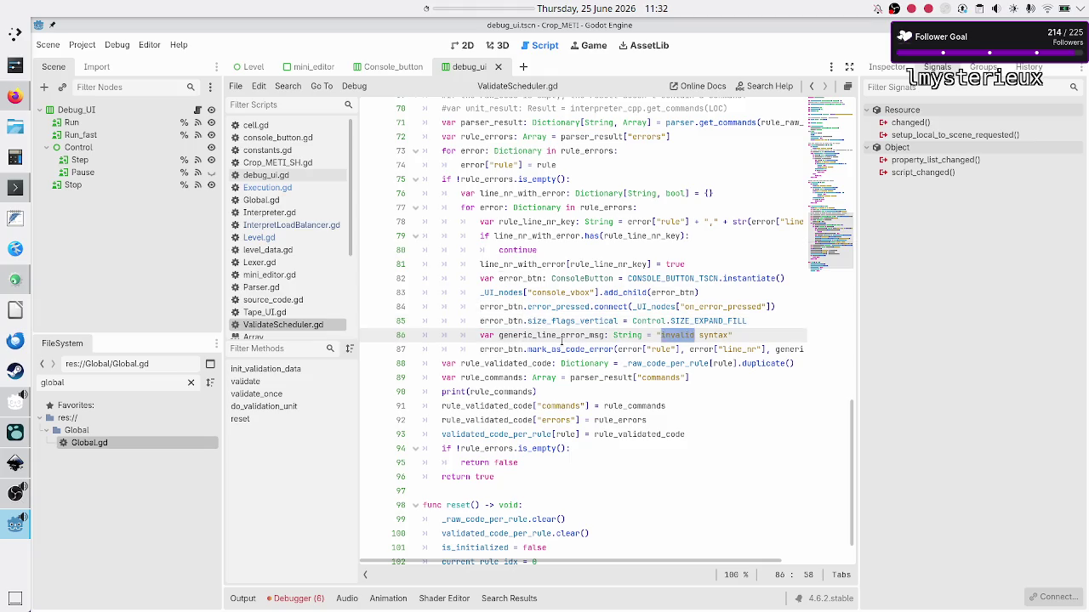
double_click(562, 349)
scroll(494, 357, "down", 1)
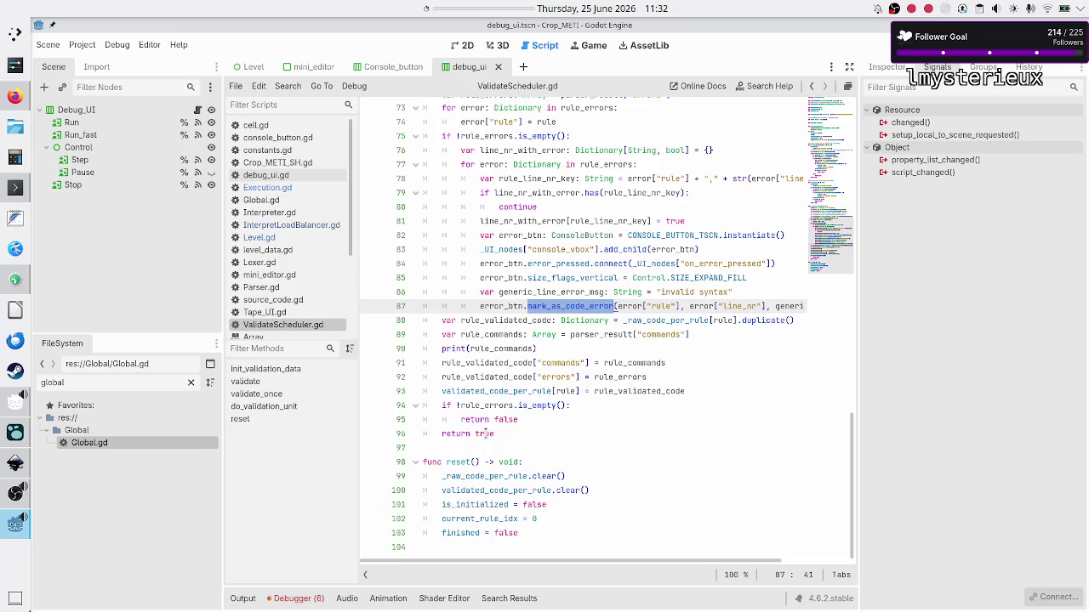
- Save the project and switch to Execution.gd
left_click(483, 449)
key("ctrl+s")
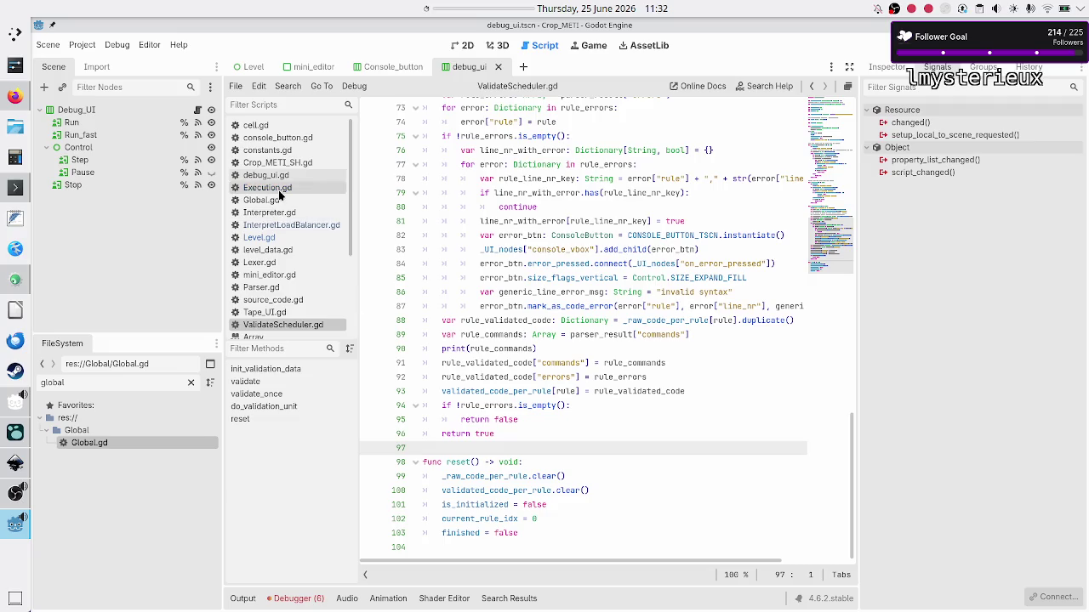
left_click(278, 189)
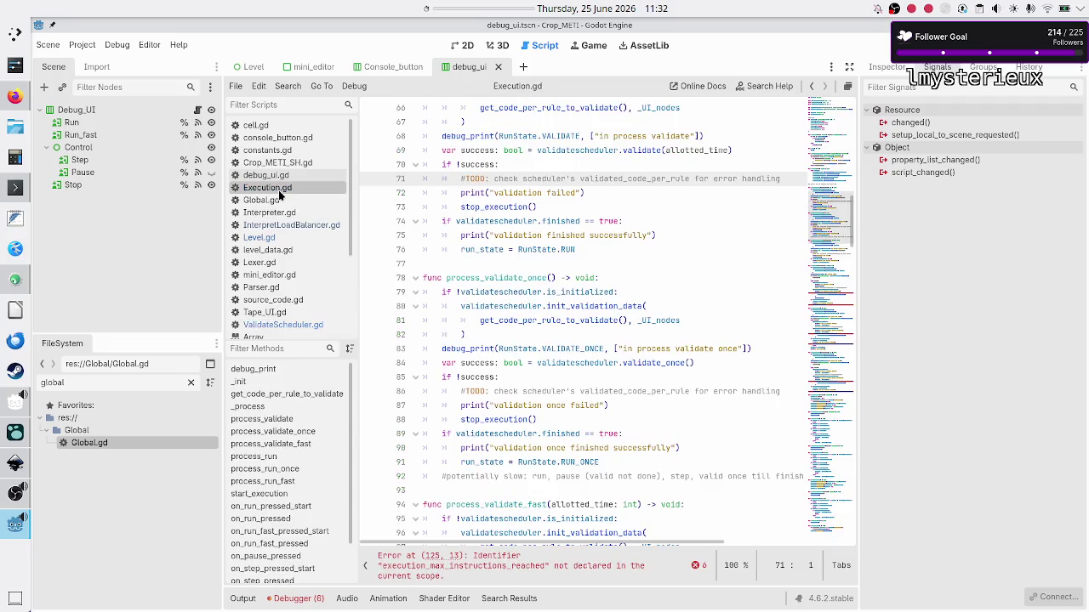
- Delete the validated_code_per_rule TODO comment from process_validate
left_click(597, 167)
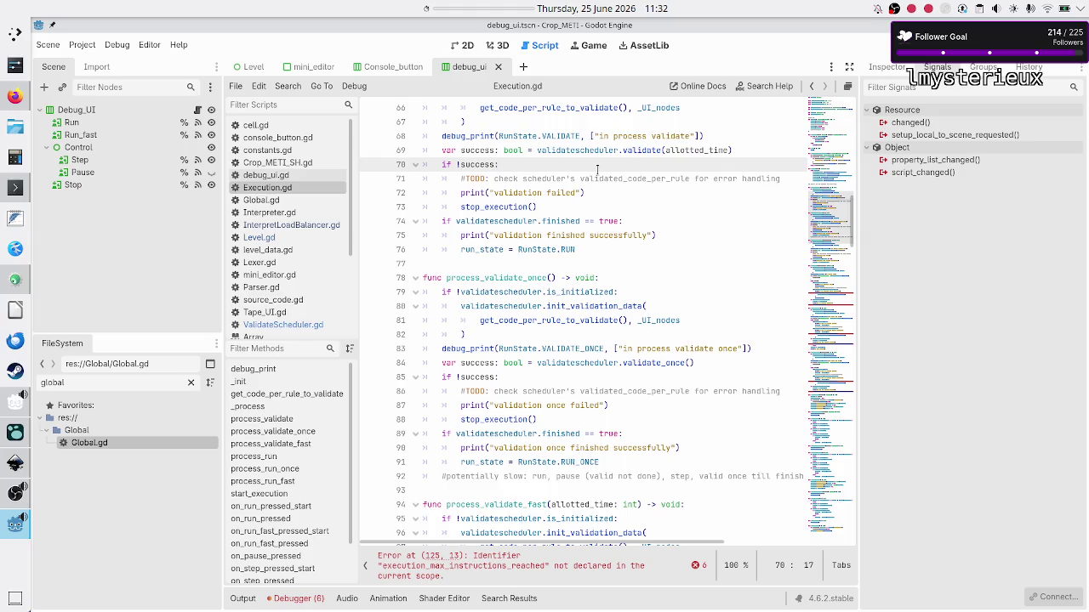
key("Down")
key("Home")
key("shift+End")
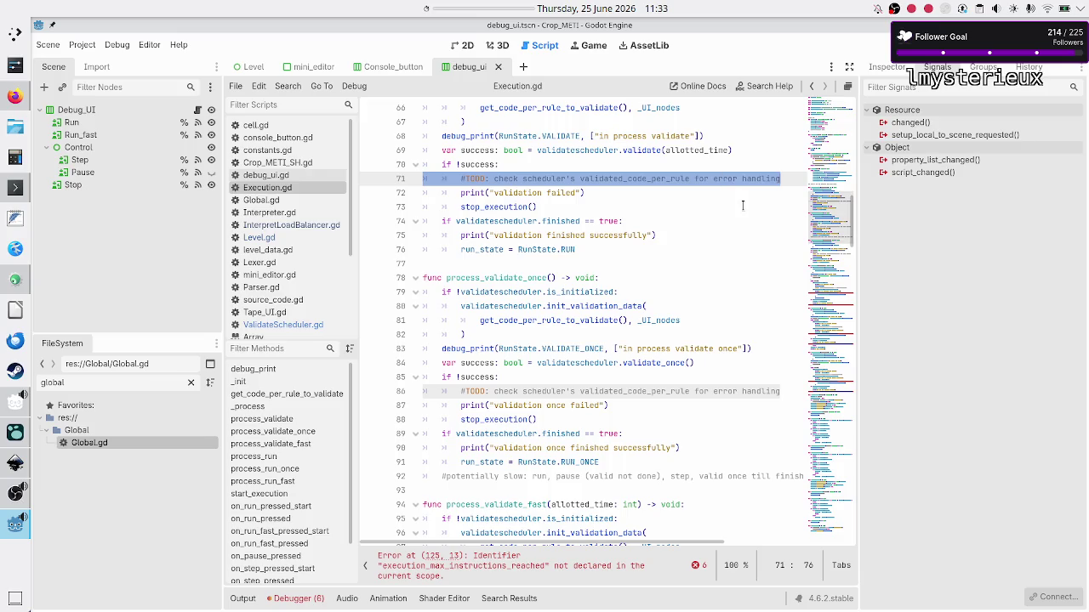
key("Delete")
key("Delete")
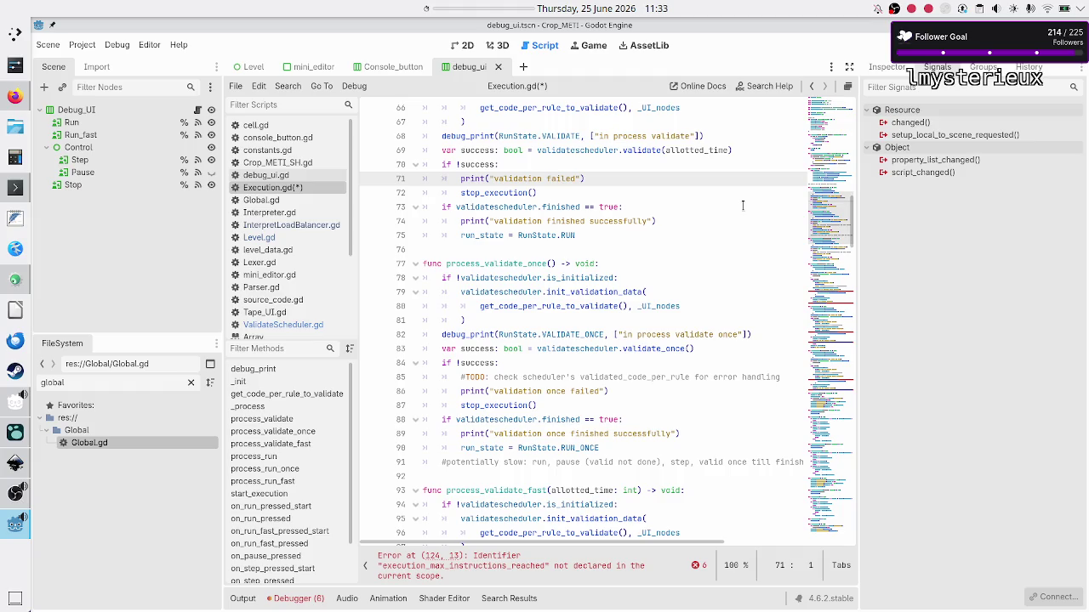
- Delete the validated_code_per_rule TODO comment from process_validate_once
key("Down")
key("Down")
key("Down")
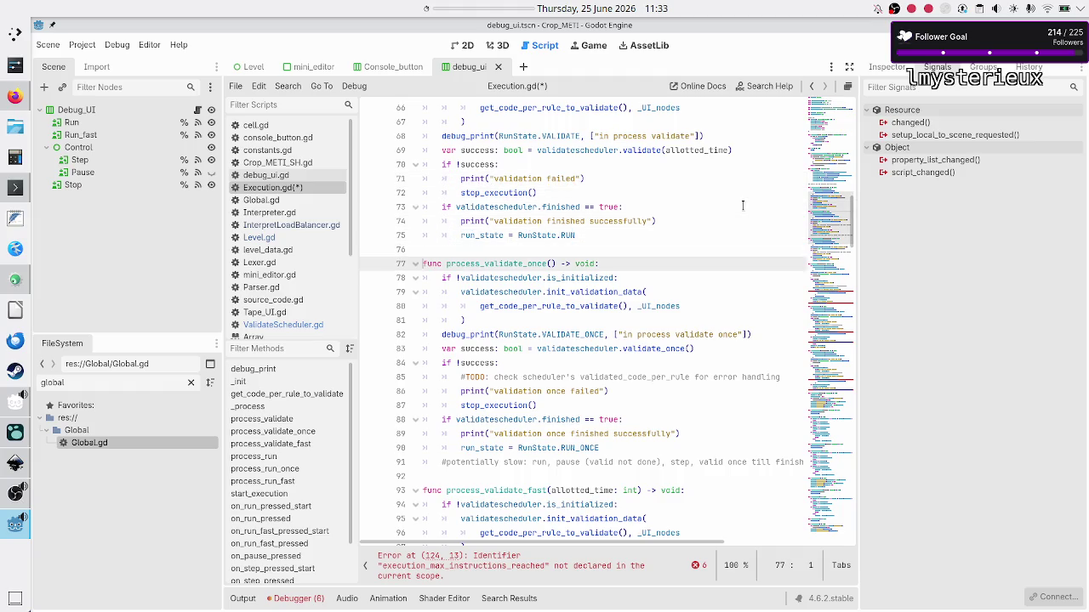
key("Down")
key("Down")
key("Down")
key("shift+Down")
key("shift+Left")
key("Delete")
key("Delete")
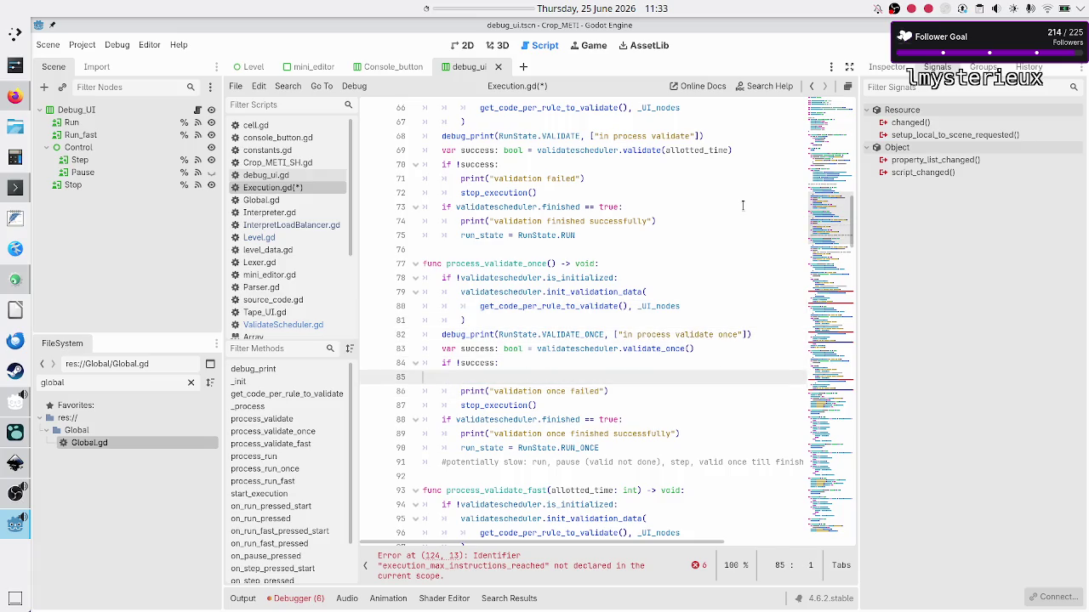
- Delete the TODO comment on line 100 in process_validate_fast, then continue down into process_run
key("Down")
key("Down")
key("Down")
key("Down")
key("Down")
key("Down")
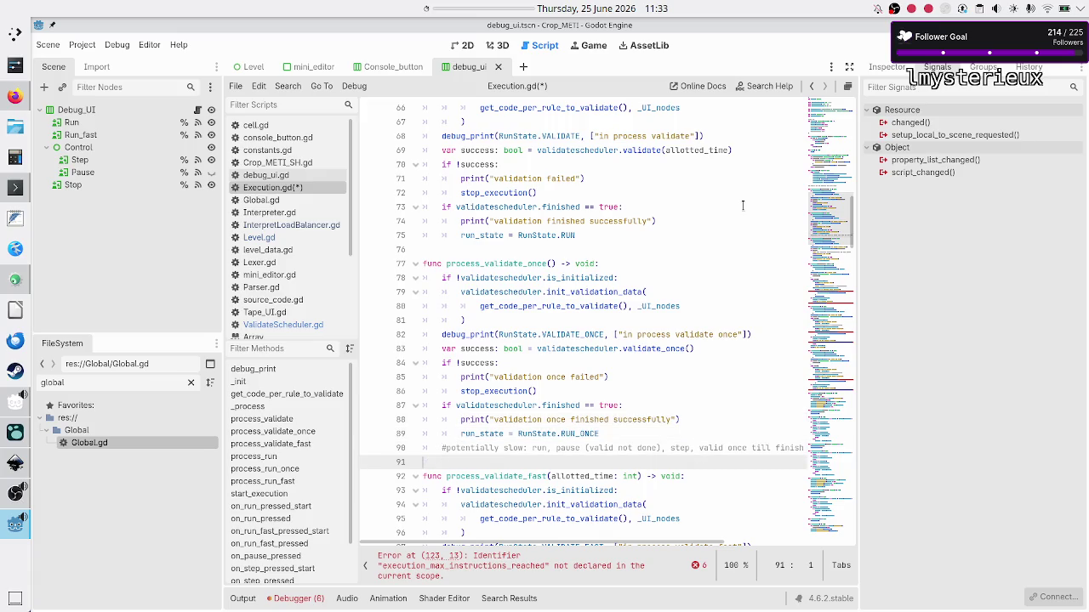
key("Down")
key("Down")
key("Down")
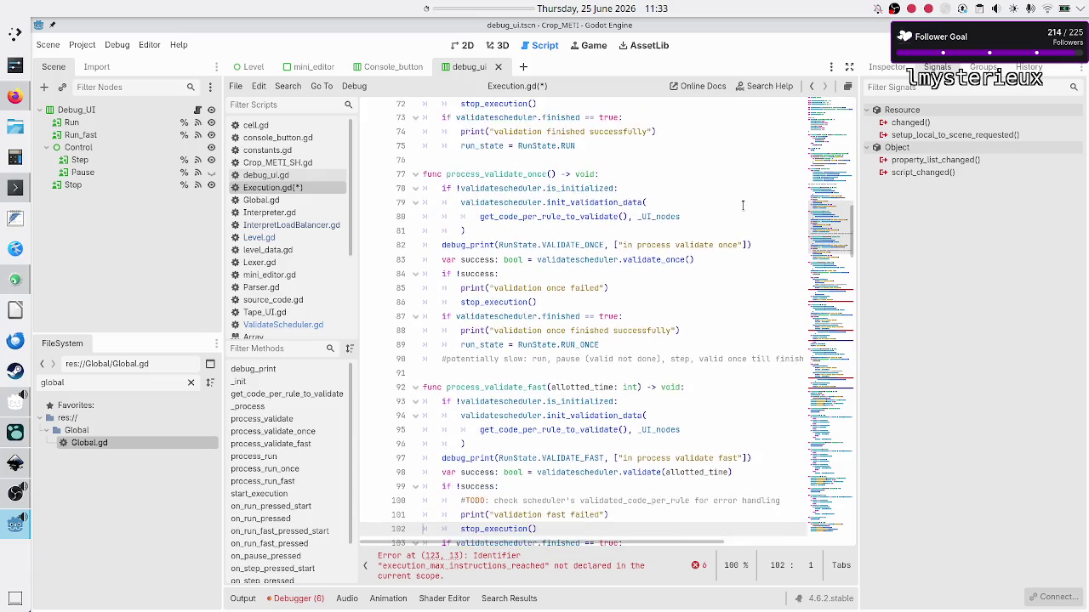
key("Up")
key("Up")
key("Up")
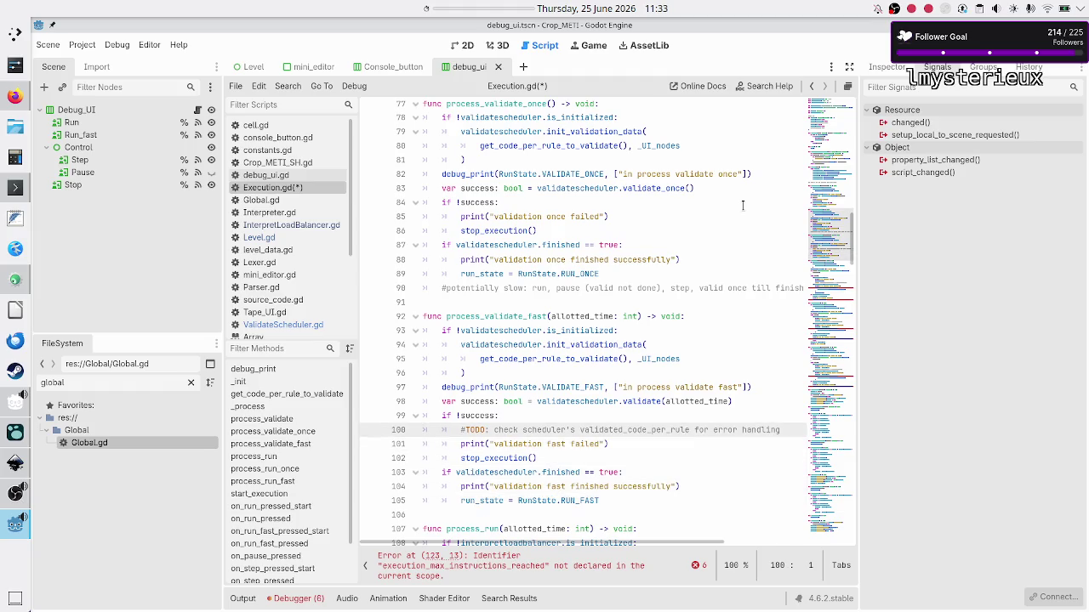
key("Up")
key("Up")
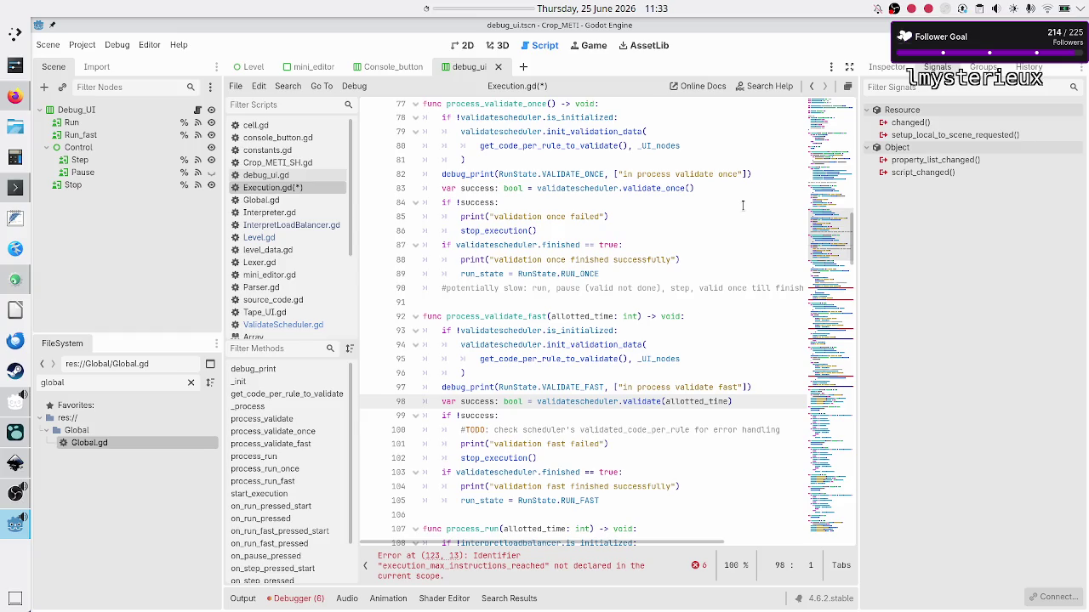
key("Down")
key("Down")
key("shift+End")
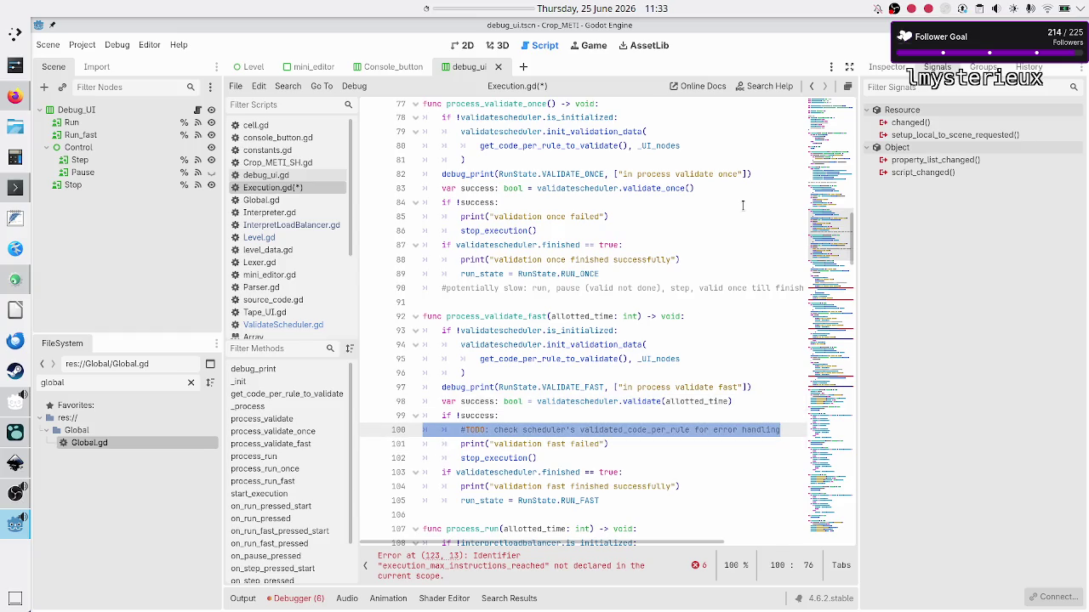
key("BackSpace")
key("BackSpace")
key("Down")
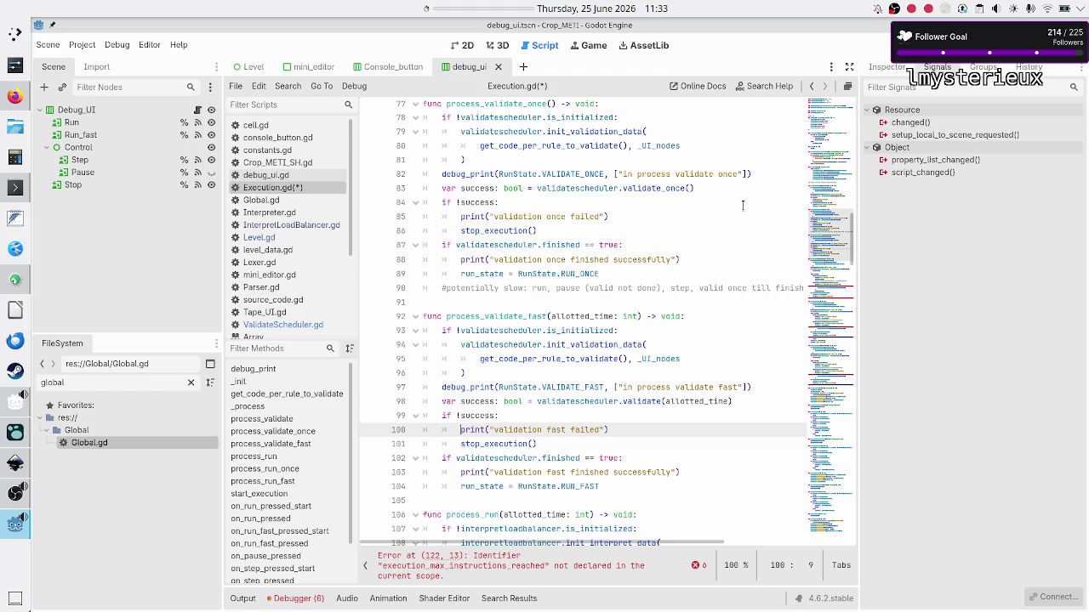
key("Down")
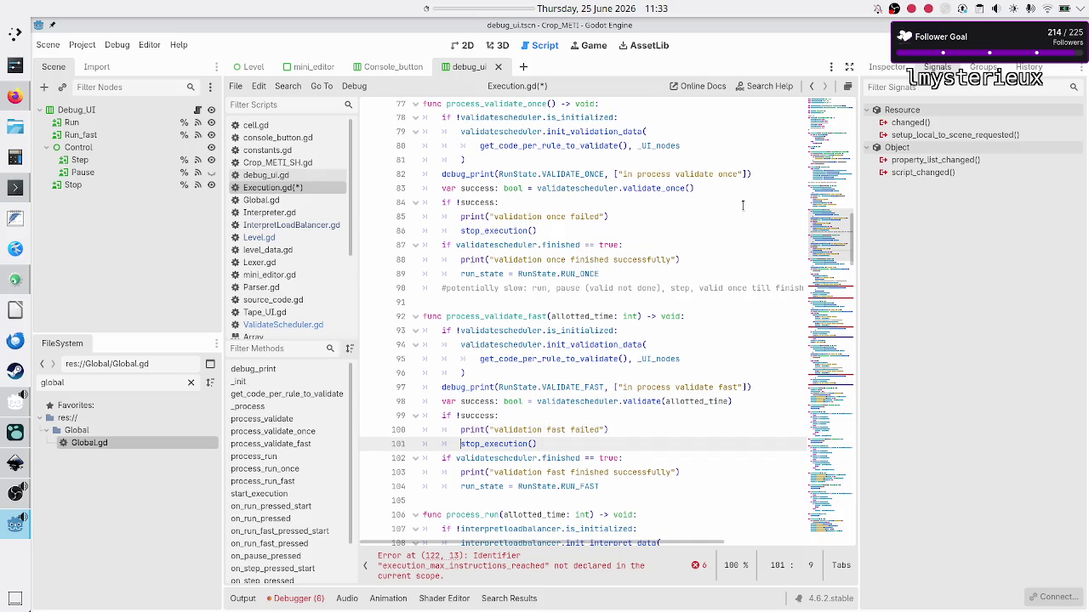
key("Down")
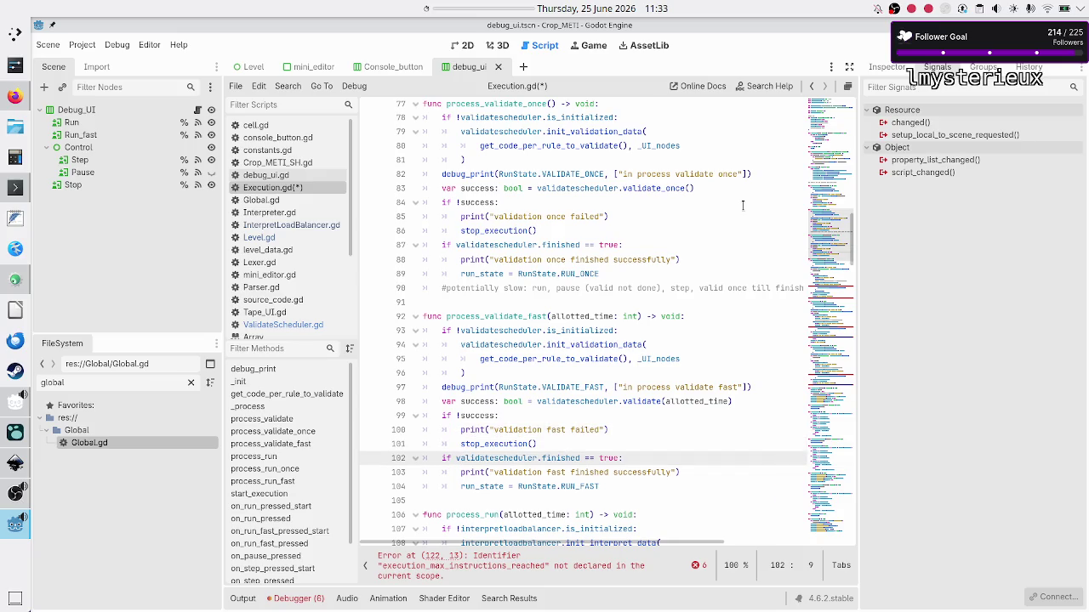
key("Down")
key("Down")
key("Down")
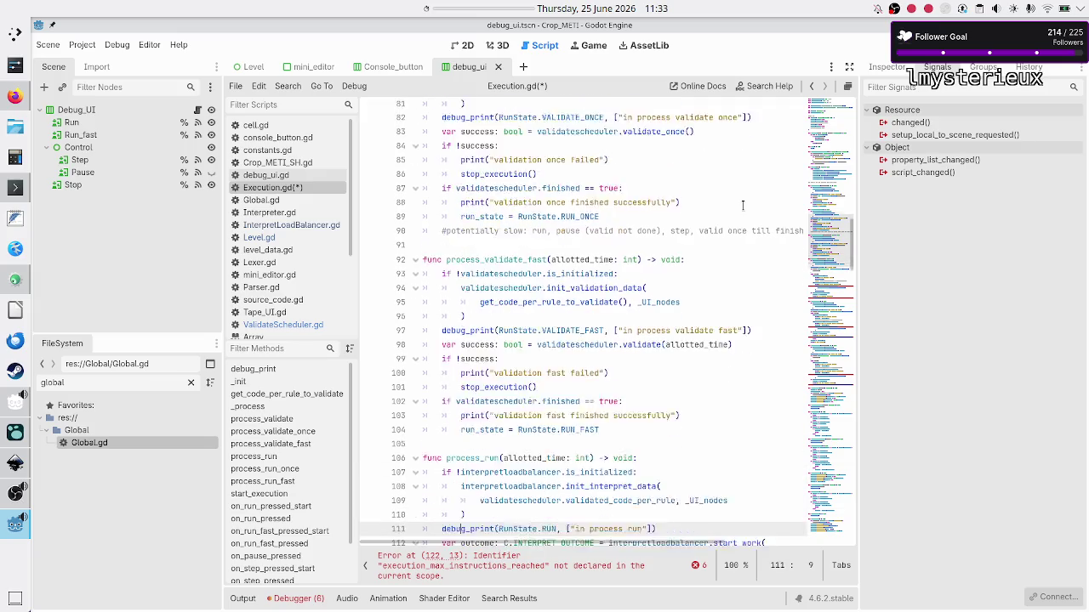
key("Down")
key("Down")
key("Down")
- Remove the leftover TODO line and its empty line from process_run's error branch
key("Up")
key("Up")
key("Up")
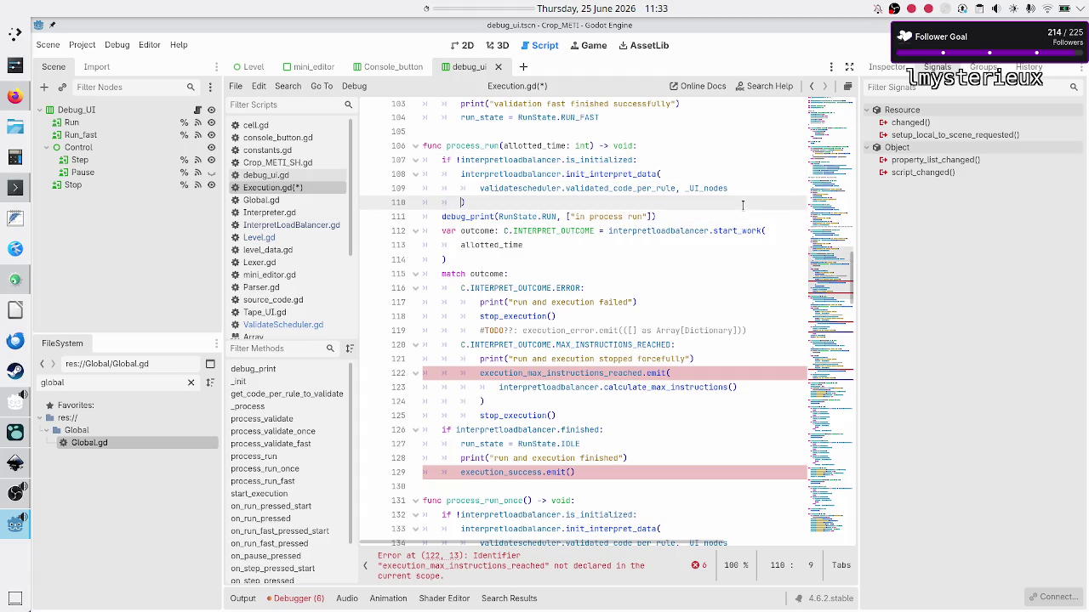
key("Down")
key("Down")
key("Down")
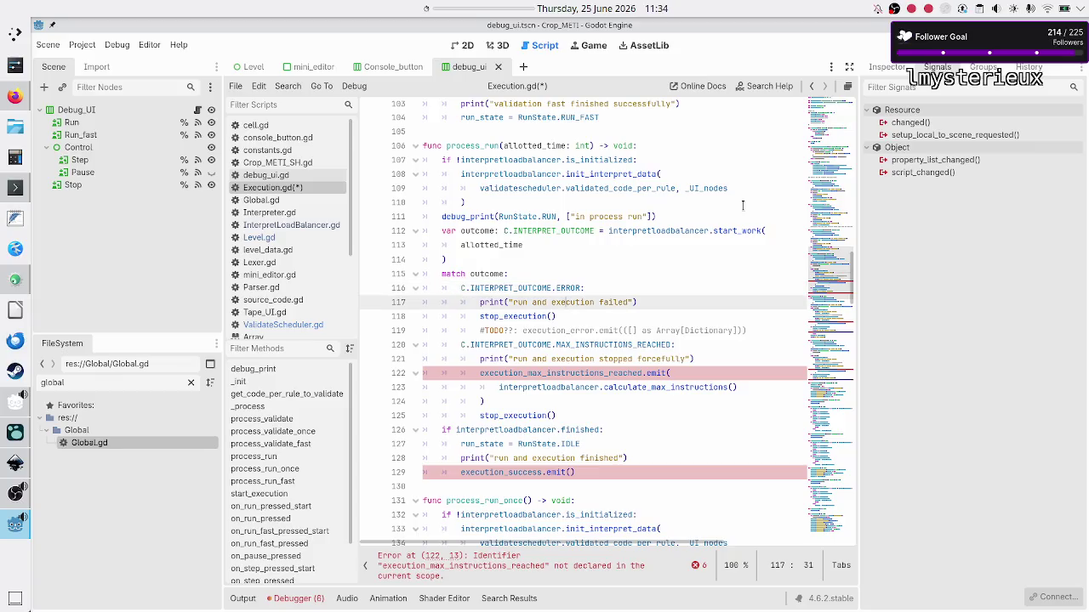
key("End")
key("Down")
key("Home")
key("shift+Down")
key("shift+Left")
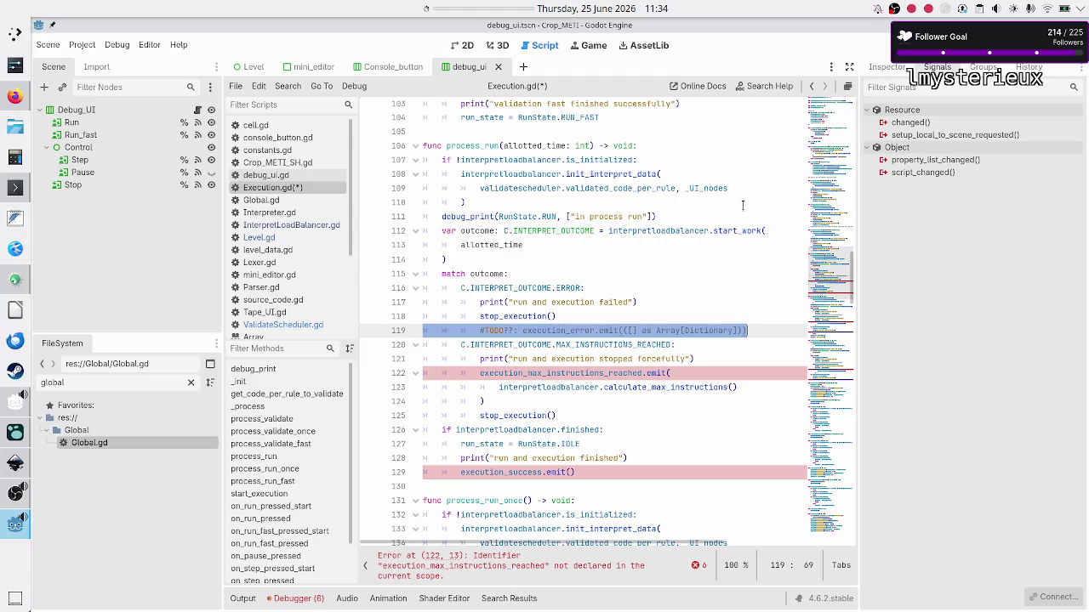
key("BackSpace")
key("BackSpace")
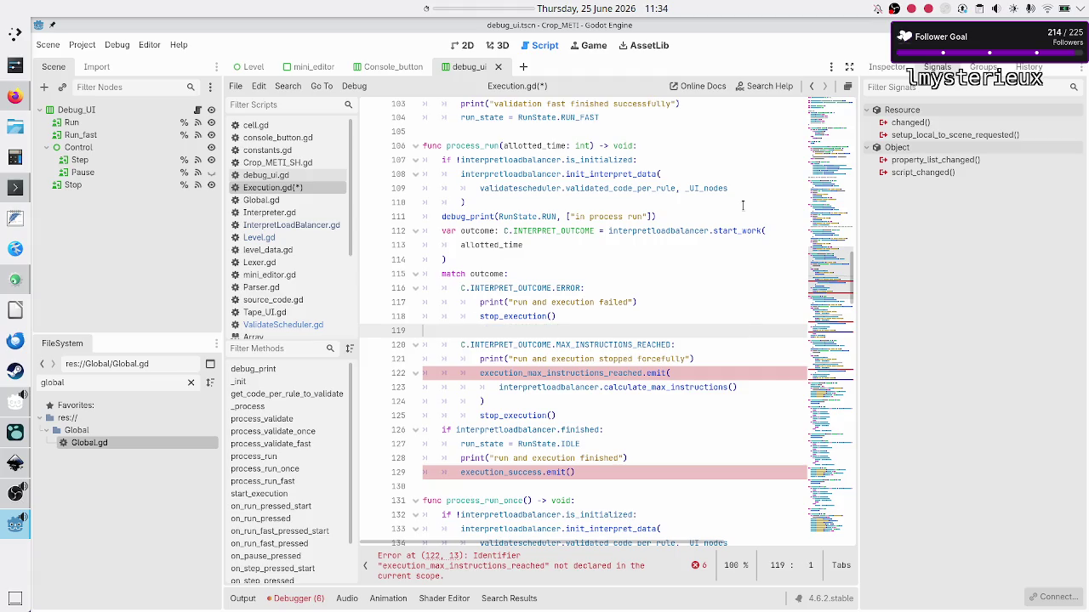
key("Right")
- Select the execution_max_instructions_reached emit call, then open InterpretLoadBalancer.gd
key("Down")
key("Up")
key("Up")
key("Up")
key("Up")
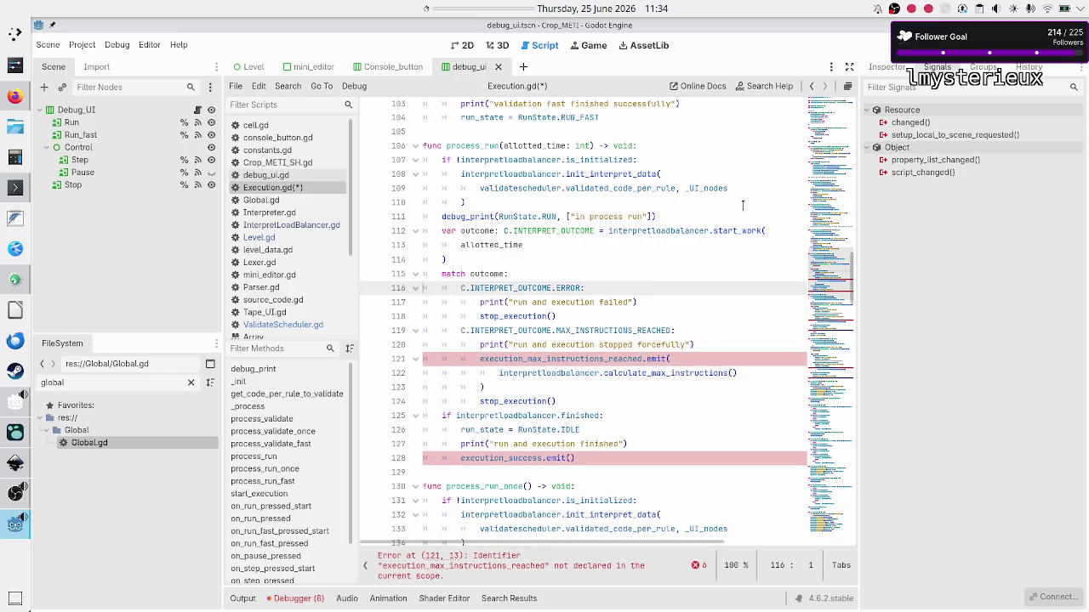
key("End")
key("Down")
key("Down")
key("Down")
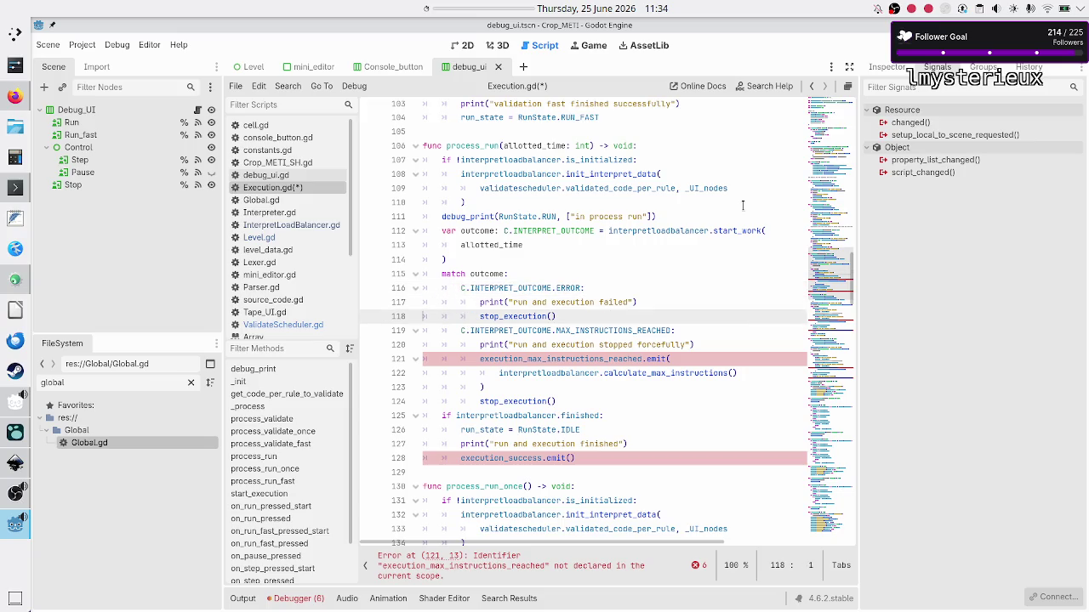
key("Home")
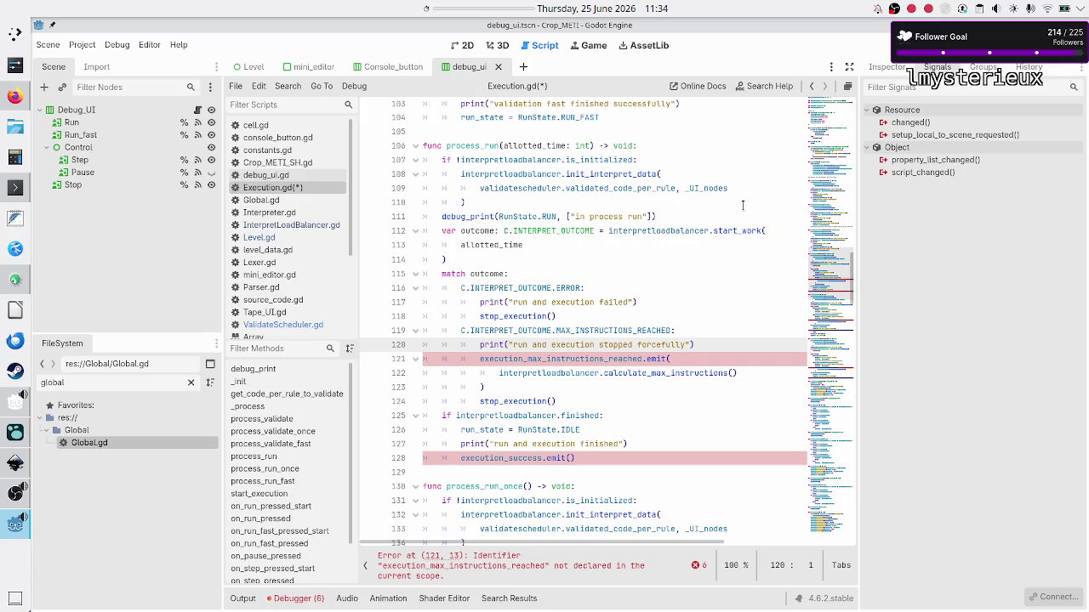
key("Up")
key("shift+End")
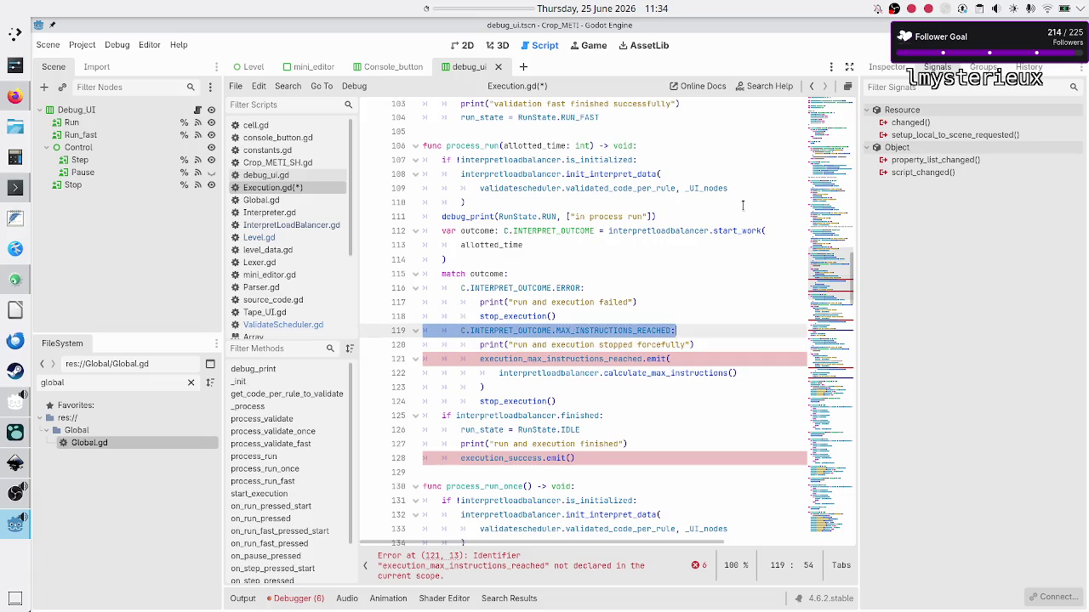
key("Right")
key("Right")
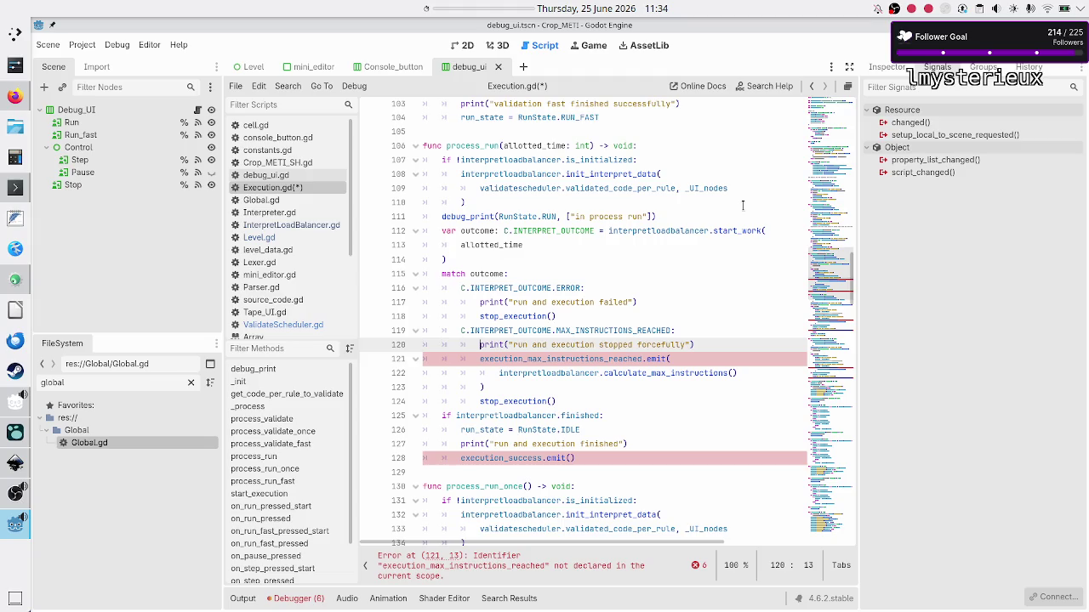
key("Down")
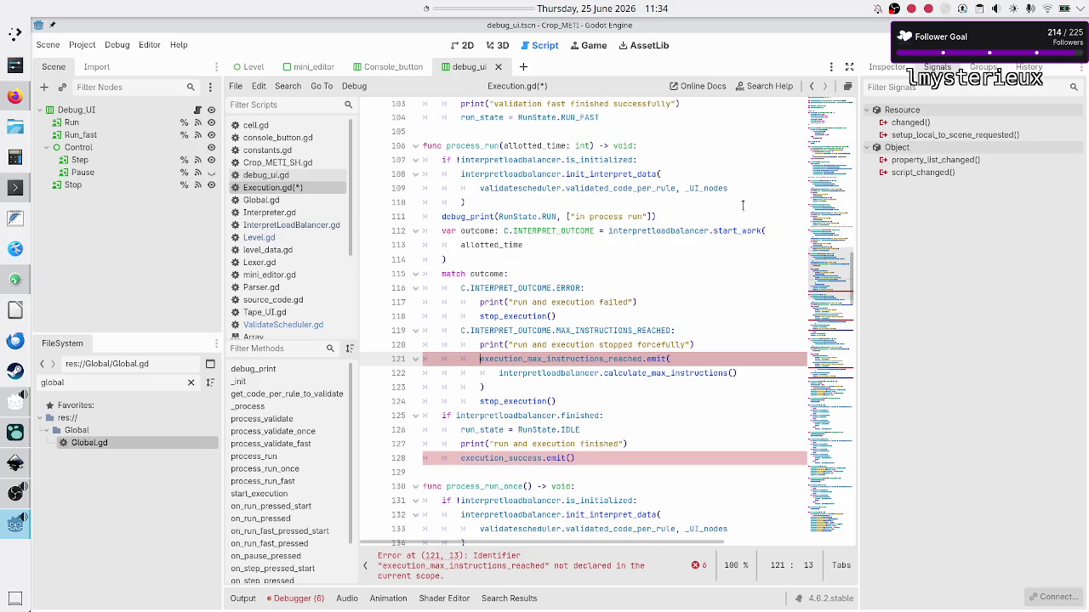
key("shift+Down")
key("shift+Down")
key("shift+Right")
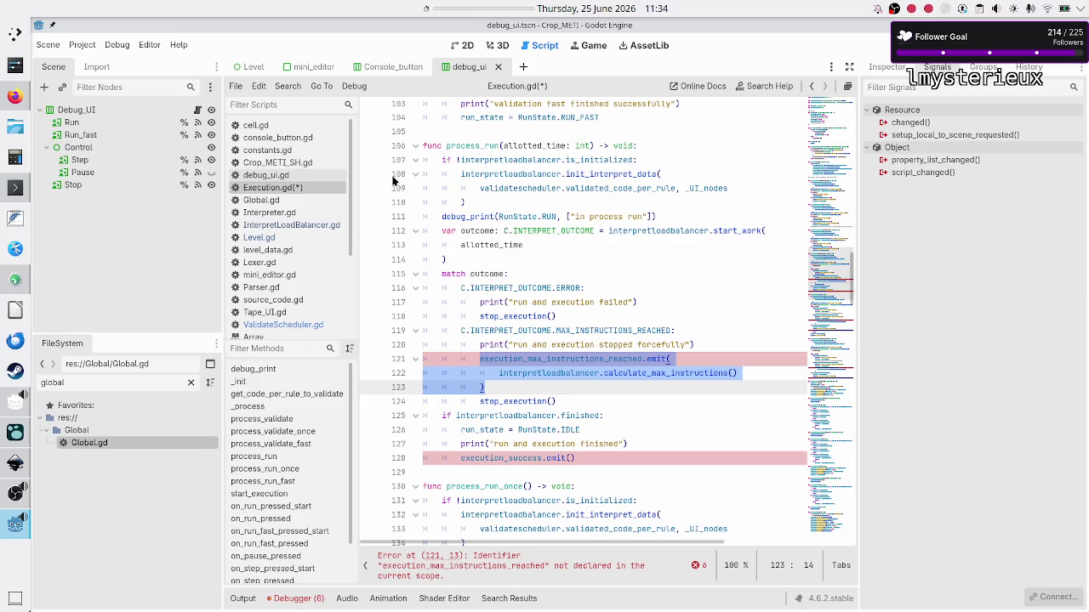
left_click(311, 225)
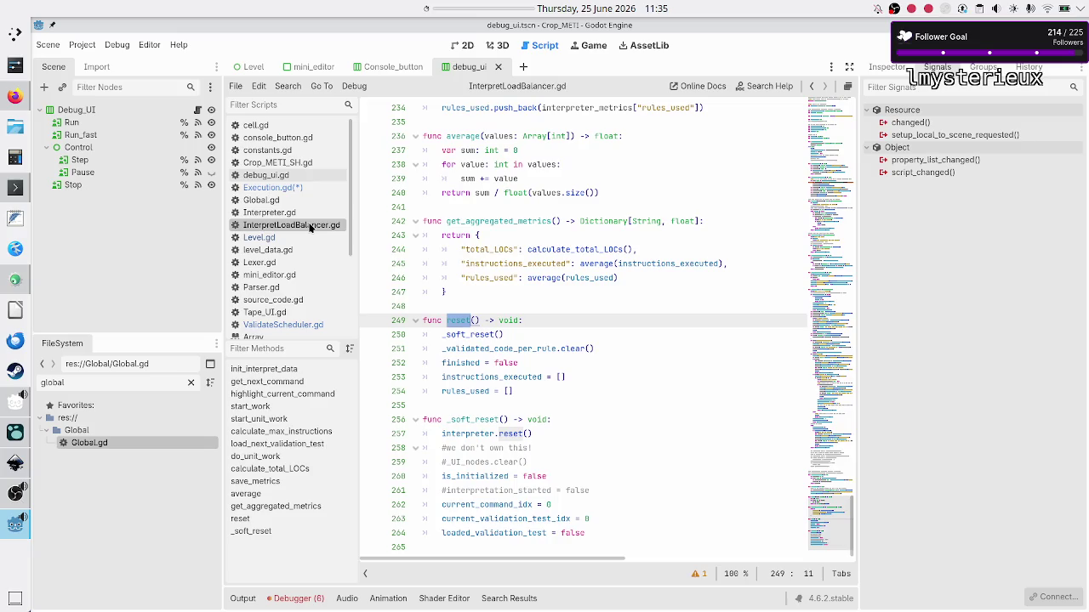
- Check max_instructions_reached handling in InterpretLoadBalancer.gd, then delete the selected emit call in Execution.gd
scroll(570, 396, "up", 3)
scroll(570, 395, "up", 12)
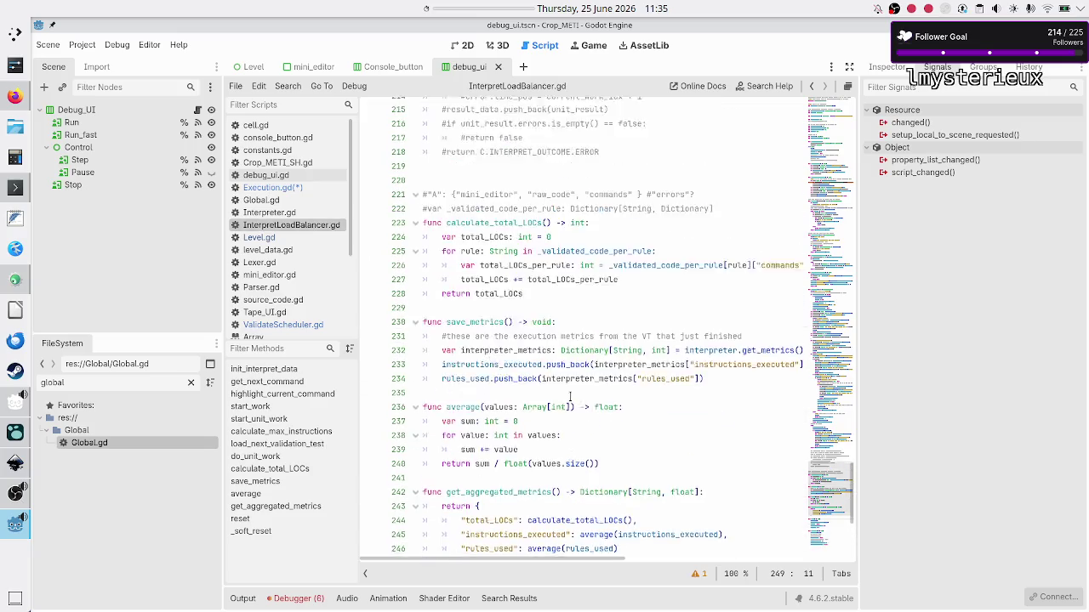
scroll(570, 396, "up", 9)
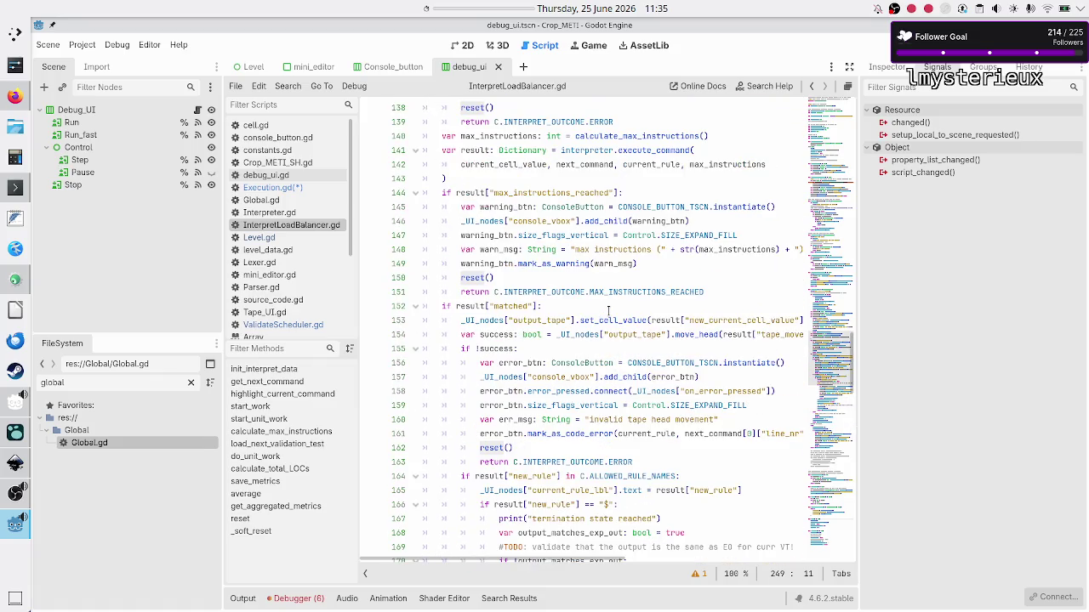
double_click(565, 192)
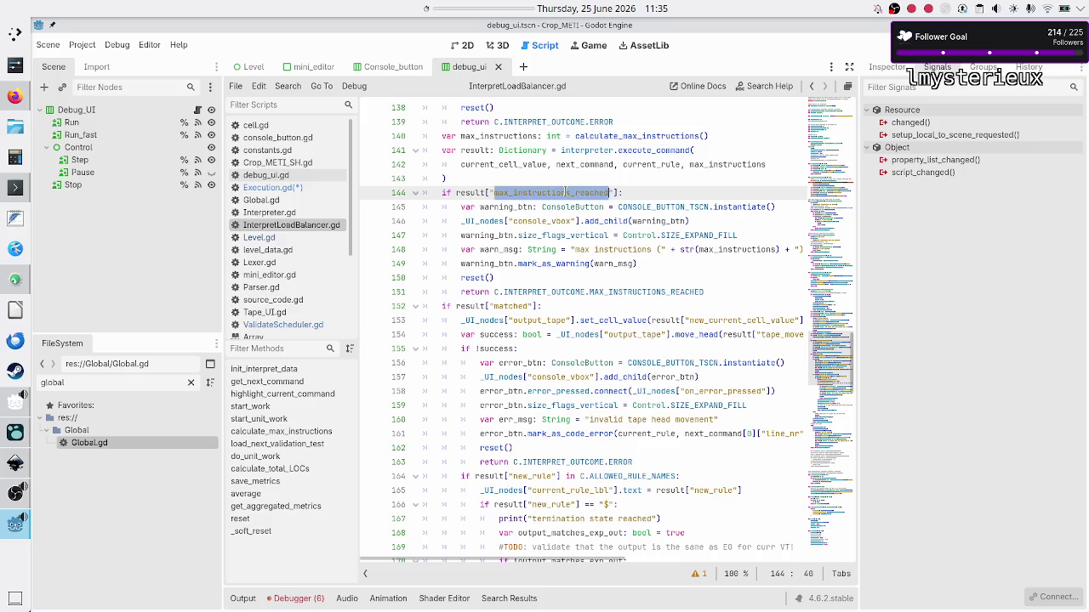
left_click(482, 266)
double_click(558, 264)
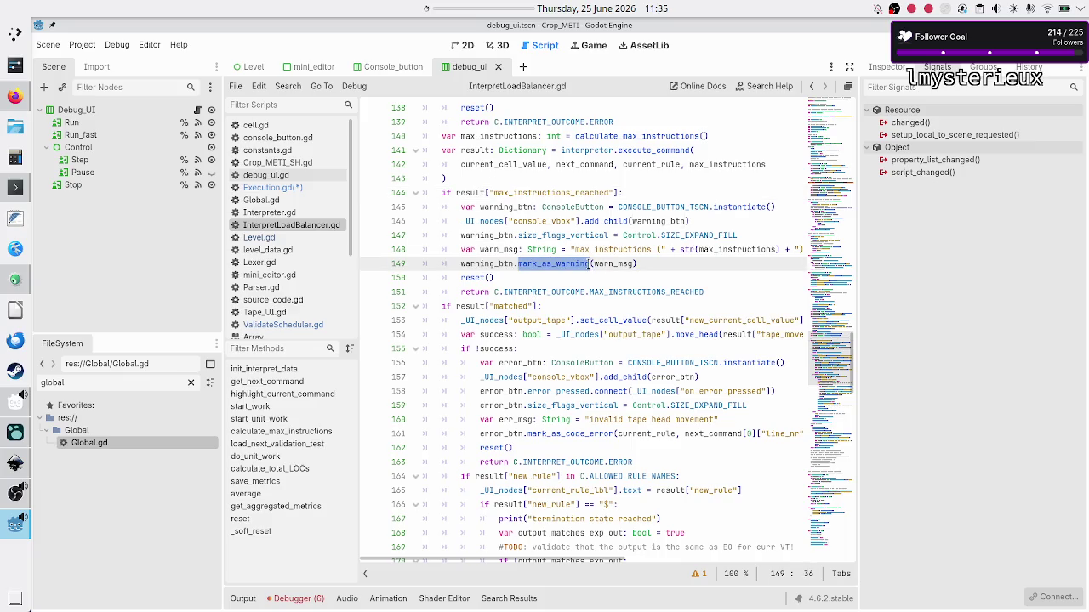
double_click(569, 292)
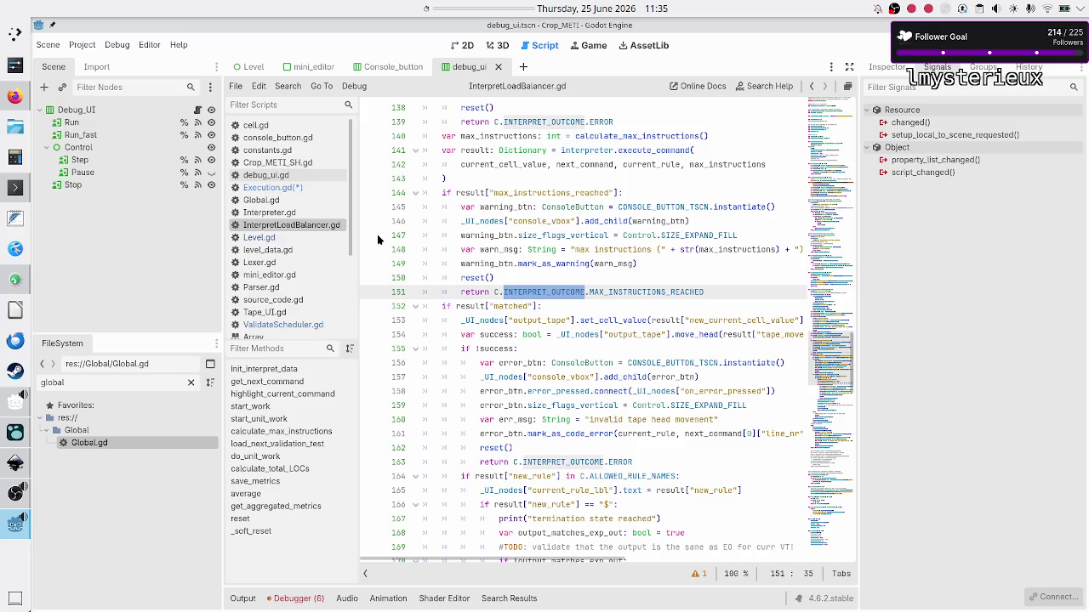
left_click(273, 187)
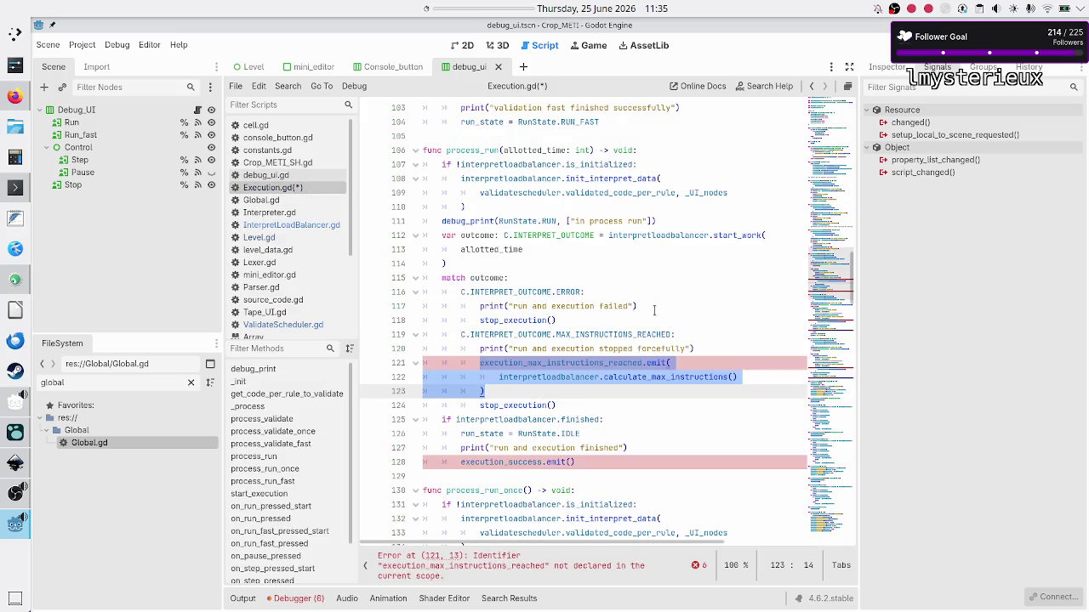
key("BackSpace")
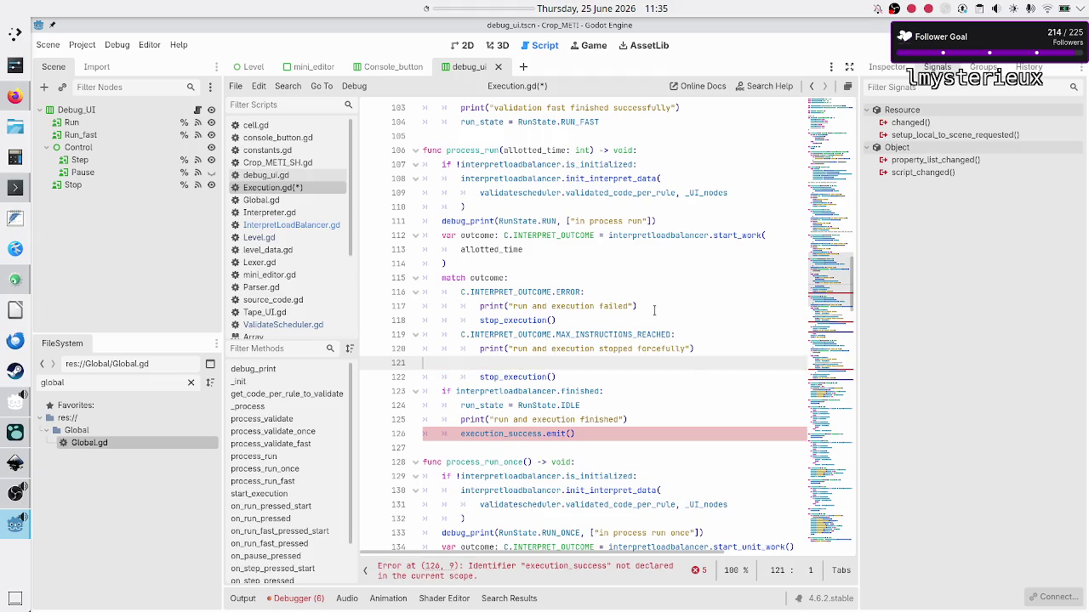
- Remove the leftover blank line and the execution_success.emit() line from the finished branch
key("Delete")
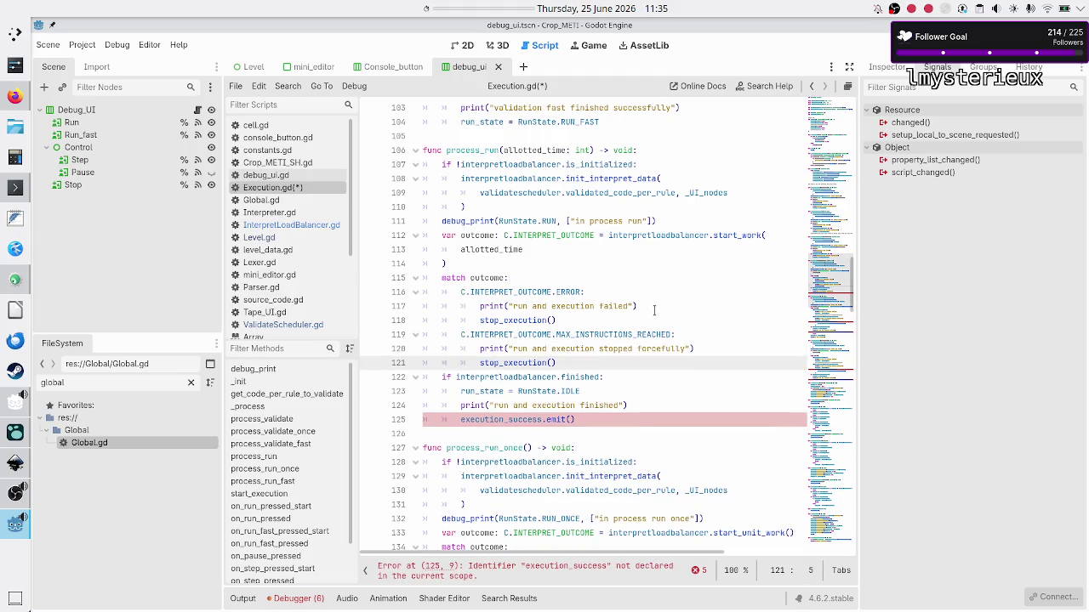
key("Up")
key("Up")
key("Down")
key("Down")
key("Down")
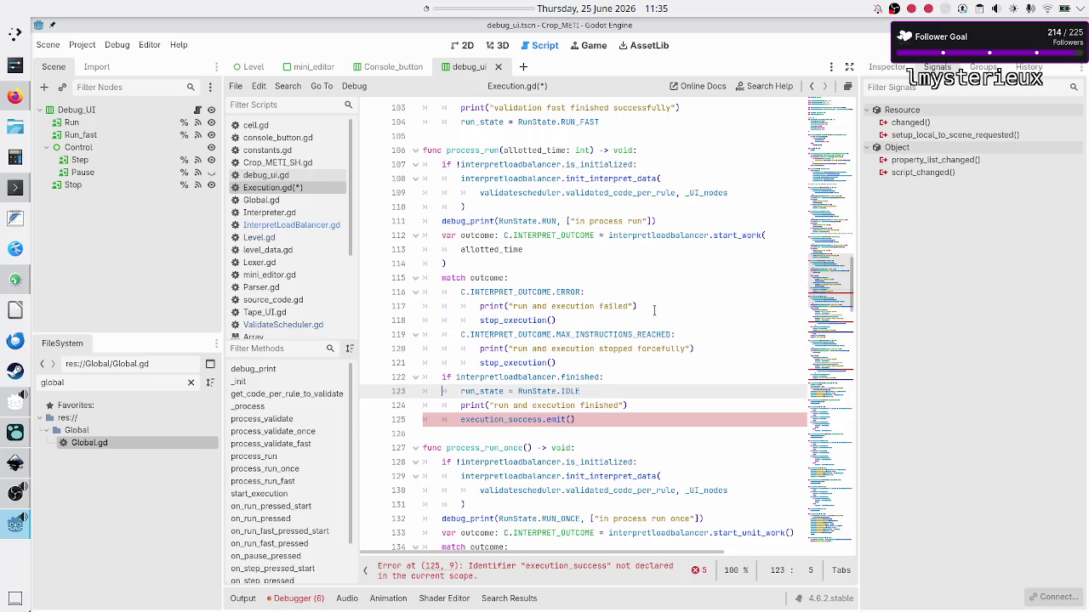
key("Up")
key("shift+Right")
key("shift+Right")
key("shift+Right")
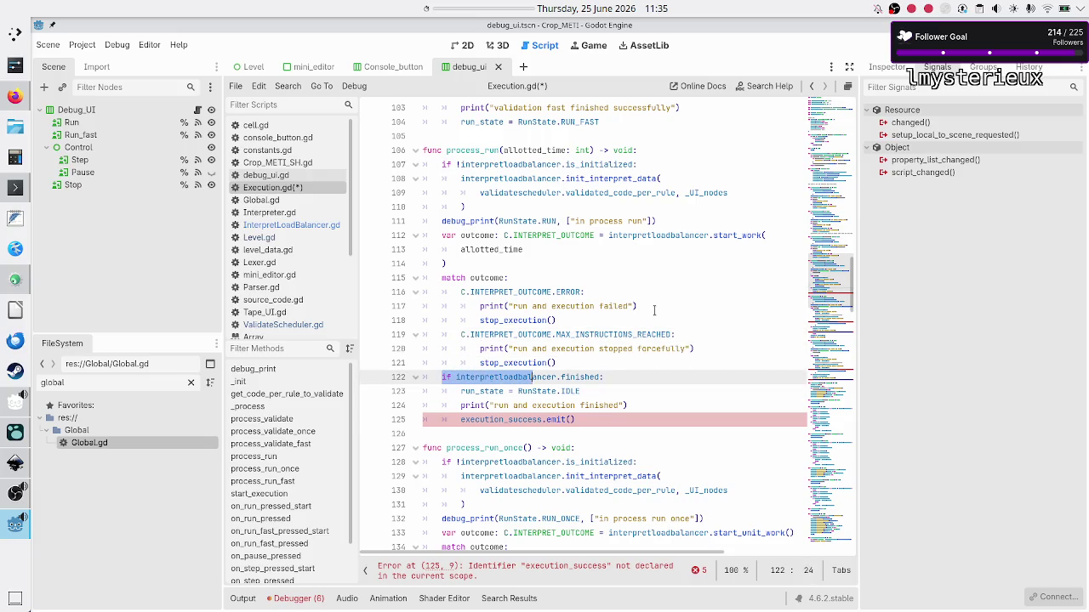
key("shift+Right")
key("shift+Right")
key("shift+Right")
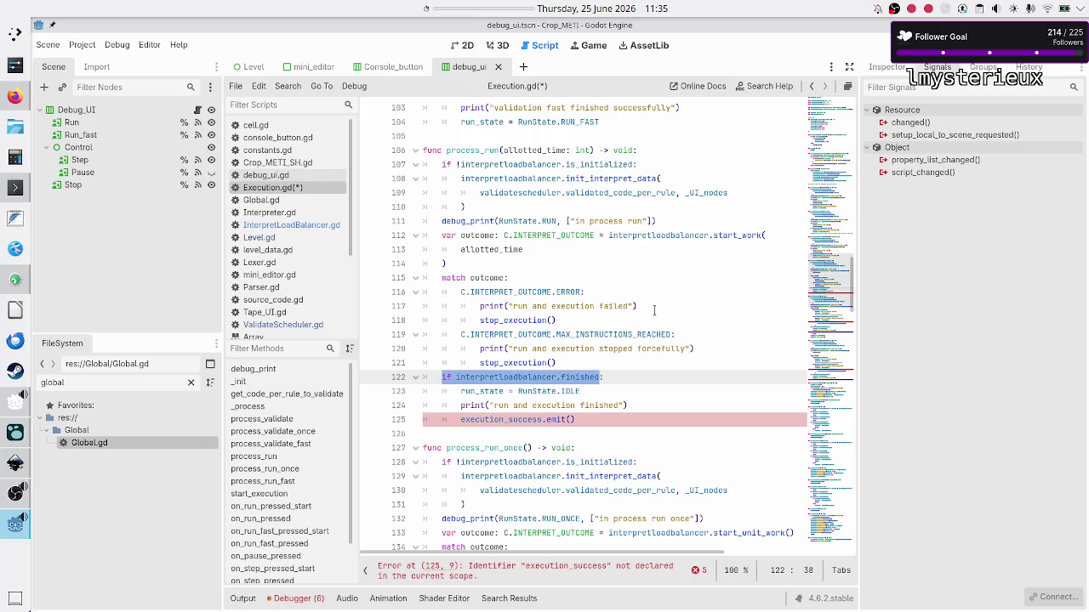
scroll(677, 244, "down", 3)
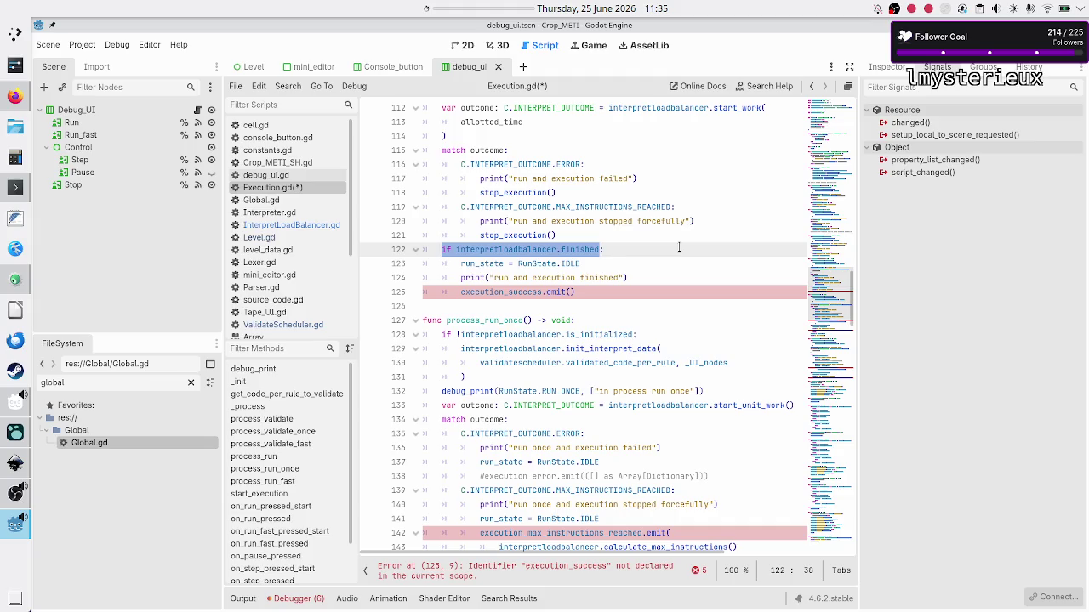
key("Down")
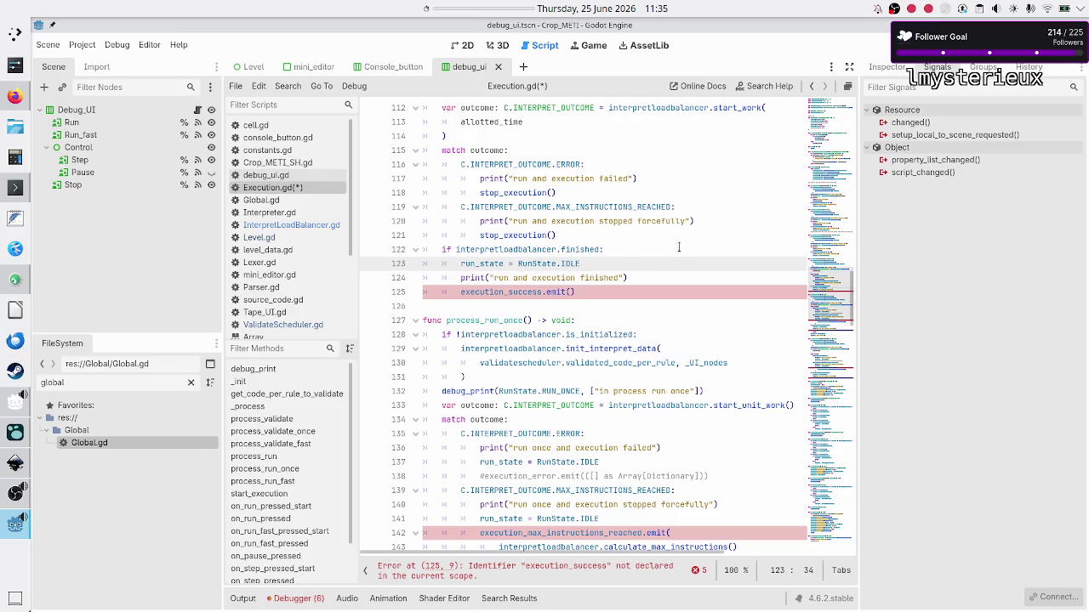
key("Down")
key("Down")
key("Home")
key("shift+End")
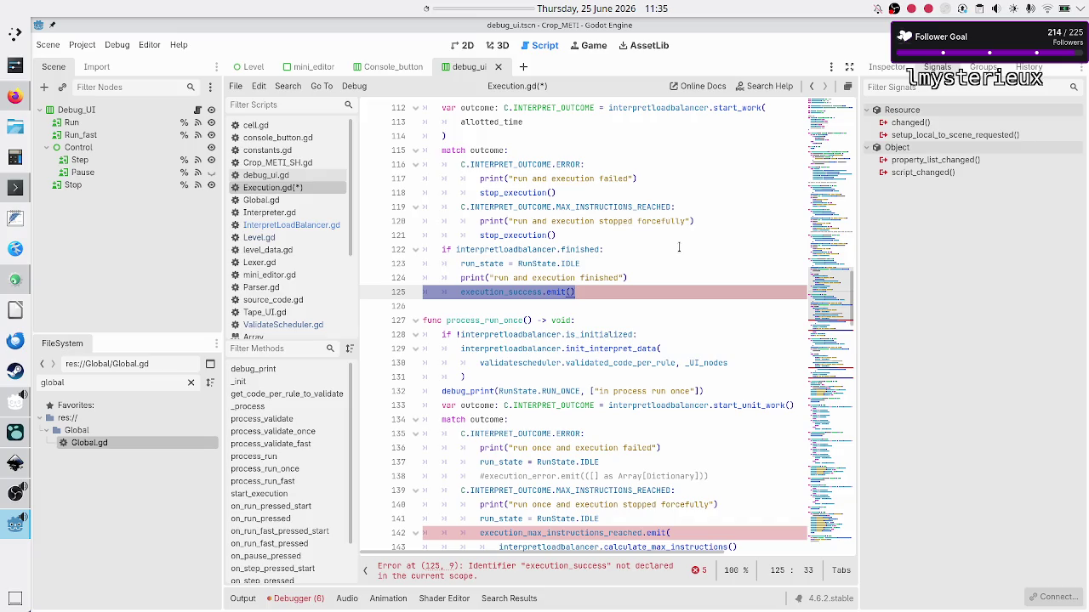
key("BackSpace")
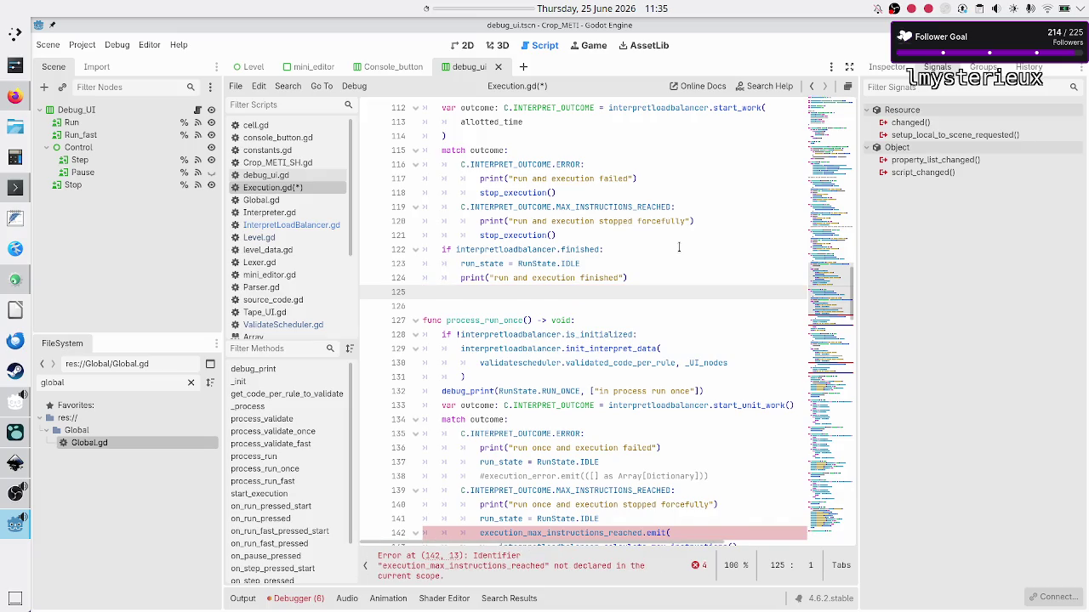
key("BackSpace")
key("BackSpace")
key("BackSpace")
- Delete the run_state = RunState.IDLE assignment from the finished branch
key("Up")
key("Home")
key("Home")
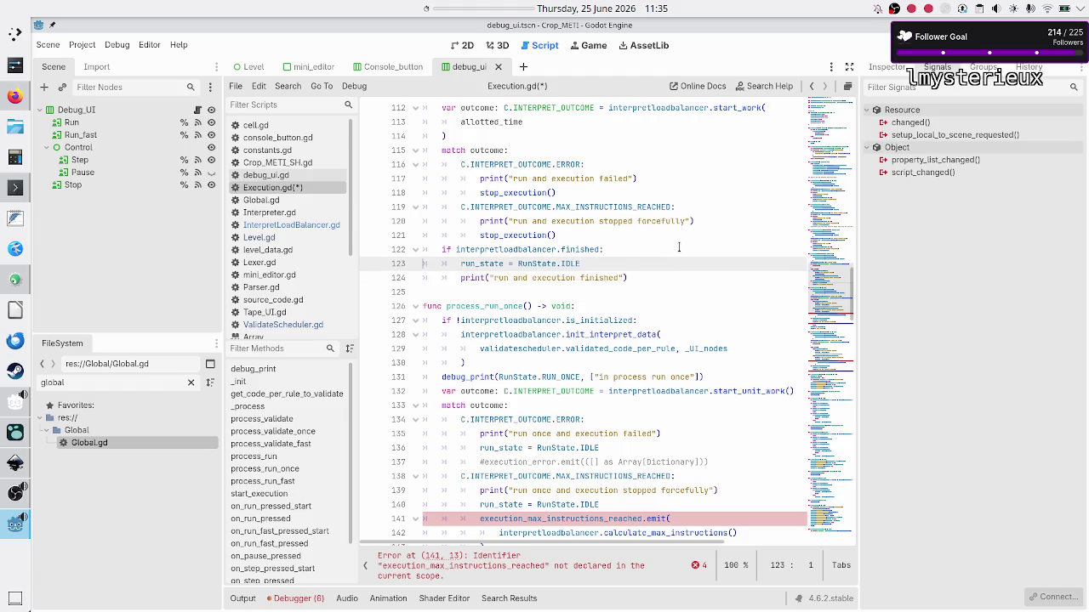
key("shift+End")
key("BackSpace")
key("BackSpace")
key("BackSpace")
key("Down")
key("Down")
key("Down")
- Add a stop_execution_on_success() call after the finished print
key("Up")
key("Up")
key("End")
key("Return")
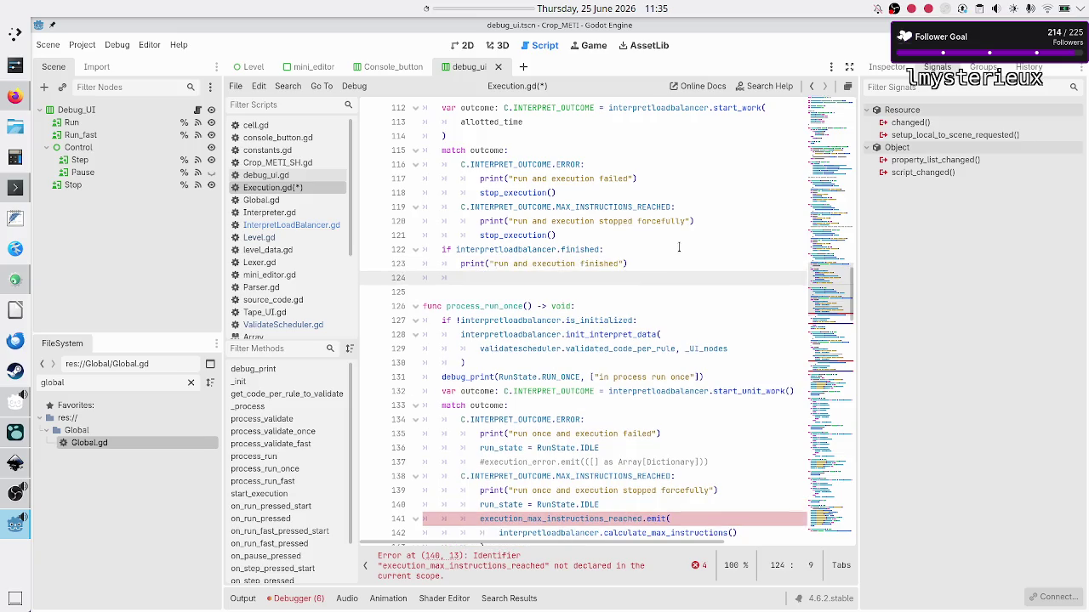
type("stop_")
key("Down")
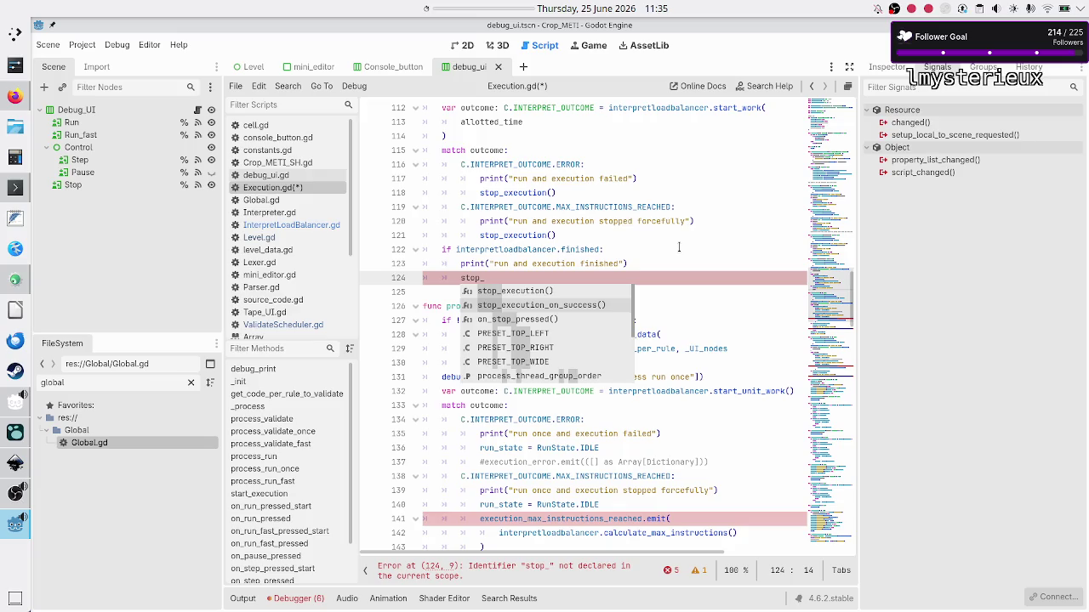
key("Return")
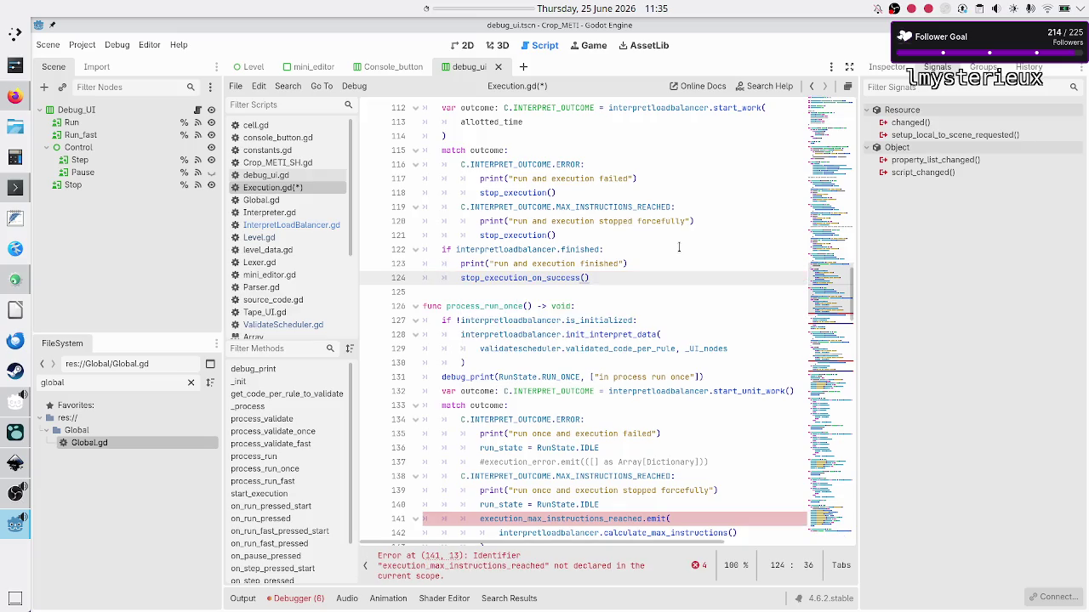
key("Down")
key("Down")
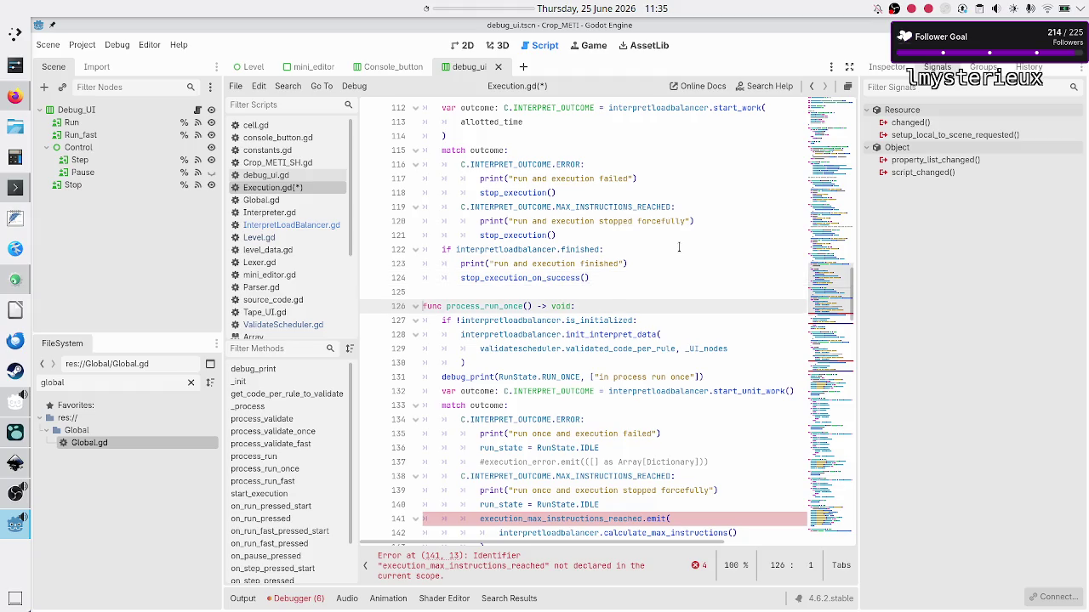
- Replace the error branch's run_state and commented emit lines with stop_execution()
key("Down")
key("Down")
key("Down")
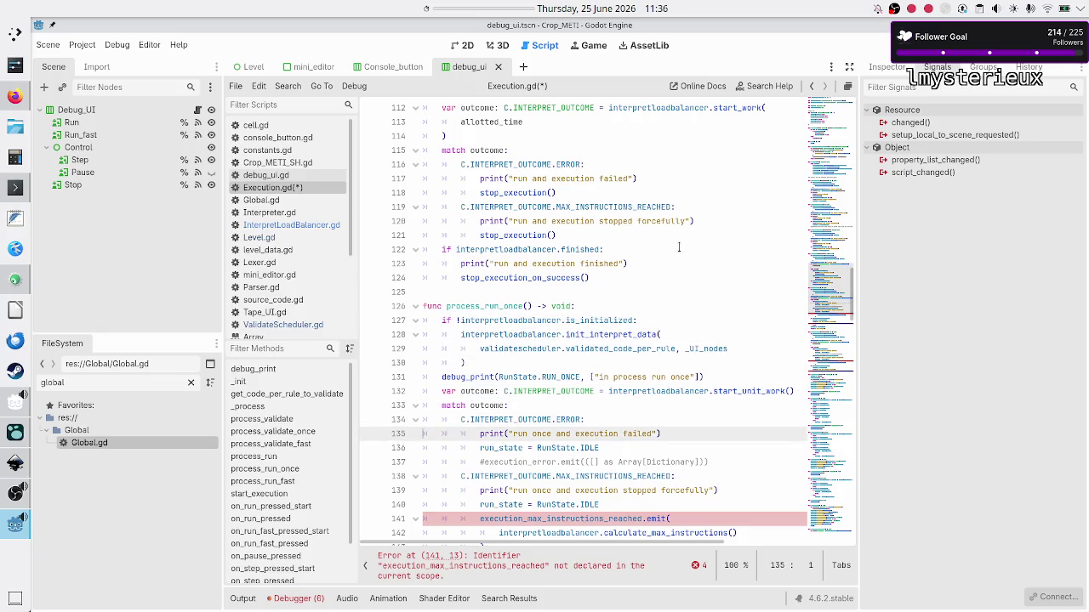
key("Down")
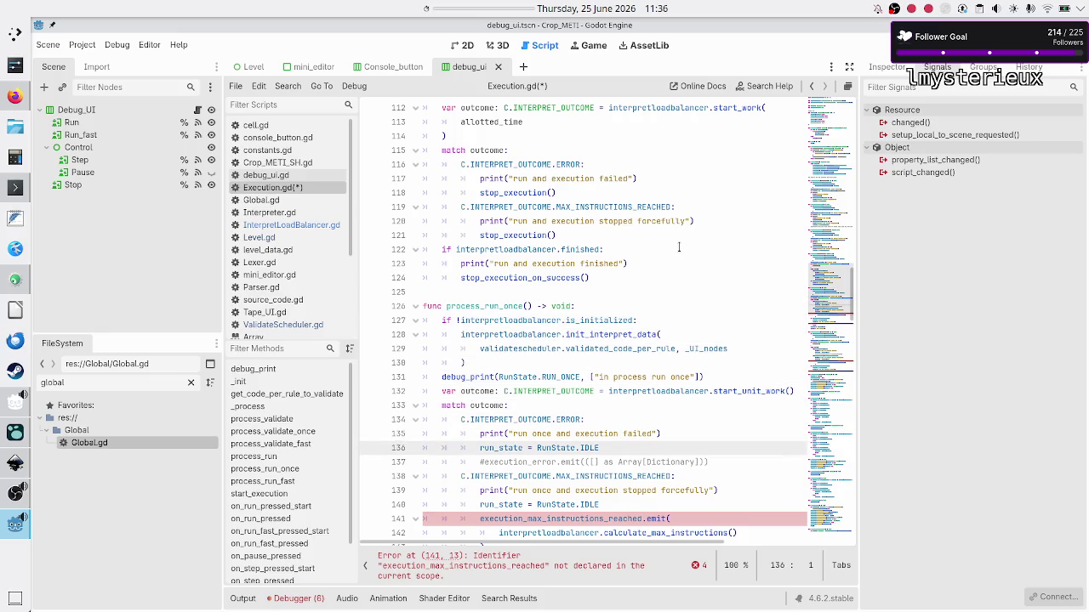
key("Right")
key("Right")
key("shift+Down")
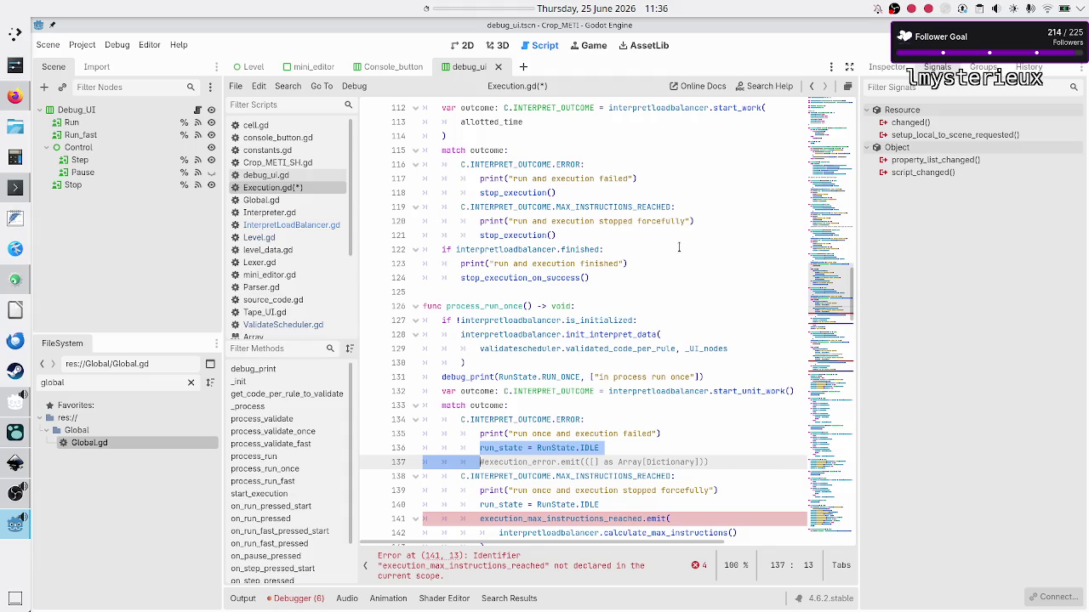
key("shift+Down")
key("shift+Left")
key("shift+Left")
key("shift+Left")
key("shift+Right")
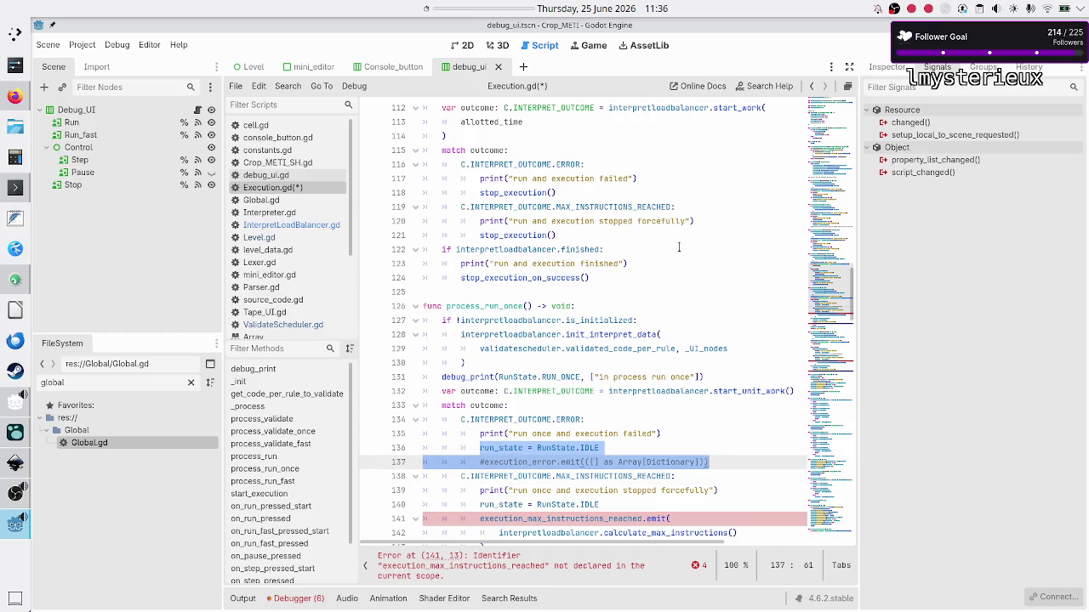
key("BackSpace")
type("stop")
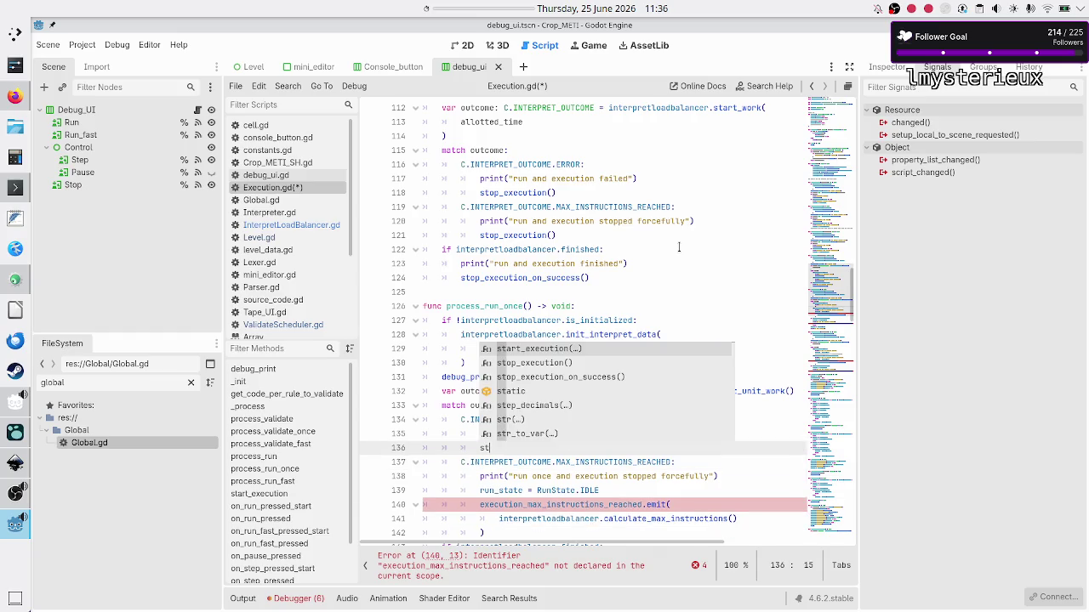
key("Return")
key("Down")
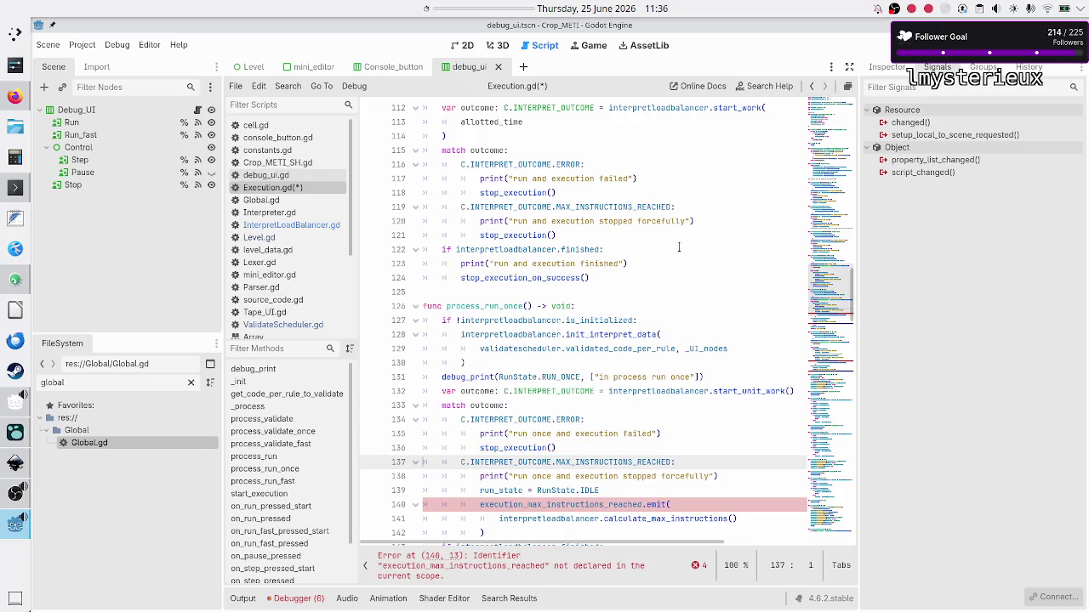
- Replace the max-instructions branch's run_state and emit lines with stop_execution()
key("Down")
key("Down")
key("Down")
key("Up")
key("Home")
key("shift+Down")
key("shift+Down")
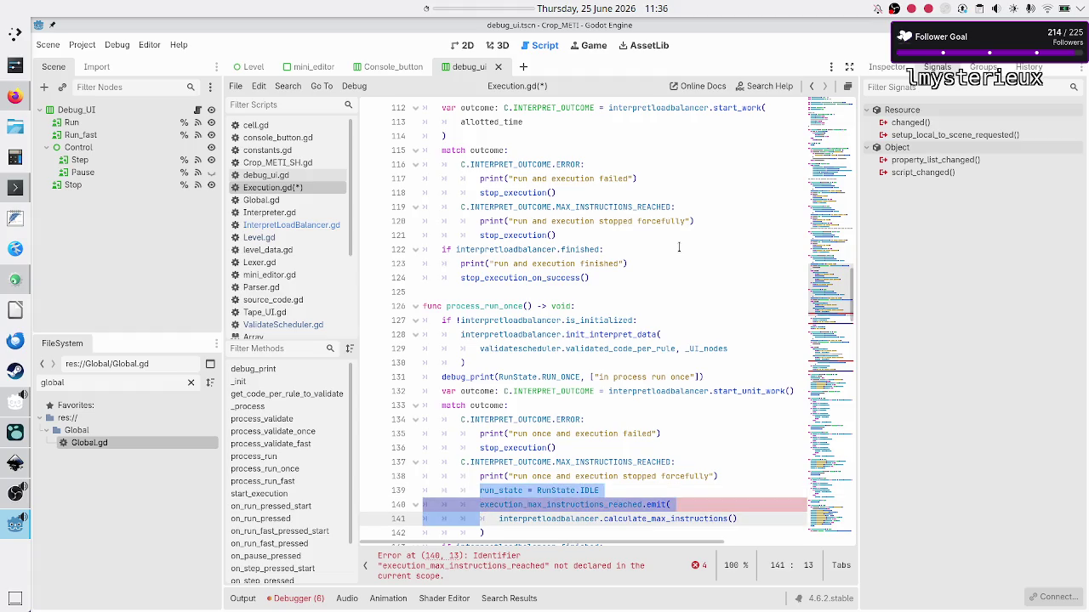
key("shift+Down")
type("stop_")
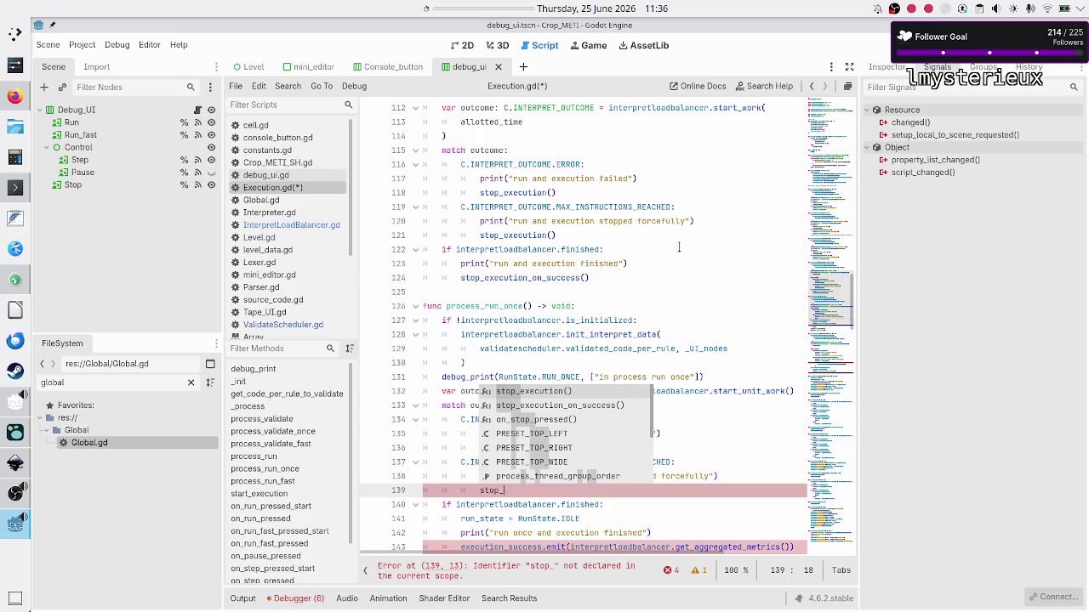
key("Return")
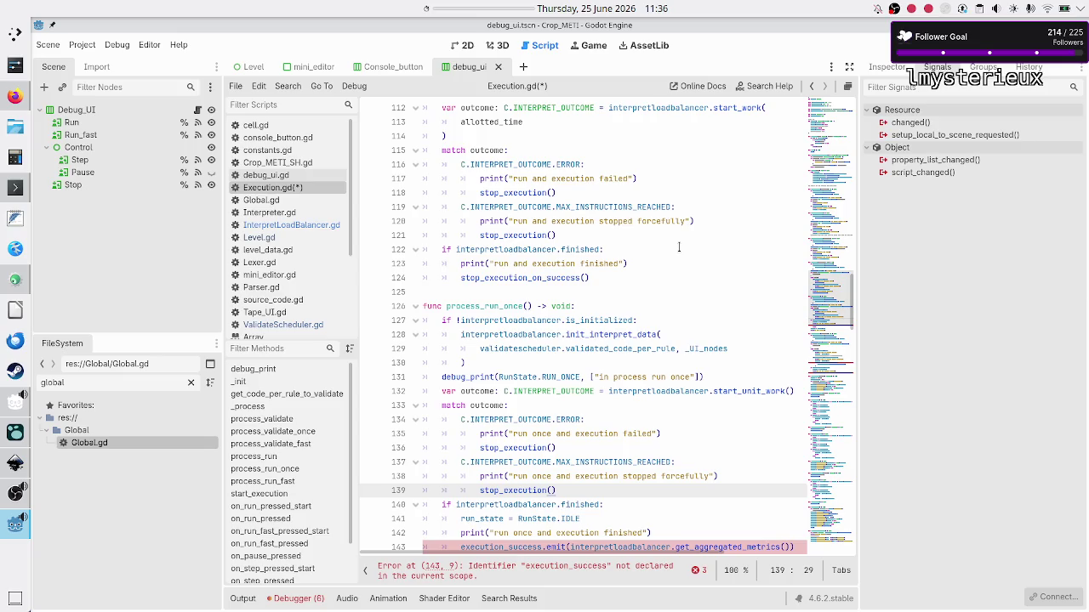
- Review the two new stop_execution() calls in process_run_once
key("Home")
key("Home")
key("Up")
key("Up")
key("Up")
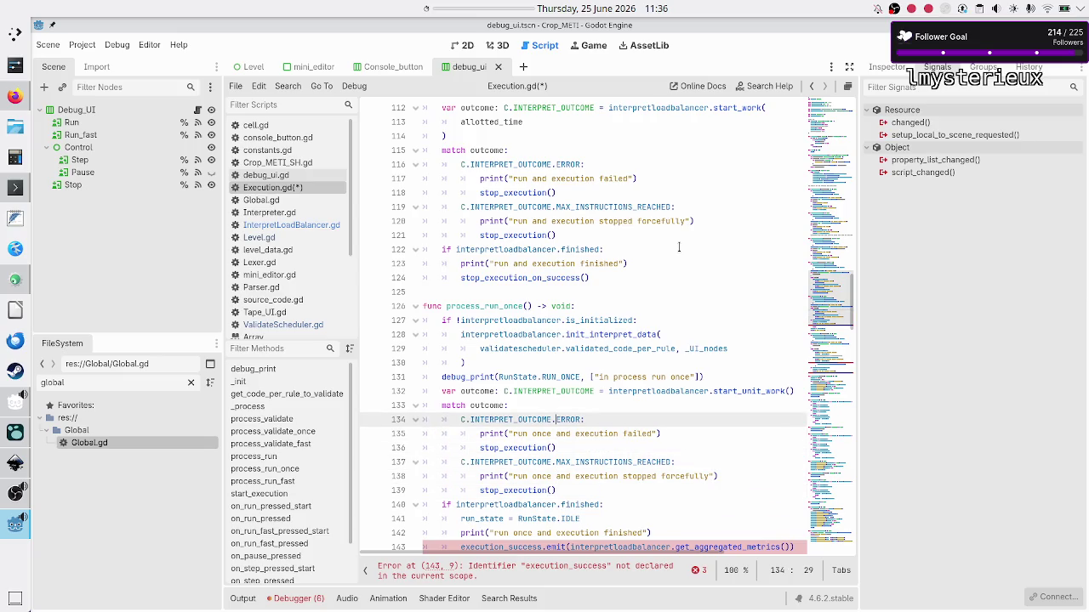
key("Down")
key("Down")
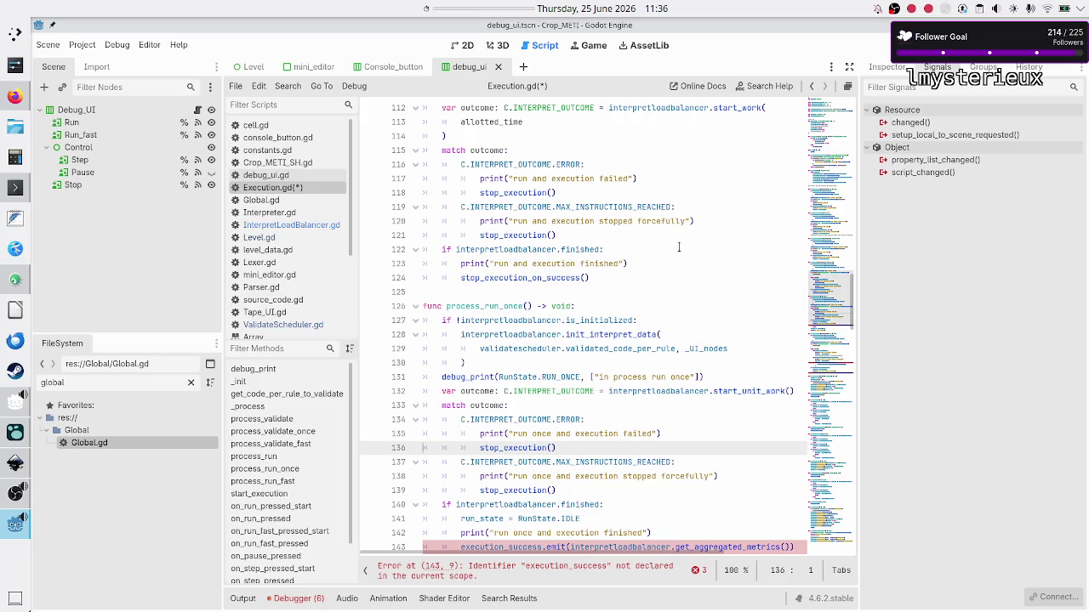
key("Up")
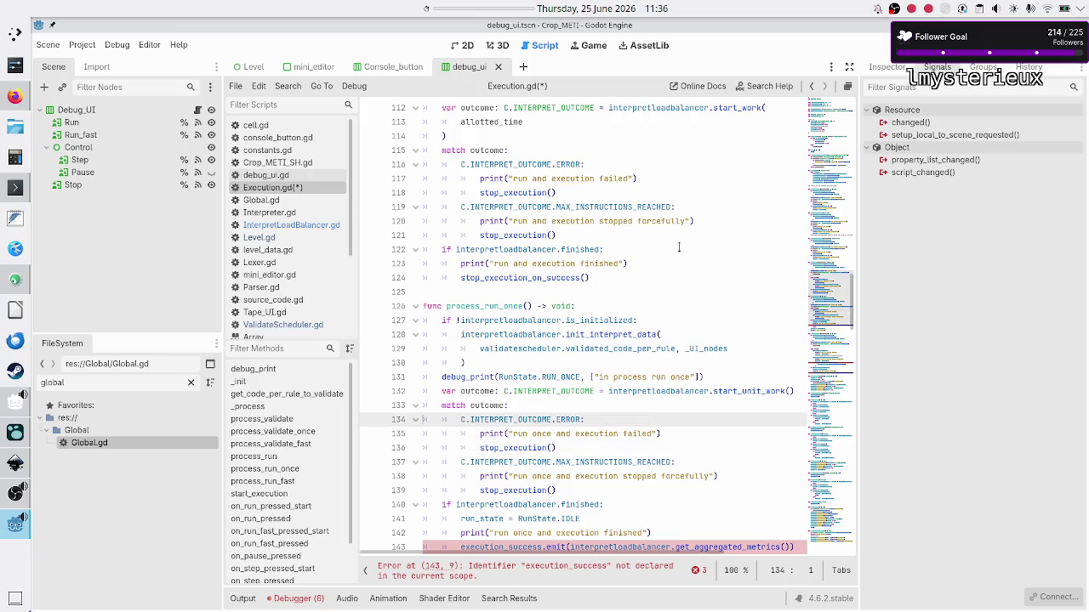
key("Down")
key("shift+End")
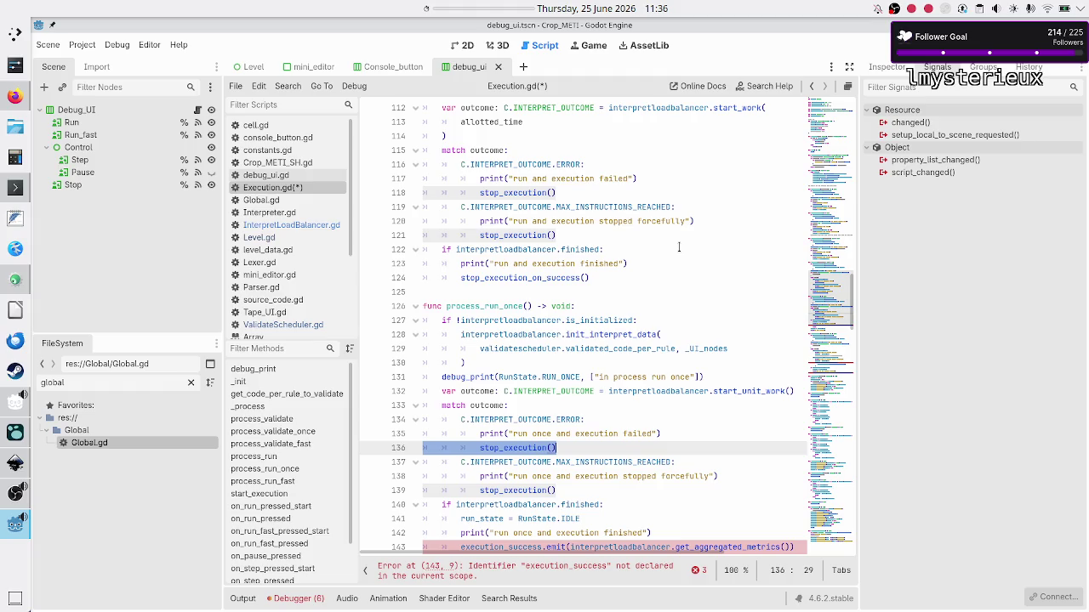
key("Left")
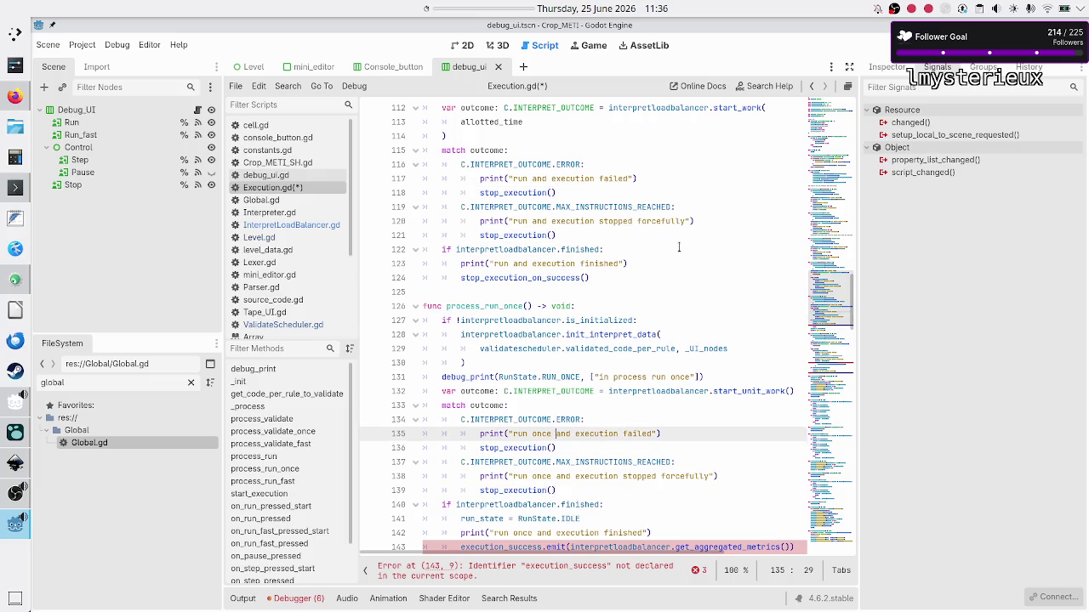
key("Up")
key("Right")
key("Down")
key("Down")
key("Down")
key("Up")
key("Up")
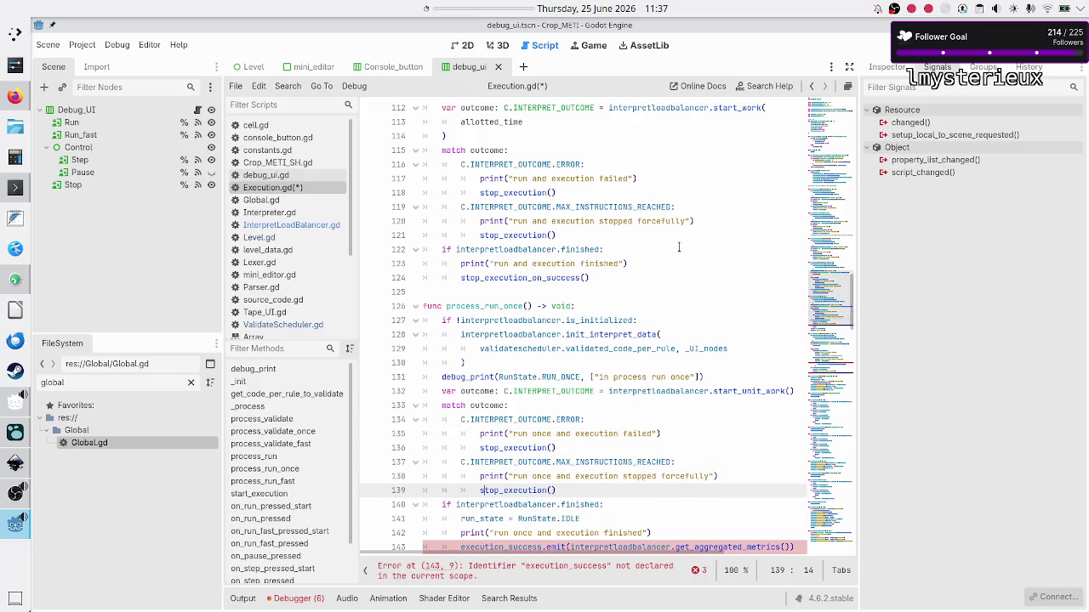
- Delete the execution_success.emit and run_state = RunState.IDLE lines from process_run_once's finished branch
key("Down")
key("Down")
key("Down")
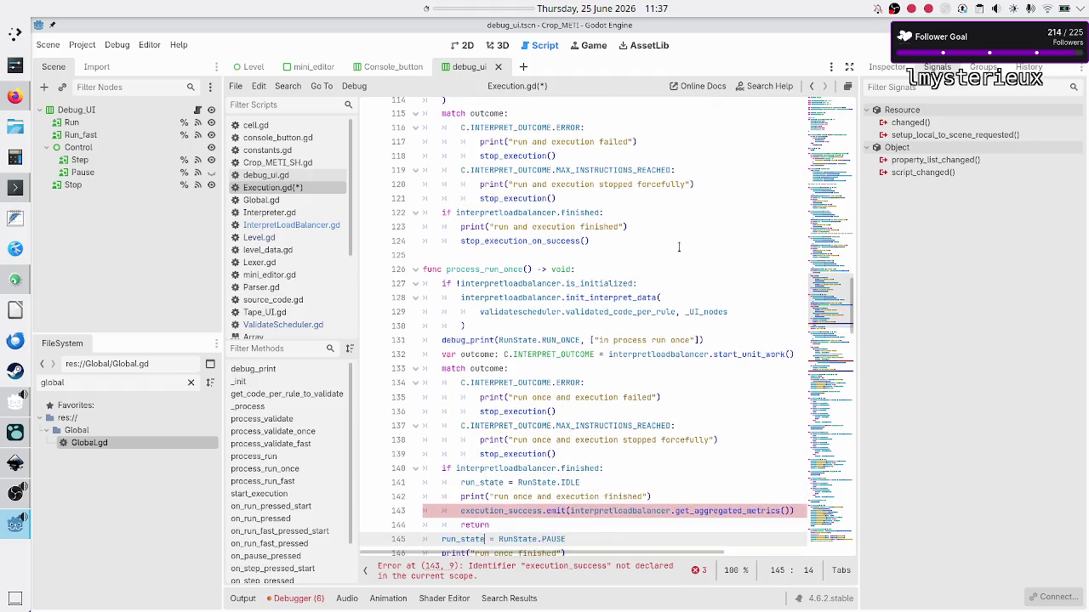
key("Up")
key("Up")
key("Up")
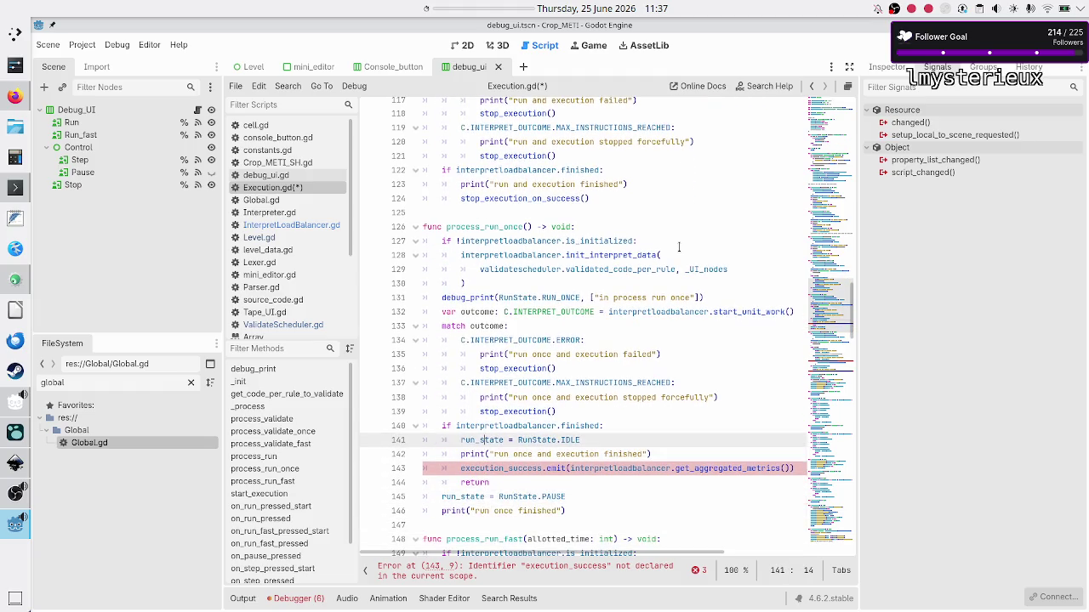
key("Up")
key("Up")
key("Up")
key("Down")
key("Down")
key("Down")
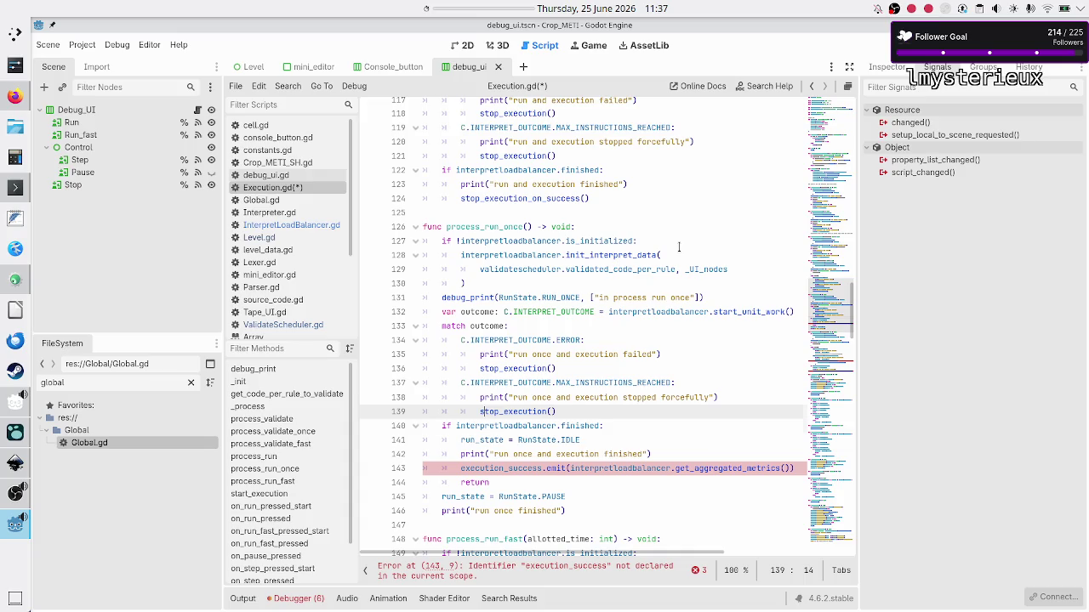
key("Down")
key("Down")
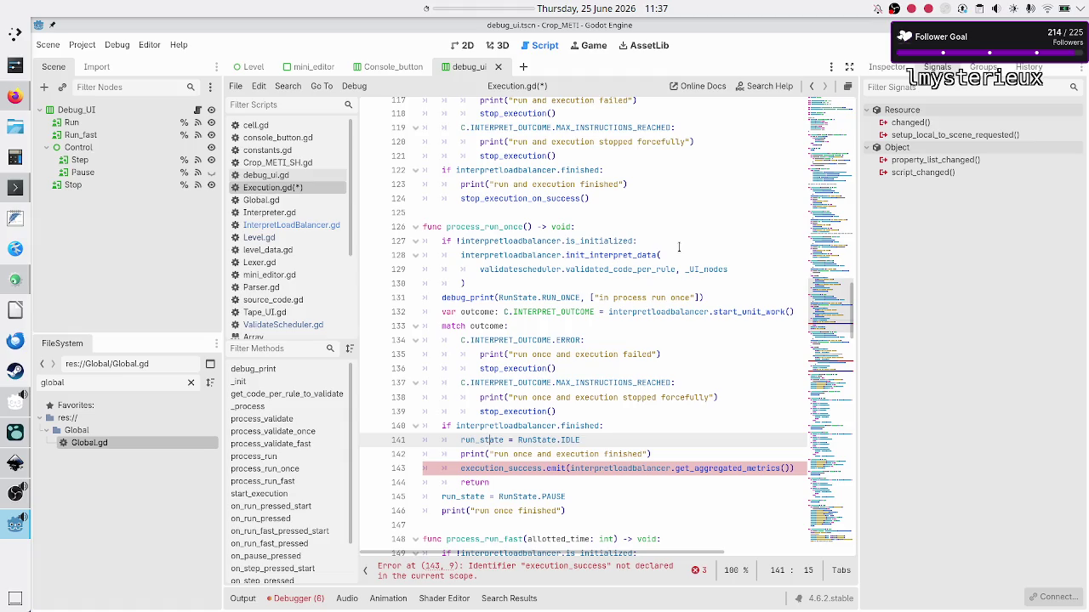
key("Right")
key("Right")
key("Up")
key("Down")
key("Down")
key("Down")
key("Home")
key("Up")
key("Up")
key("shift+End")
key("BackSpace")
key("BackSpace")
key("BackSpace")
key("BackSpace")
key("Up")
key("Home")
key("Home")
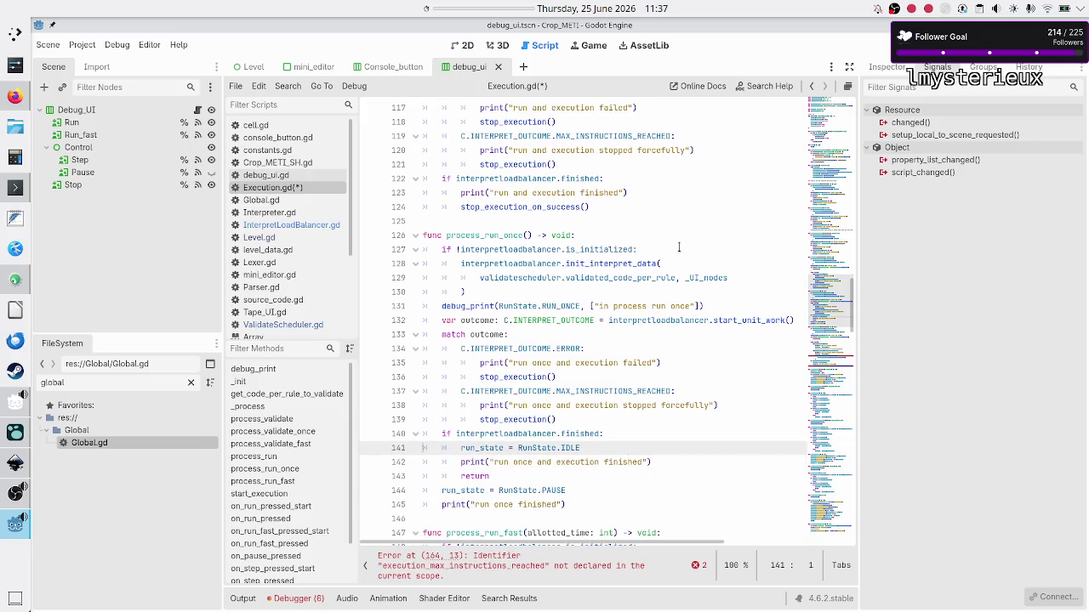
key("shift+End")
key("BackSpace")
key("BackSpace")
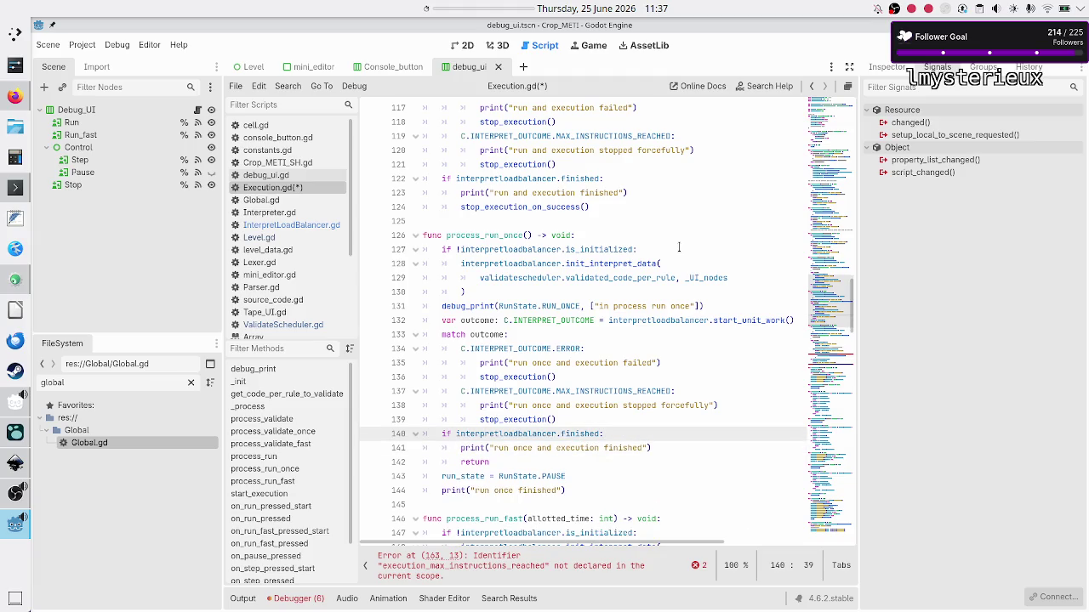
- Add a stop_execution_on_success() call after the finished print line using autocomplete
key("Right")
key("End")
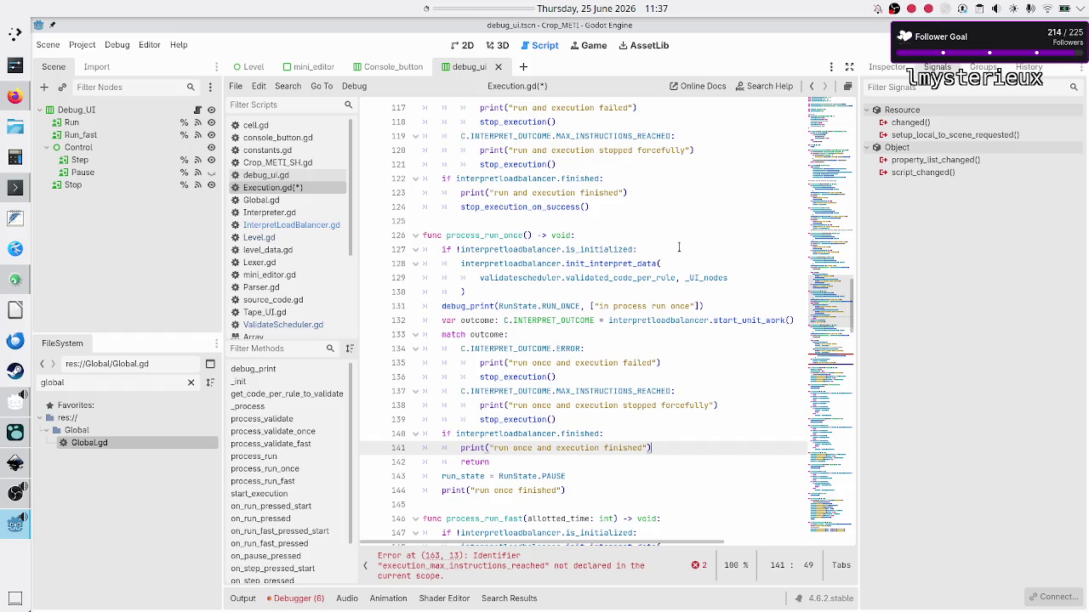
key("Return")
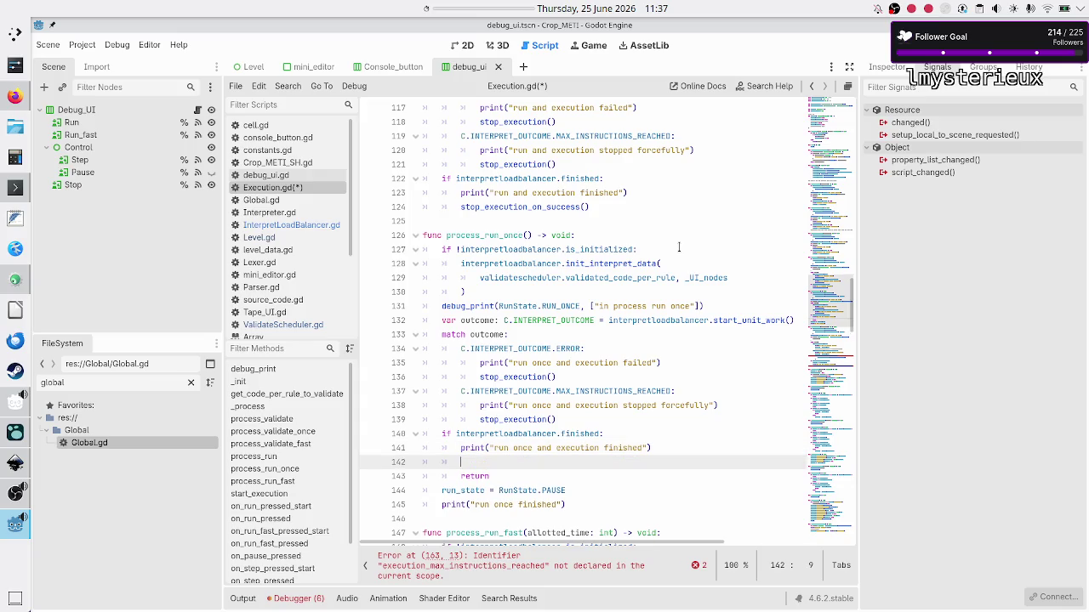
type("stop_ex")
key("Down")
key("Return")
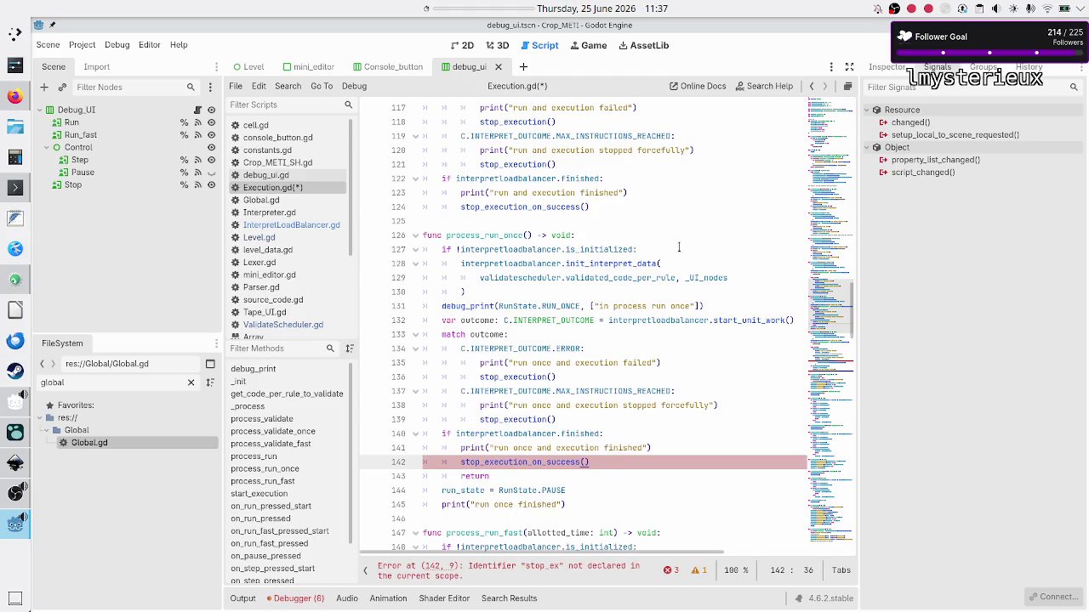
- Review the edited finished branch and its return, then move down into process_run_fast
key("Up")
key("Up")
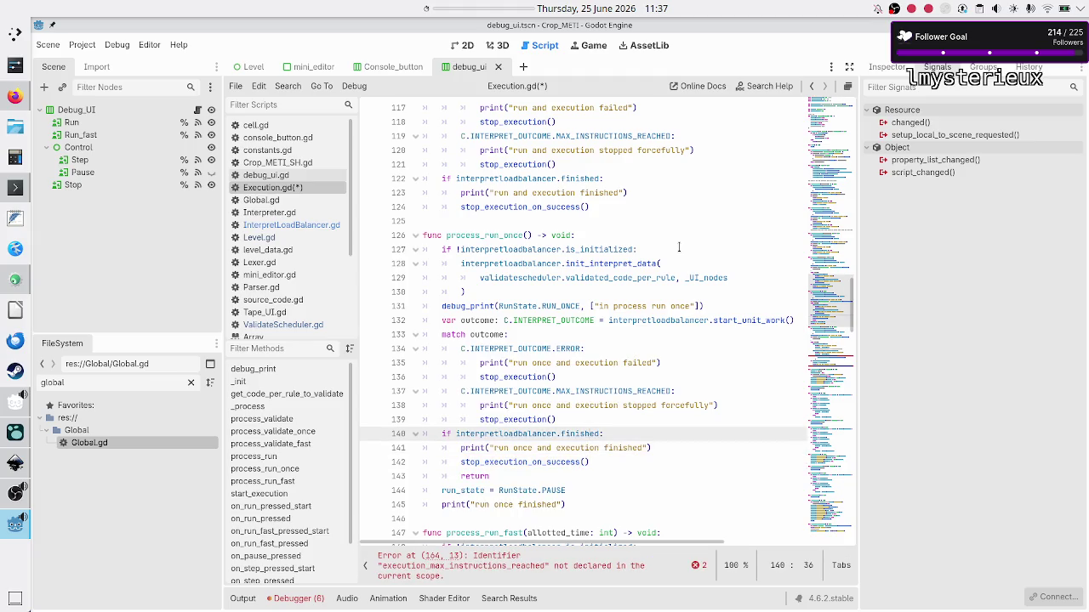
key("Down")
key("Down")
key("Down")
key("Home")
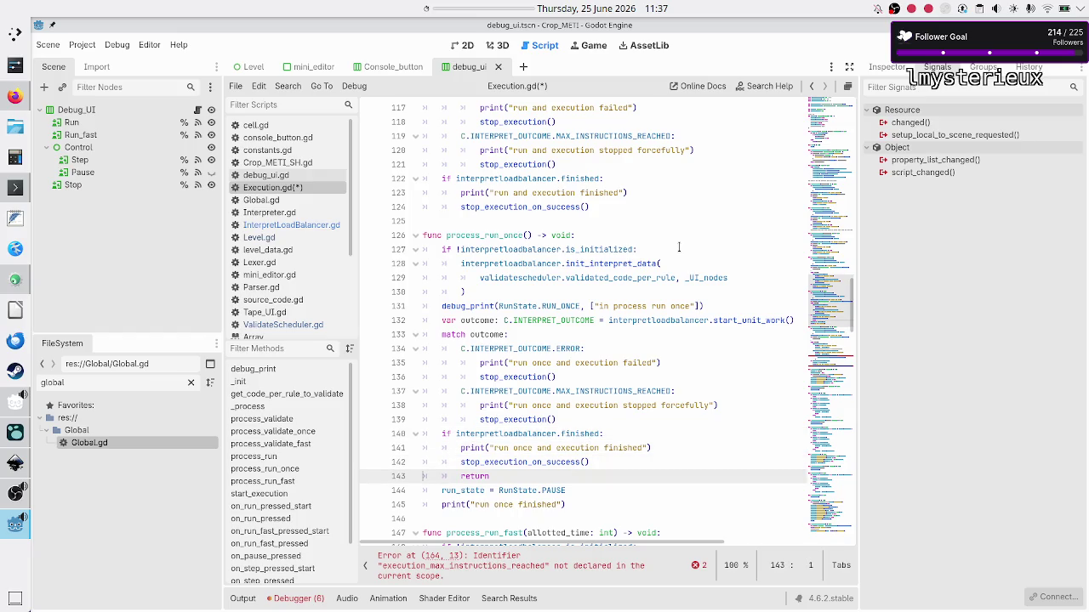
key("shift+End")
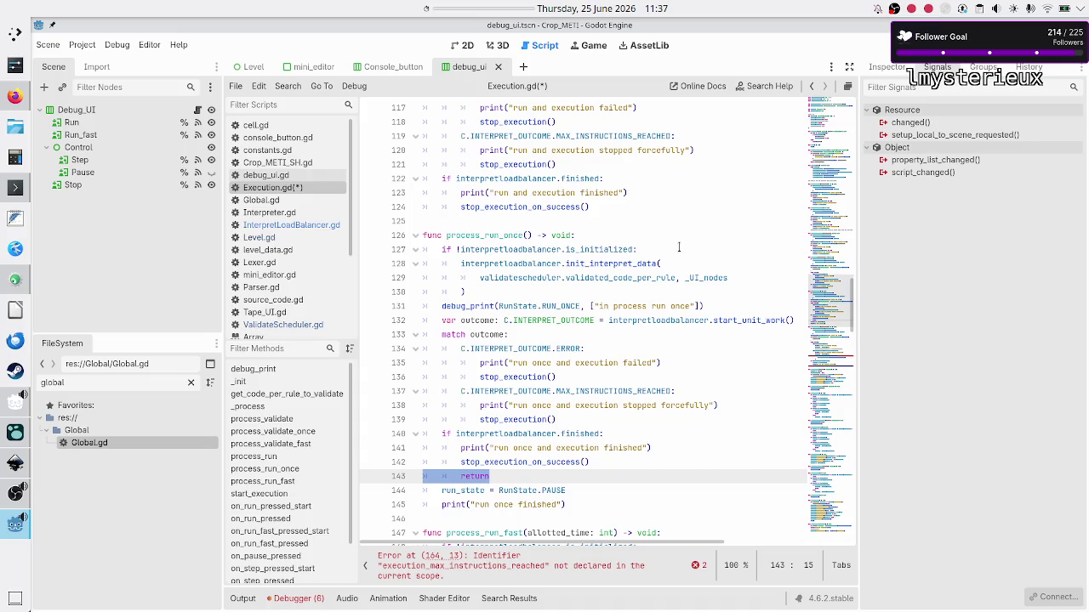
key("Home")
key("Up")
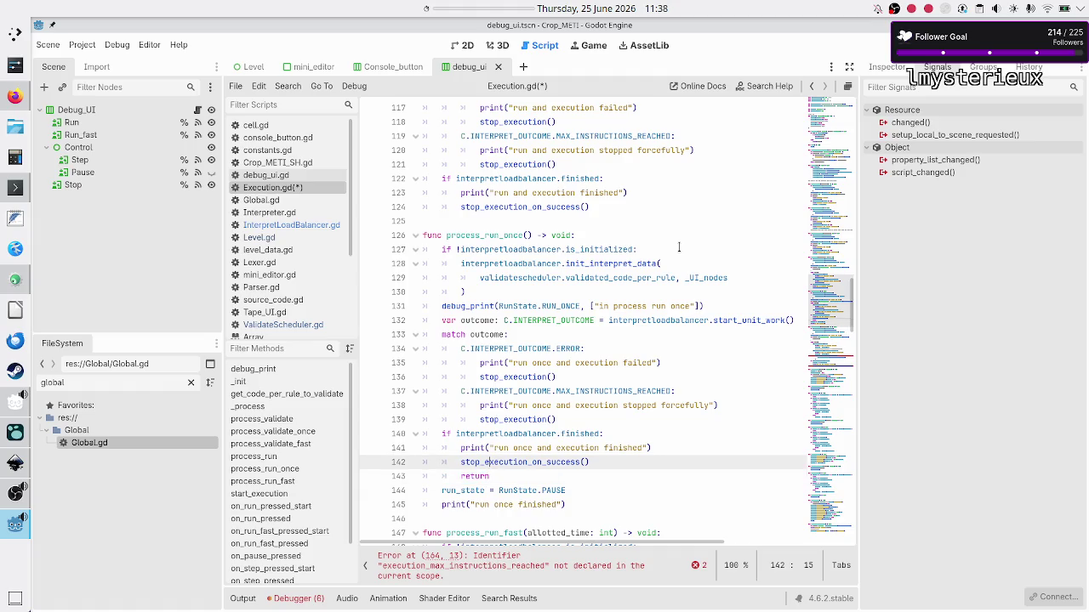
key("Up")
key("Up")
key("shift+Down")
key("shift+Down")
key("shift+Down")
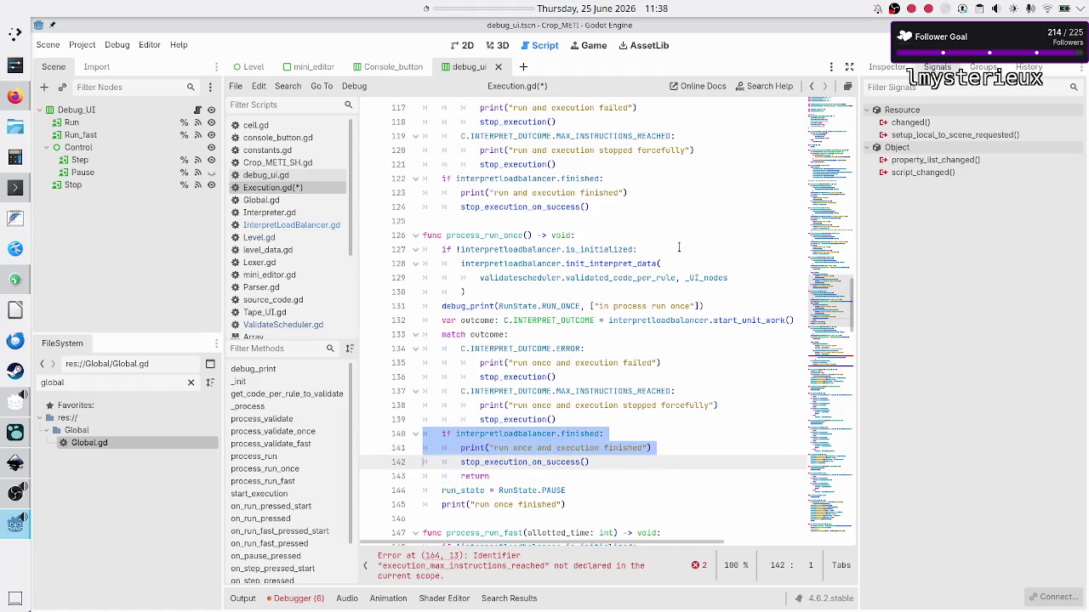
key("shift+End")
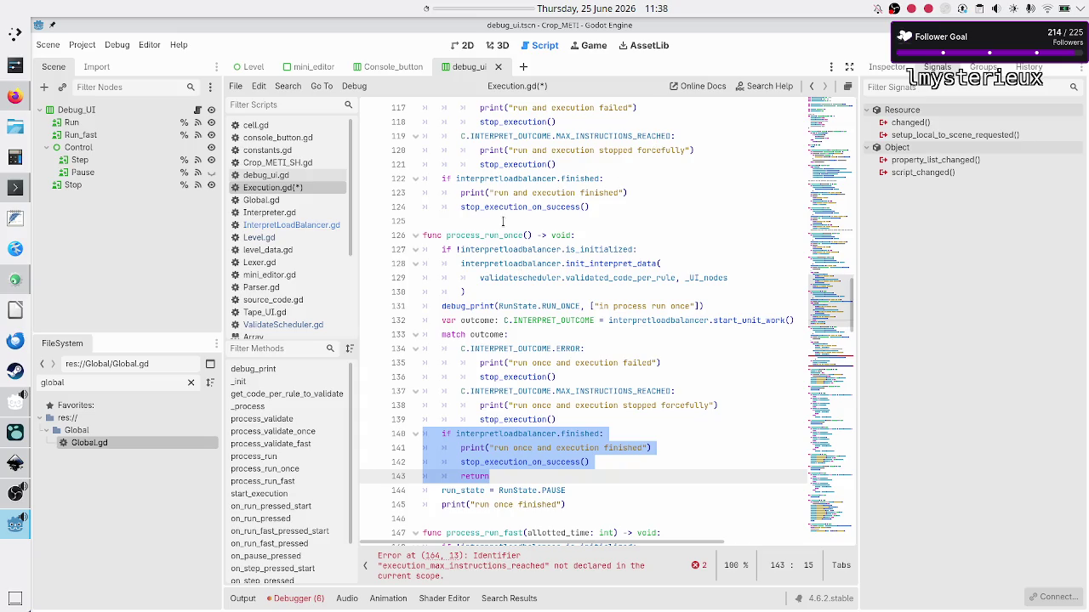
left_click(580, 491)
key("Down")
key("Home")
key("Home")
key("Down")
key("Down")
key("Down")
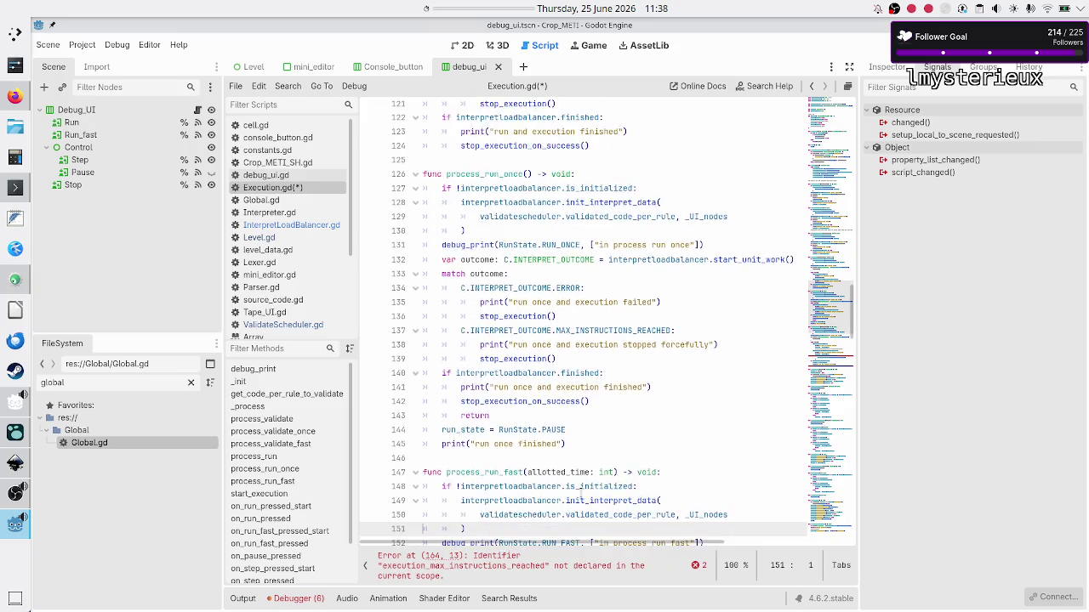
key("Down")
key("Down")
key("Down")
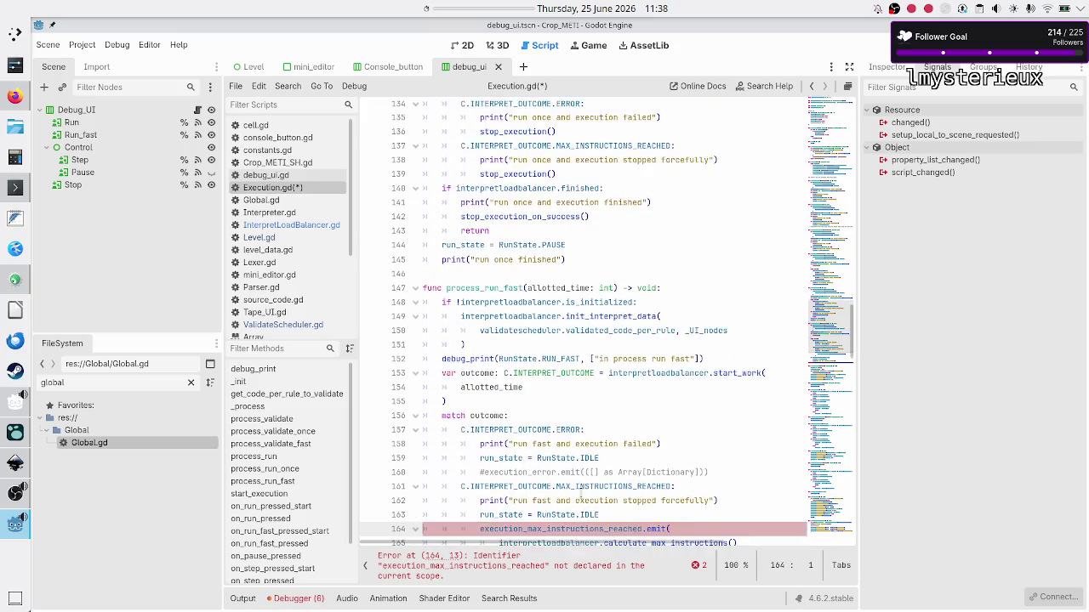
- Replace the run-fast error branch's two lines with a single stop_execution() call
key("Up")
key("Up")
key("Up")
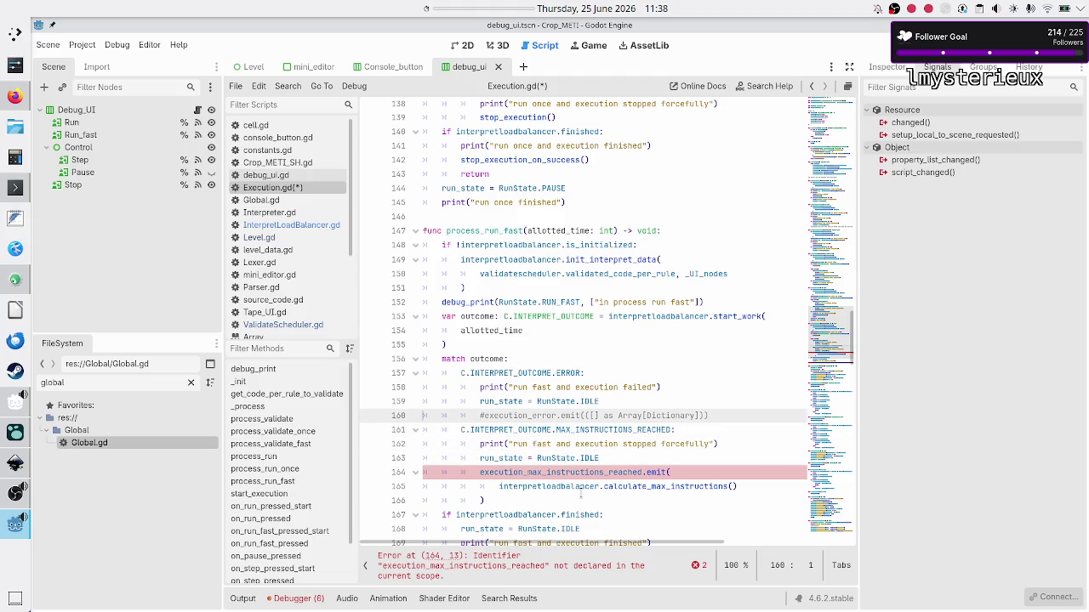
key("Home")
key("shift+Down")
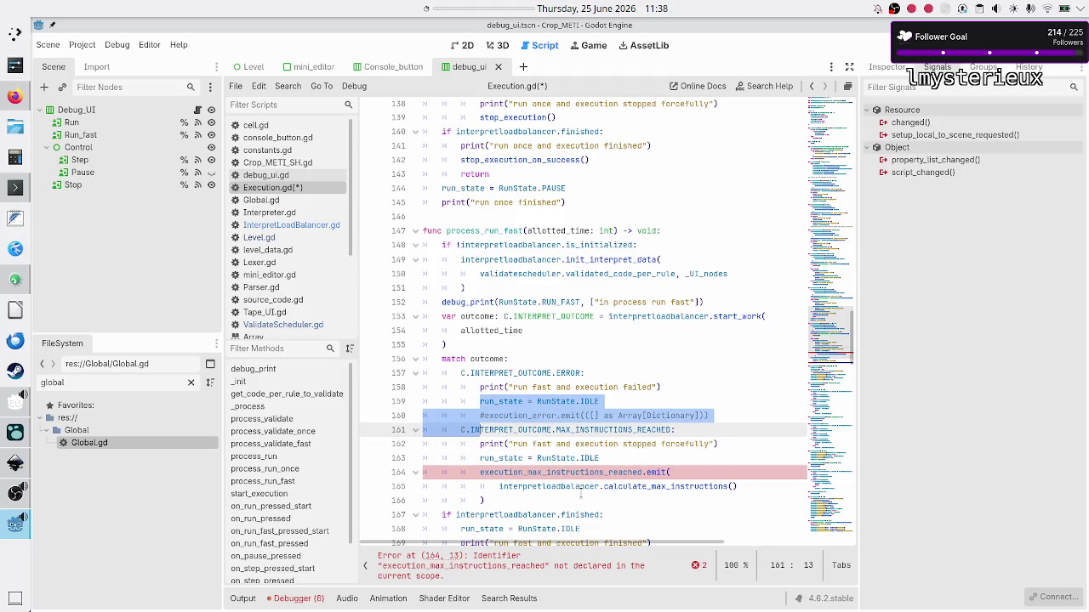
key("shift+End")
key("BackSpace")
type("stop_e")
key("Return")
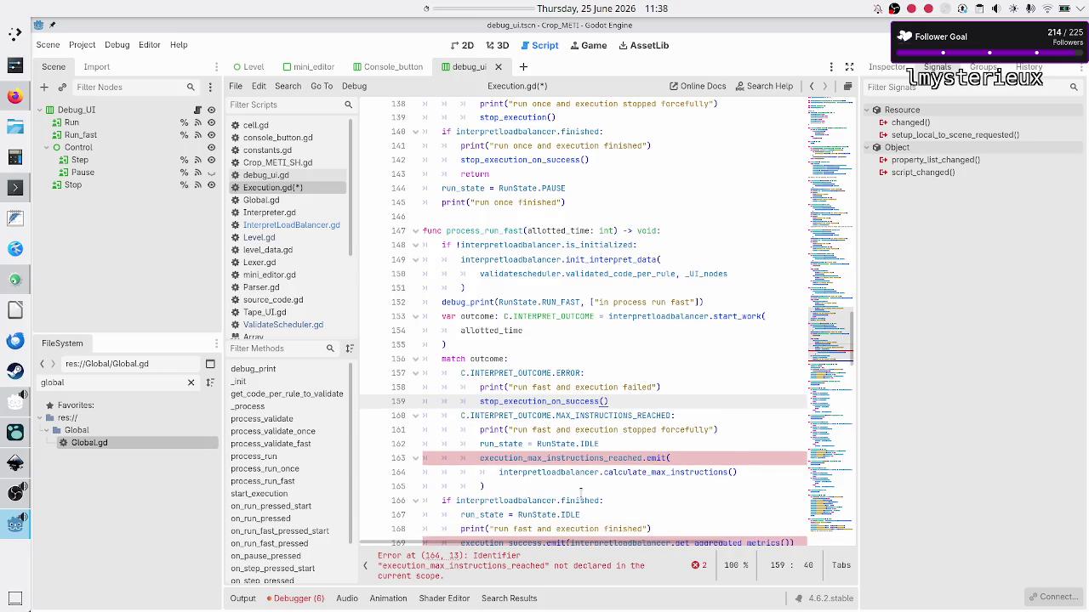
key("ctrl+z")
type("x")
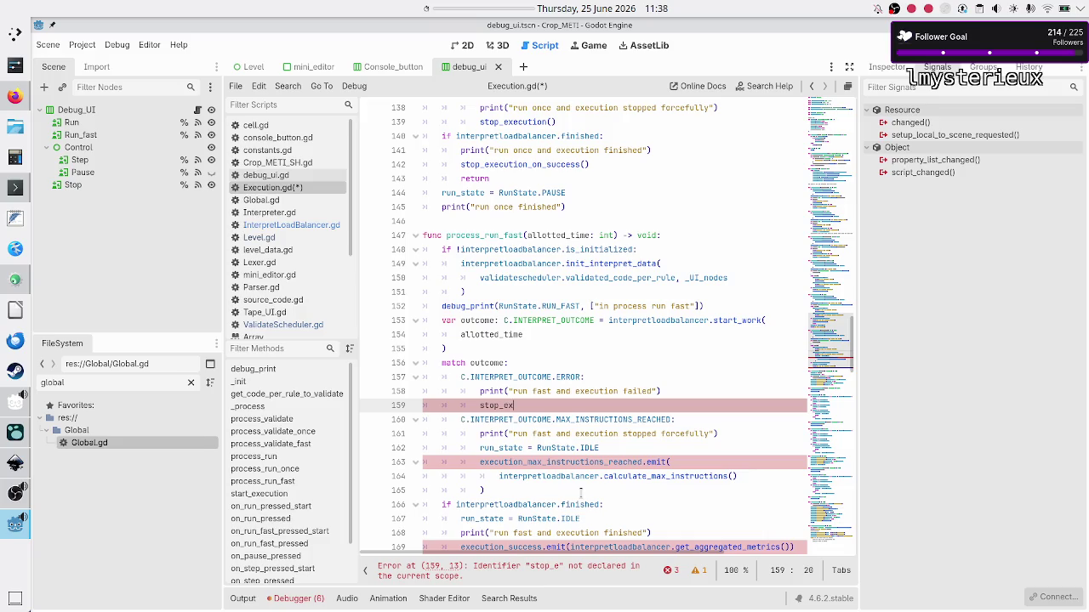
key("Return")
key("Down")
key("Down")
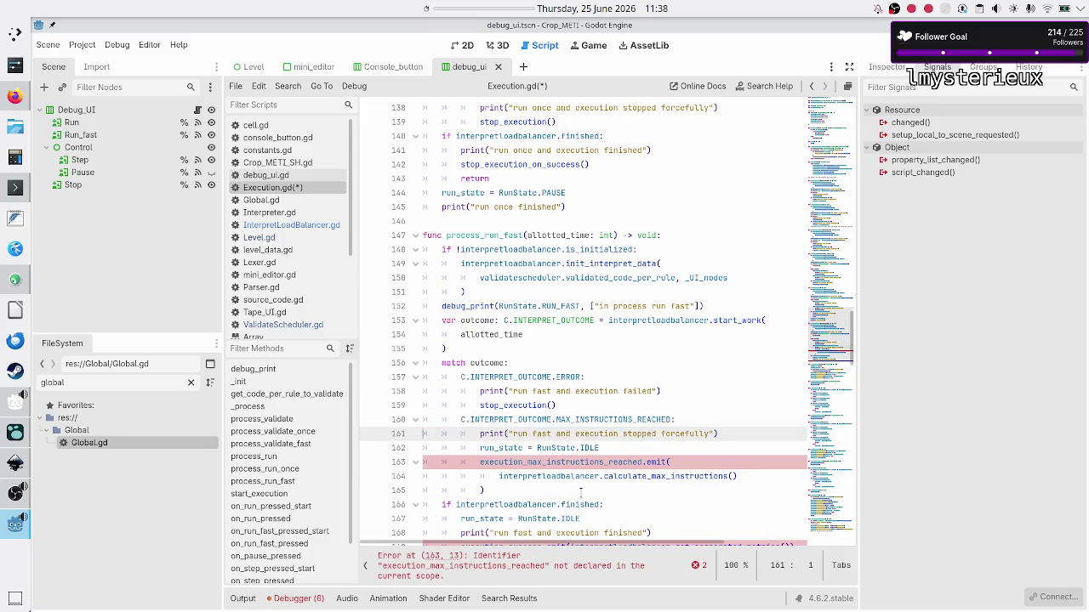
- Select the MAX_INSTRUCTIONS_REACHED branch body through the emit call's closing parenthesis
key("Home")
key("shift+Down")
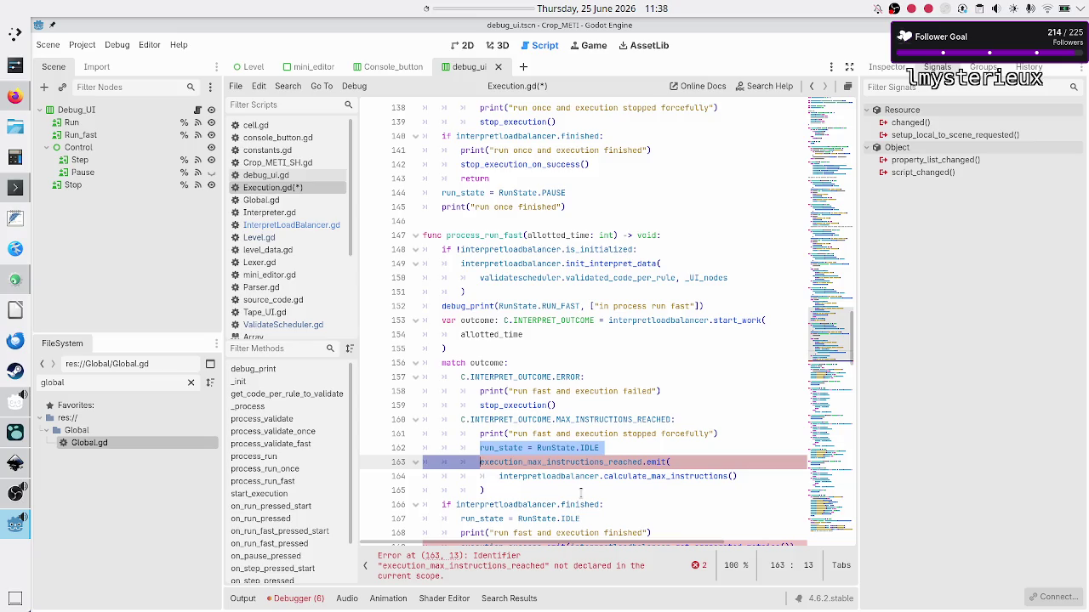
key("shift+Down")
key("shift+Down")
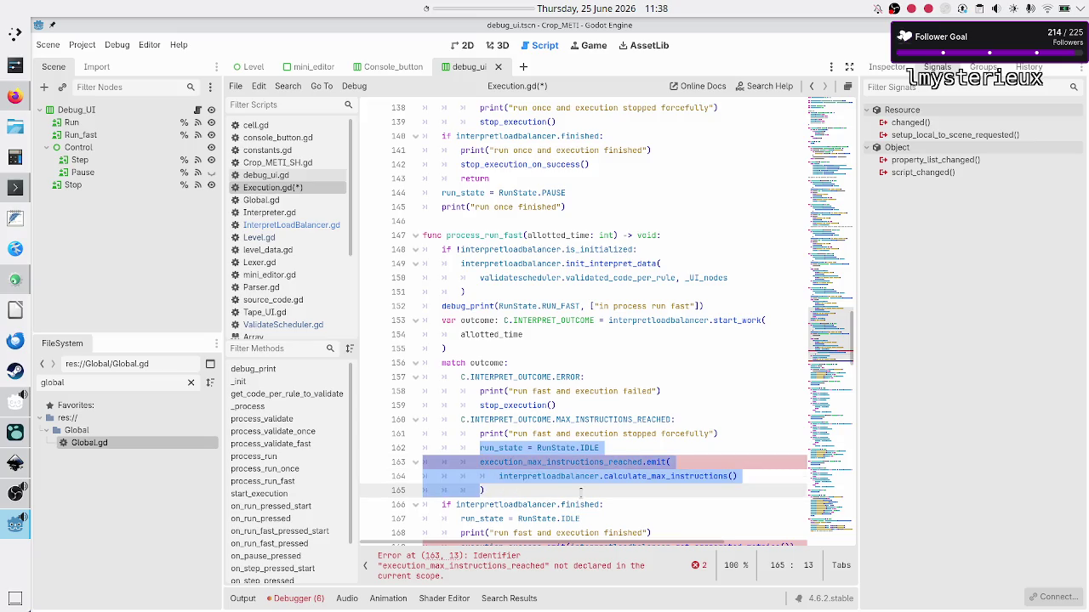
key("shift+Right")
- Replace the selected max-instructions lines with stop_execution()
key("BackSpace")
type("stop_ex")
key("Return")
- Delete the finished branch's run_state reset and replace its execution_success emit with stop_execution_on_success()
key("Home")
key("Home")
key("Down")
key("Down")
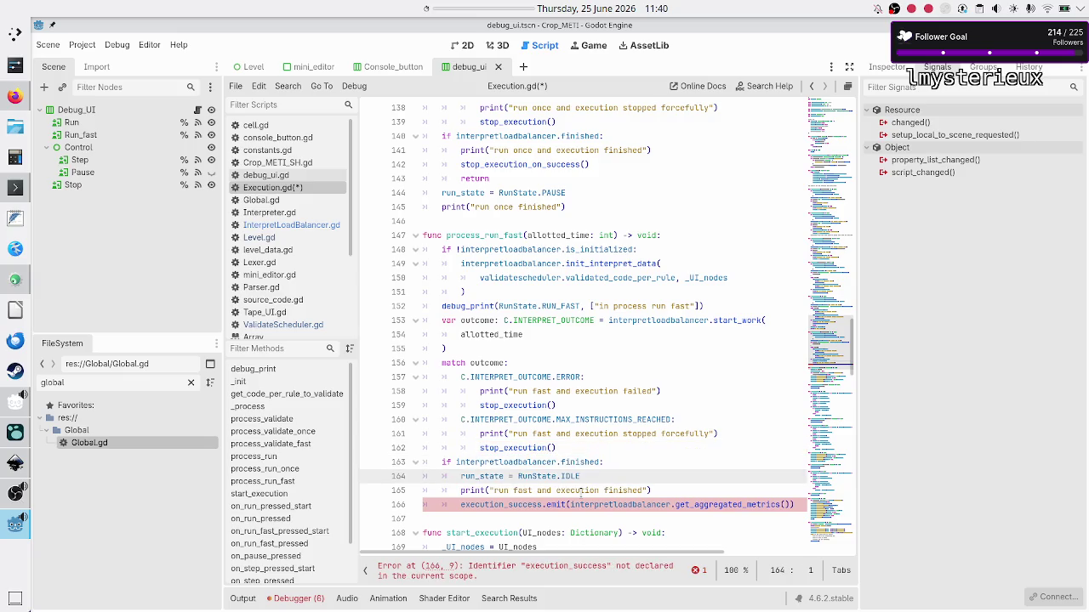
key("Down")
key("Down")
key("Down")
key("Up")
key("Up")
key("Up")
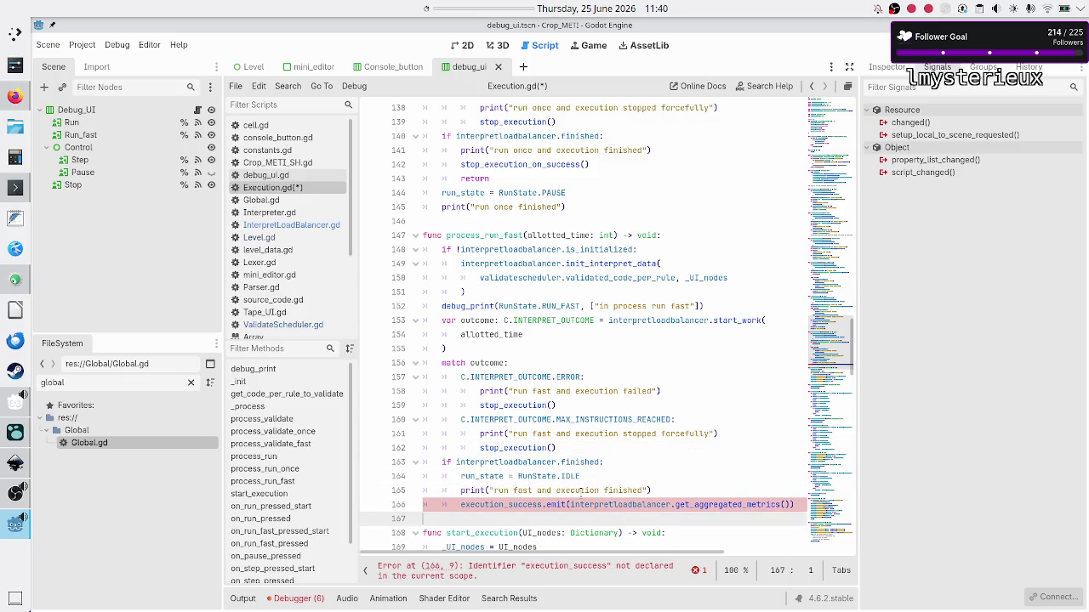
key("Up")
key("shift+End")
key("BackSpace")
key("BackSpace")
key("BackSpace")
key("Down")
key("Down")
key("Home")
key("Left")
key("shift+End")
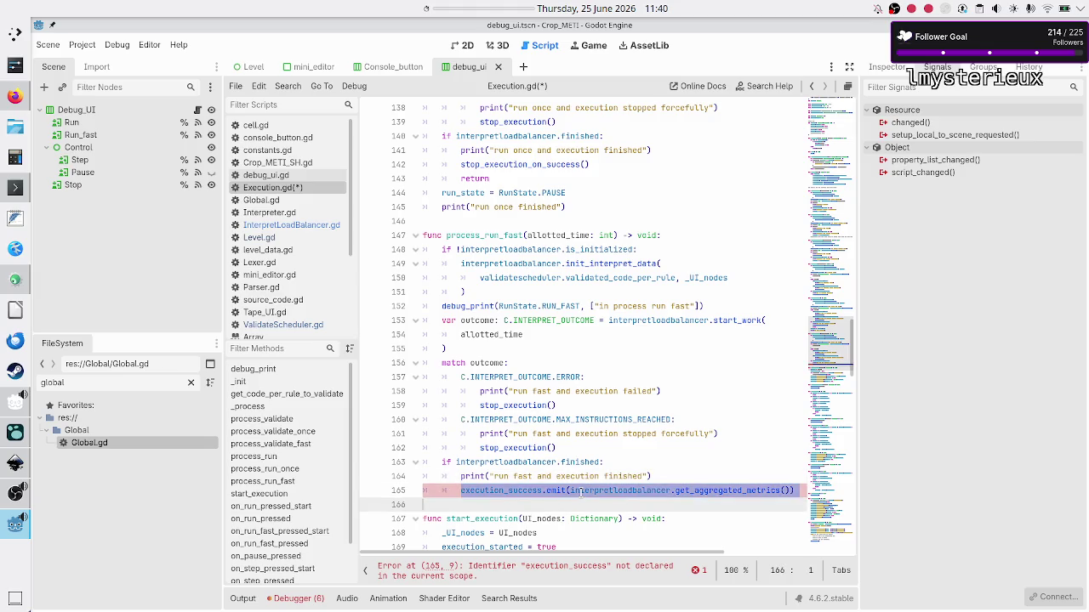
key("Delete")
type("stop_")
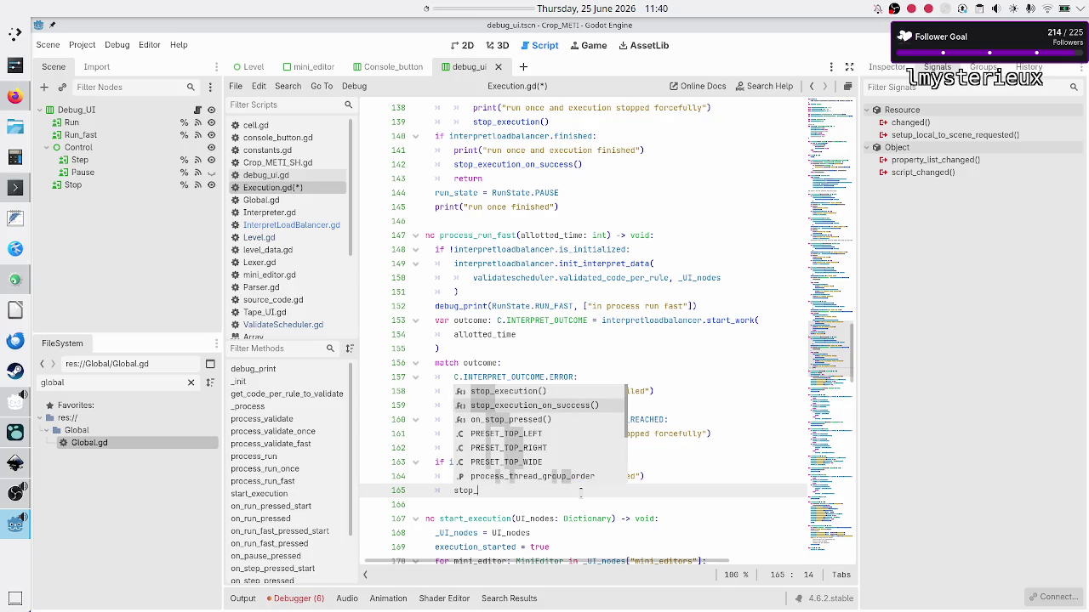
key("Return")
- Save Execution.gd and launch the game with F5
key("Down")
key("Down")
key("Home")
key("Down")
key("Down")
key("Down")
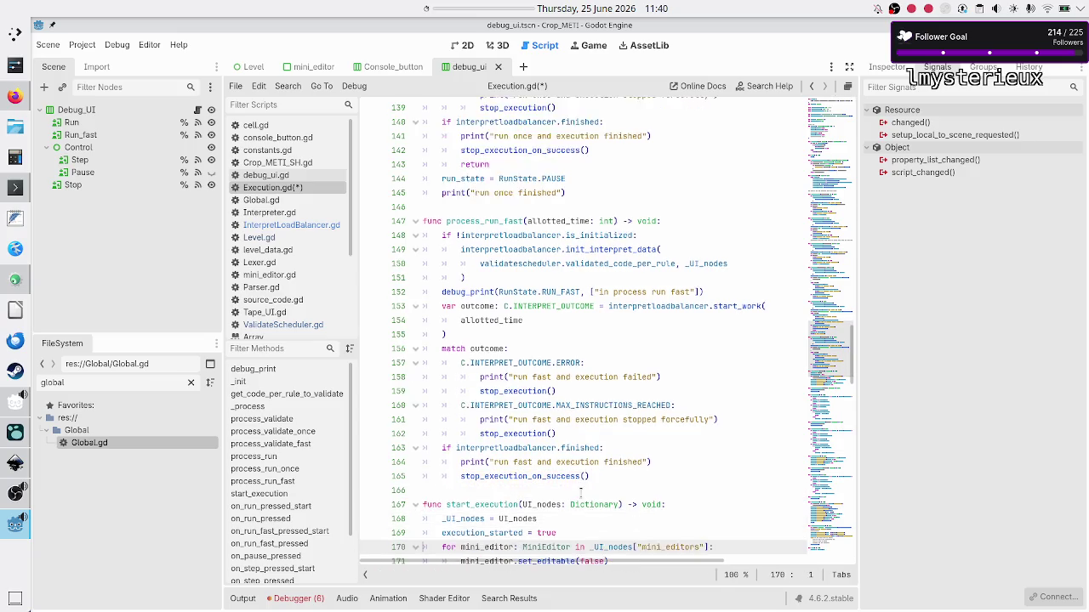
key("ctrl+s")
key("Down")
key("Down")
key("Down")
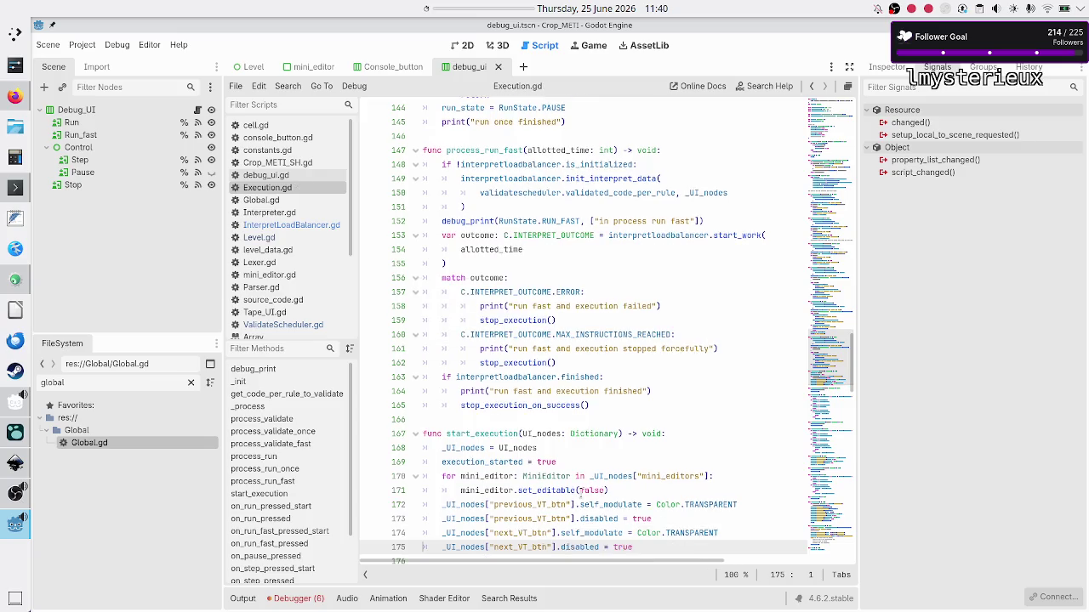
key("Down")
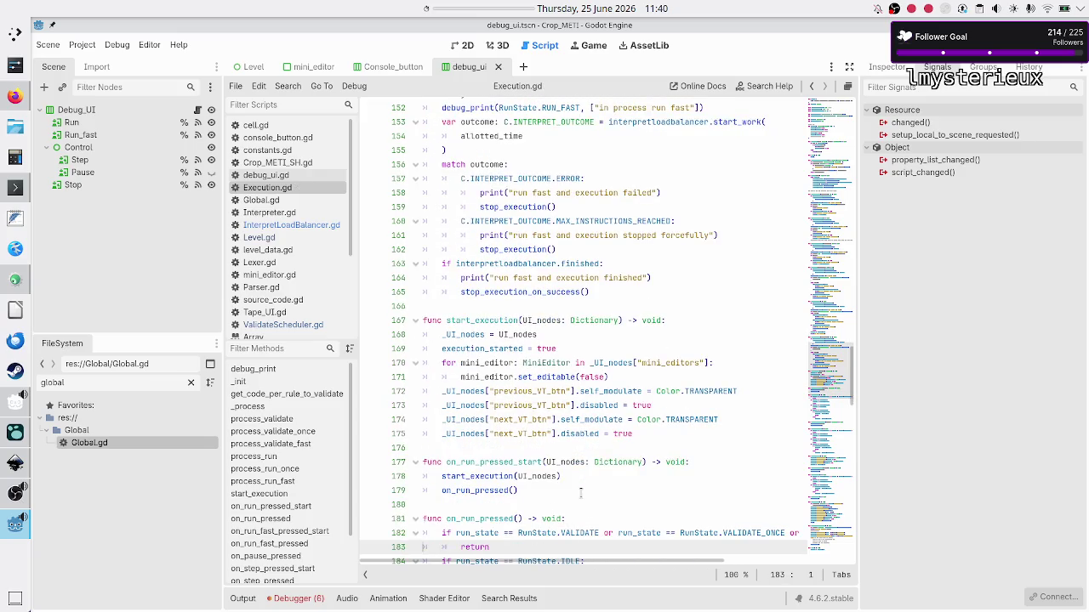
key("Down")
key("Down")
key("Down")
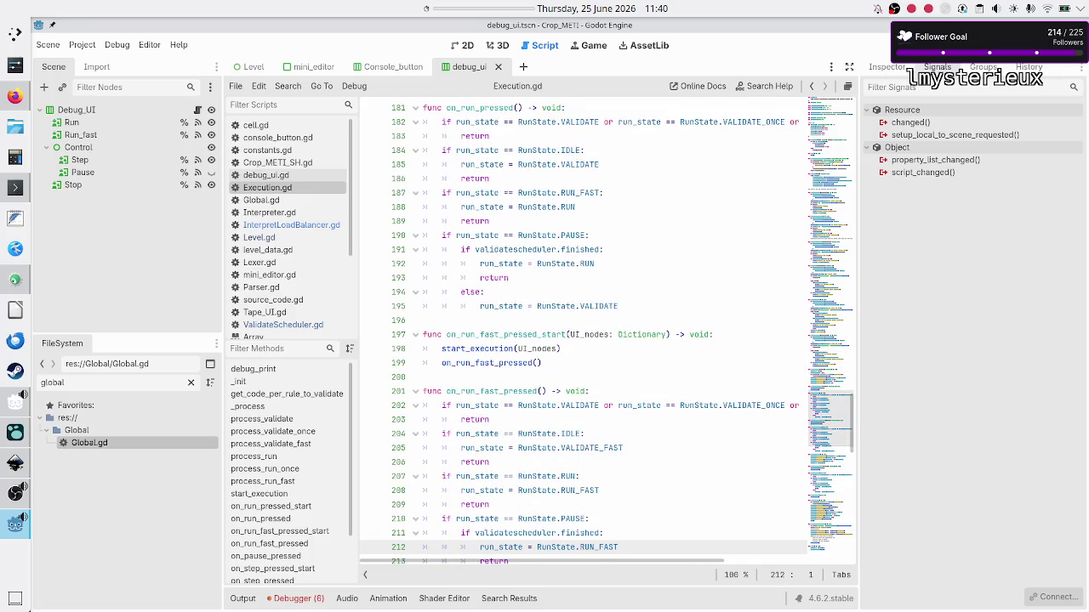
key("F5")
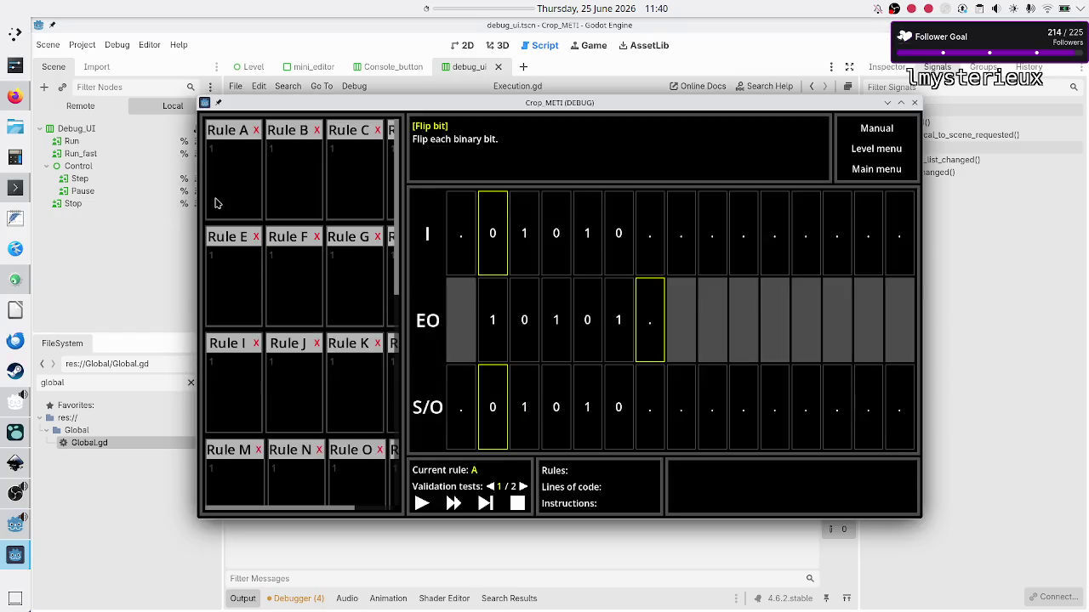
- Enter Rule A's code as three lines: 10R, 01R and .$
left_click(247, 185)
type("10R ")
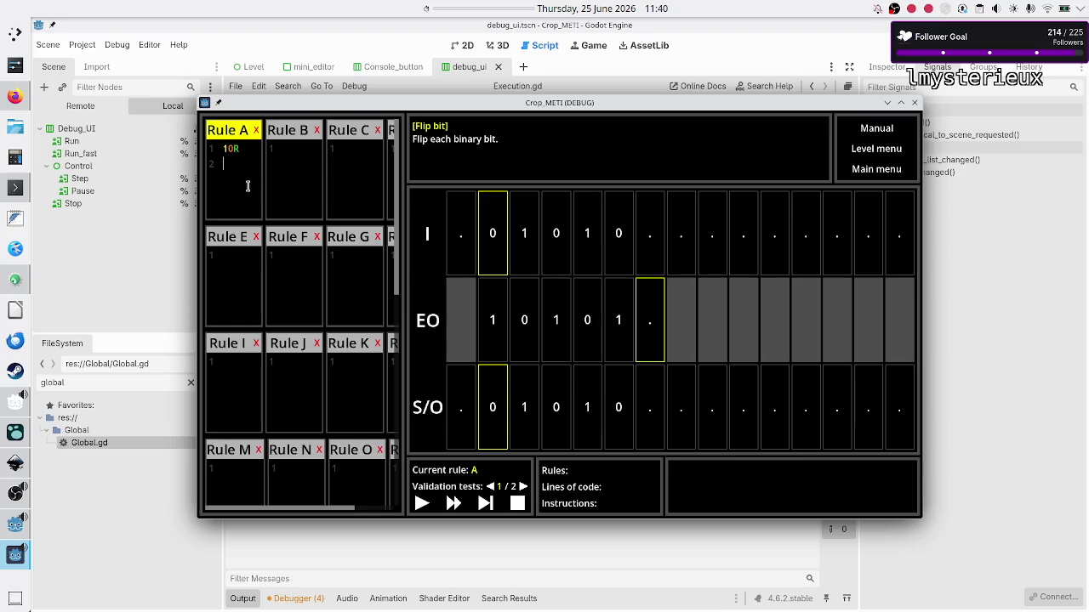
type("01R")
key("Return")
type(".$")
- Step the run through both validation tests until it terminates successfully
left_click(485, 504)
left_click(484, 505)
left_click(484, 506)
left_click(484, 506)
left_click(484, 506)
left_click(484, 506)
left_click(484, 505)
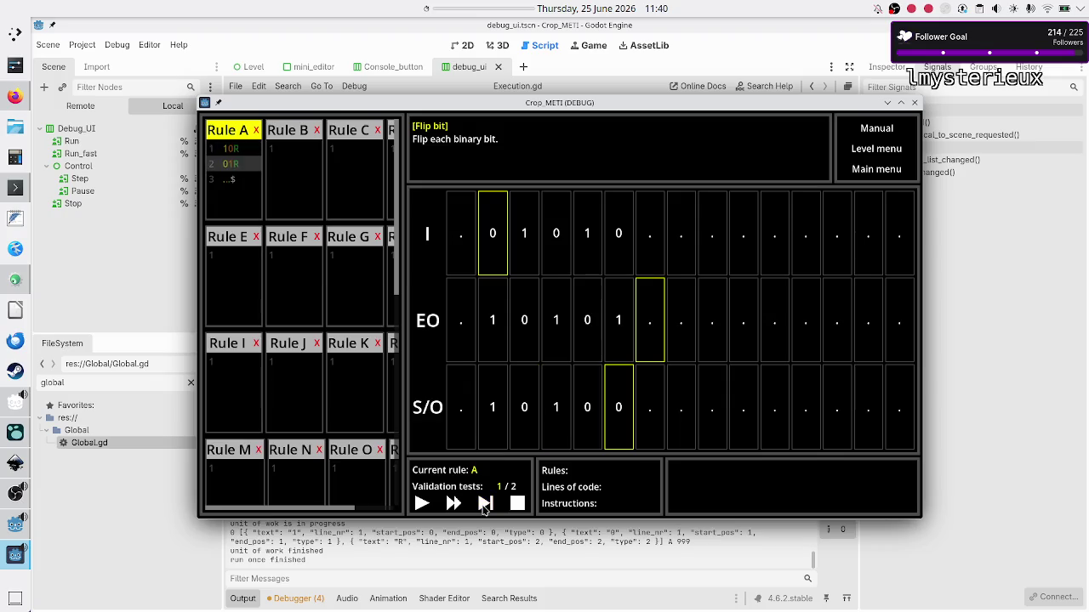
left_click(484, 505)
left_click(484, 505)
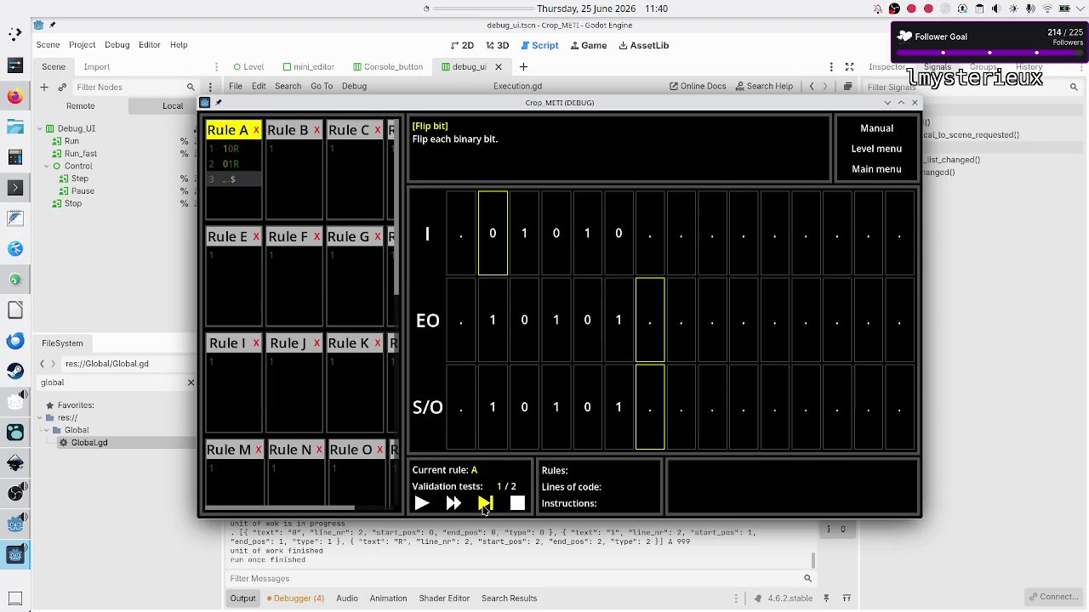
left_click(484, 506)
left_click(484, 505)
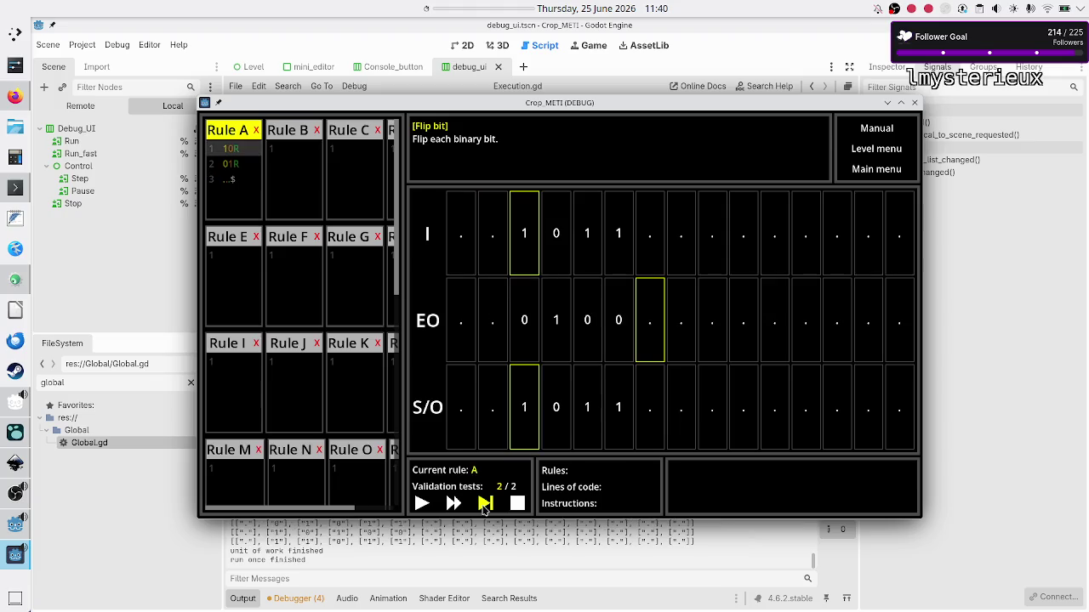
left_click(484, 505)
left_click(484, 505)
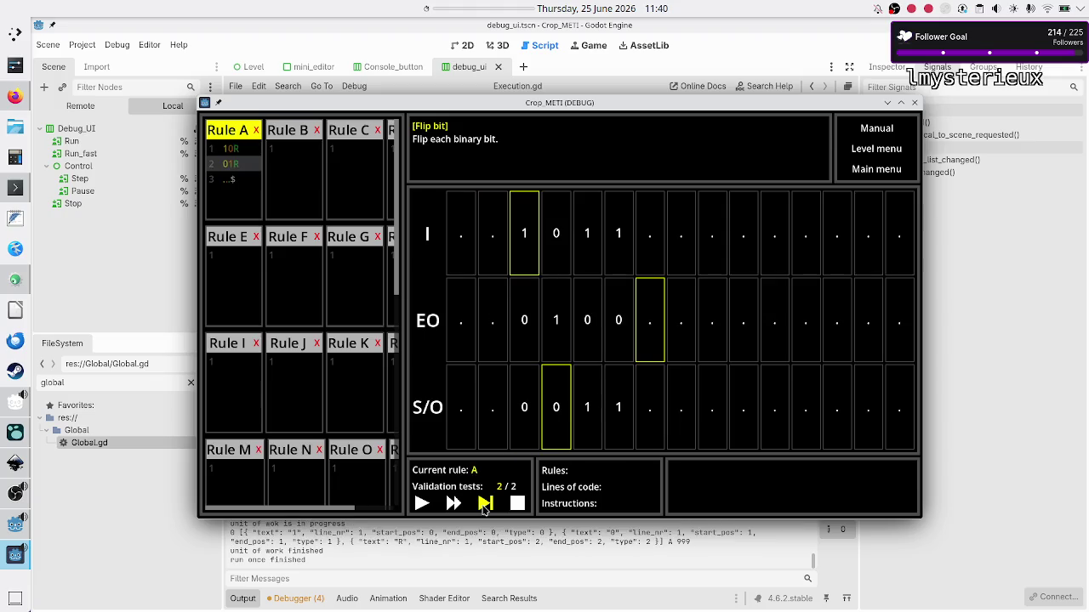
left_click(484, 506)
left_click(484, 505)
left_click(484, 505)
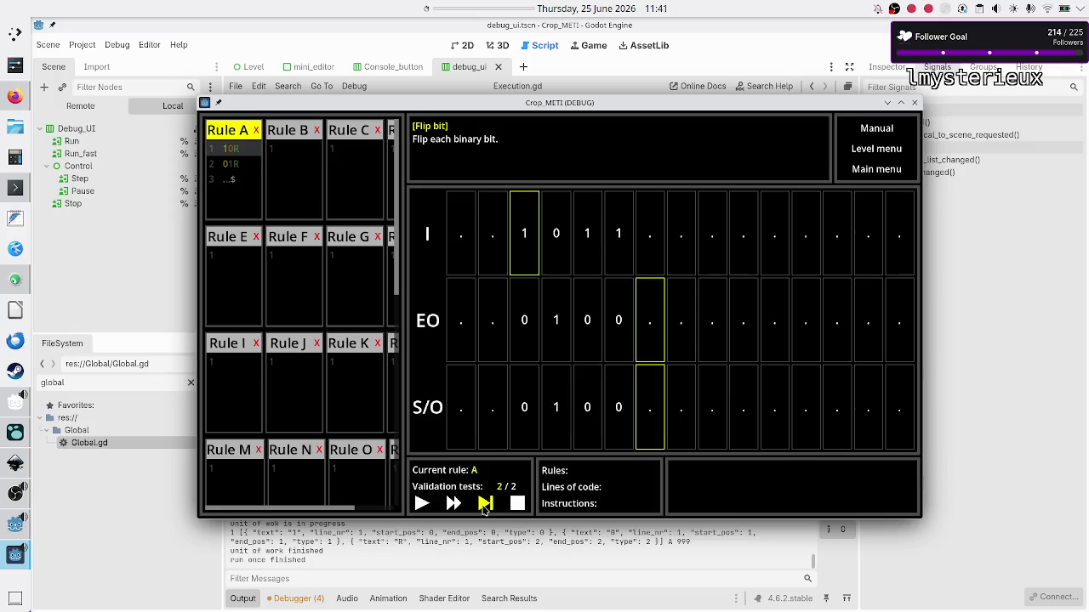
left_click(484, 506)
left_click(484, 505)
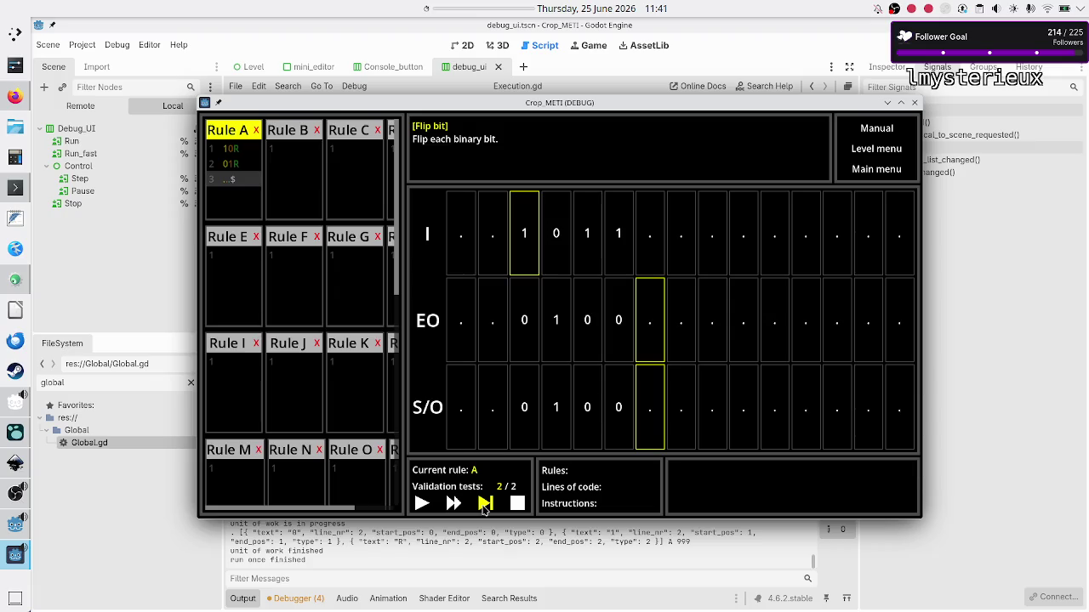
left_click(484, 505)
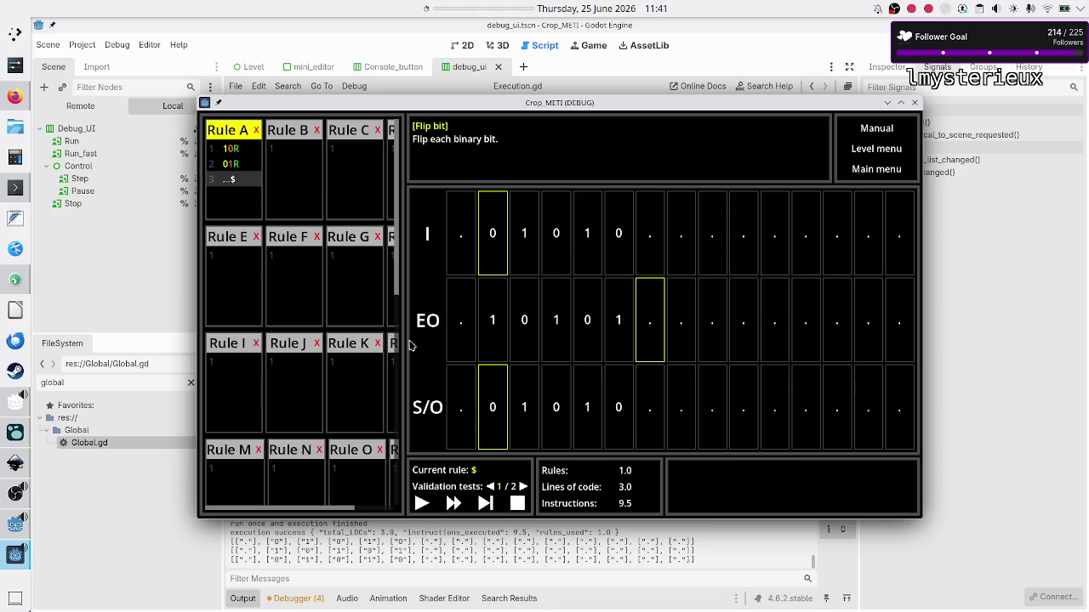
- Put the caret on Rule A's second line and step again, hitting the runtime error in the editor
left_click(243, 163)
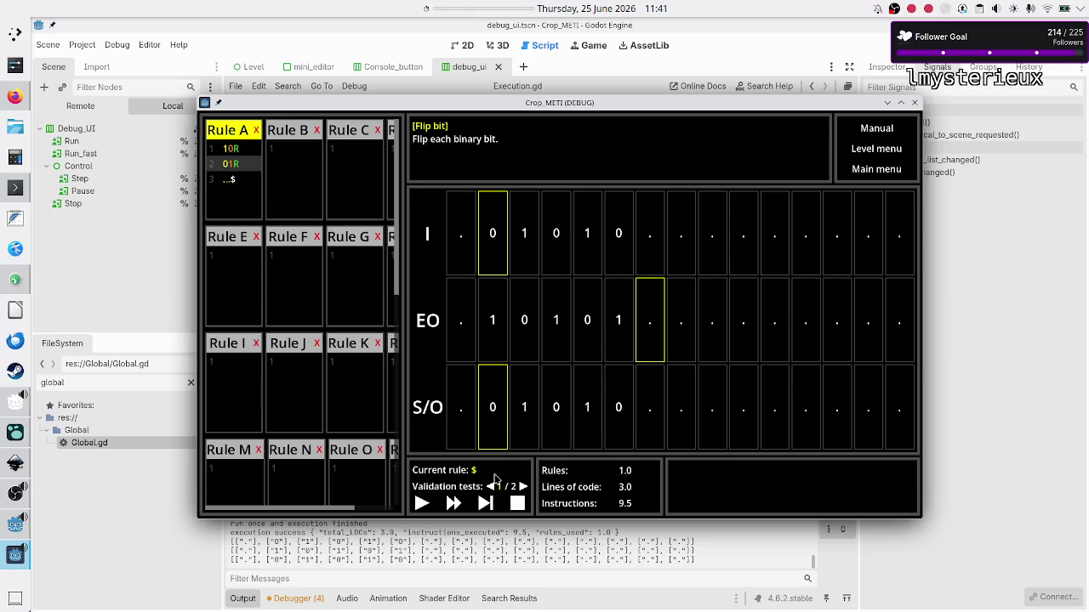
left_click(487, 503)
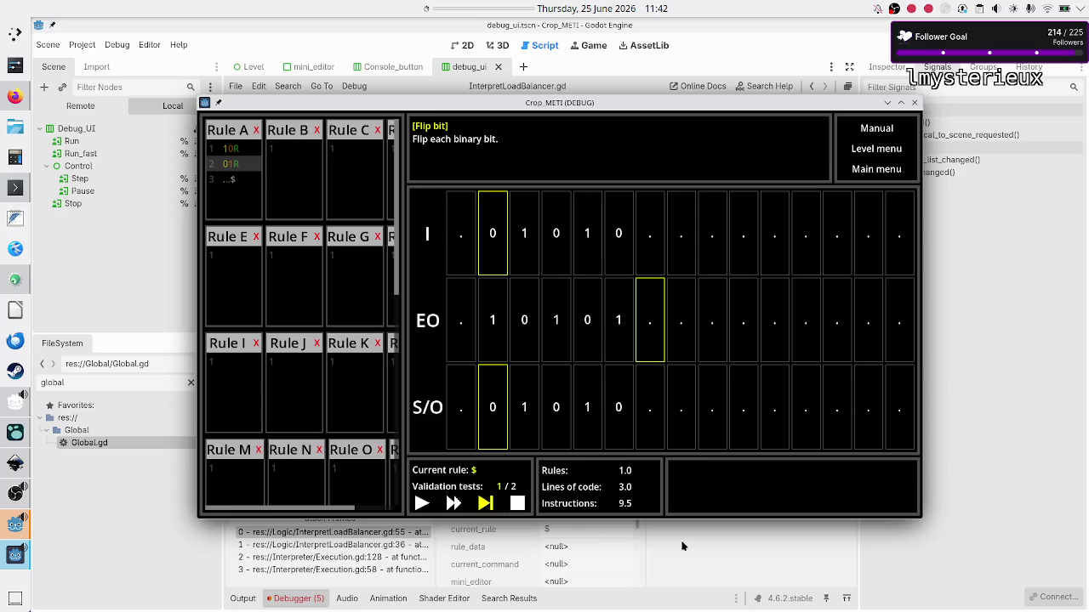
left_click(683, 548)
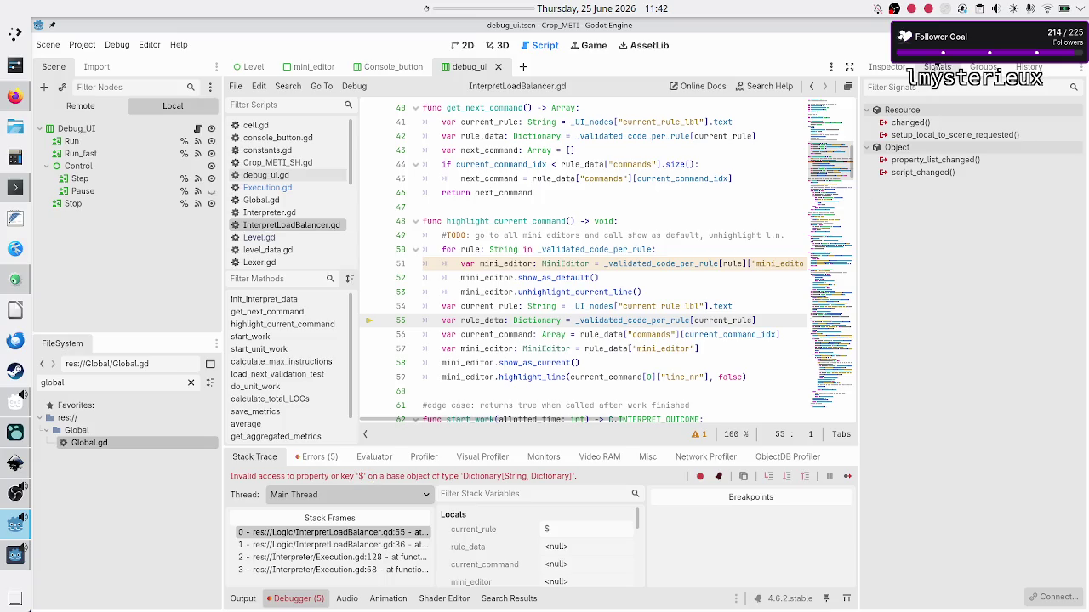
- Stop the debug session and select the current_rule_lbl key name in Level.gd
key("F8")
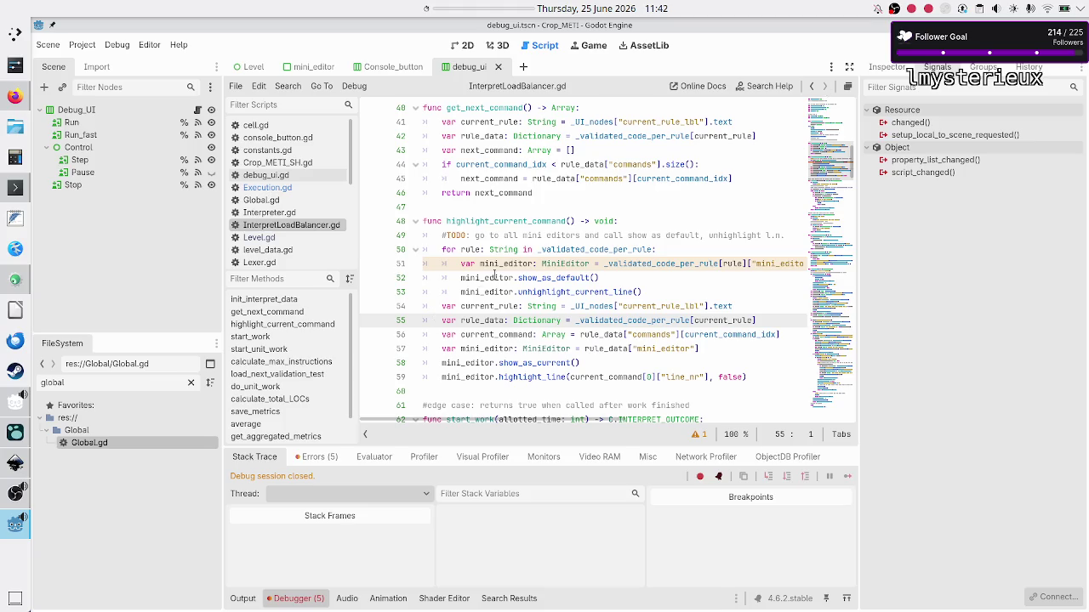
left_click(494, 278)
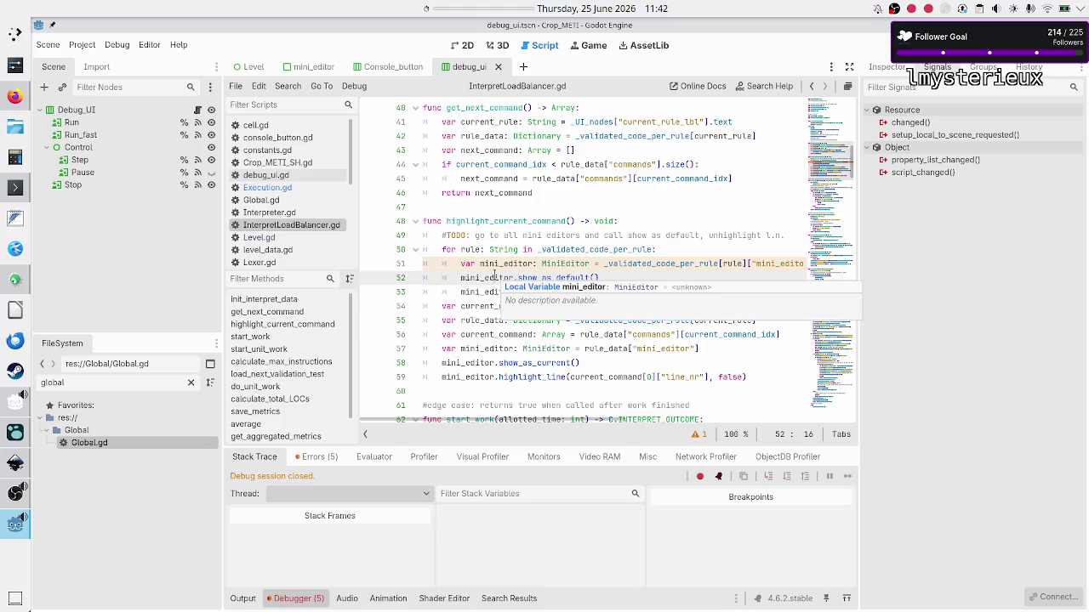
left_click(295, 190)
mouse_move(464, 257)
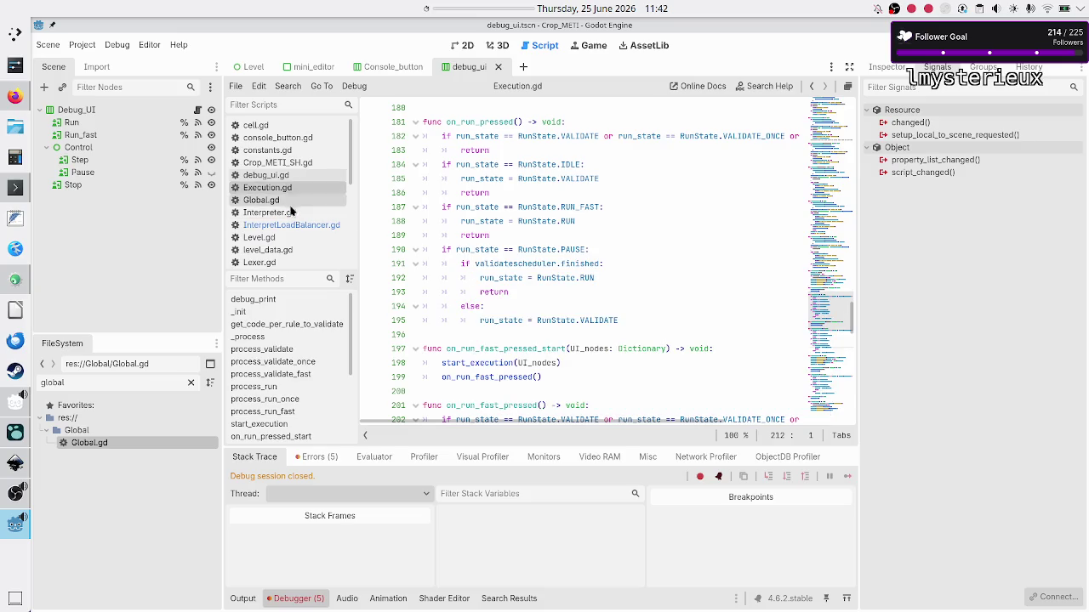
left_click(284, 237)
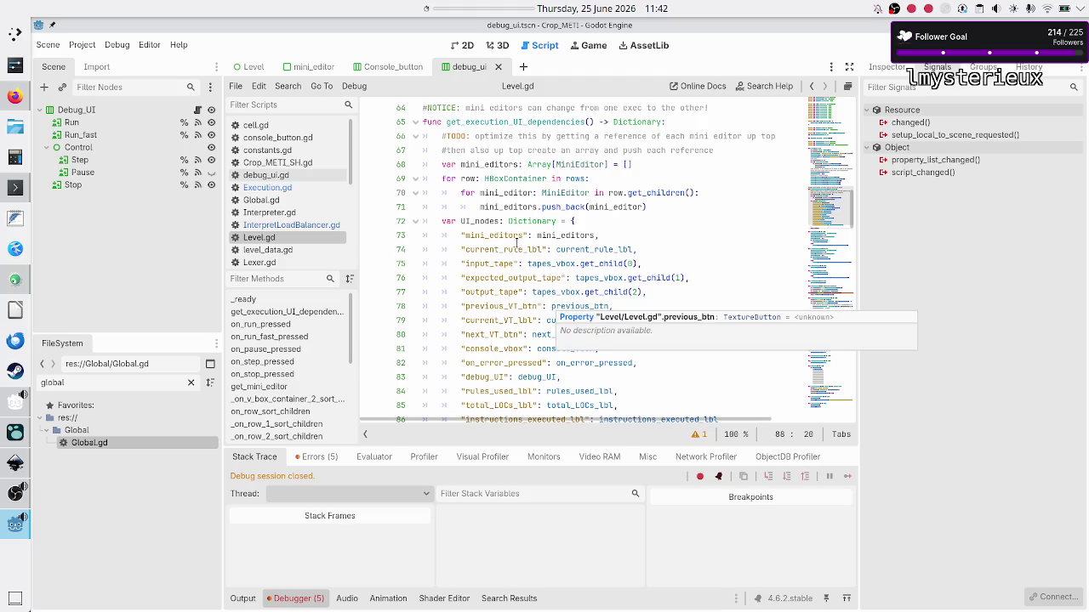
double_click(514, 250)
- Go back to Execution.gd and place the caret in stop_execution's reset lines
left_click(285, 187)
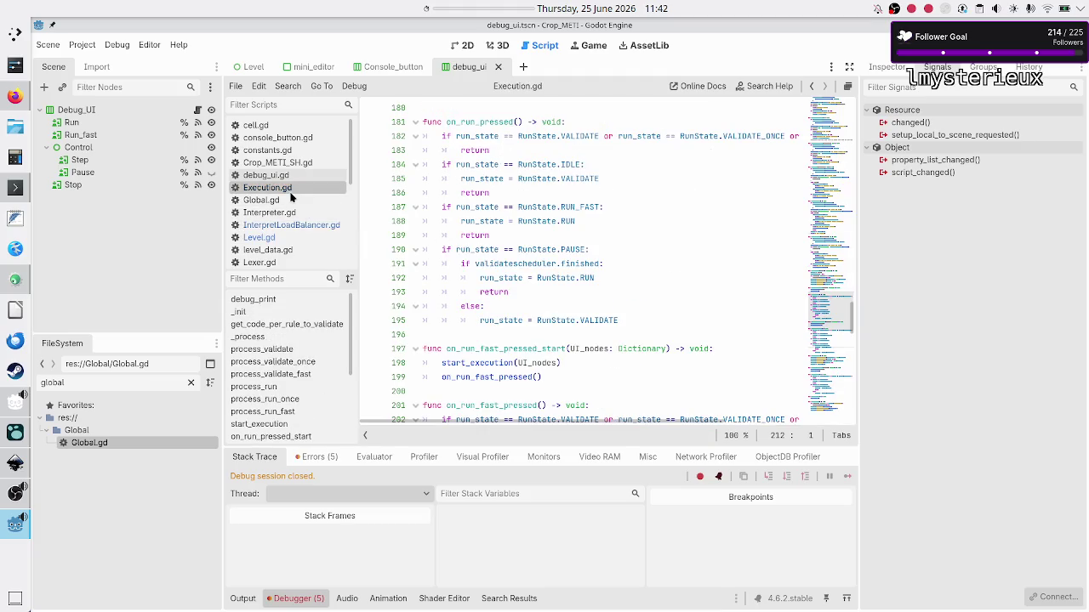
scroll(557, 318, "down", 5)
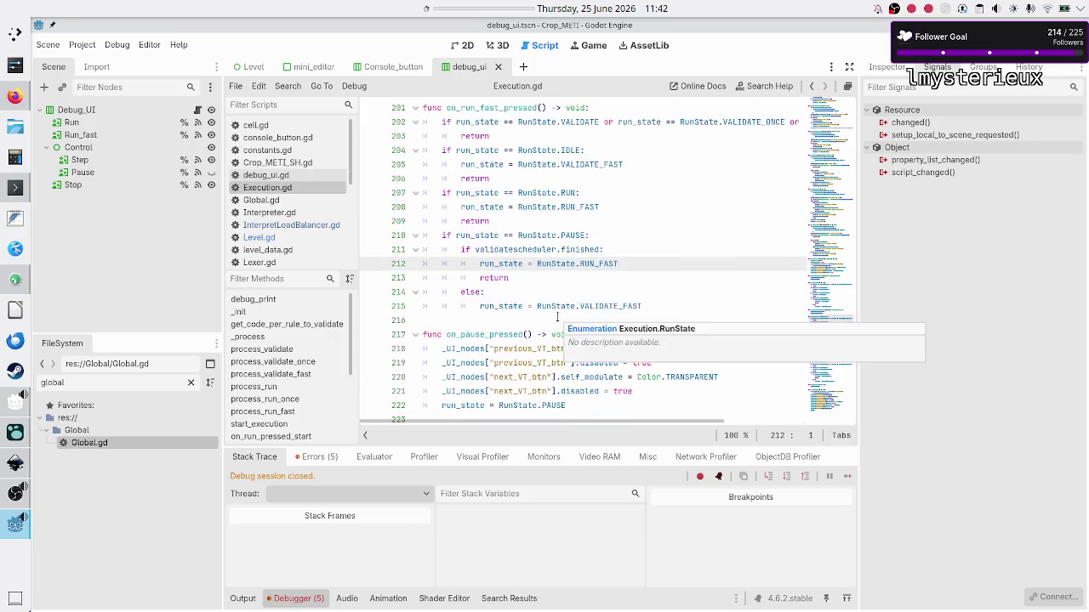
scroll(557, 318, "down", 2)
scroll(557, 318, "up", 5)
scroll(557, 319, "down", 12)
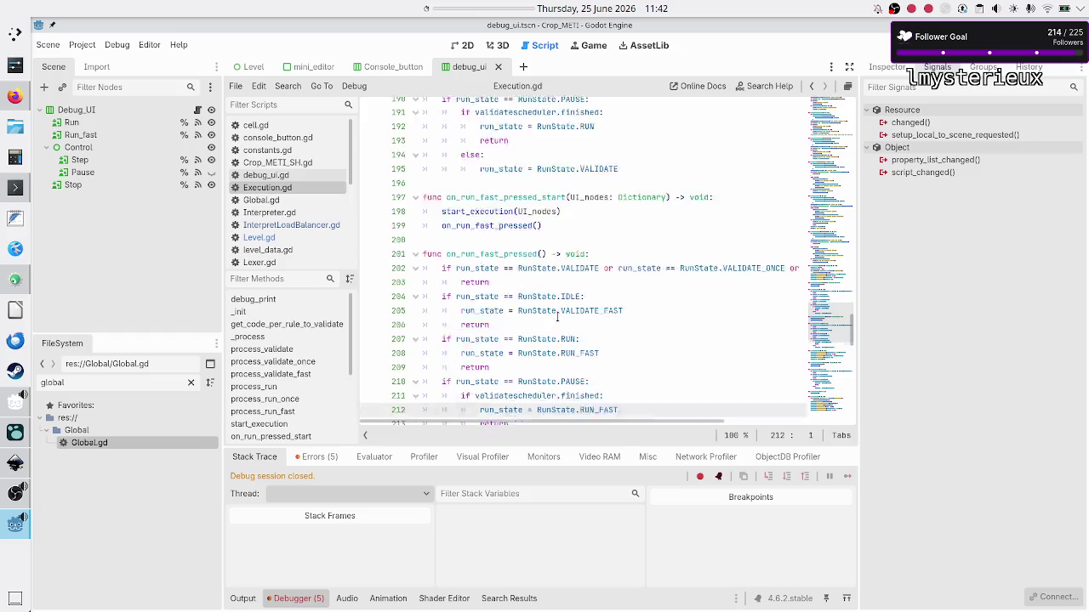
scroll(557, 315, "up", 2)
scroll(557, 315, "up", 1)
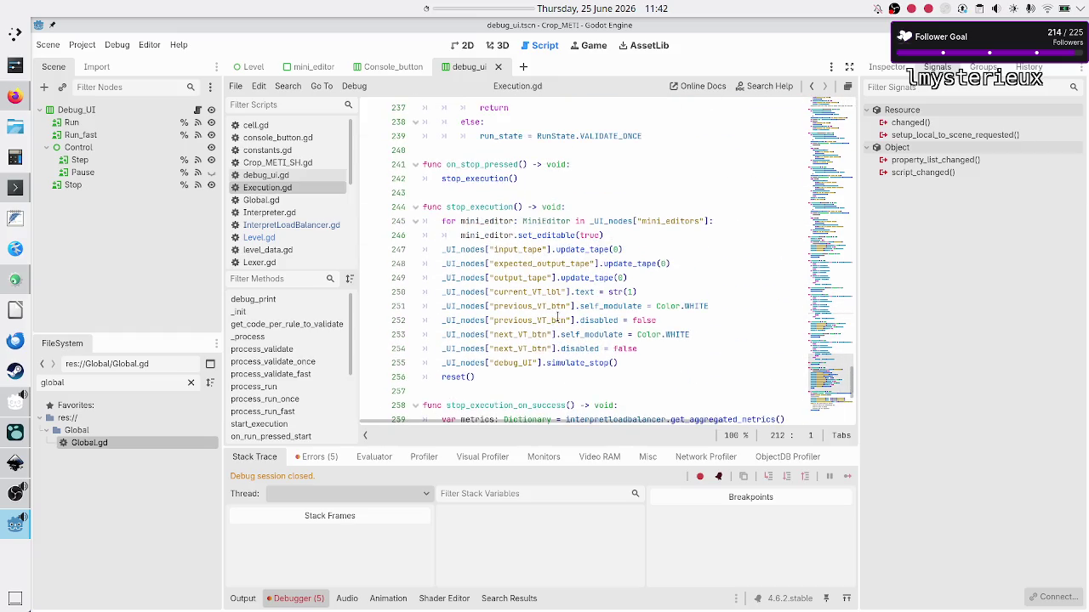
left_click(676, 288)
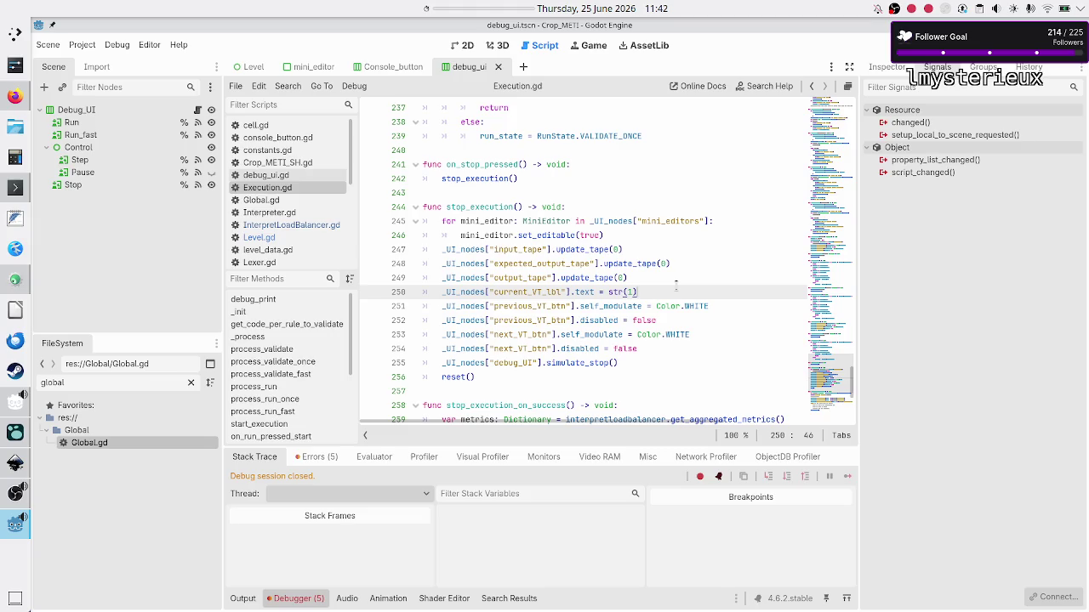
- Move through stop_execution's reset lines and open a new line after line 254
key("Up")
key("Up")
key("Up")
key("Down")
key("Down")
key("Down")
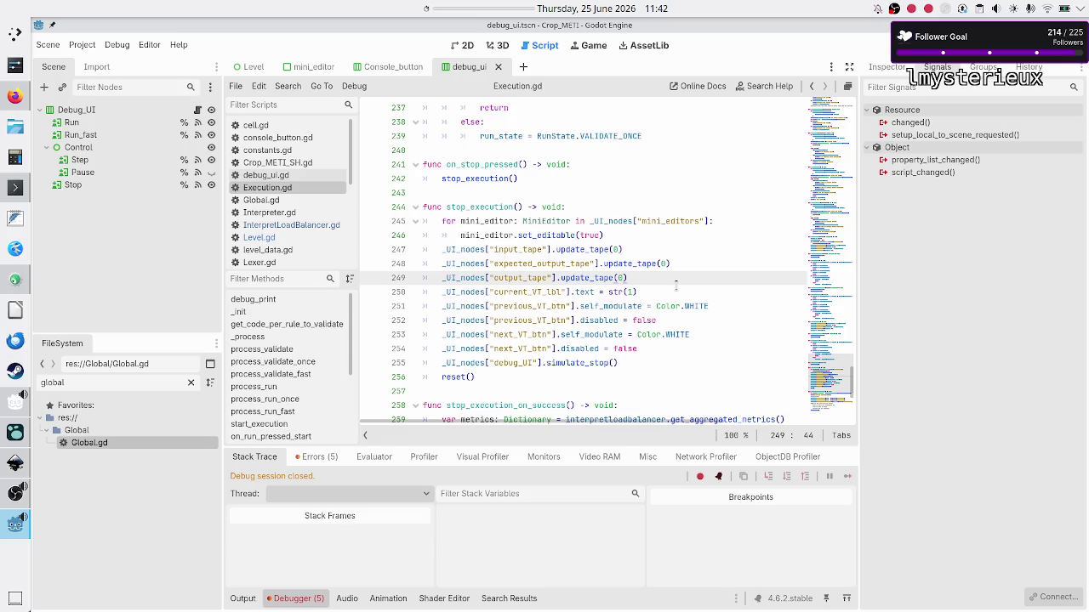
key("Down")
key("Down")
key("Up")
key("Home")
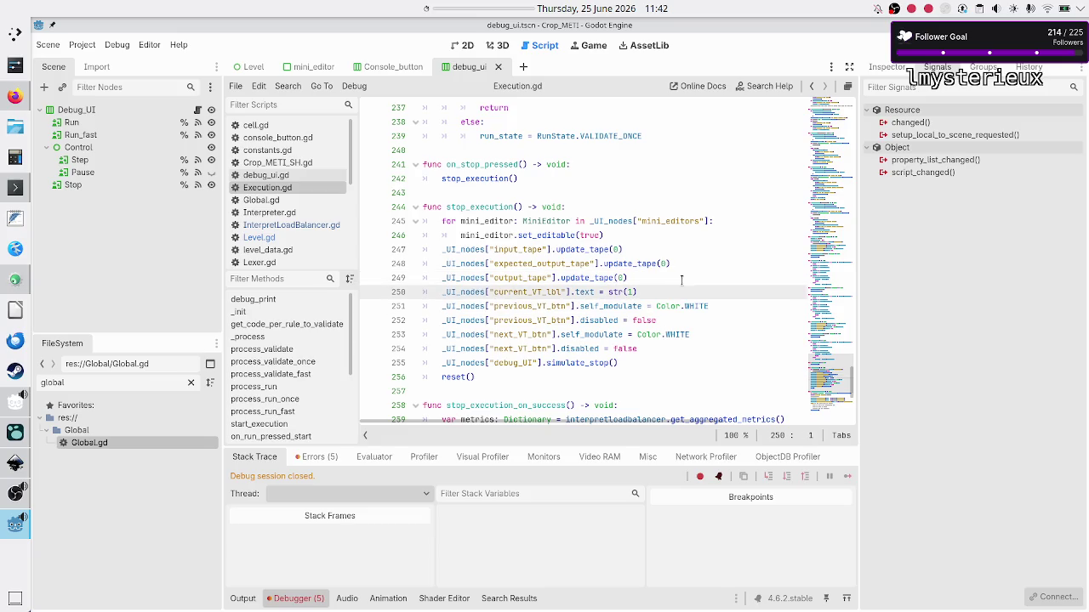
key("Down")
key("Down")
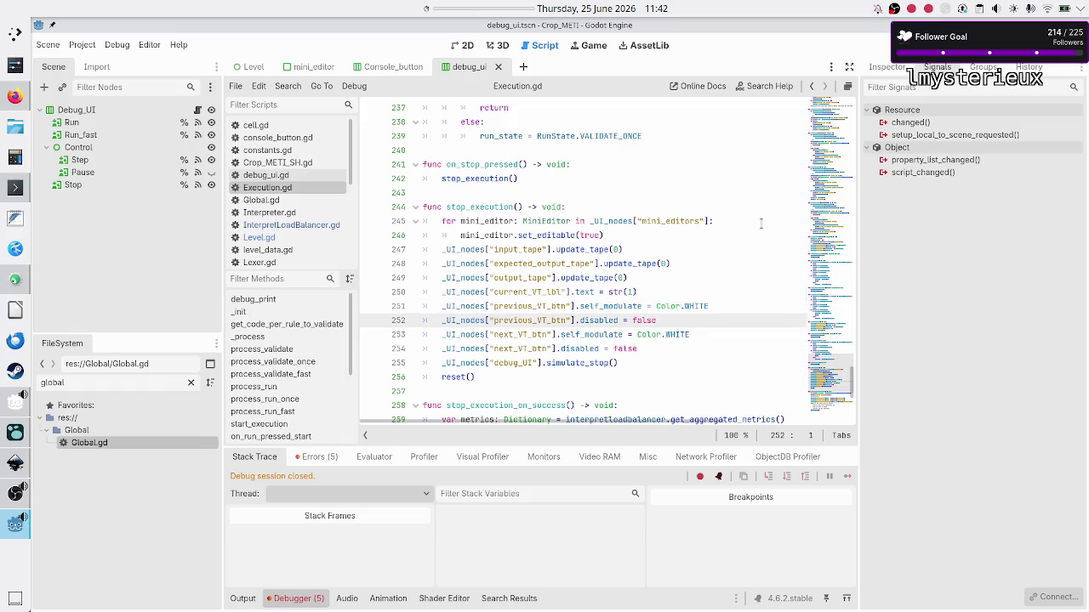
key("Up")
key("Up")
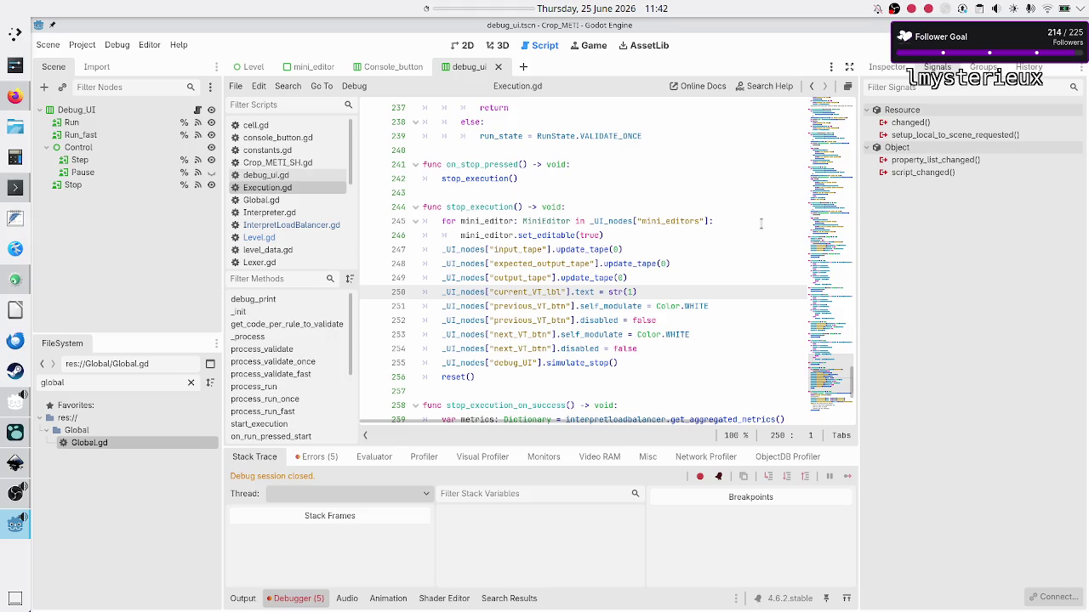
key("Down")
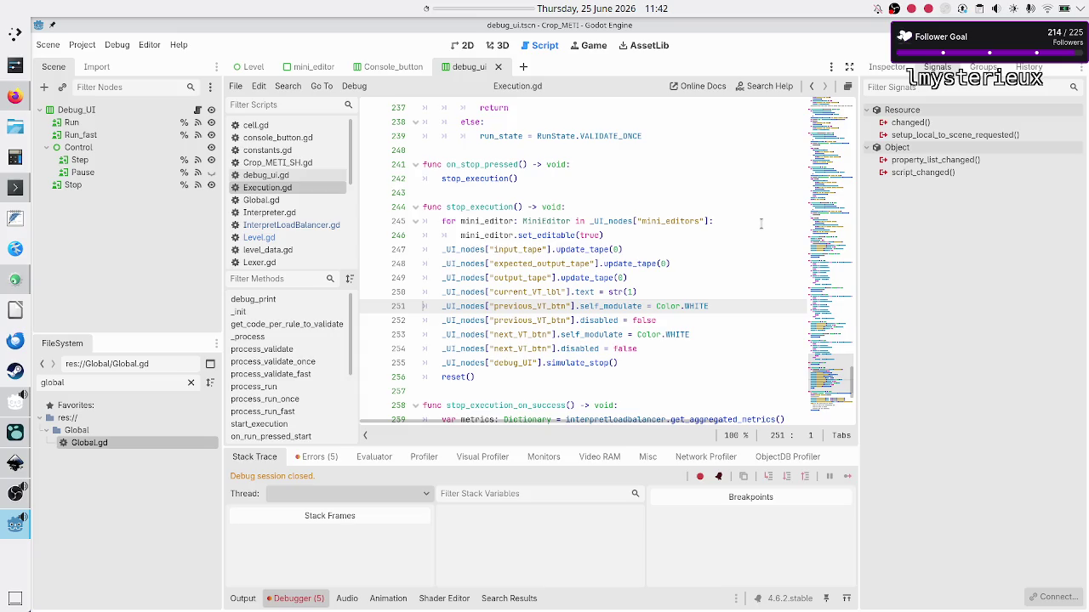
key("Down")
key("Down")
key("Down")
key("Down")
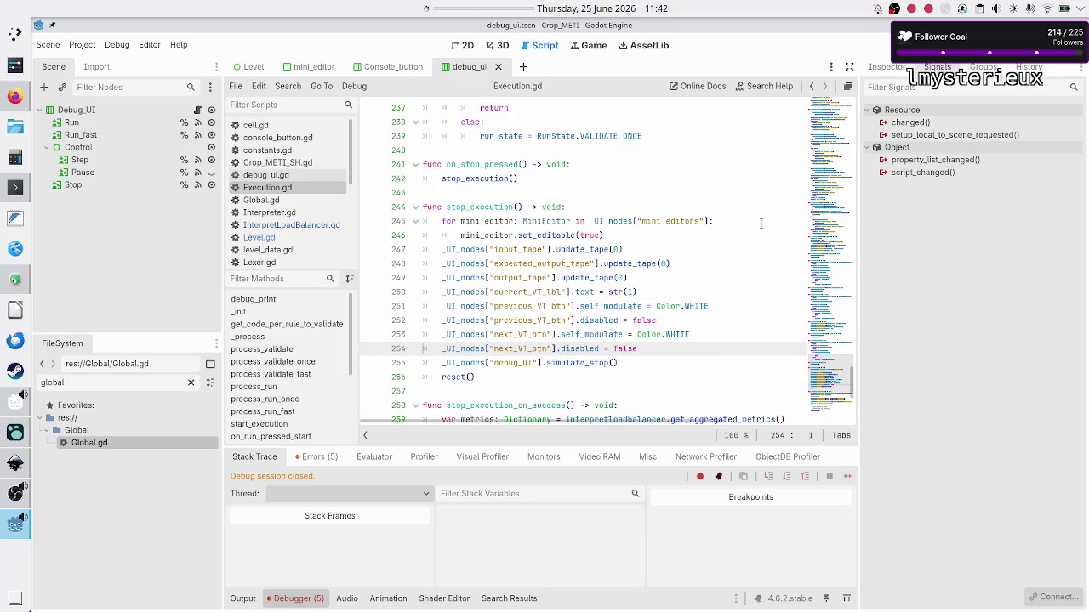
key("Left")
key("Return")
- Write _UI_nodes["current_rule_lbl"].text = "A", pasting the key from Level.gd, and save Execution.gd
type("_UI")
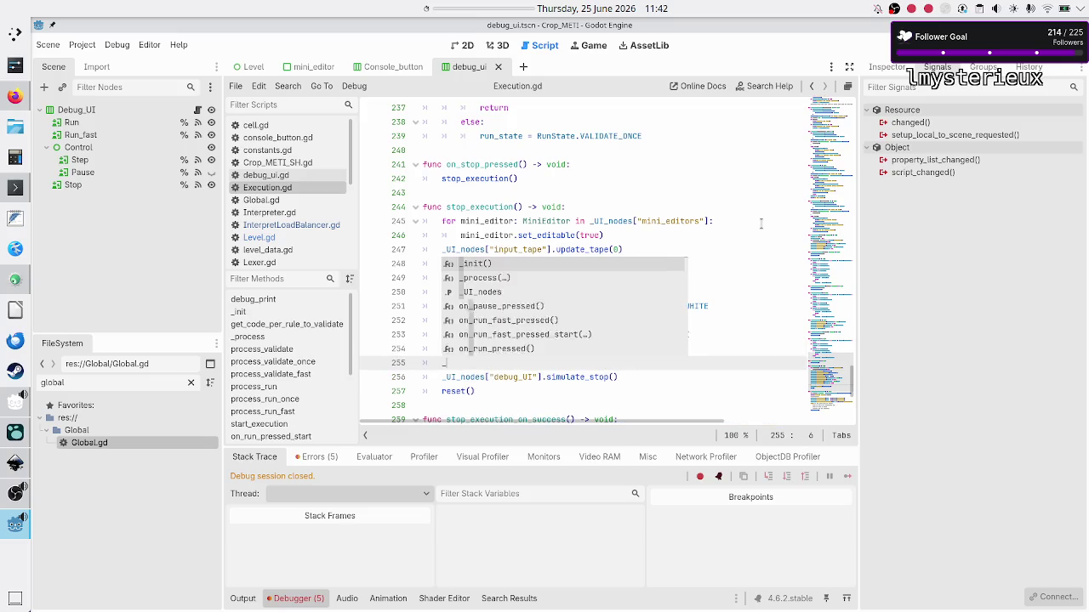
key("Return")
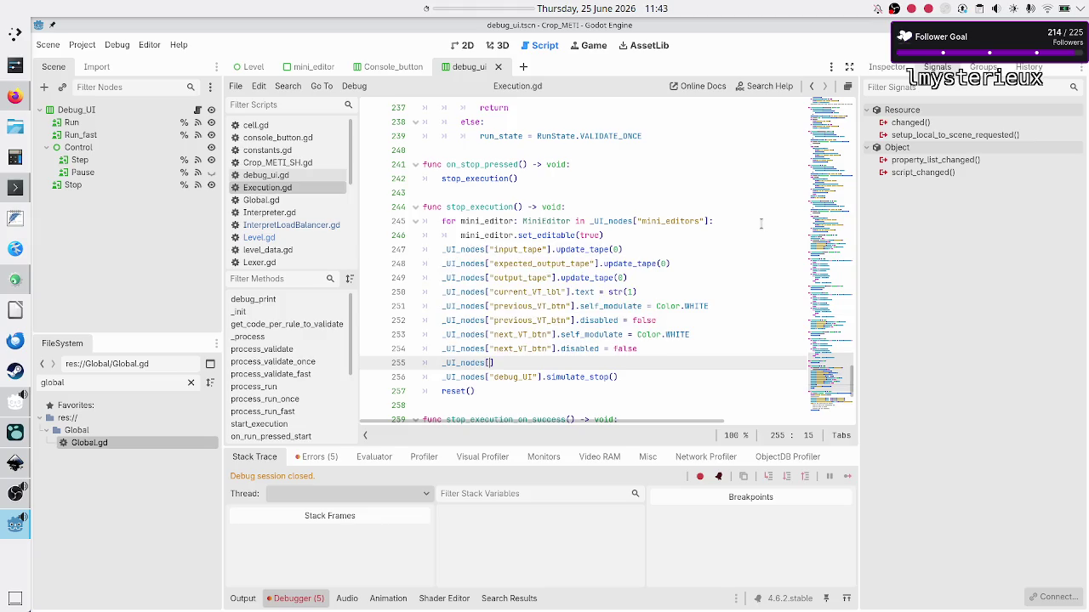
type("[\"")
left_click(291, 243)
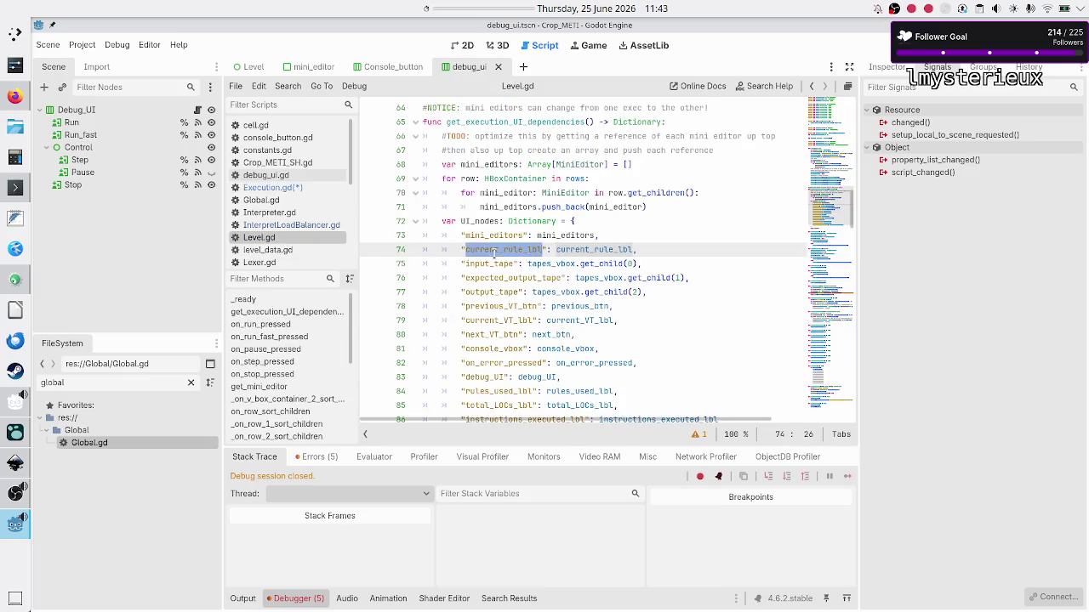
key("ctrl+c")
left_click(272, 187)
key("ctrl+v")
key("End")
type(".t")
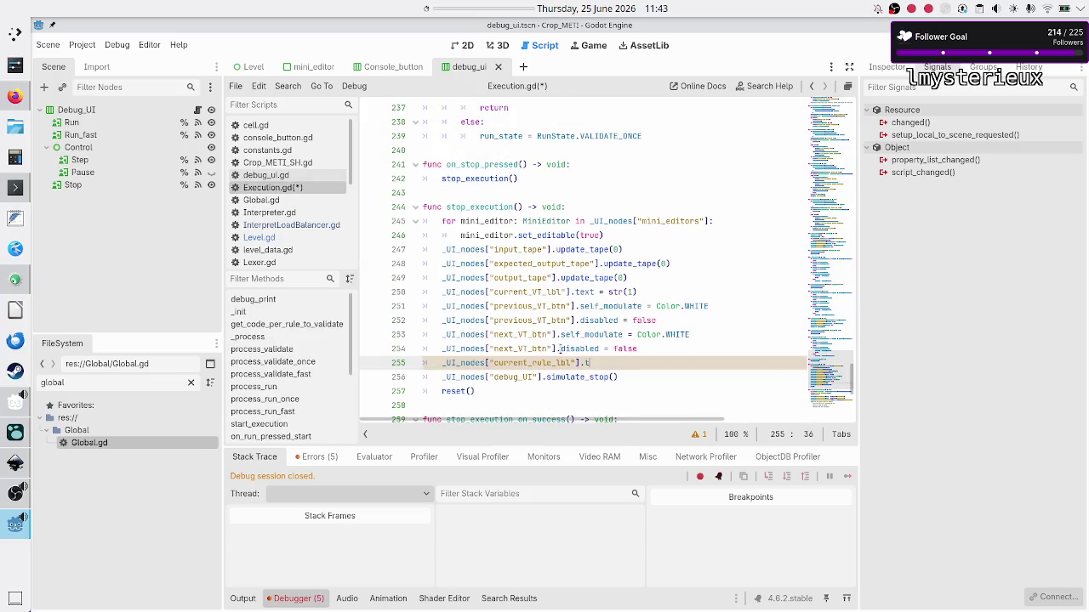
type("ext = \"A")
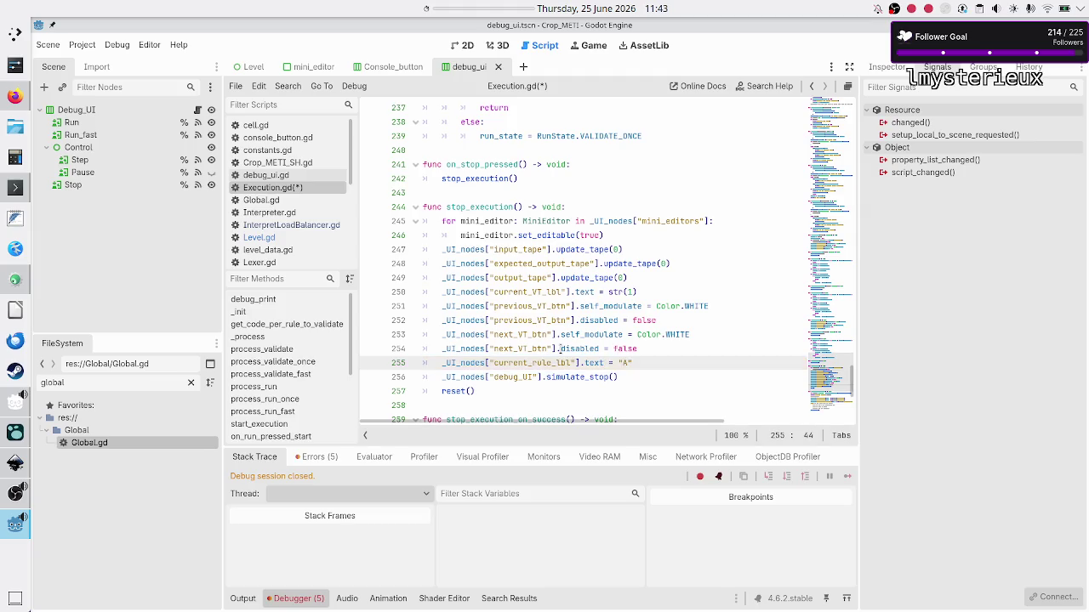
key("ctrl+s")
left_click(267, 149)
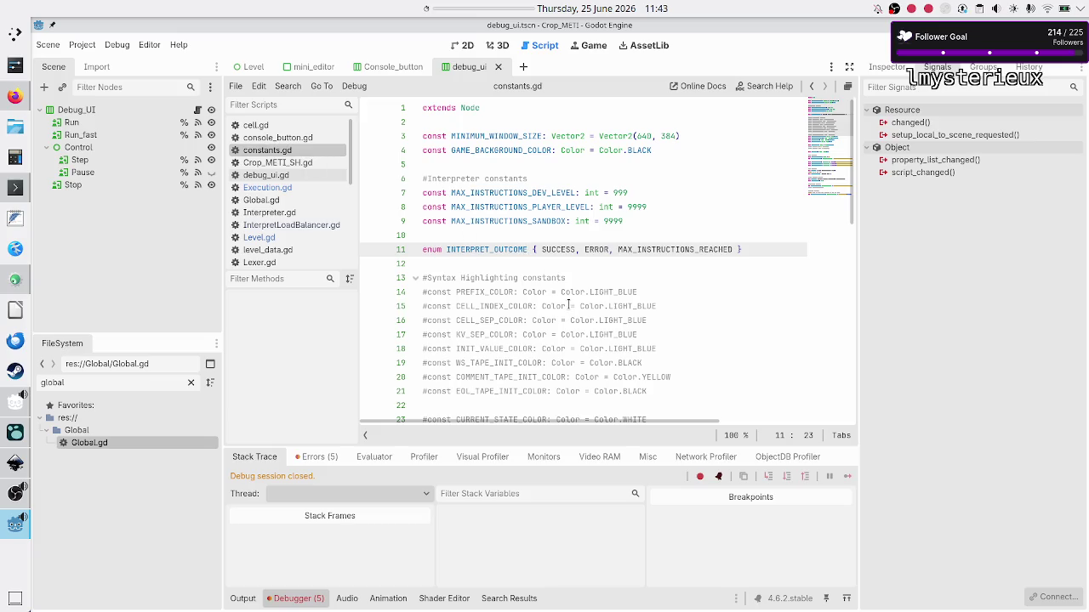
scroll(610, 281, "down", 10)
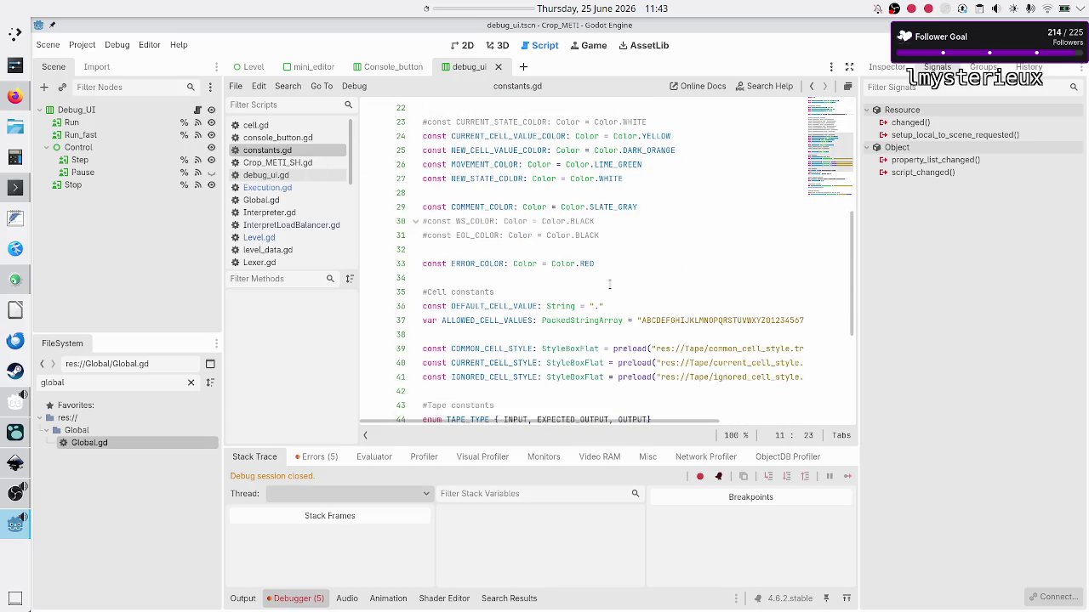
scroll(610, 284, "down", 3)
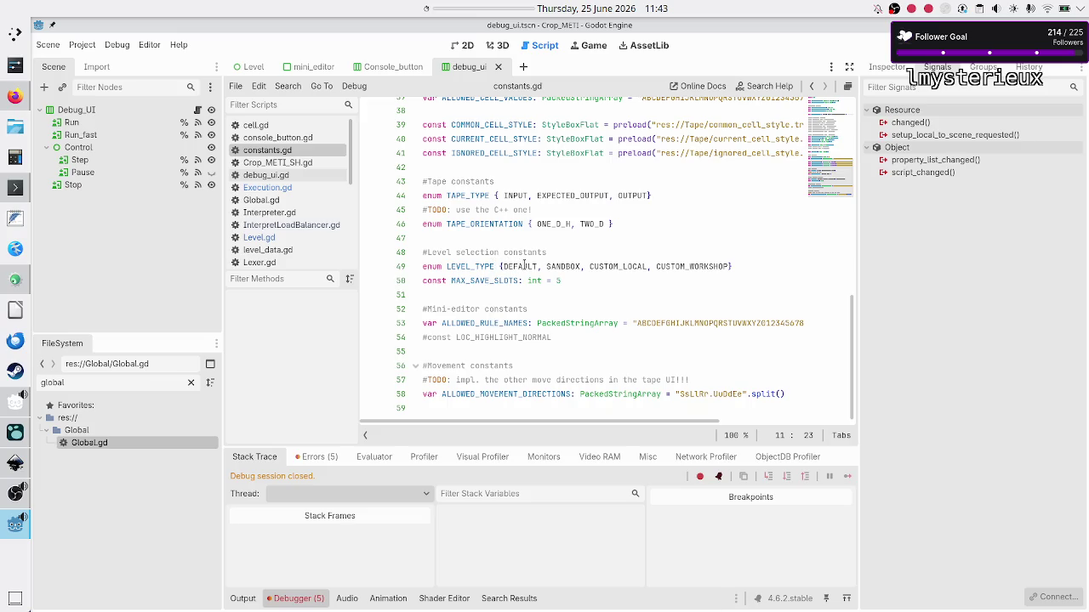
scroll(524, 266, "up", 5)
scroll(524, 265, "down", 1)
scroll(524, 265, "up", 1)
scroll(524, 266, "up", 4)
scroll(524, 265, "up", 4)
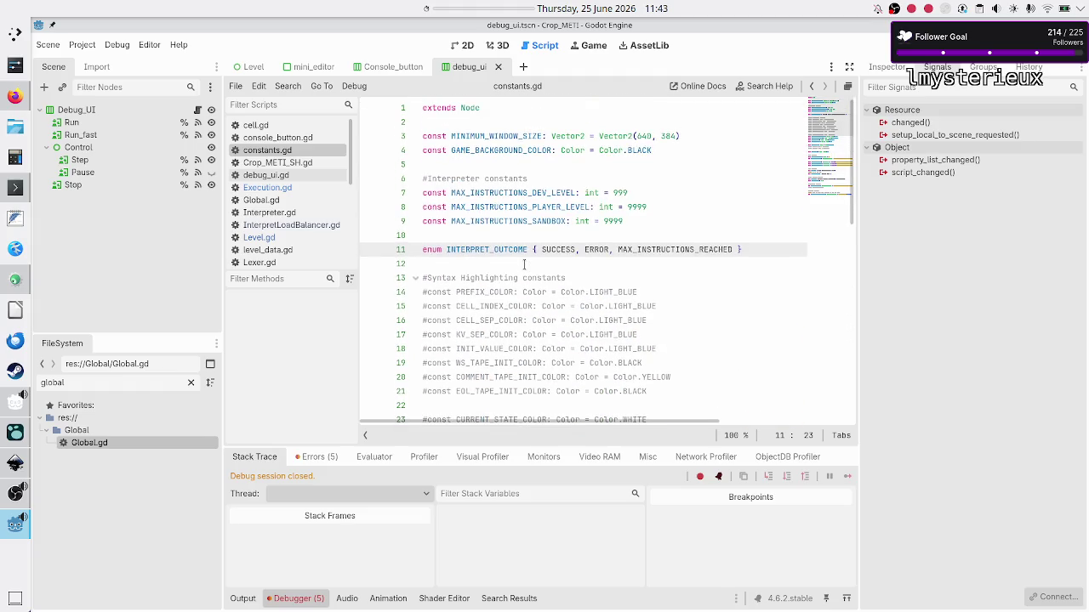
left_click(306, 187)
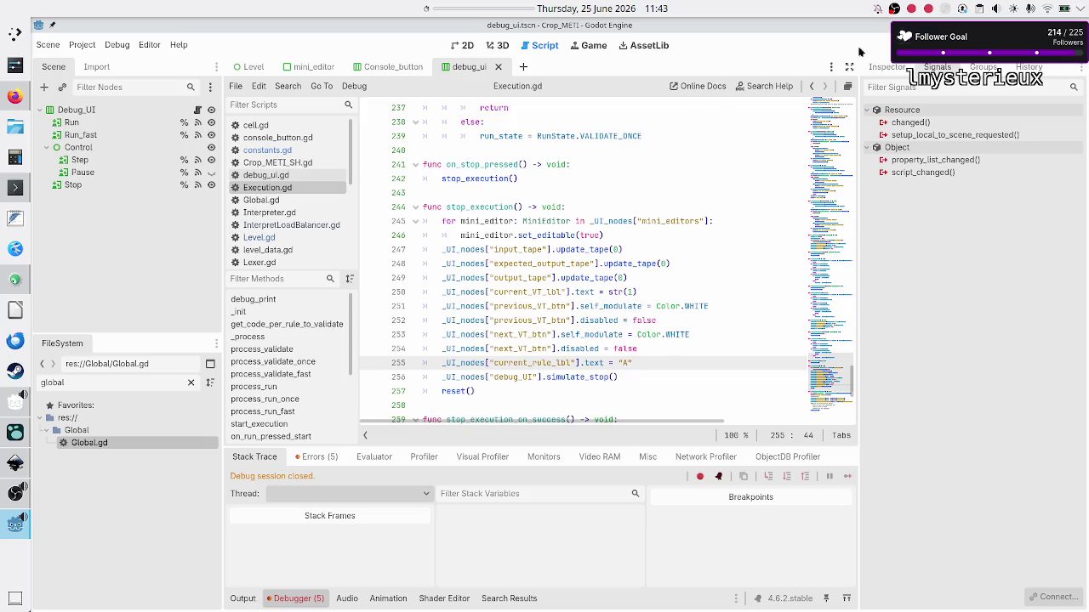
left_click(889, 45)
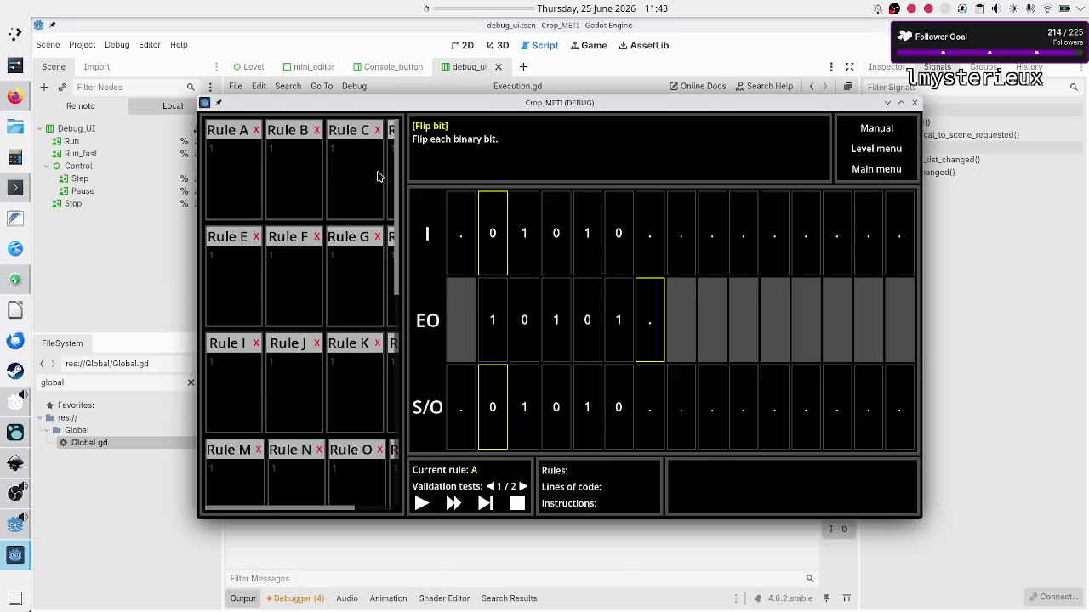
- Write Rule A's code as '10R 01R' with '..$' on a second line
left_click(234, 178)
type("10R ")
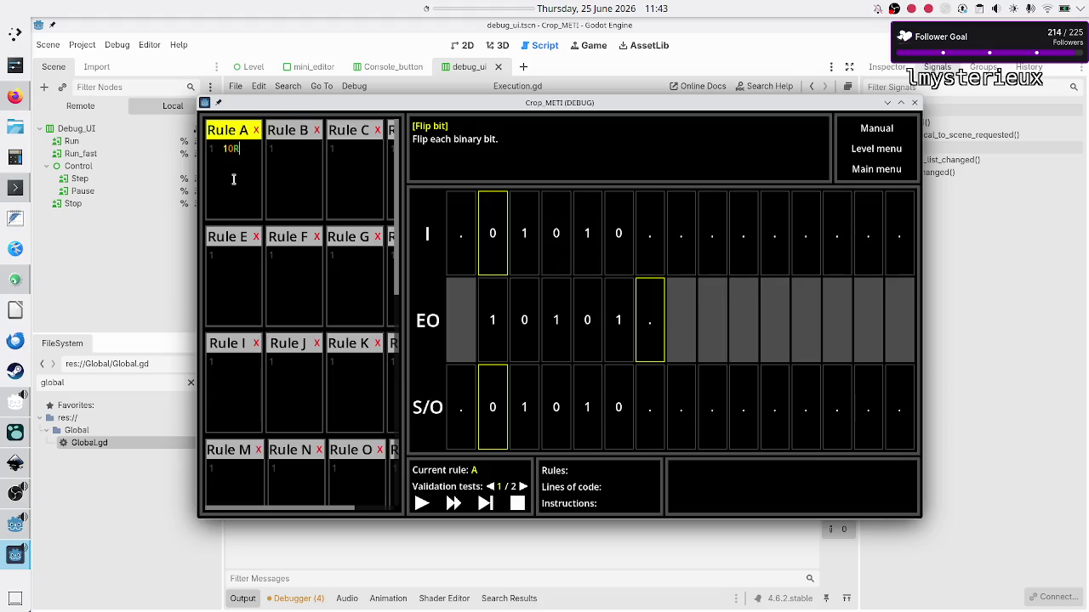
type("01R")
key("Return")
type("..$")
- Step Rule A through to its terminating line, then run the full validation
left_click(485, 505)
left_click(485, 505)
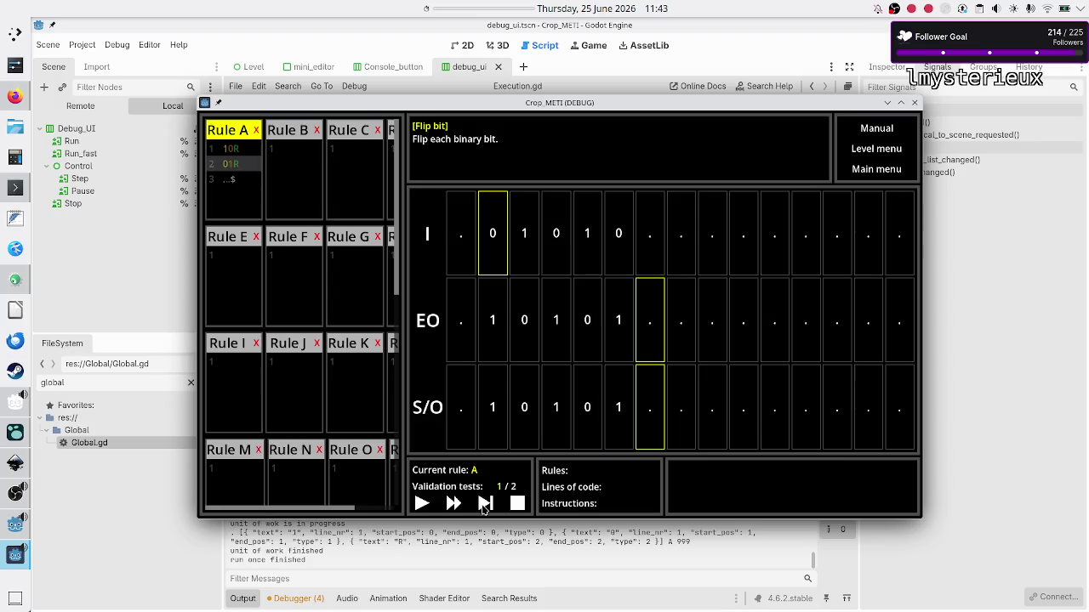
left_click(485, 504)
left_click(485, 504)
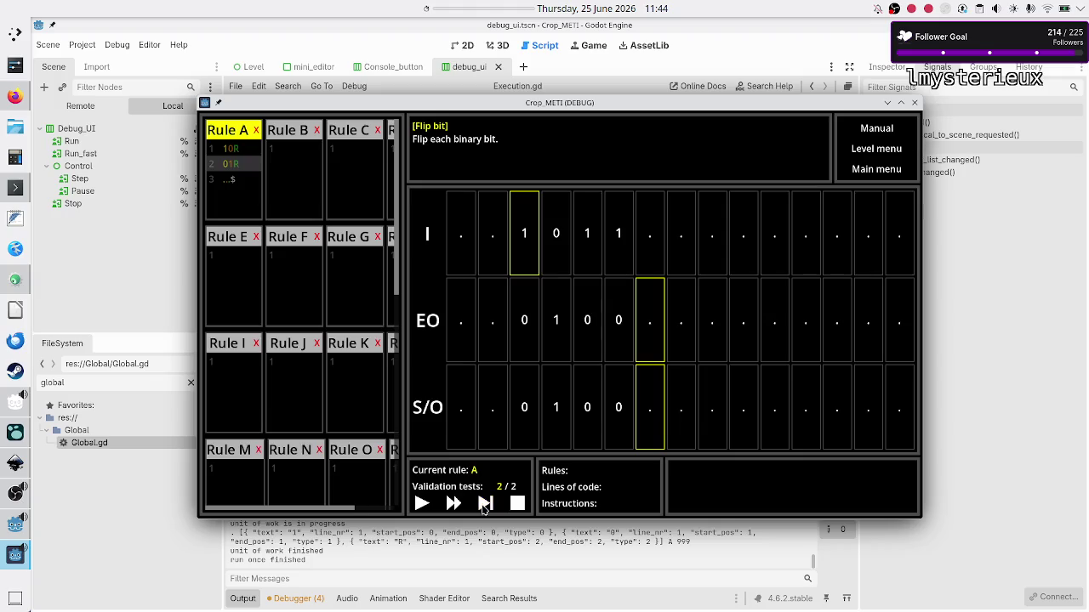
left_click(483, 504)
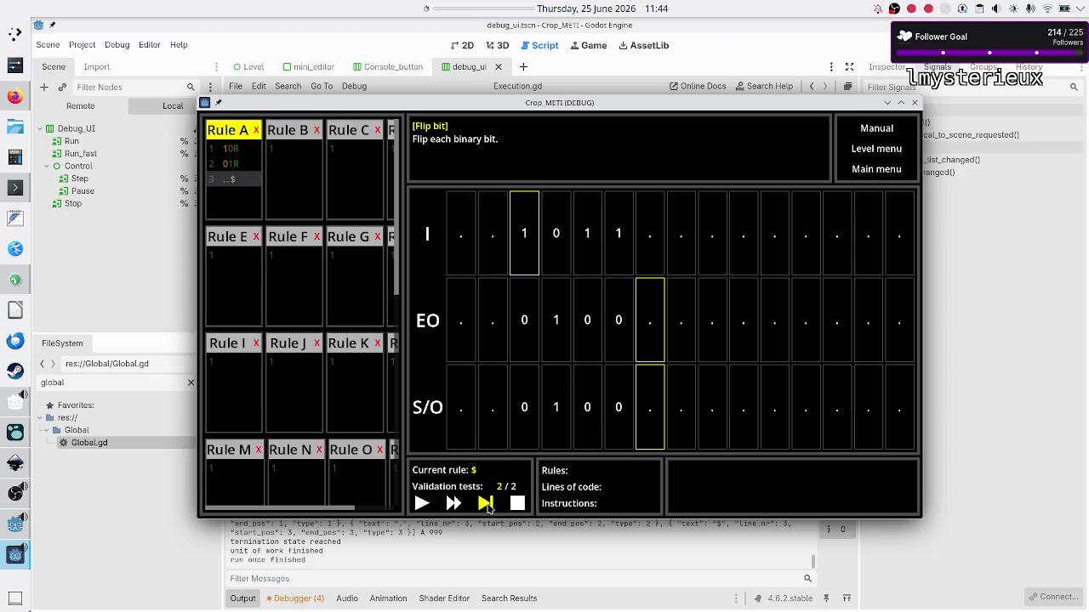
left_click(486, 504)
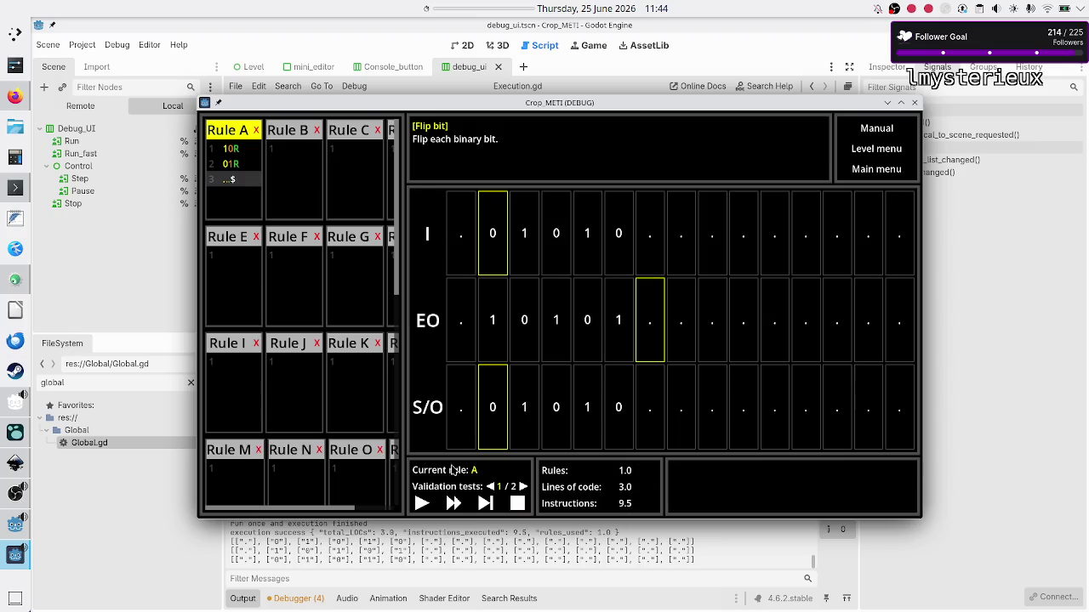
- Compare validation tests 1 and 2, step test 2/2 once, then switch to the editor
left_click(523, 487)
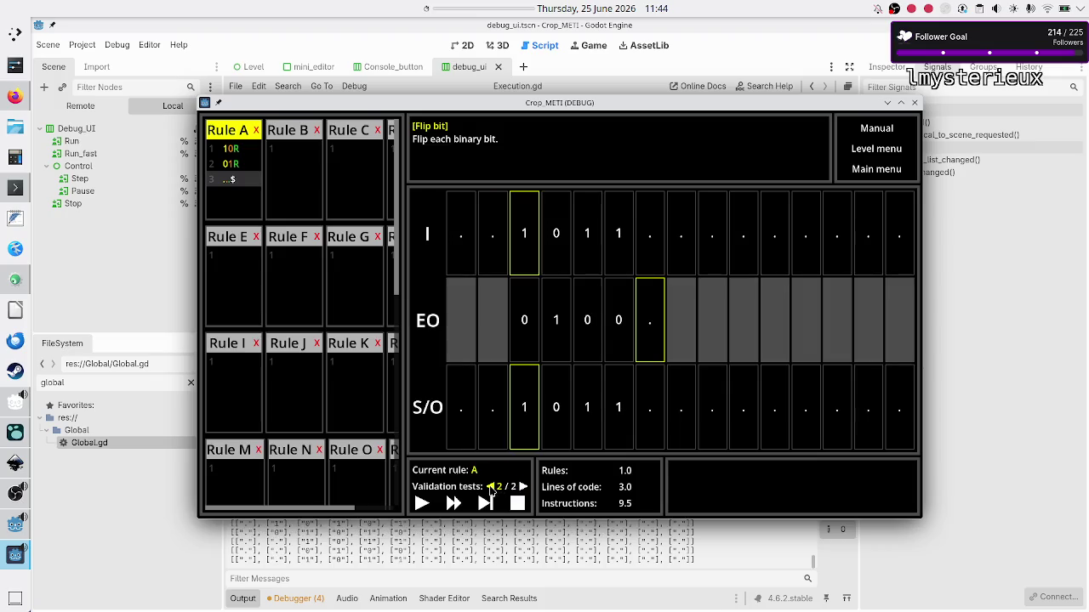
left_click(491, 488)
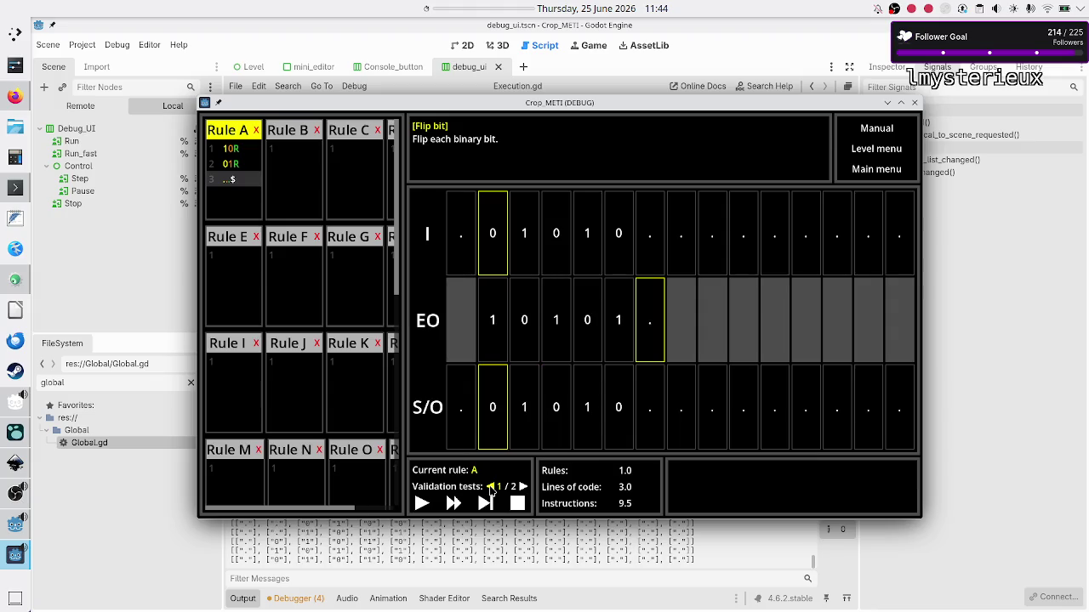
left_click(523, 487)
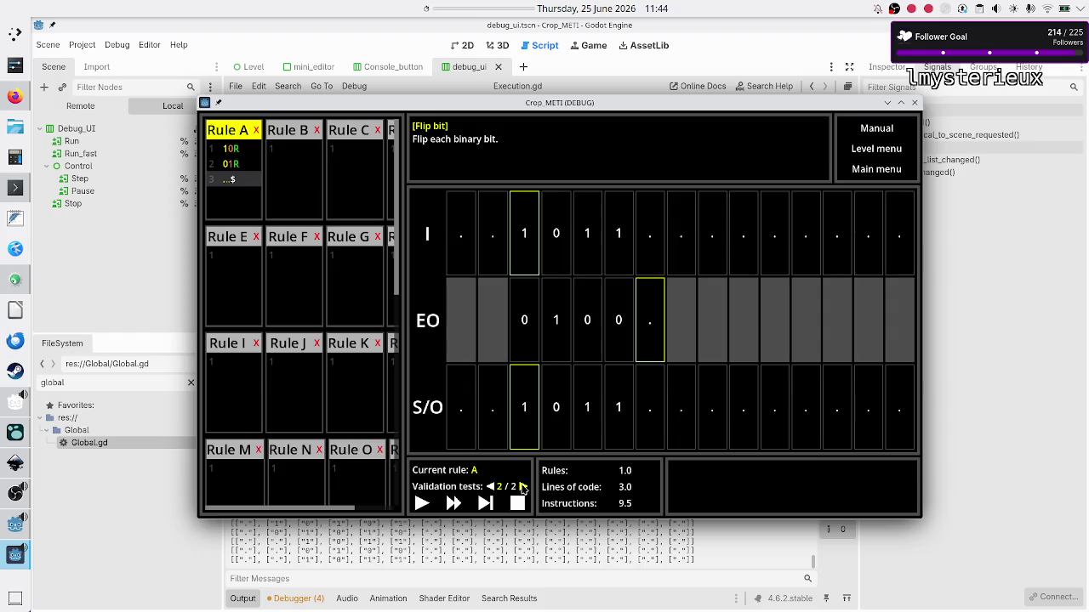
left_click(491, 487)
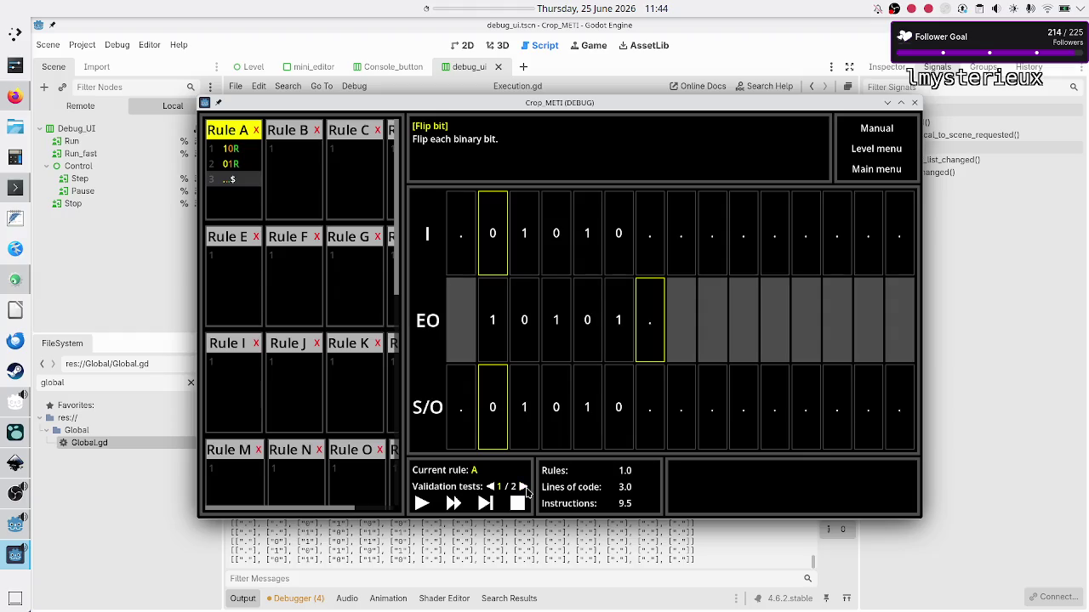
left_click(523, 487)
left_click(486, 503)
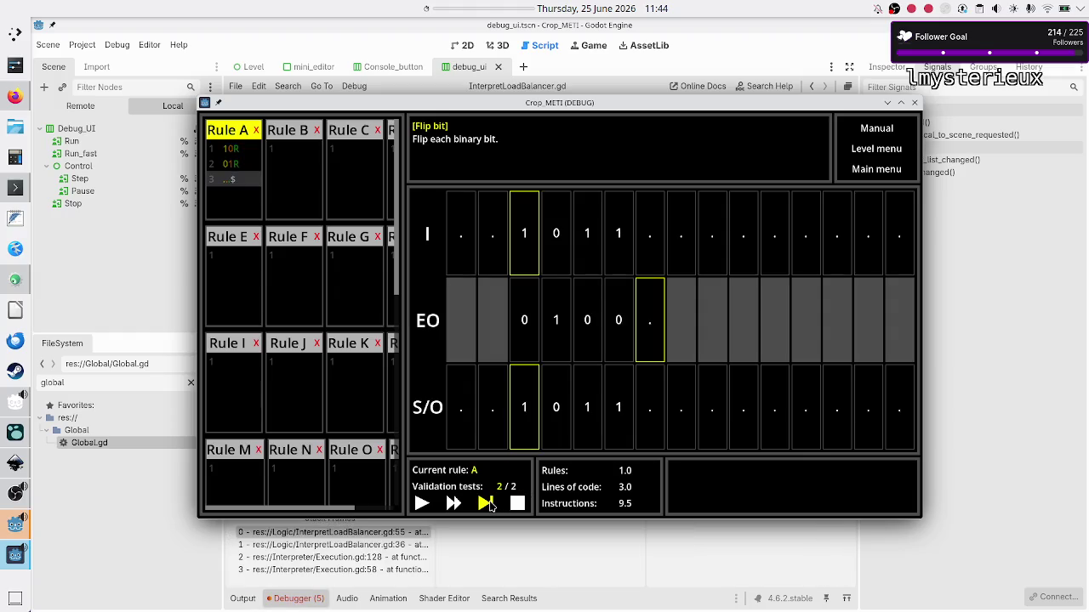
left_click(739, 554)
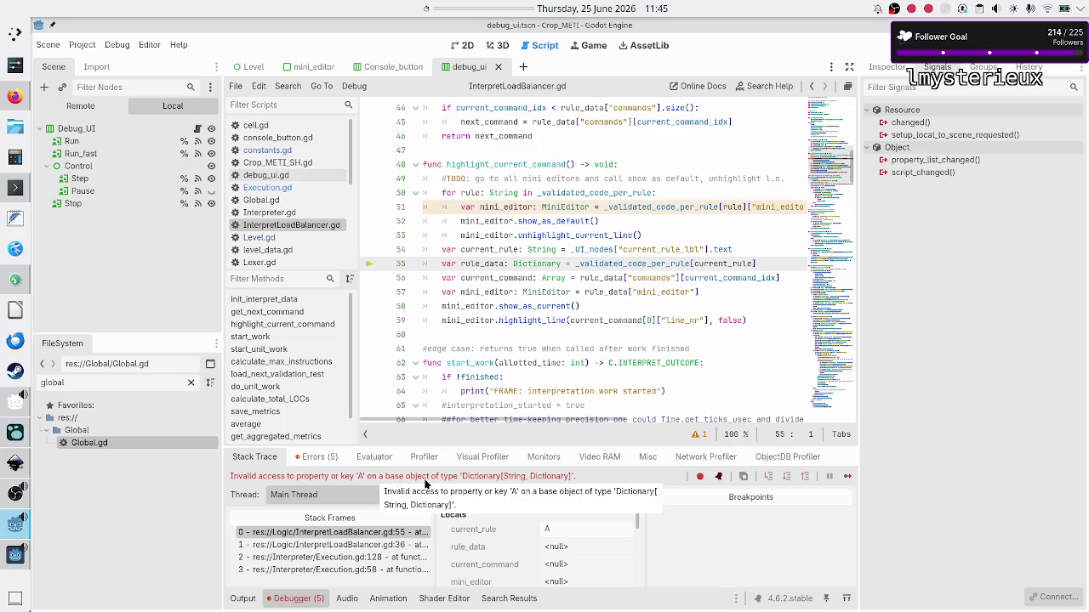
- Inspect _validated_code_per_rule's empty value, glance at the Logseq bug notes, and return to the game
mouse_move(628, 270)
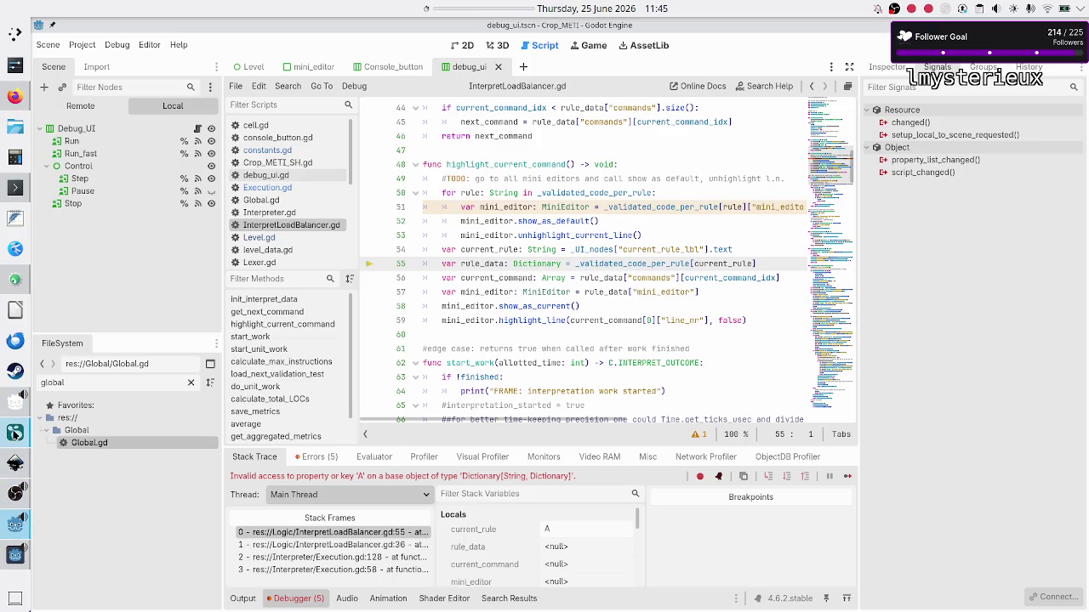
left_click(15, 434)
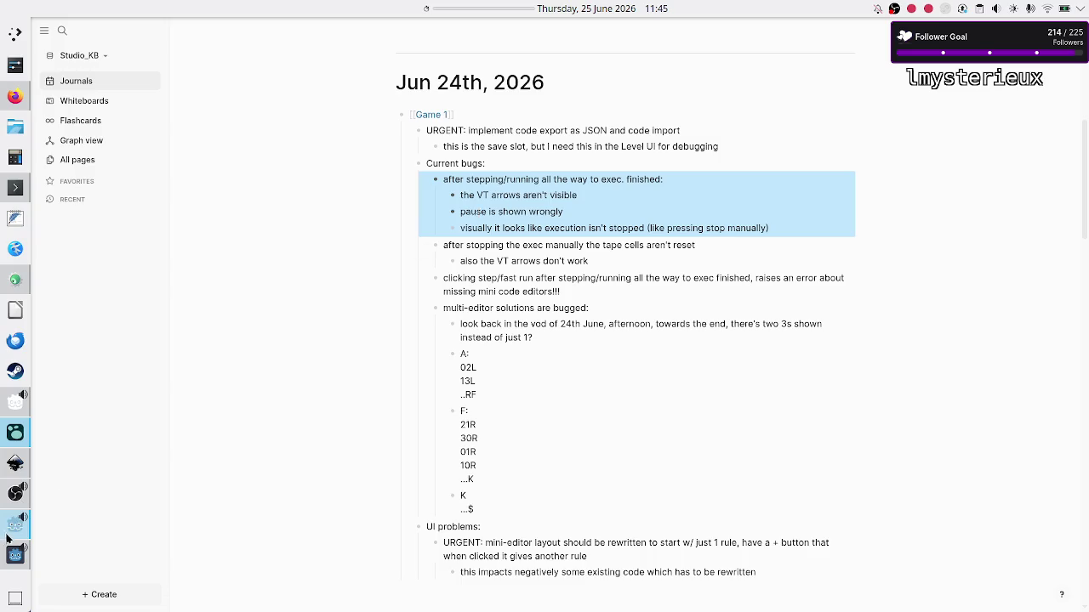
left_click(15, 554)
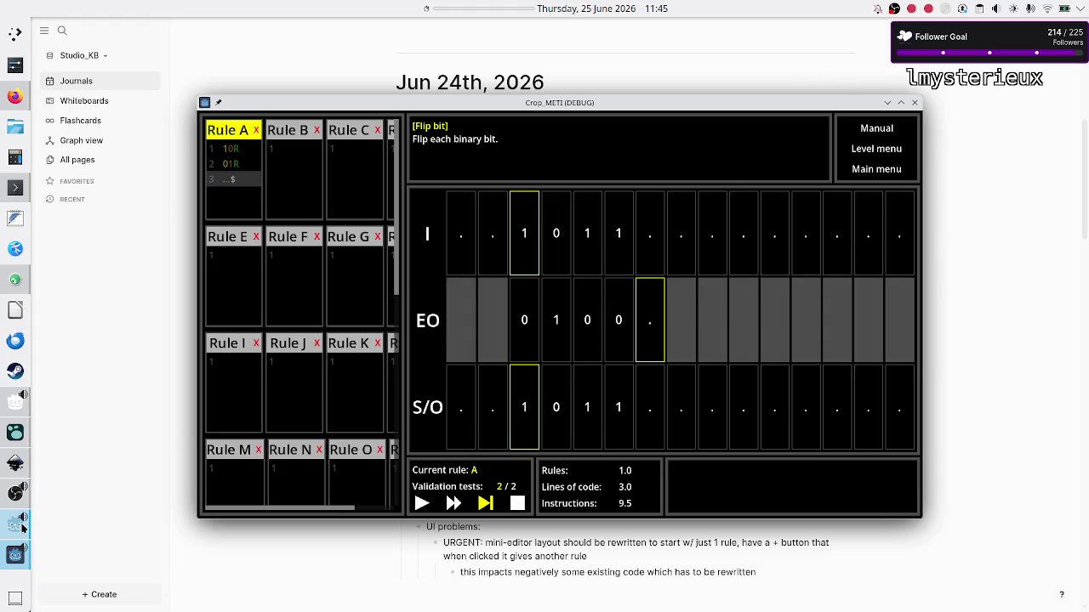
- Bring the Godot editor window forward and stop the crashed session with F8
mouse_move(15, 529)
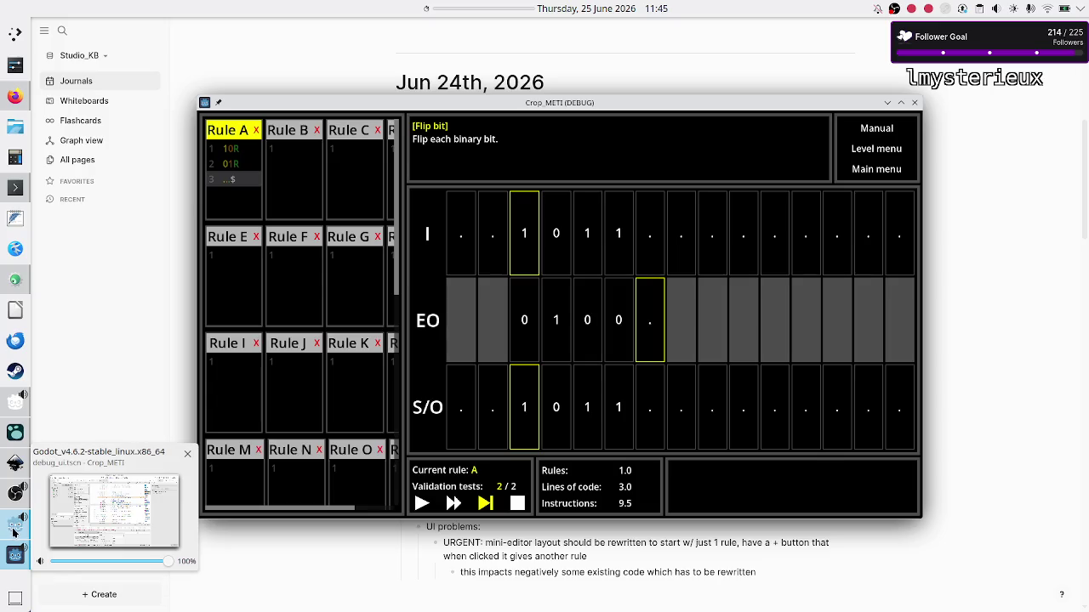
left_click(16, 531)
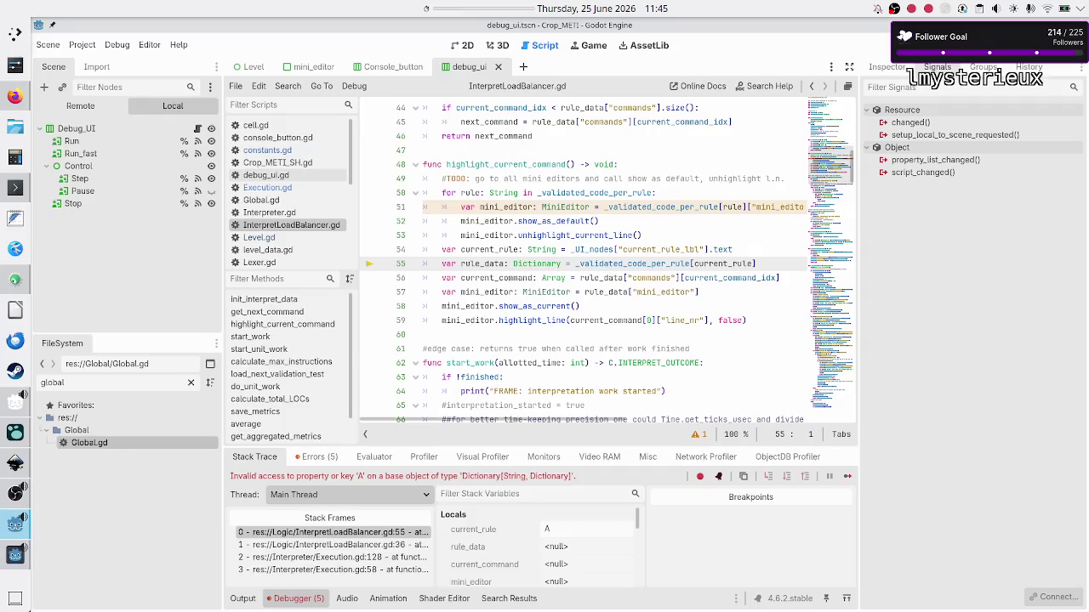
key("F8")
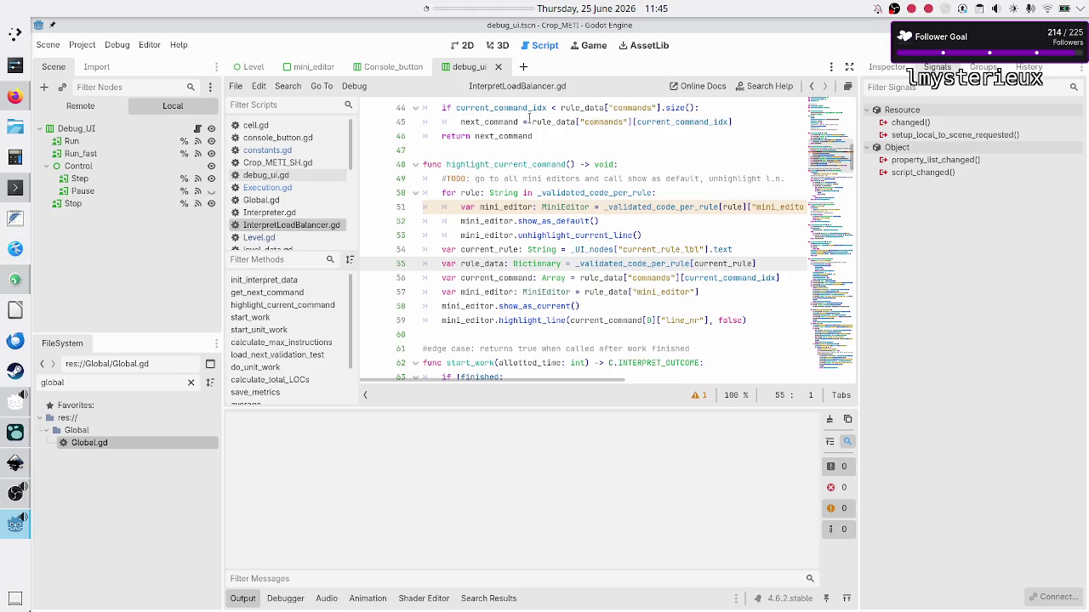
- Relaunch the game, run Rule A as 10R, 01R, ..$ to execution success, then stop it
key("F6")
left_click(235, 171)
type("0R 01R ")
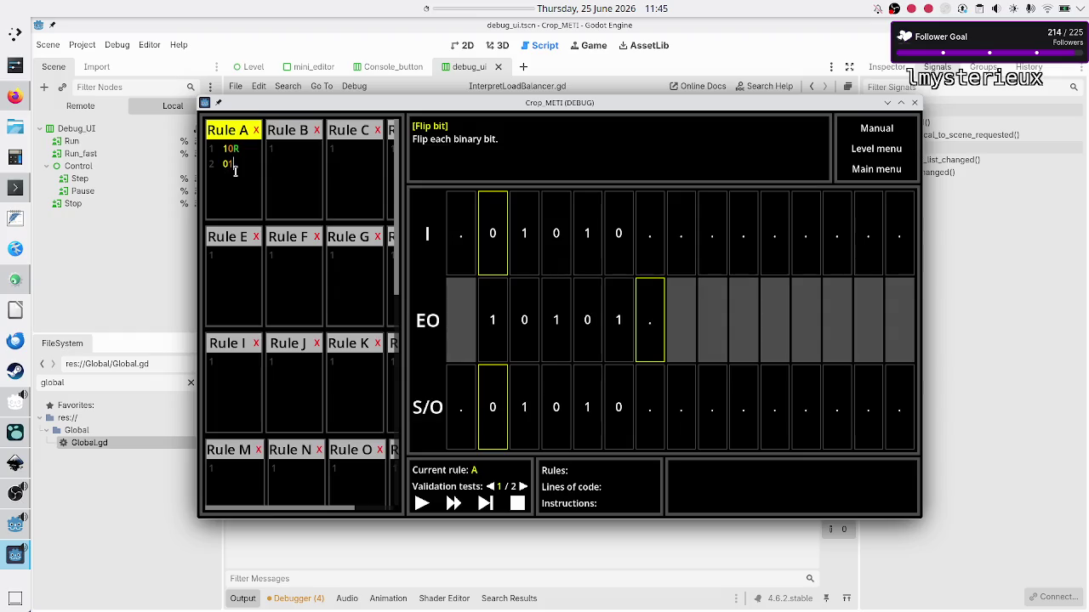
type("..$")
left_click(427, 507)
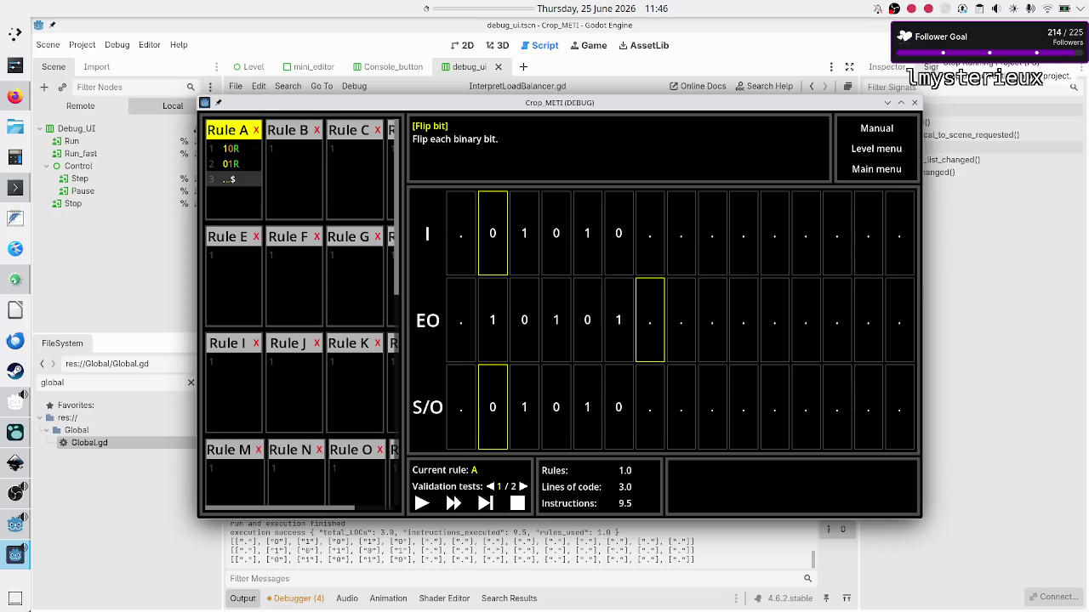
left_click(960, 46)
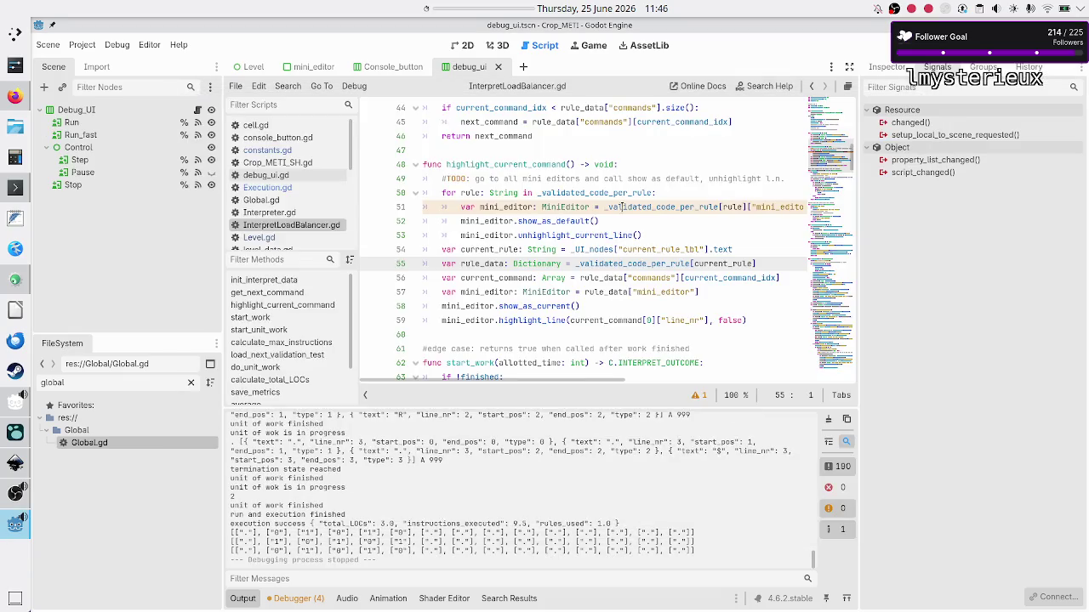
- Open Execution.gd and scroll up to the ALLOTTED_TIME constants (9, 6, 8 ms)
left_click(533, 220)
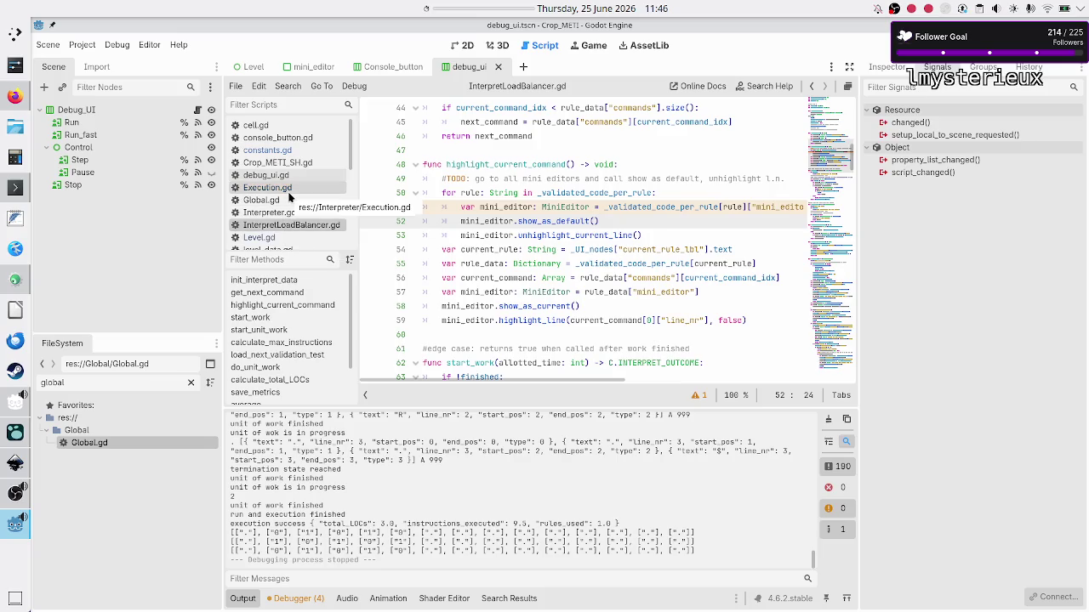
left_click(288, 193)
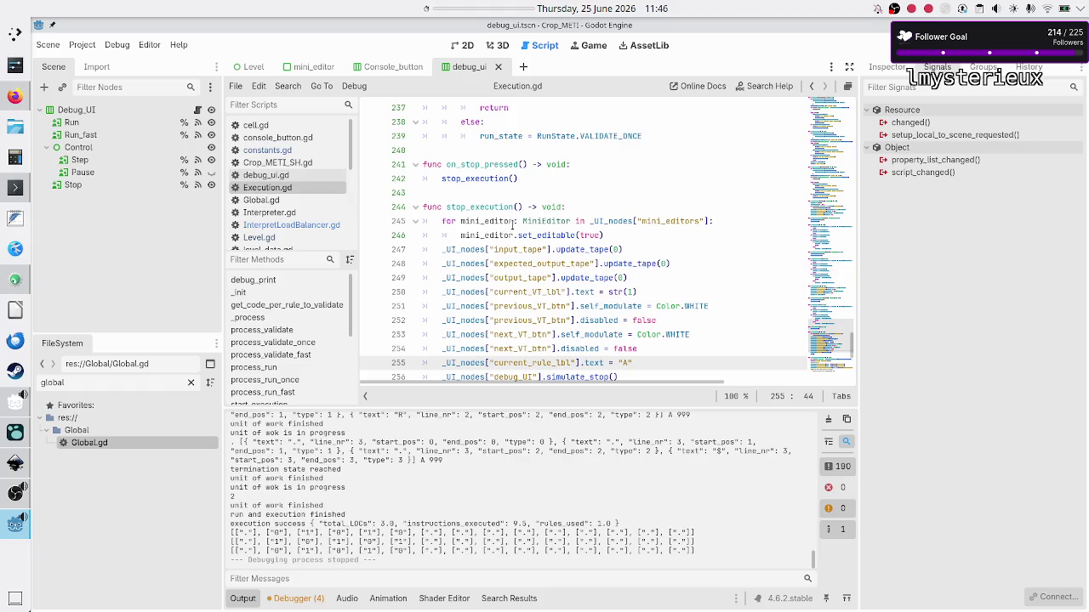
scroll(512, 223, "up", 20)
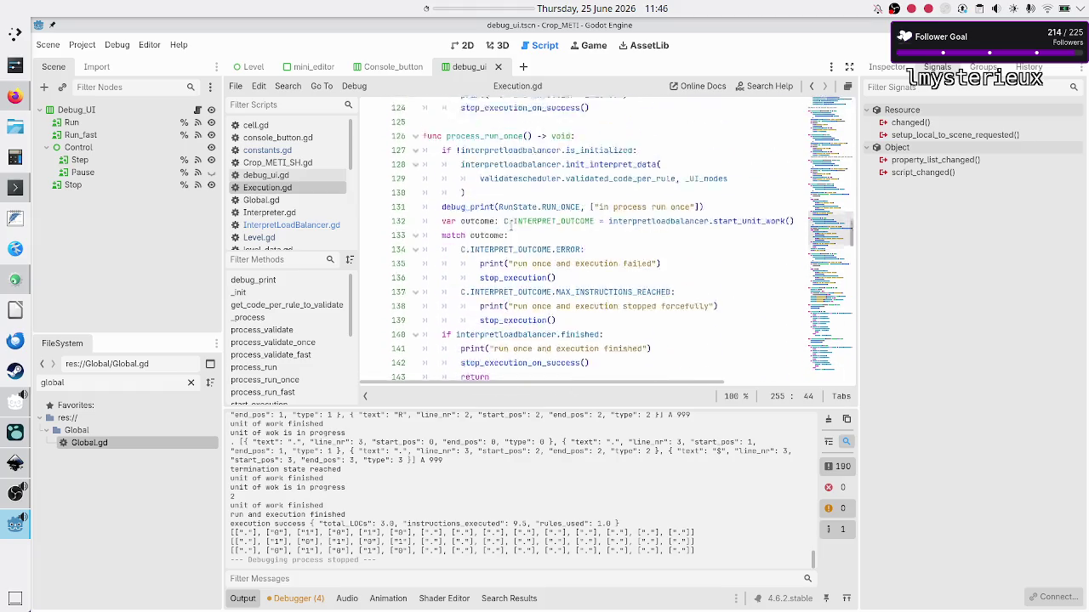
scroll(511, 219, "up", 12)
scroll(511, 226, "up", 20)
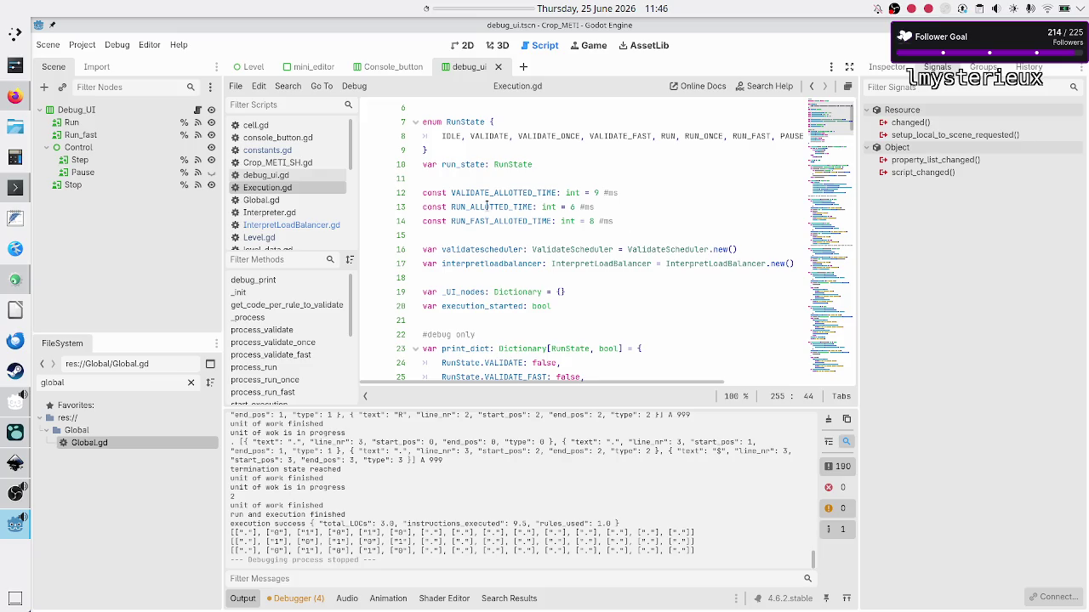
double_click(528, 193)
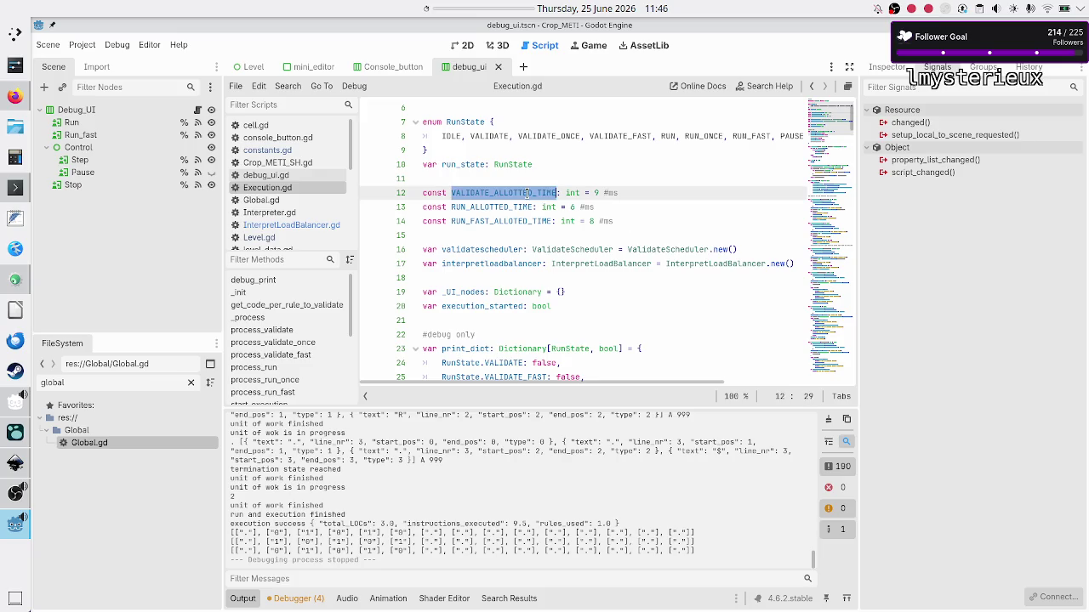
double_click(496, 206)
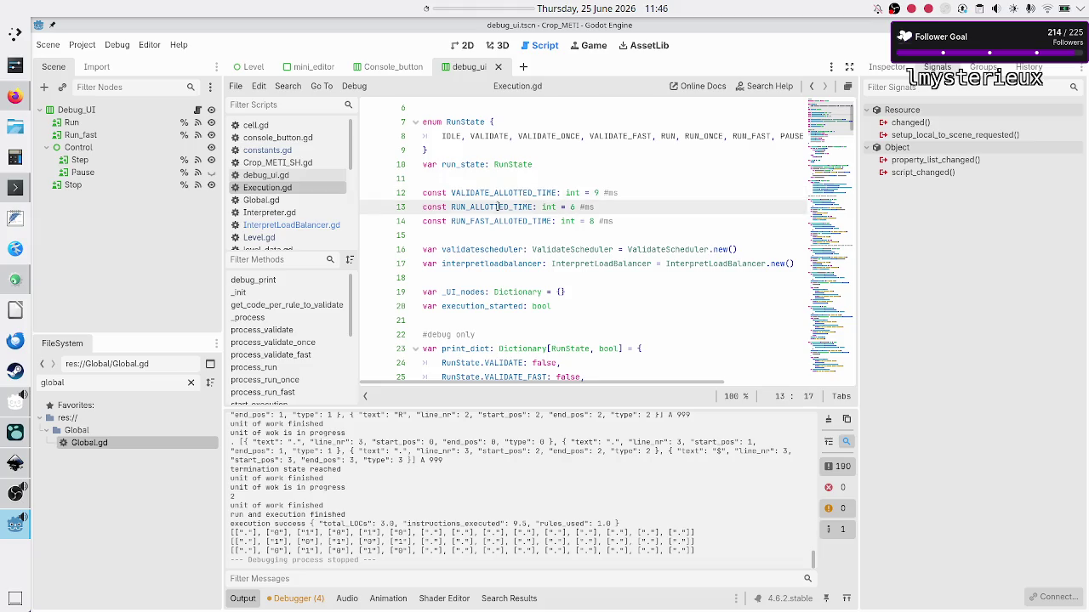
double_click(496, 222)
double_click(511, 208)
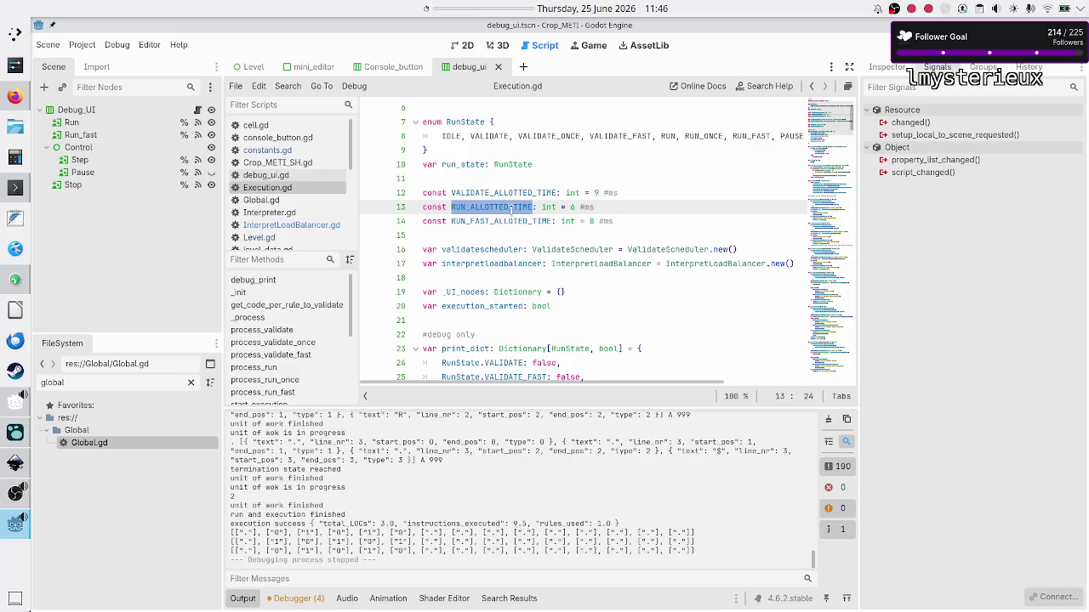
left_click_drag(593, 209, 564, 208)
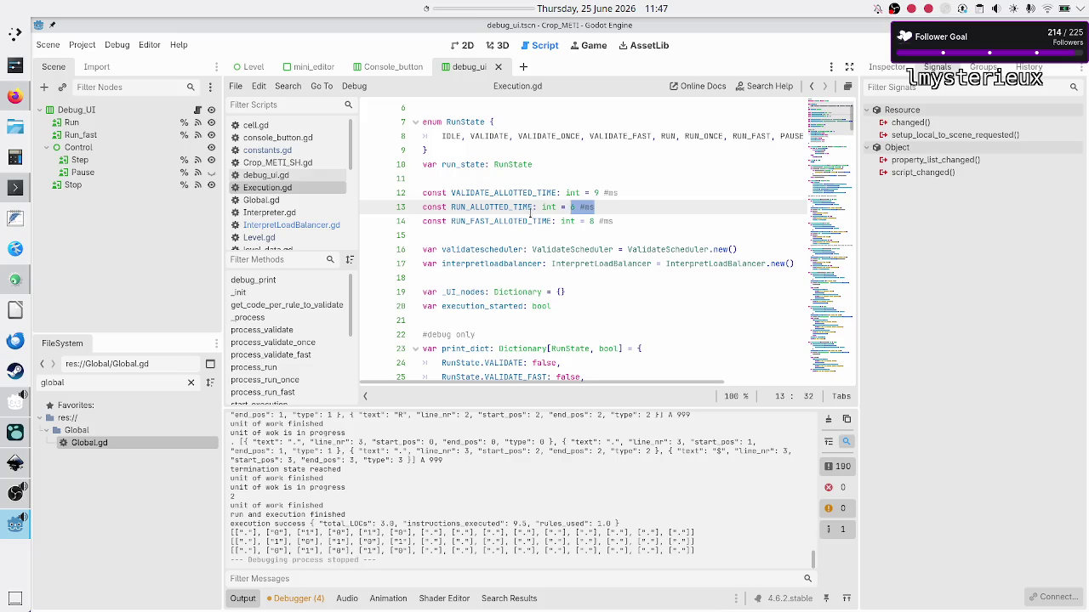
left_click(477, 221)
double_click(477, 221)
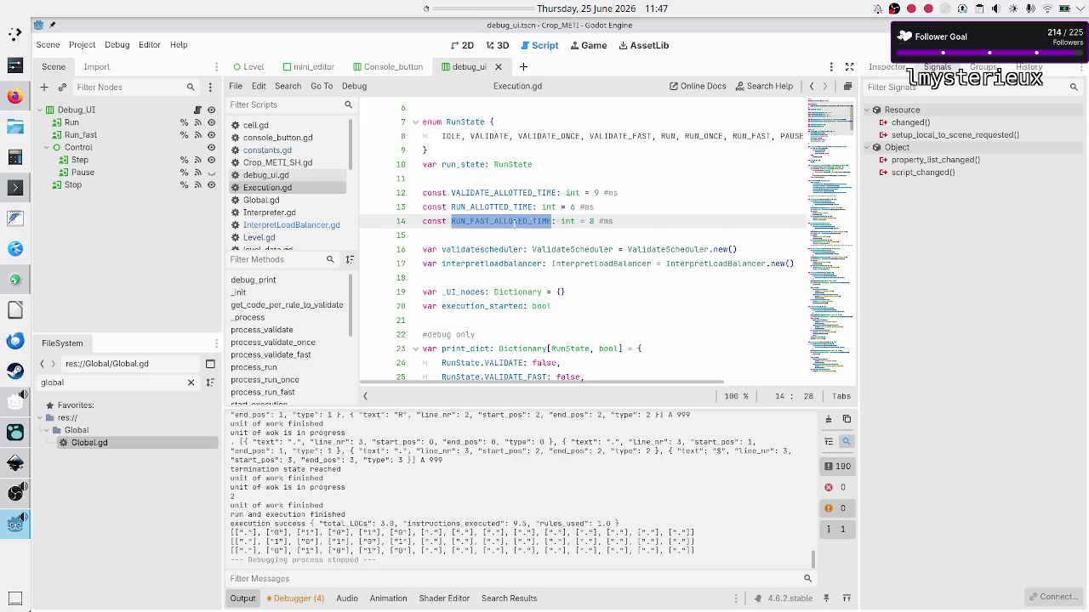
left_click_drag(619, 221, 591, 220)
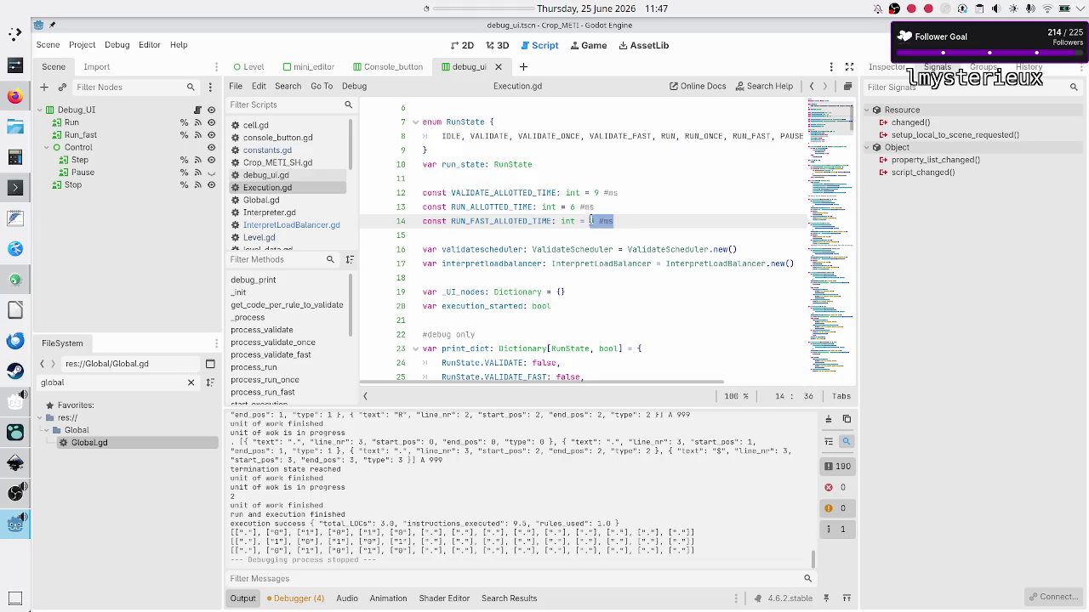
left_click(632, 223)
left_click_drag(632, 223, 453, 221)
left_click_drag(600, 223, 588, 223)
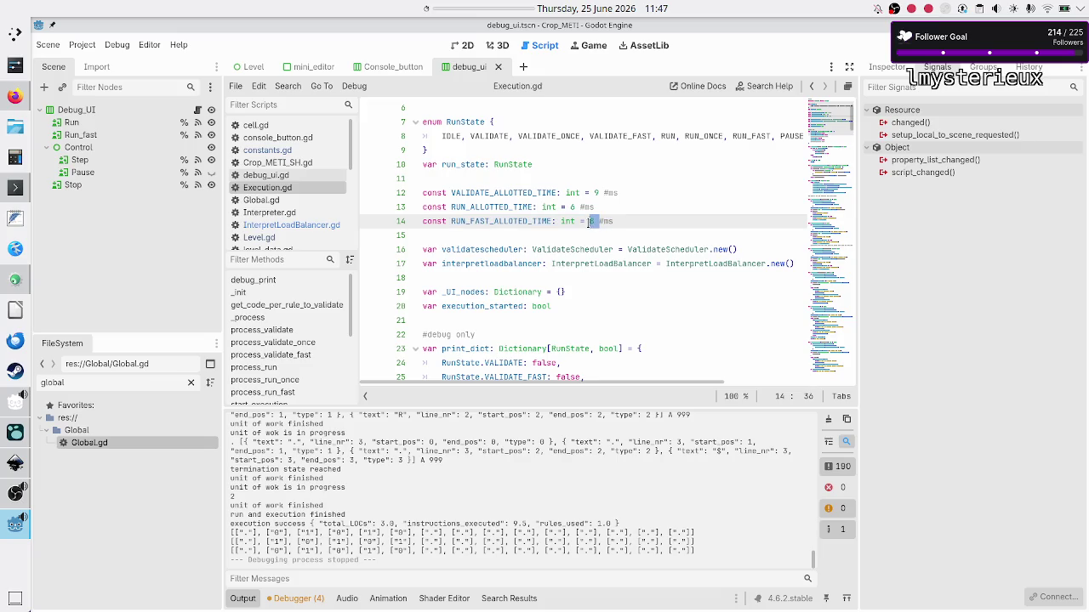
double_click(500, 207)
left_click(620, 213)
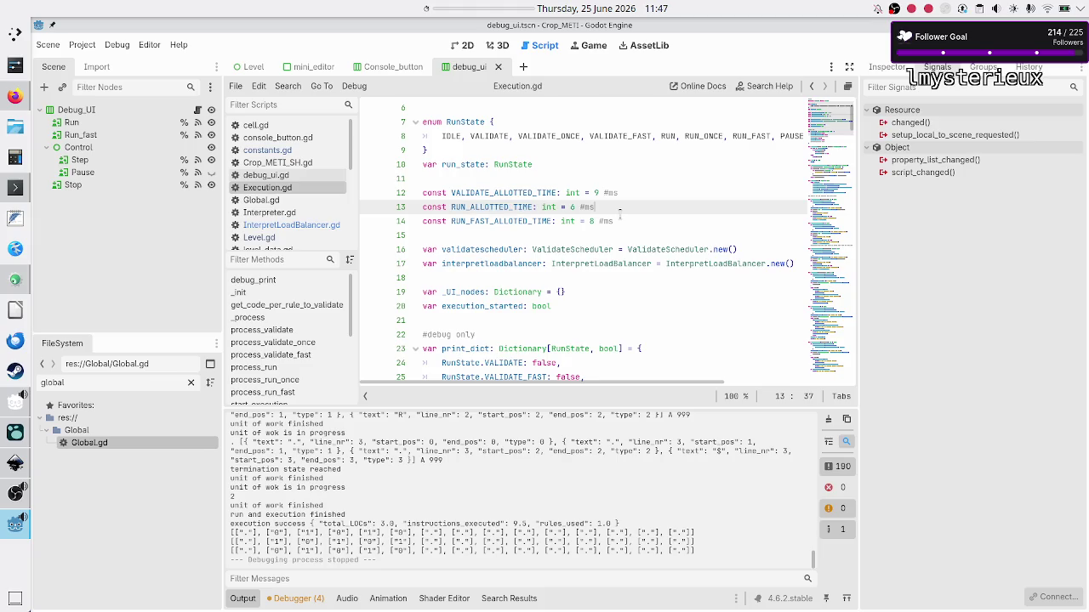
left_click(292, 225)
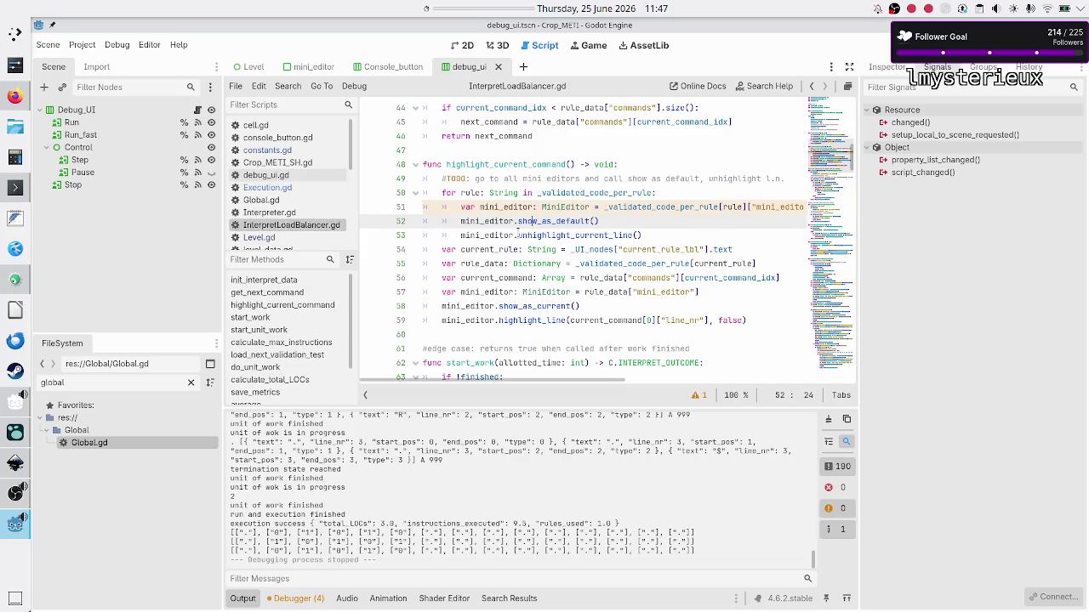
- Go to the end of line 126 in do_unit_work and insert an empty indented line 127
scroll(561, 206, "down", 10)
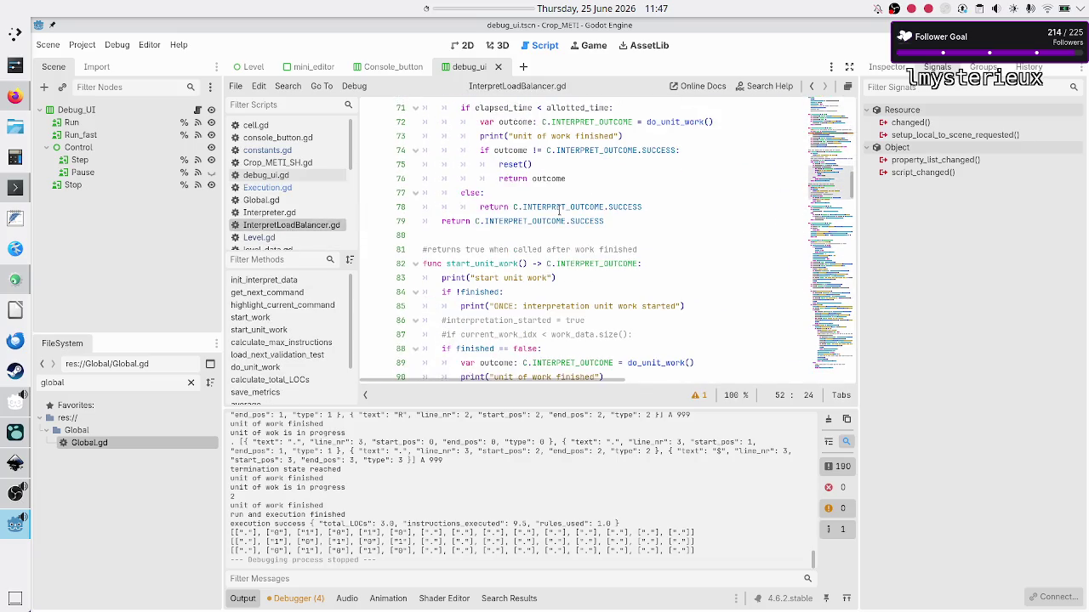
scroll(559, 210, "down", 10)
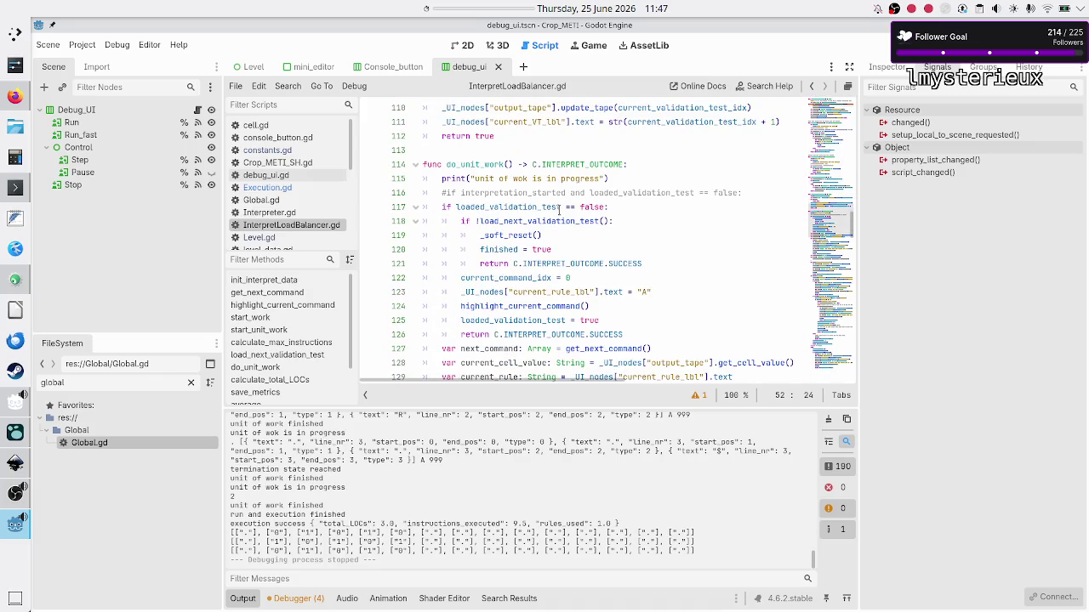
scroll(546, 237, "down", 3)
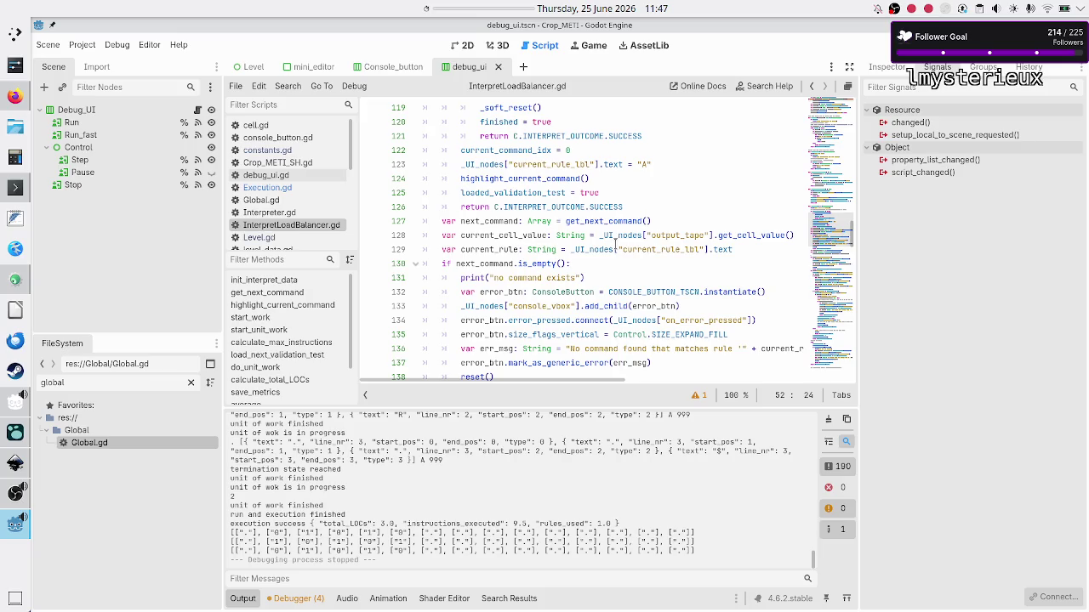
scroll(615, 243, "up", 2)
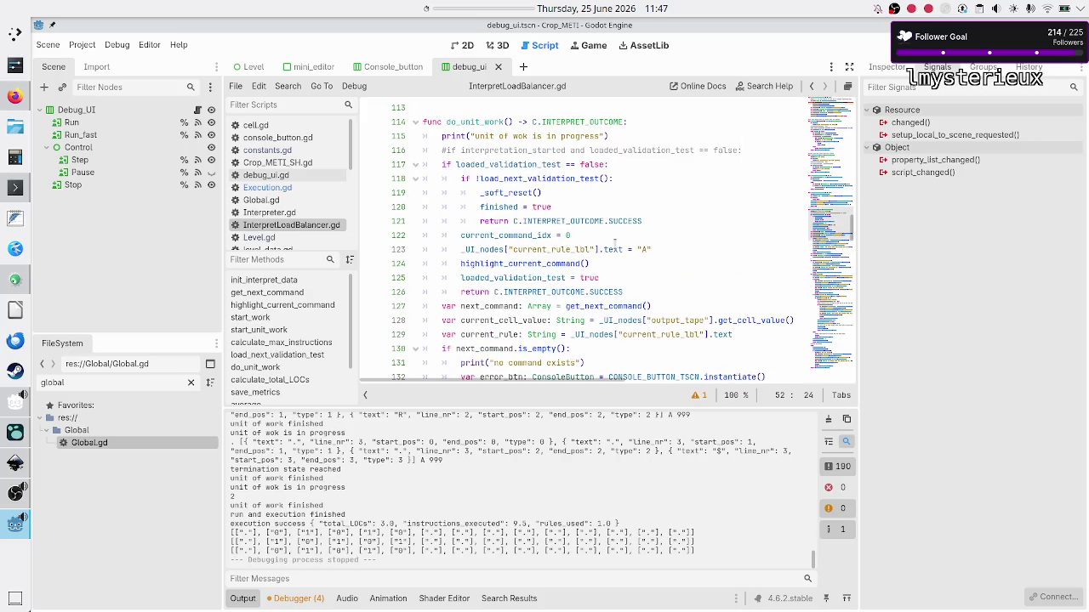
left_click(651, 151)
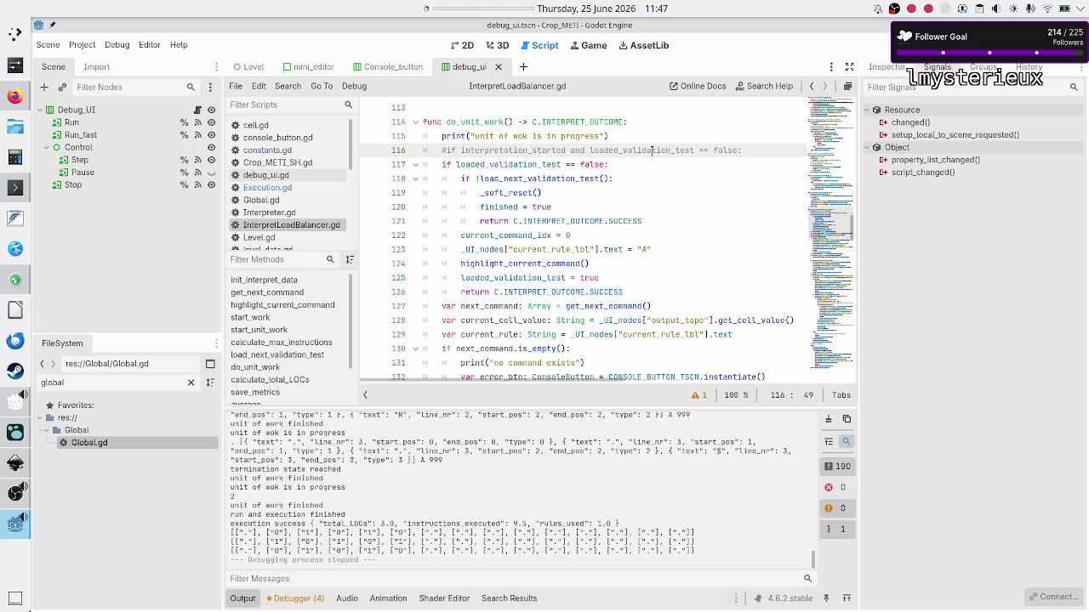
key("Up")
key("Down")
key("Down")
key("Down")
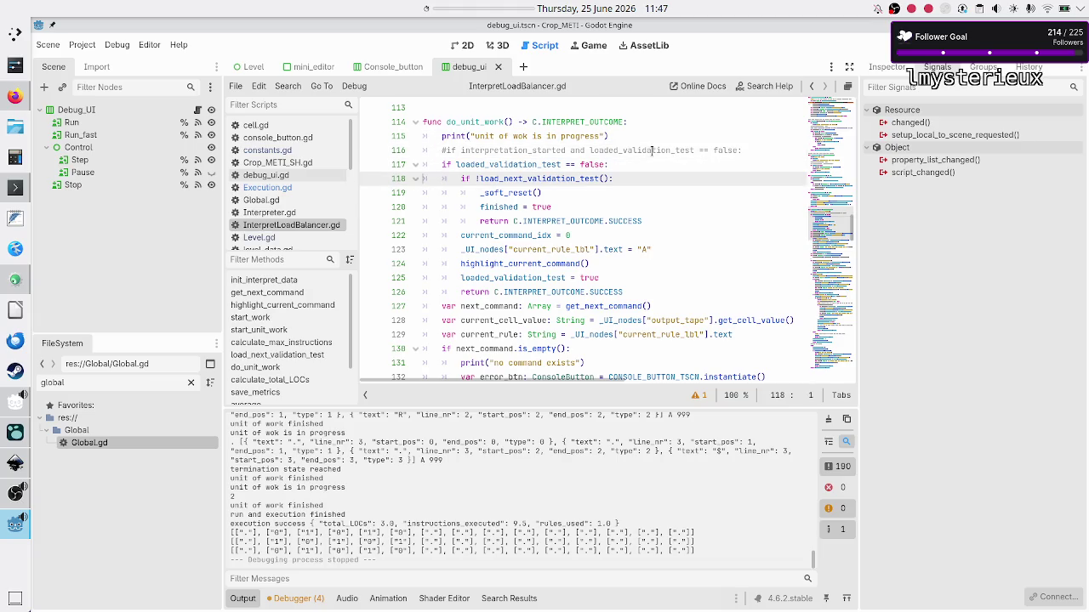
key("Down")
key("Down")
key("Down")
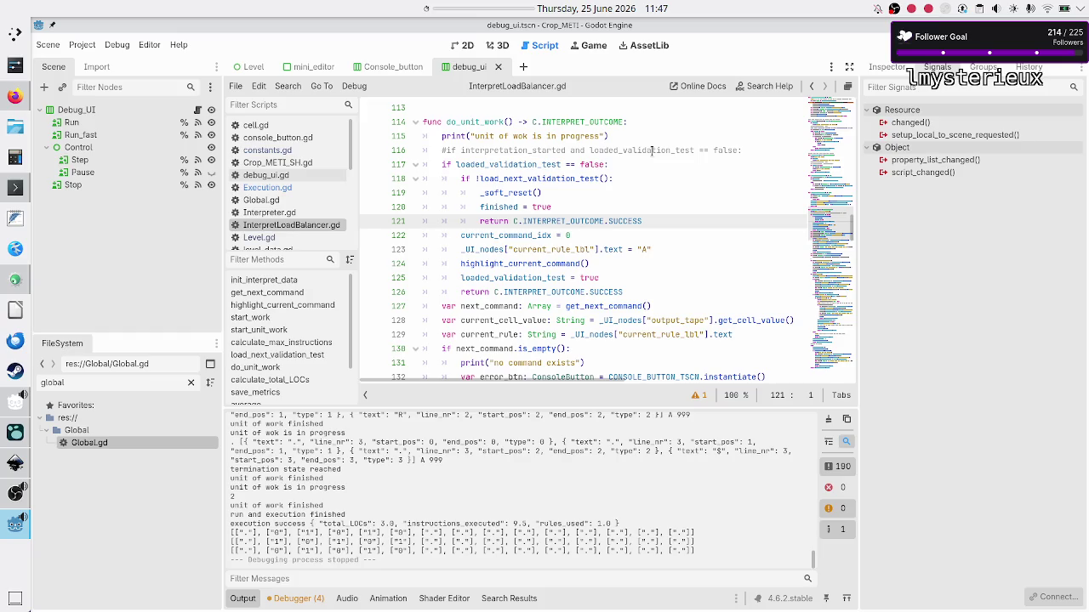
key("Down")
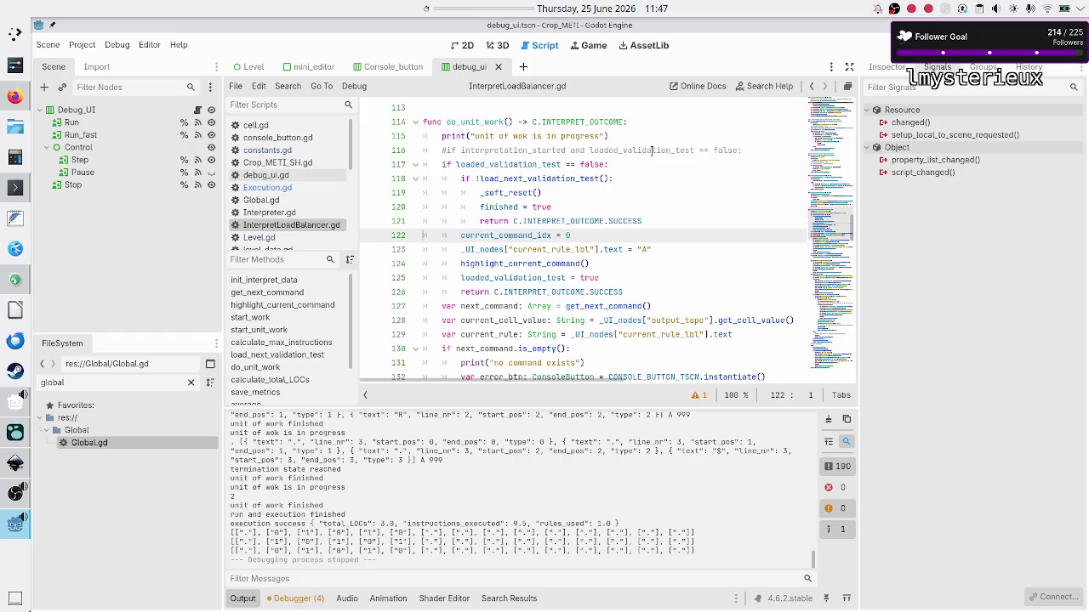
key("Down")
key("Down")
key("Down")
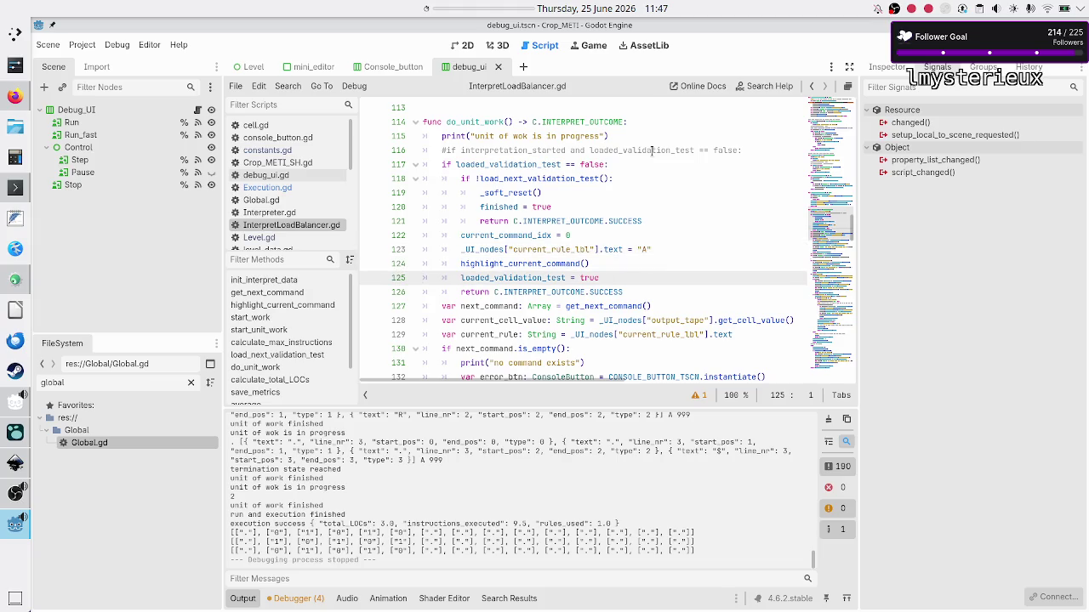
key("Up")
key("Up")
key("Down")
key("Down")
key("Down")
key("Down")
key("Up")
key("End")
key("Return")
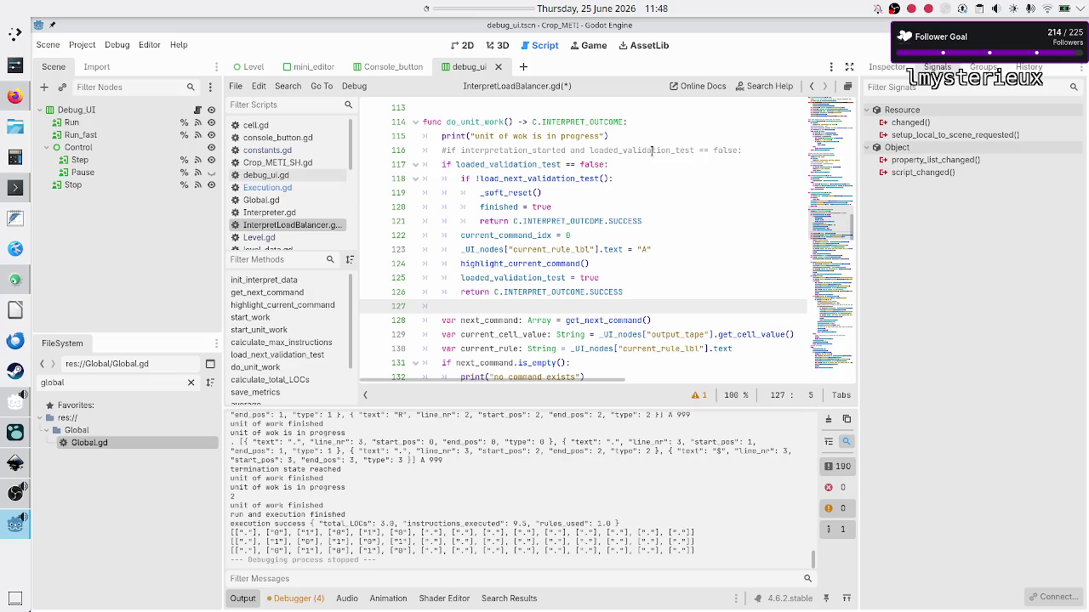
- Look over the is_empty error block below, then start typing 'await get_tre' on line 127
key("Down")
key("Down")
key("Down")
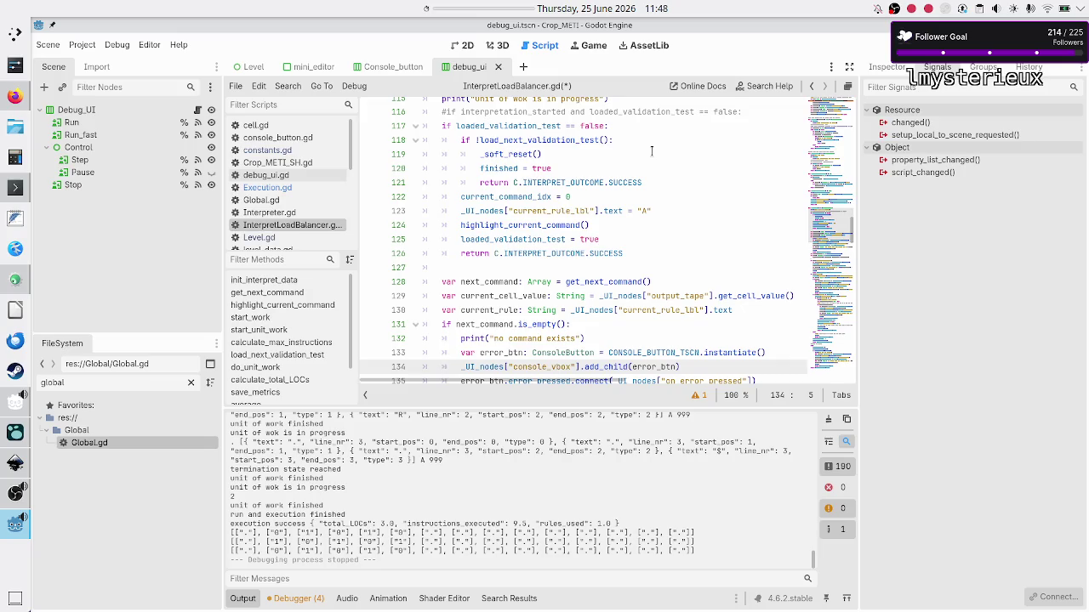
key("Down")
key("Down")
key("Down")
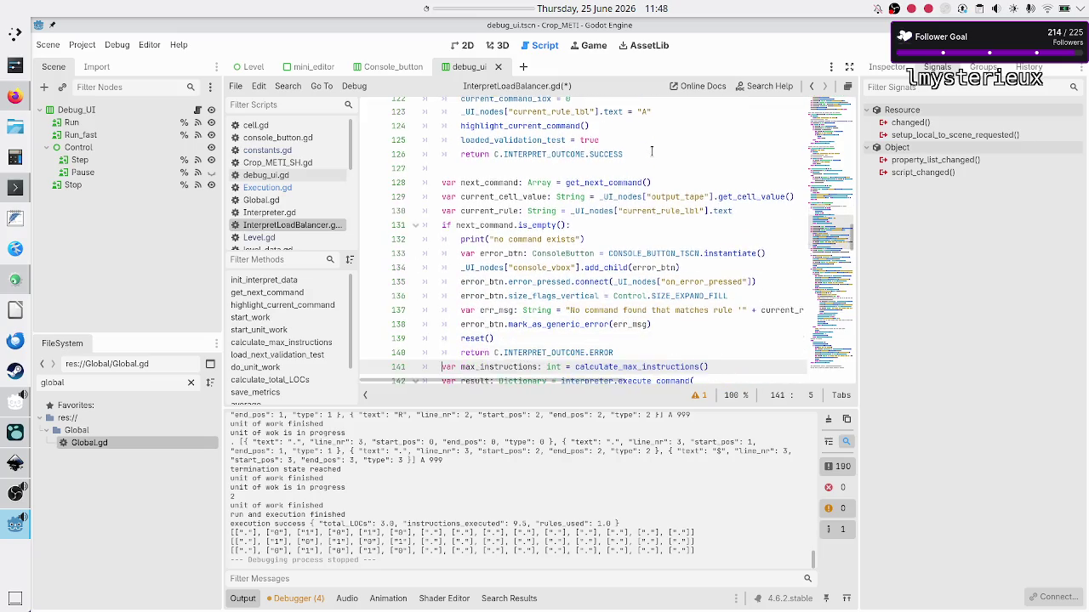
key("Down")
key("Down")
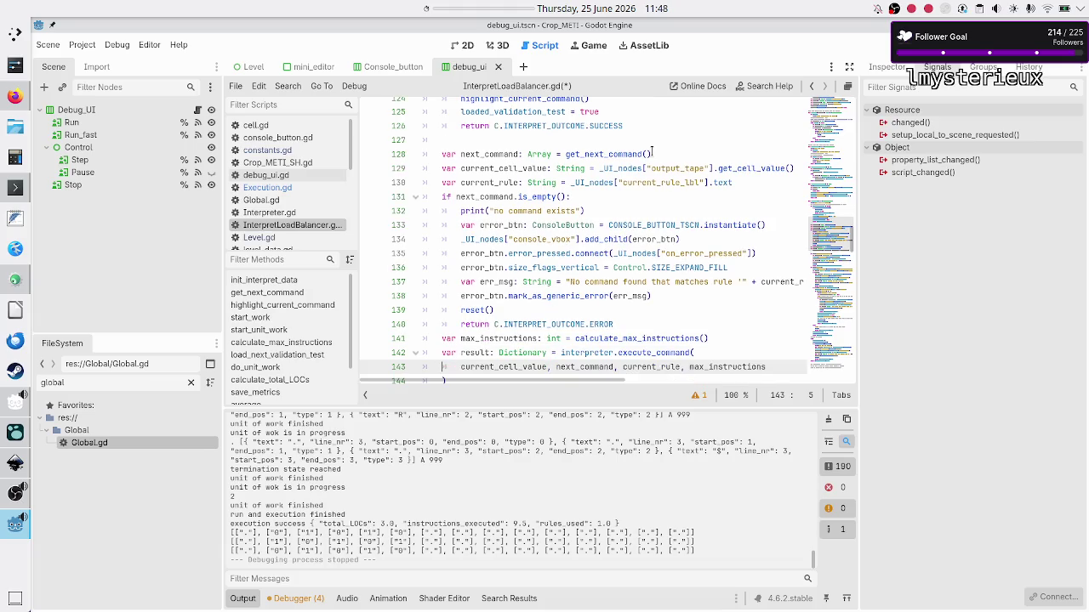
key("Up")
key("Up")
key("Up")
key("Up")
key("Up")
key("Down")
key("Down")
key("Down")
key("shift+Right")
key("shift+Right")
key("shift+Right")
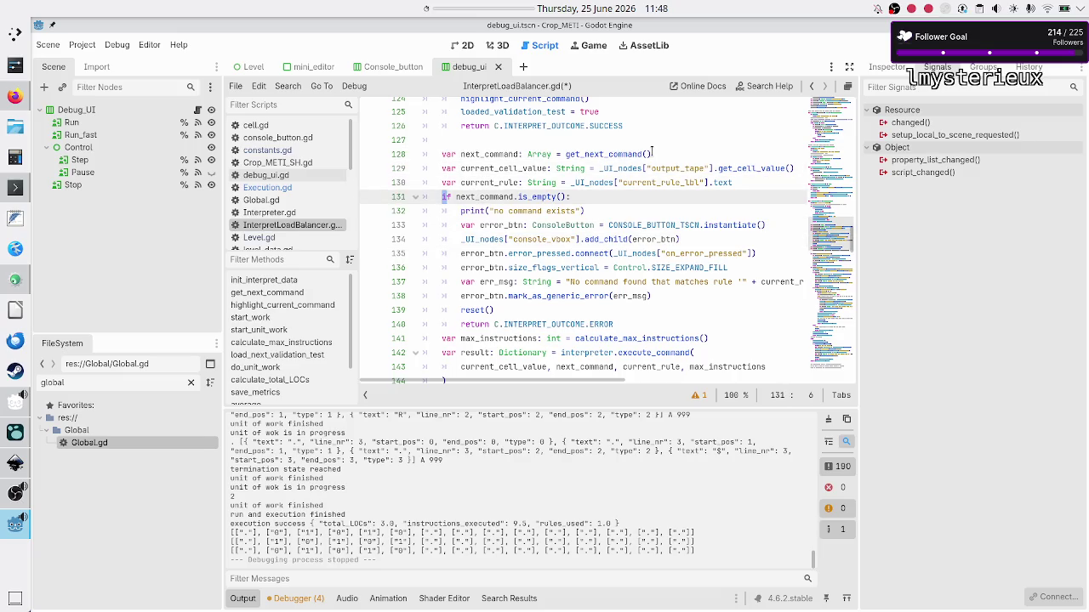
key("shift+Right")
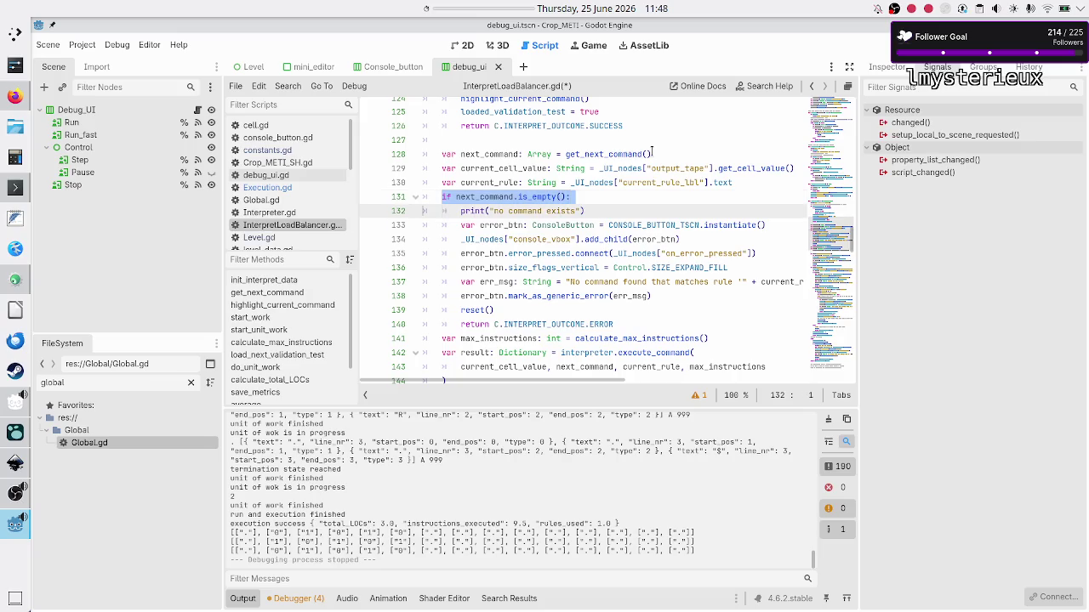
key("Right")
key("Down")
key("Down")
key("Down")
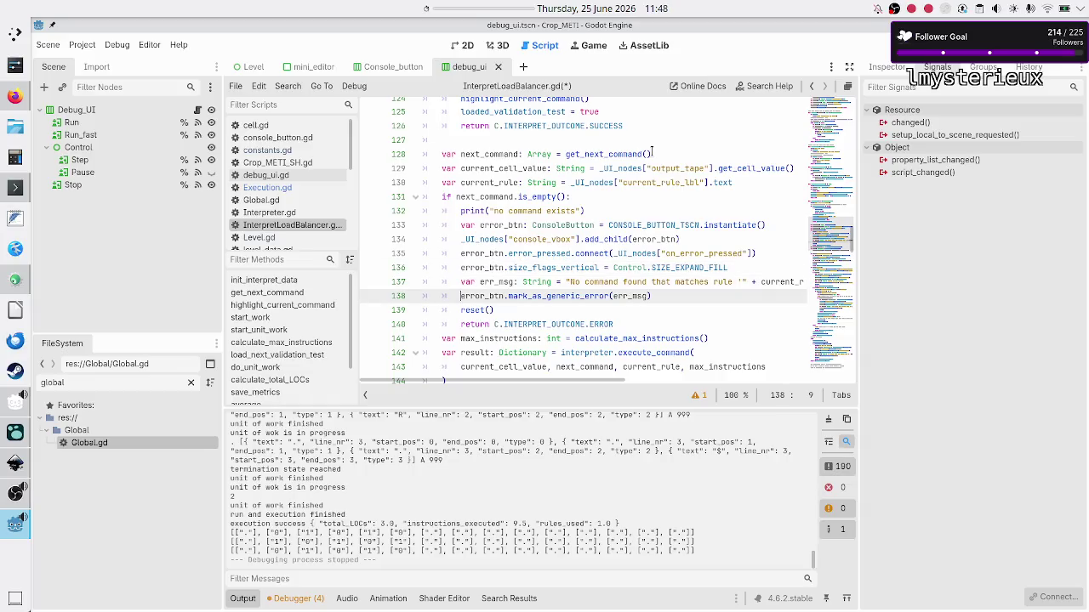
key("Up")
key("Up")
key("Up")
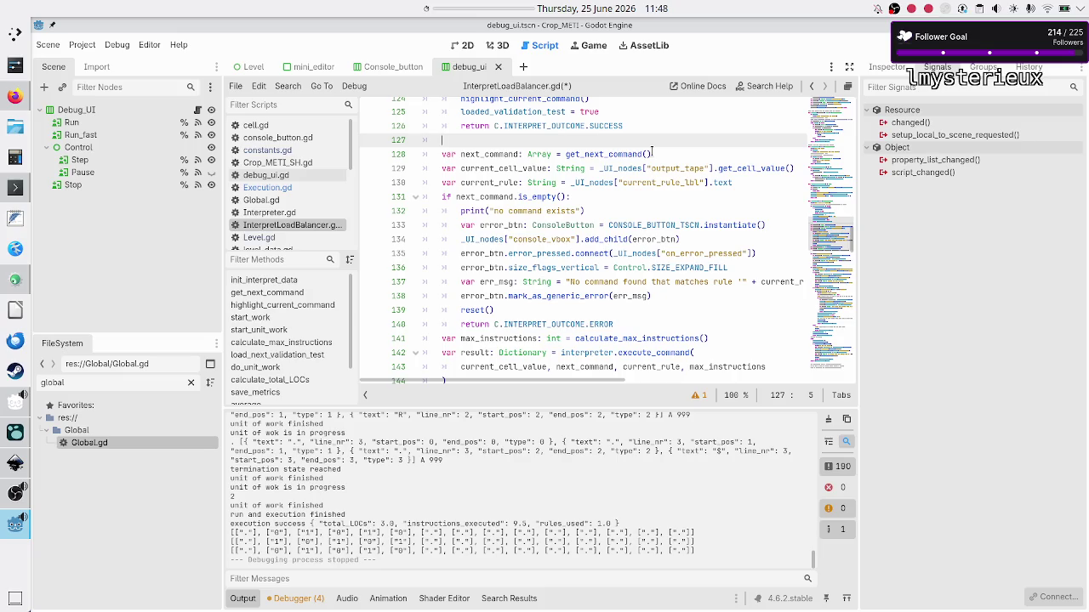
type("await ")
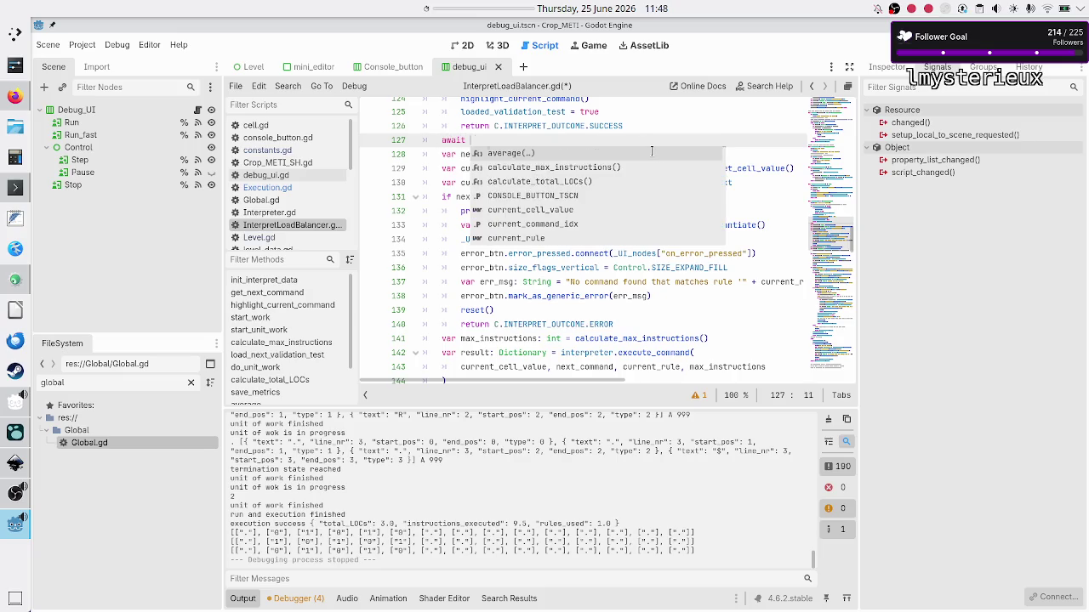
type("get_tre")
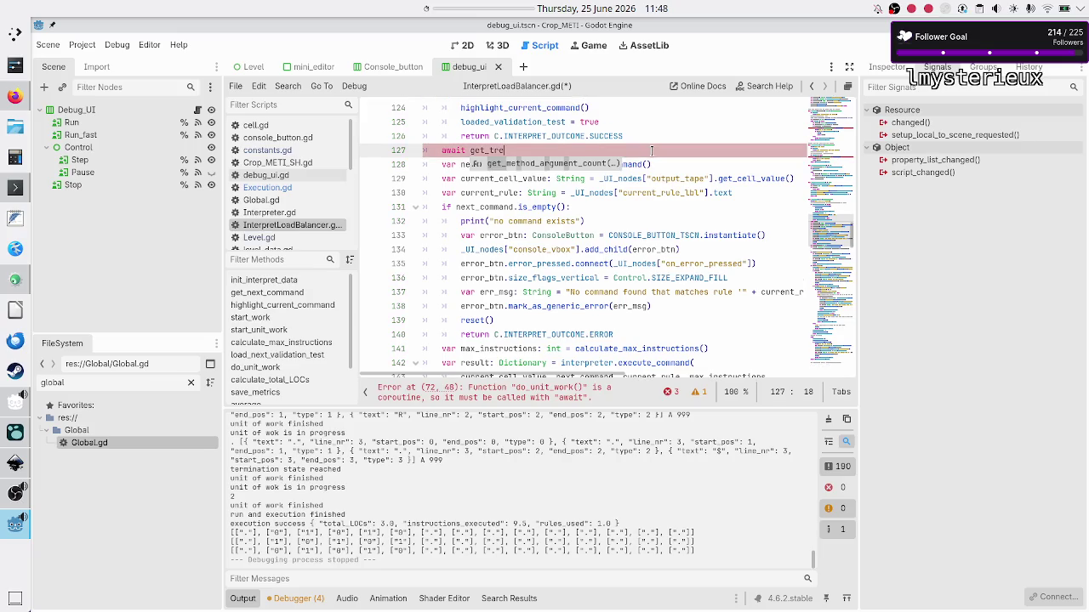
- Dismiss autocomplete and scroll the script to find line 72's 'must use await' error
key("Escape")
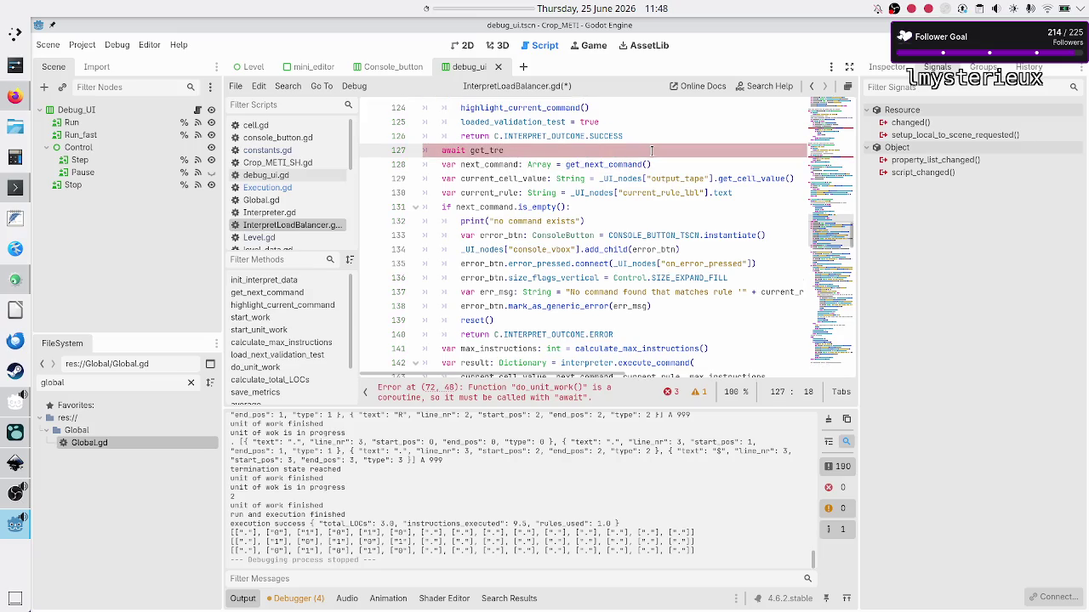
scroll(610, 164, "up", 20)
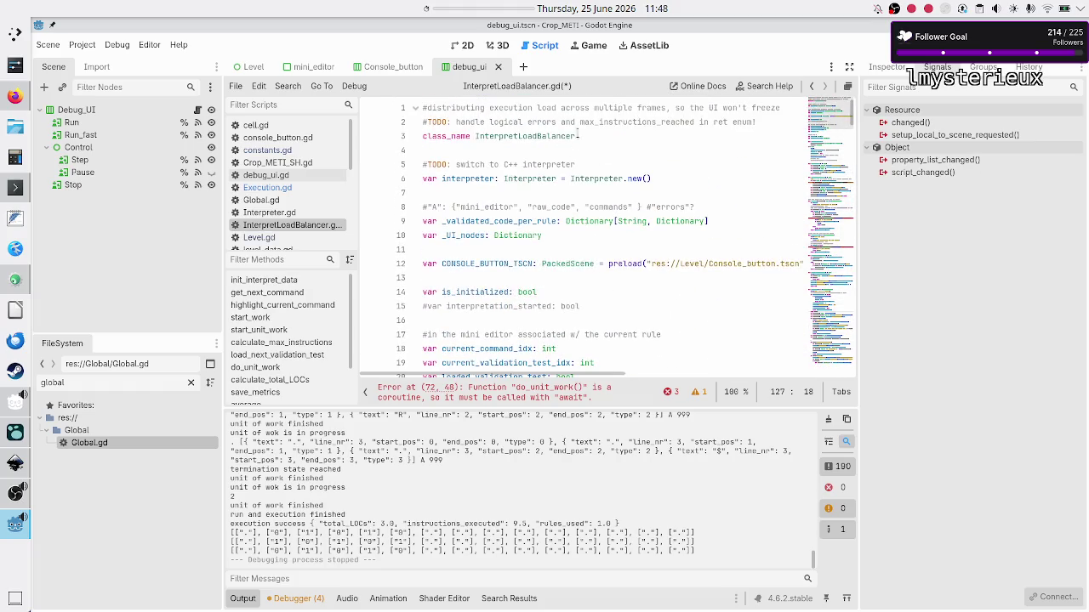
double_click(584, 135)
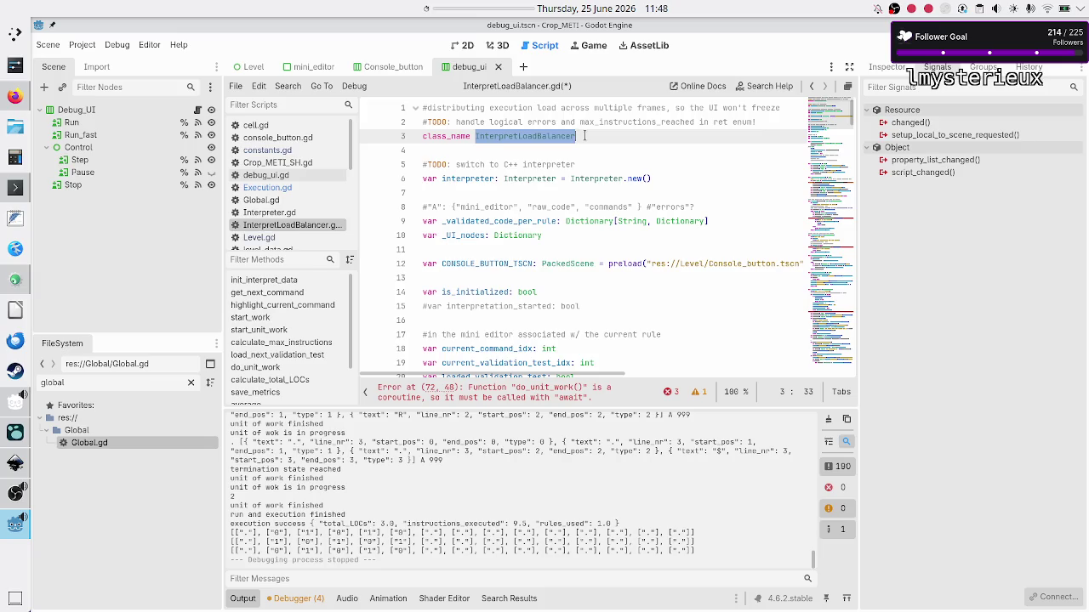
scroll(517, 213, "down", 15)
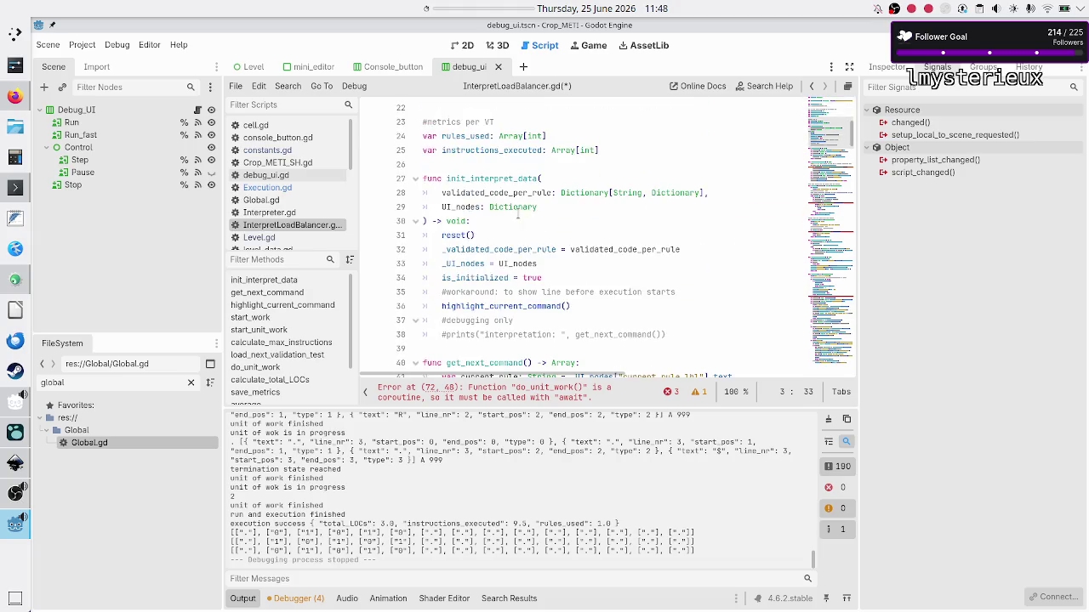
scroll(517, 214, "down", 10)
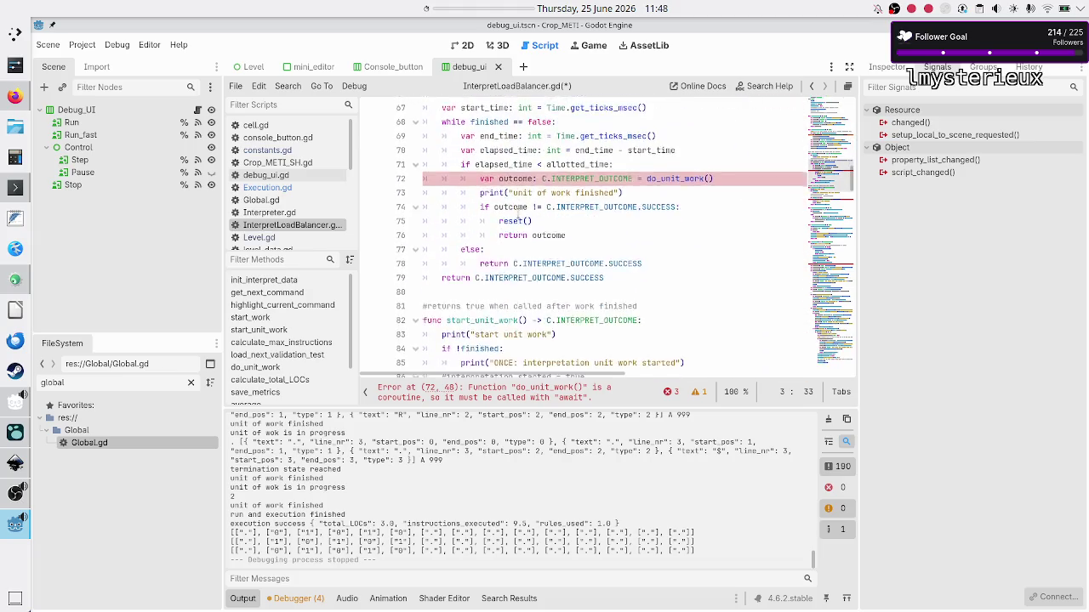
scroll(517, 216, "down", 3)
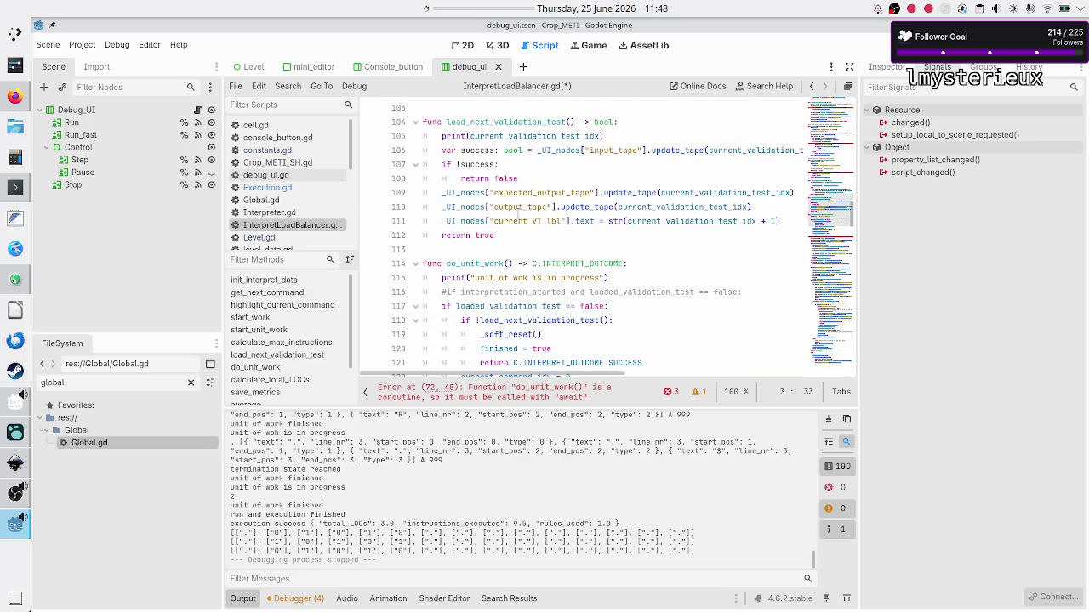
- Search DuckDuckGo for 'godot wait for miliseconds inside a resource class'
left_click(15, 96)
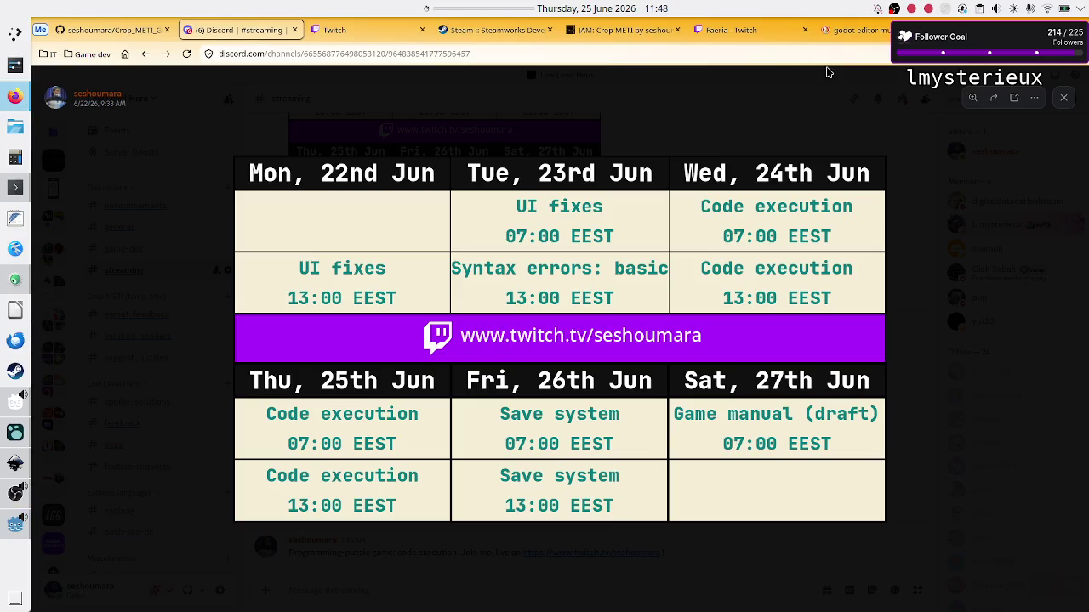
left_click(854, 30)
double_click(270, 90)
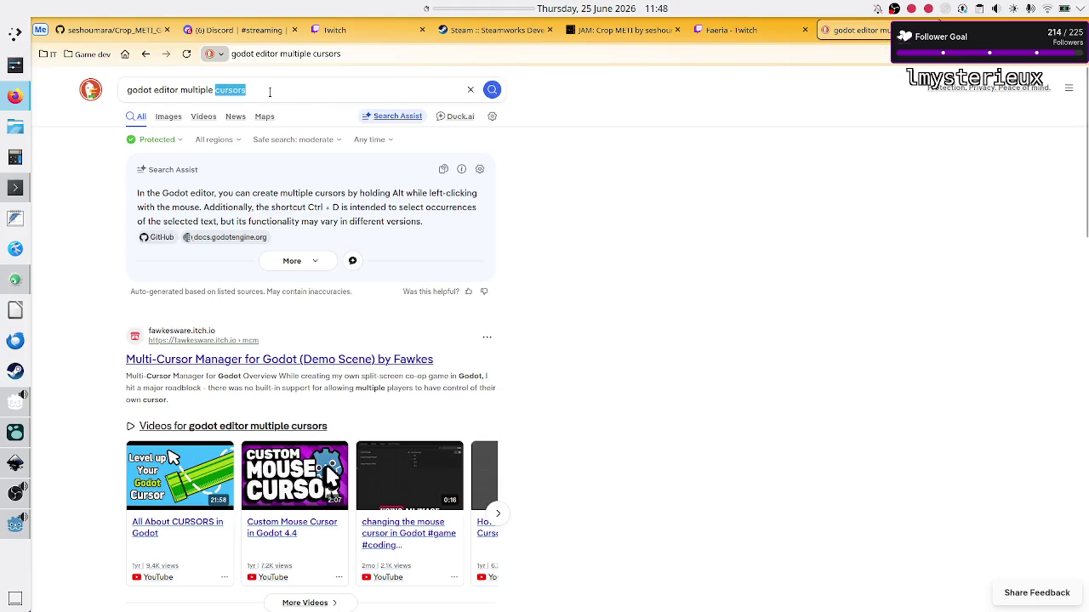
key("ctrl+a")
type("godot wait for ")
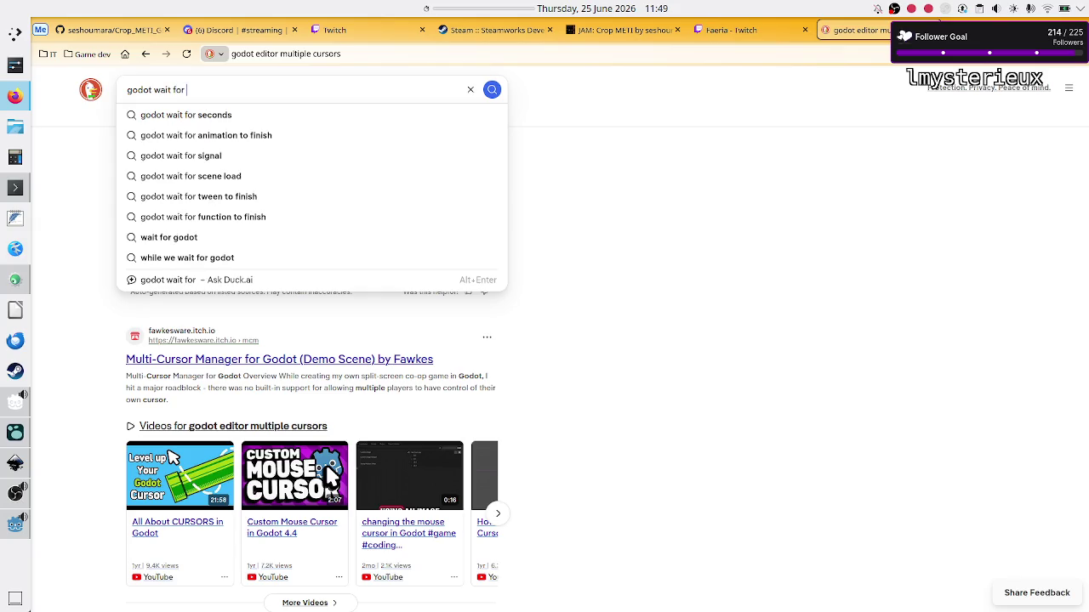
type("mi")
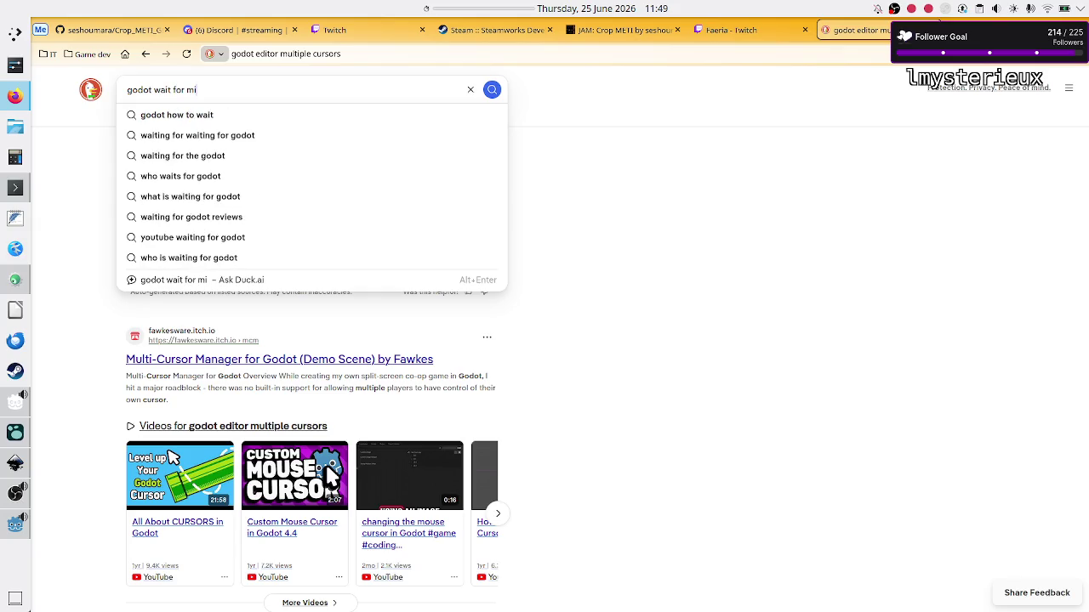
type("liseconds")
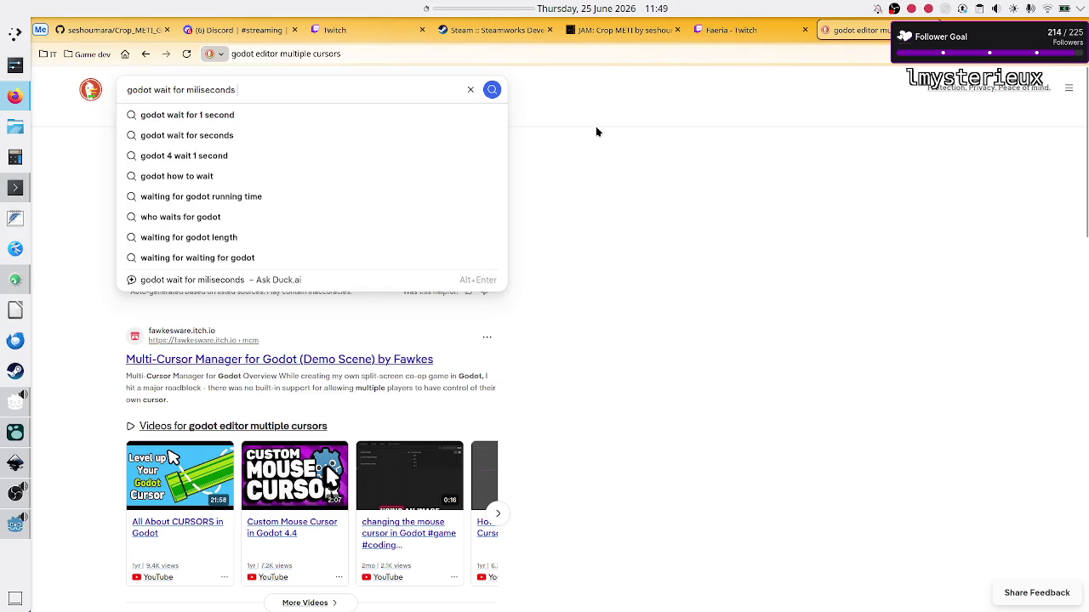
type("inside a ")
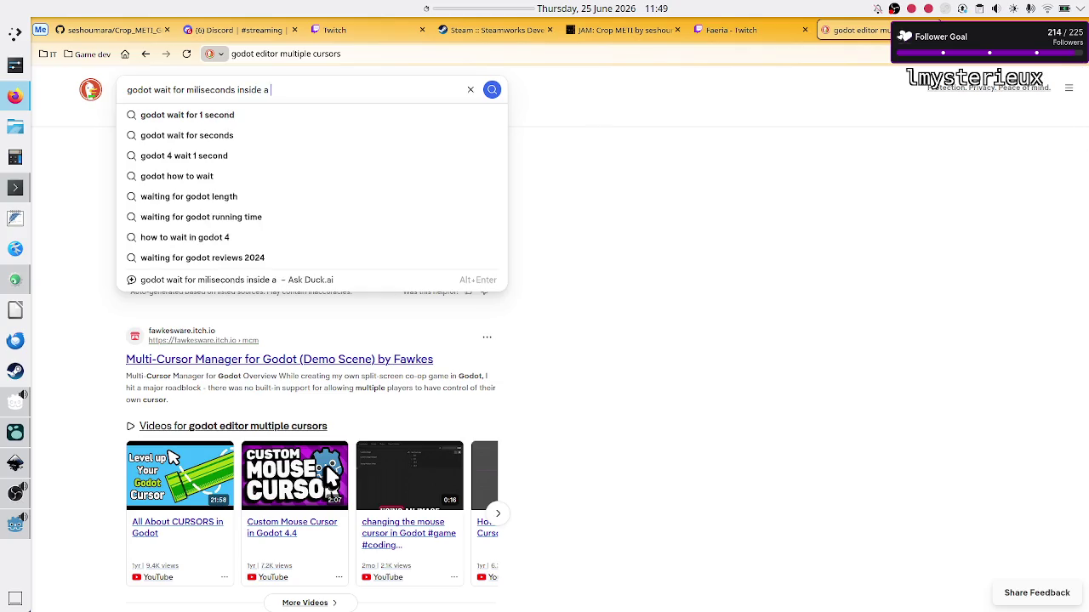
type("resource class")
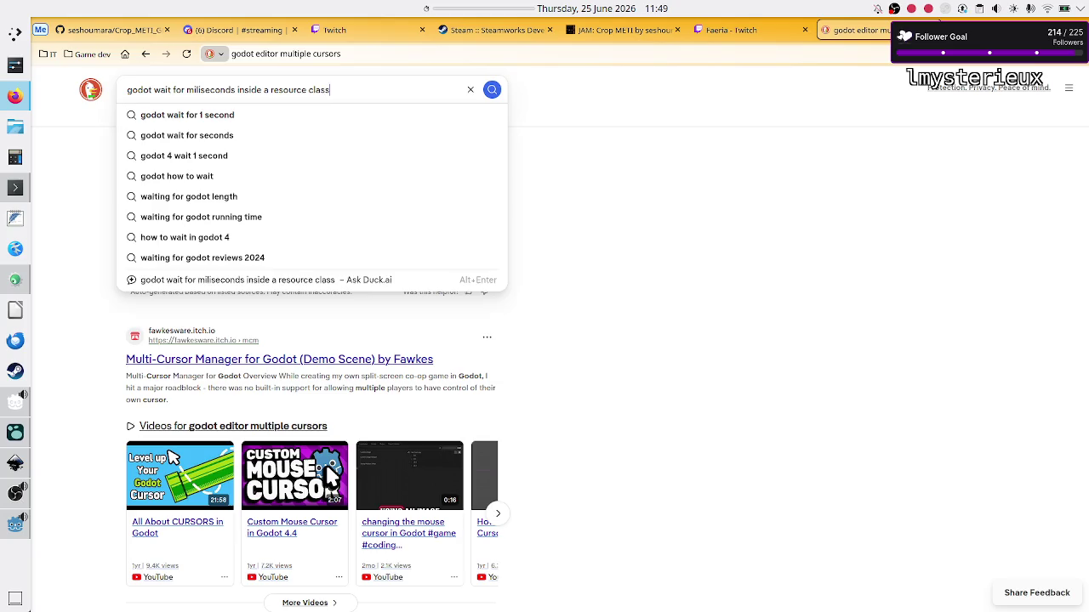
key("Return")
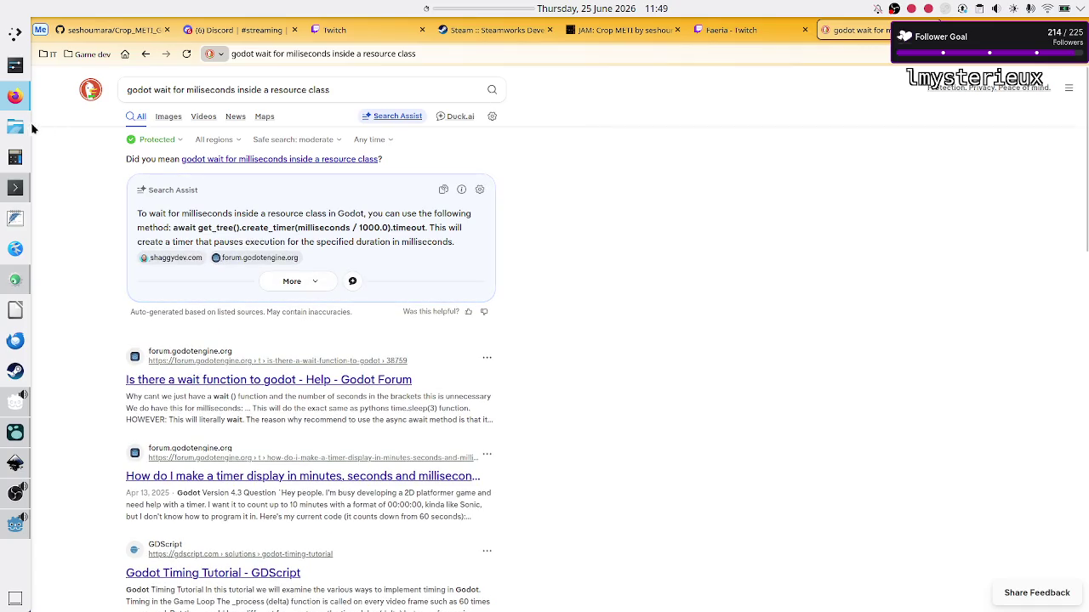
- Review the results and open the 'Is there a wait function to godot' forum thread
double_click(216, 227)
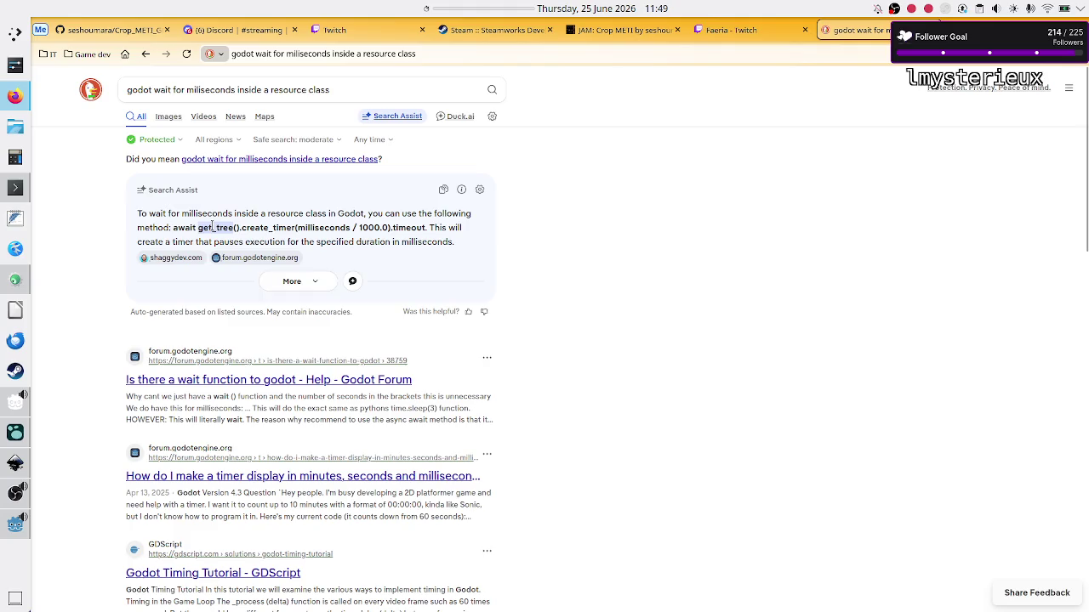
left_click(588, 411)
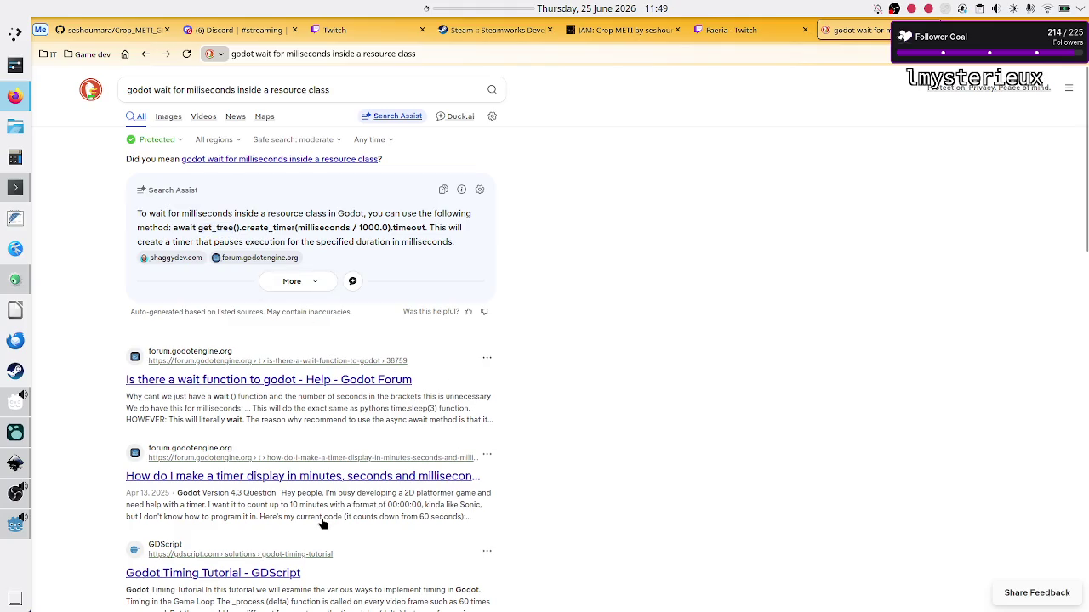
scroll(323, 523, "down", 3)
scroll(323, 523, "down", 1)
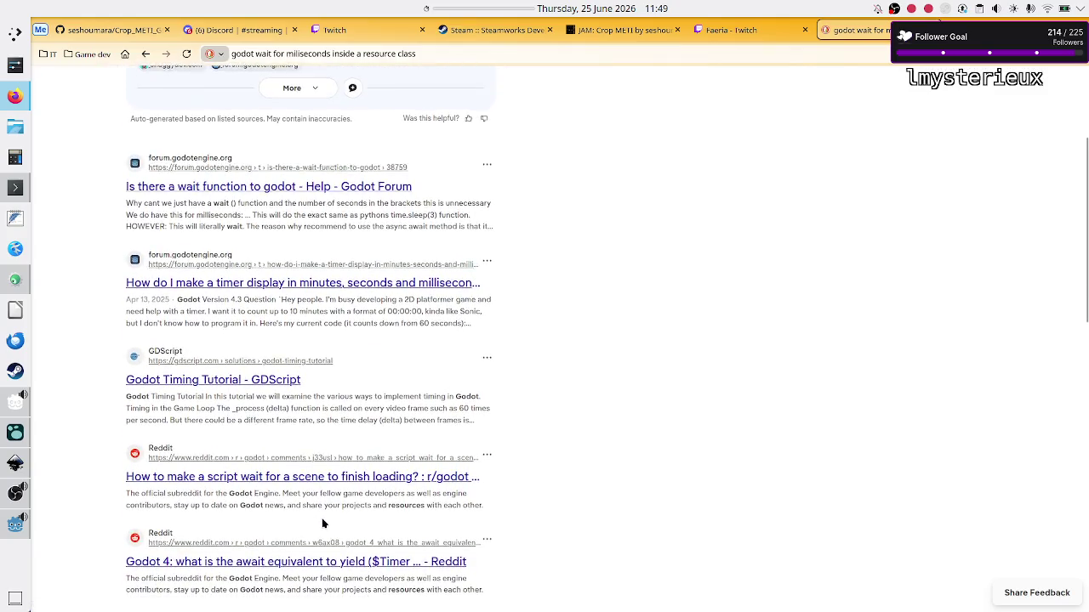
scroll(323, 524, "down", 2)
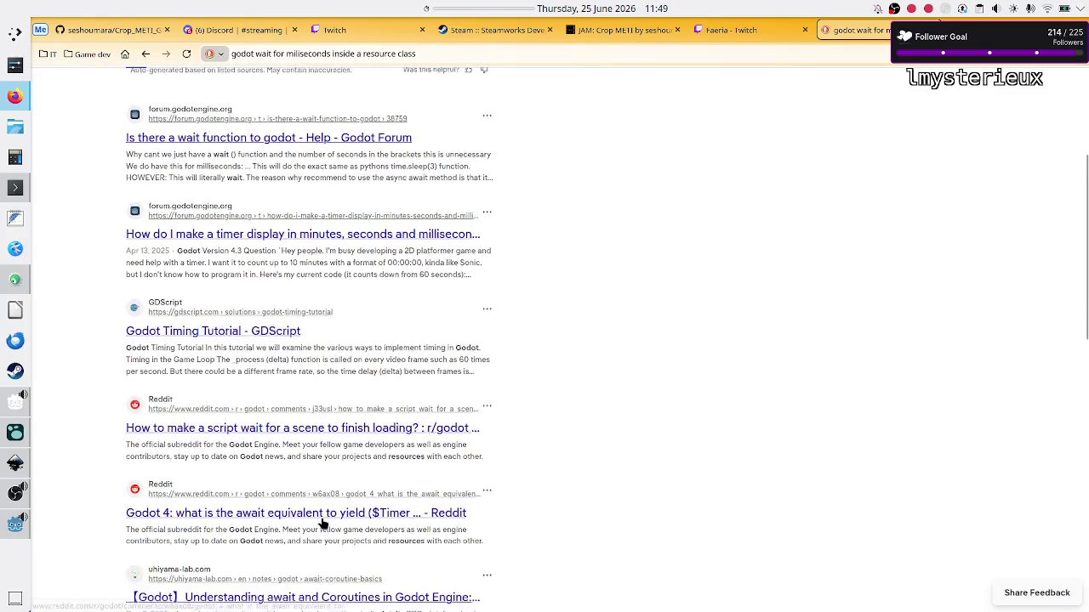
scroll(323, 523, "down", 2)
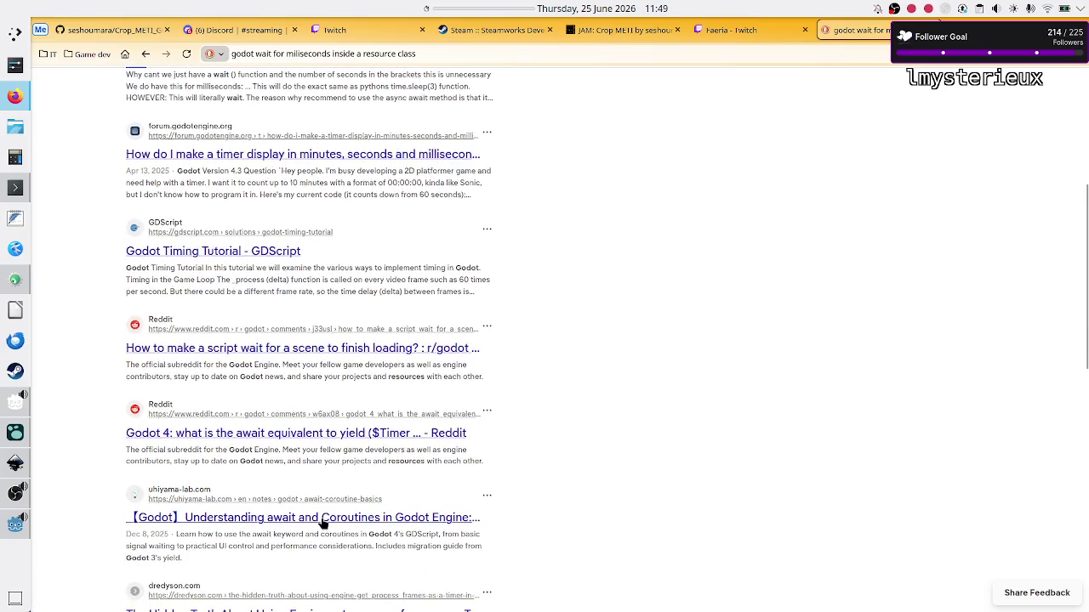
scroll(324, 523, "down", 1)
scroll(323, 523, "up", 1)
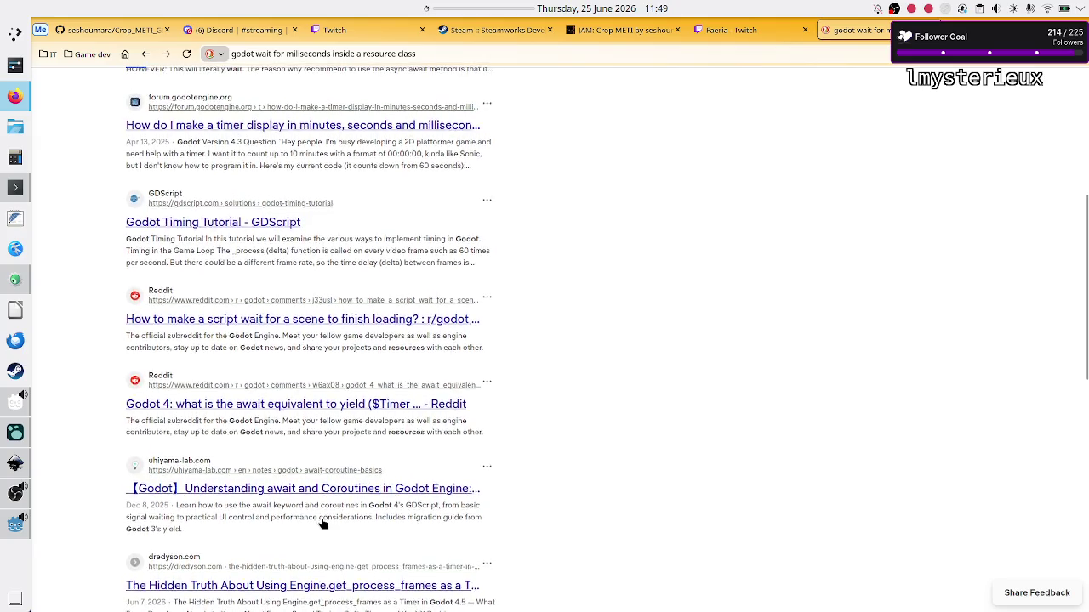
scroll(323, 523, "up", 5)
scroll(323, 523, "down", 1)
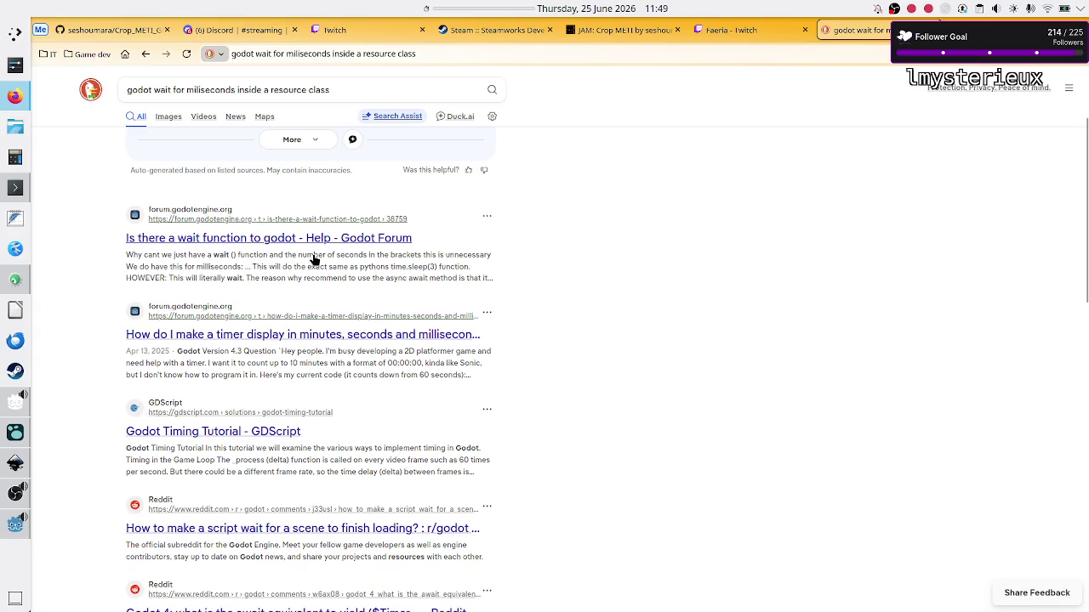
left_click(267, 241)
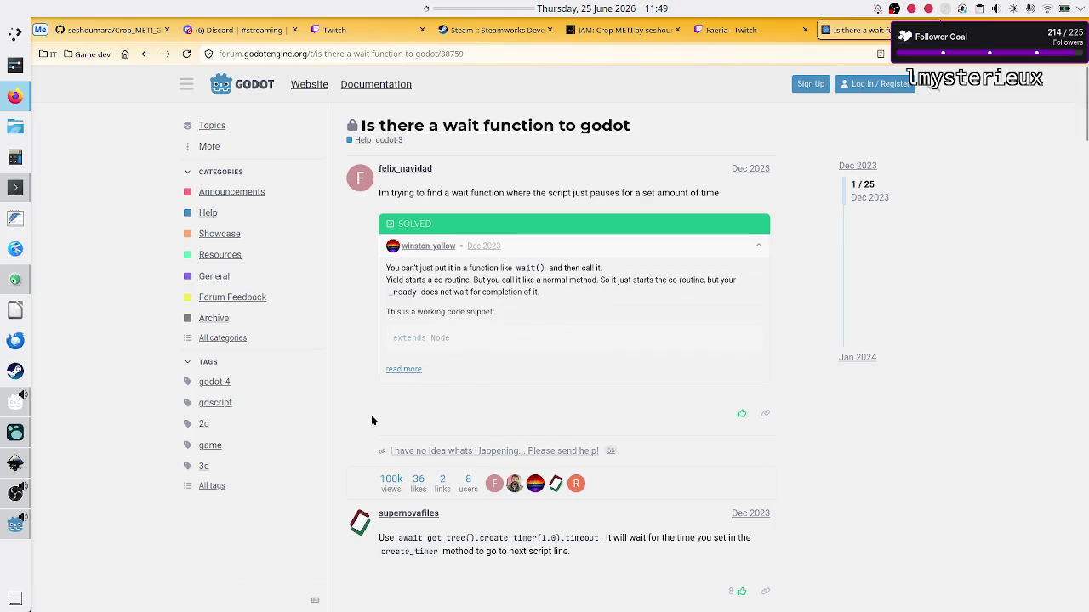
- Read past the get_tree timer answer down to the OS.delay_msec reply
scroll(354, 482, "down", 1)
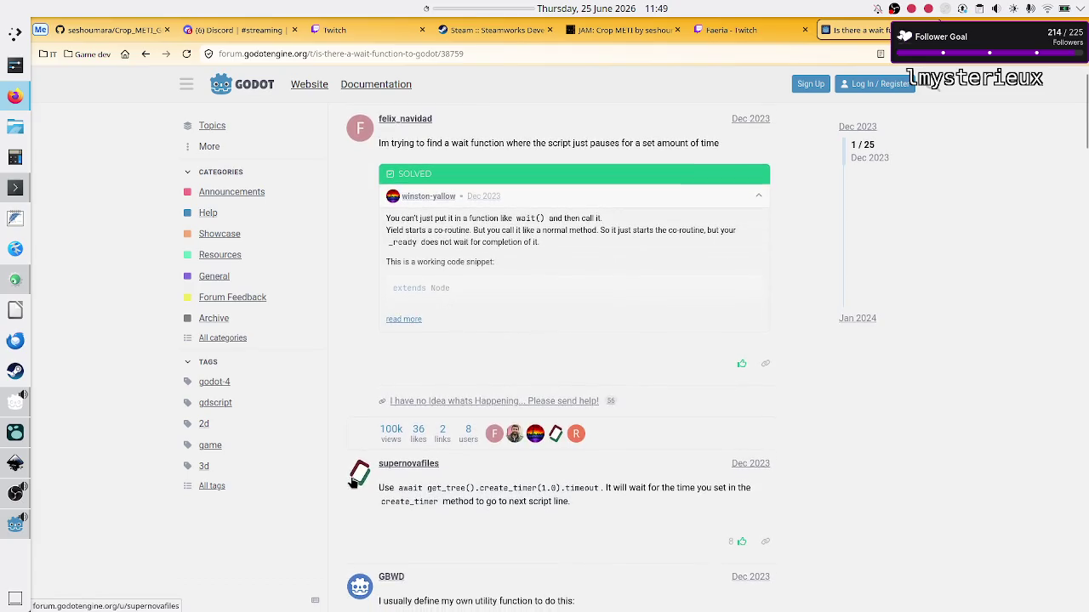
scroll(354, 482, "down", 1)
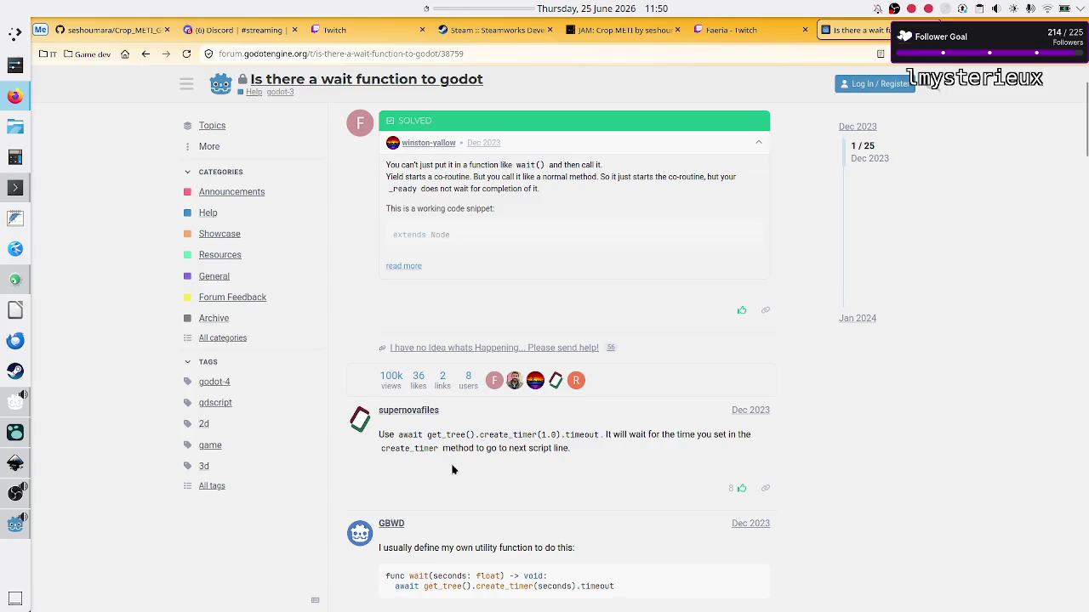
double_click(452, 435)
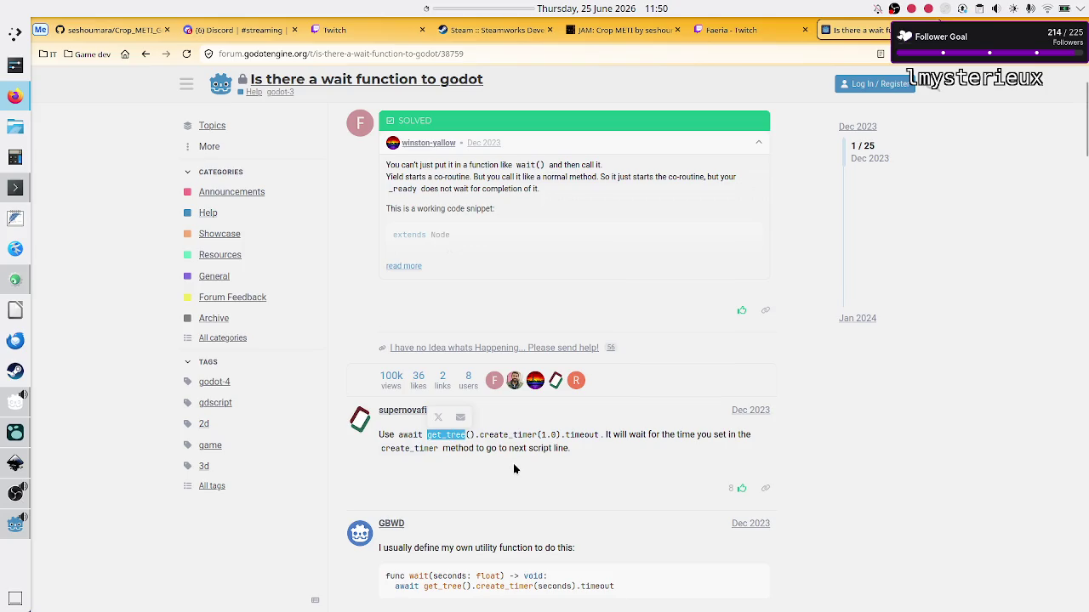
scroll(514, 465, "down", 2)
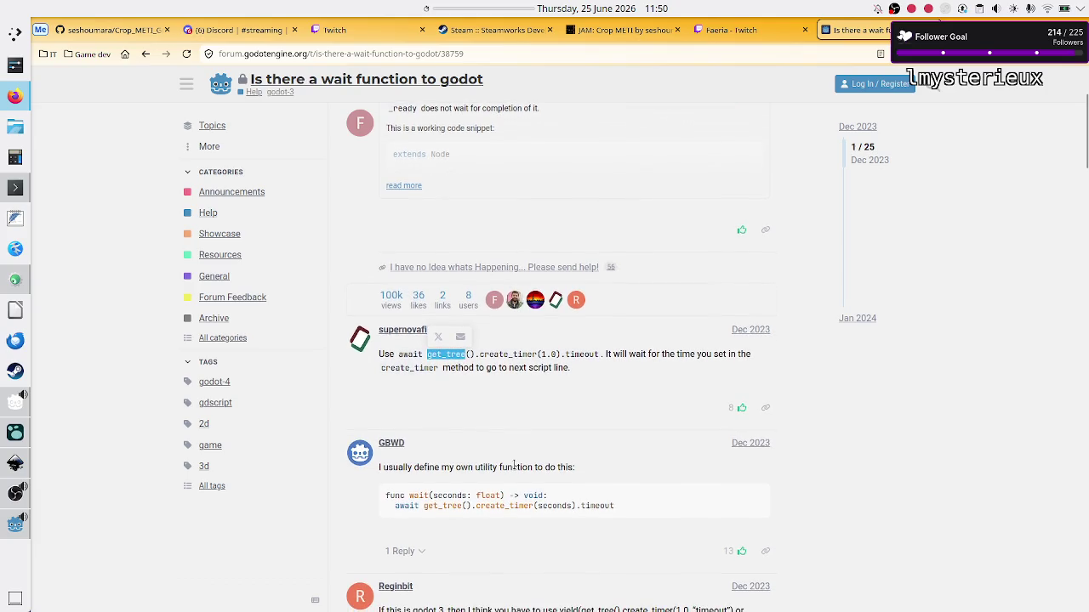
scroll(514, 465, "down", 9)
scroll(513, 463, "down", 4)
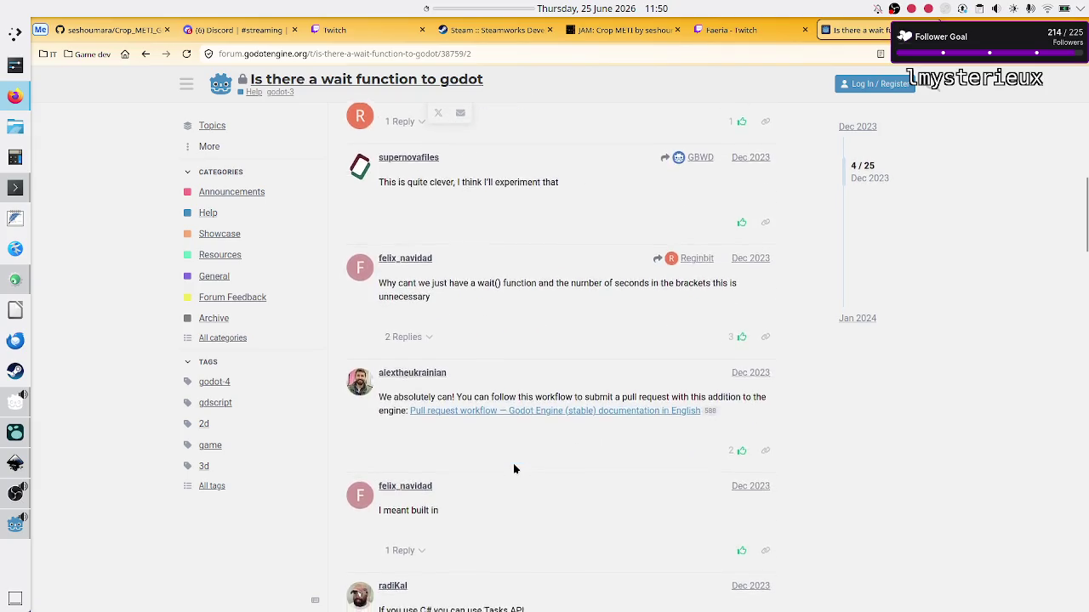
scroll(513, 463, "down", 3)
scroll(513, 463, "down", 2)
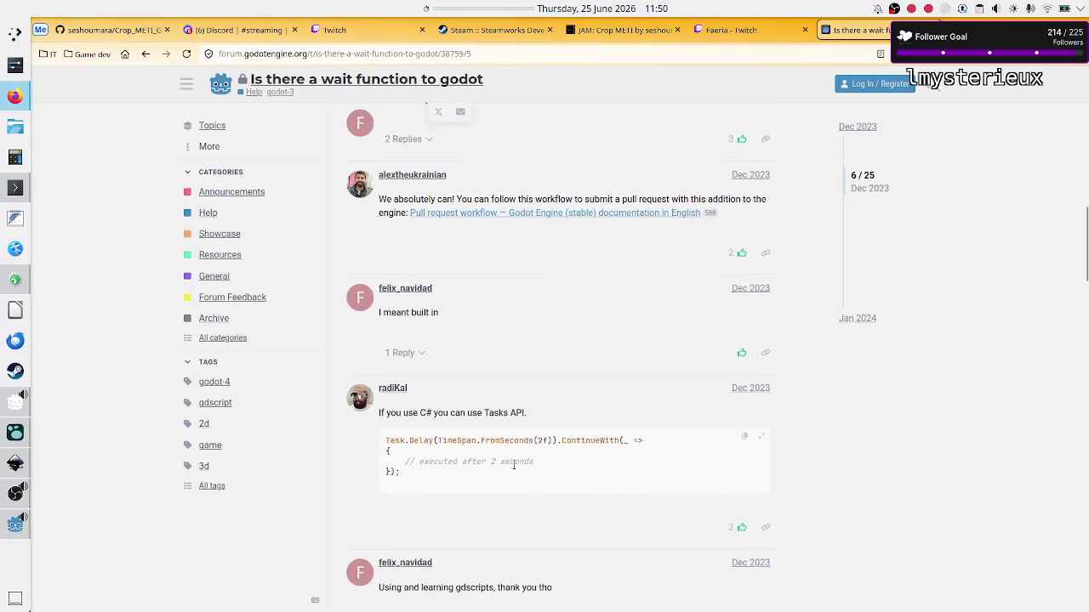
scroll(513, 463, "down", 1)
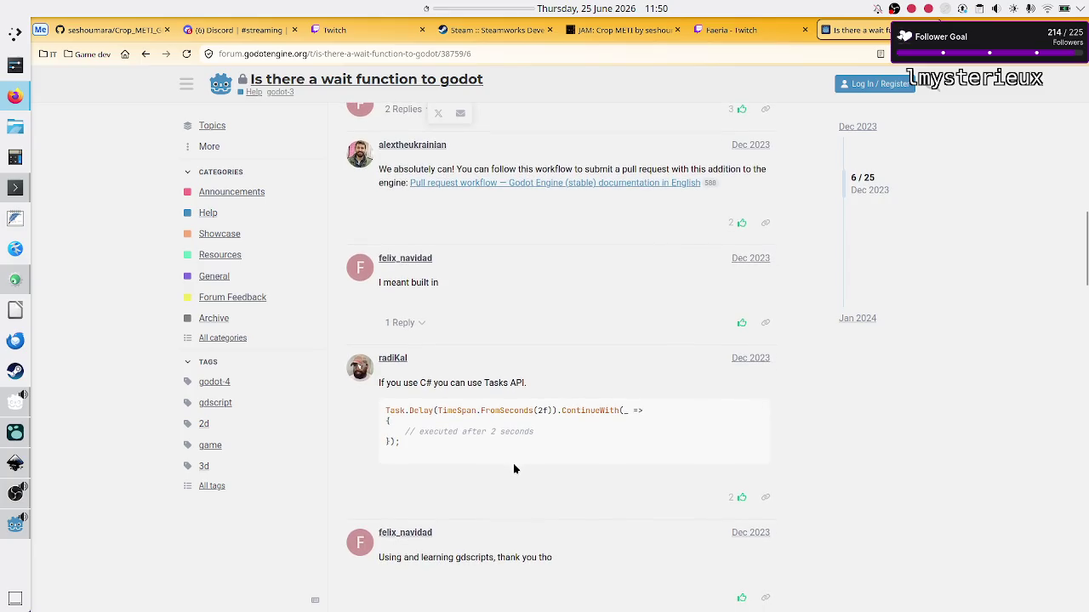
scroll(513, 469, "up", 2)
scroll(513, 466, "down", 3)
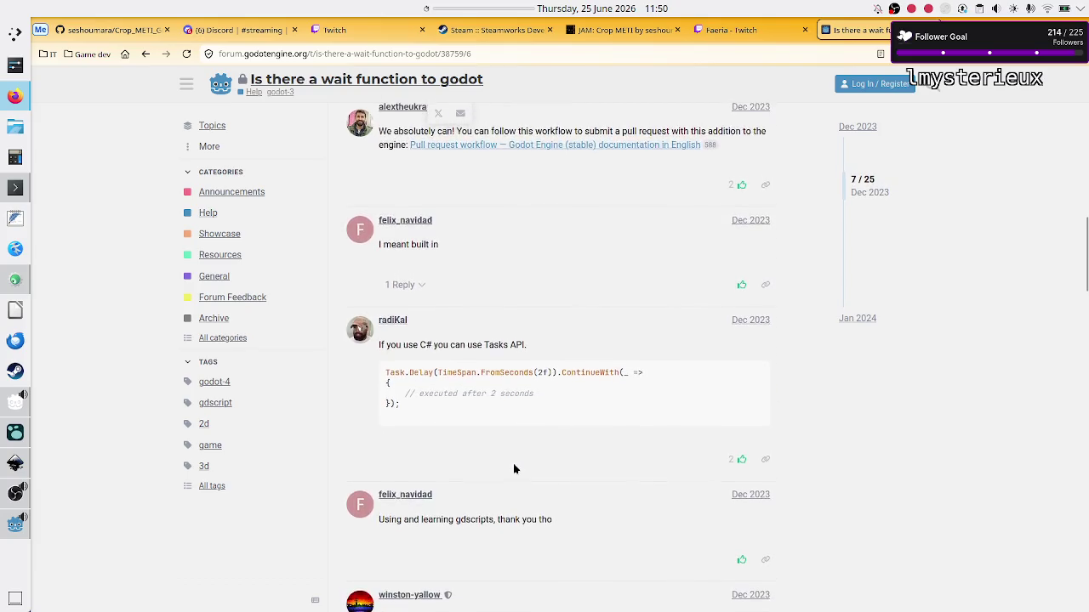
scroll(513, 469, "down", 7)
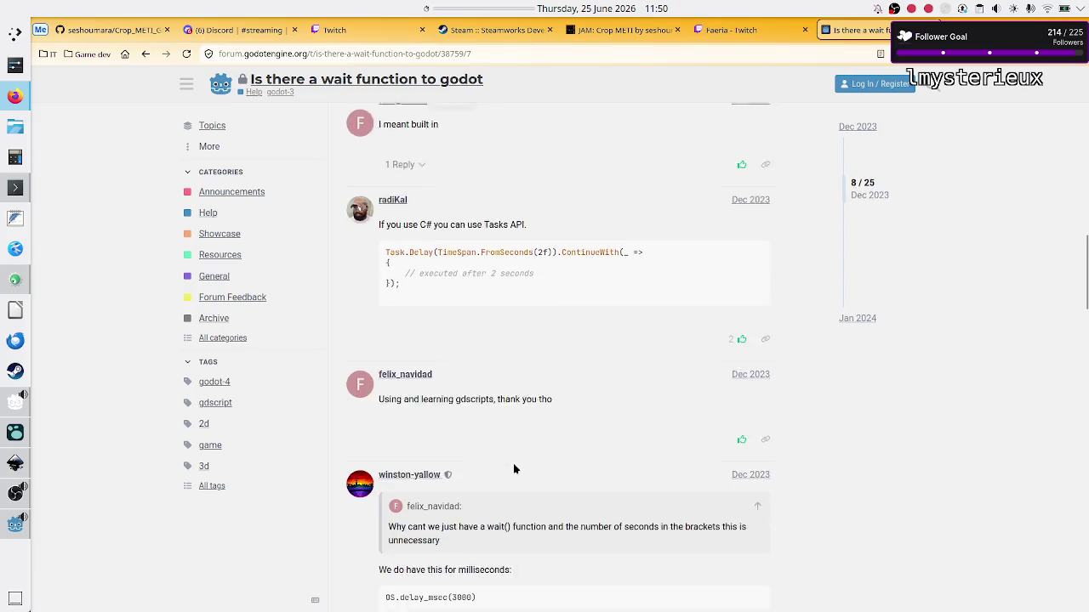
scroll(513, 469, "down", 1)
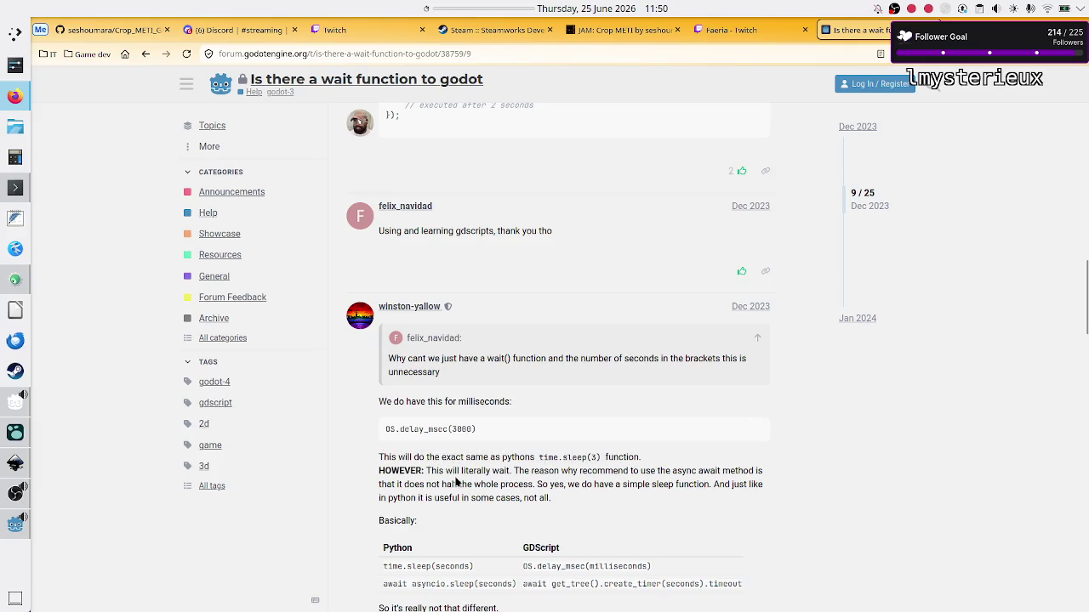
scroll(456, 482, "down", 1)
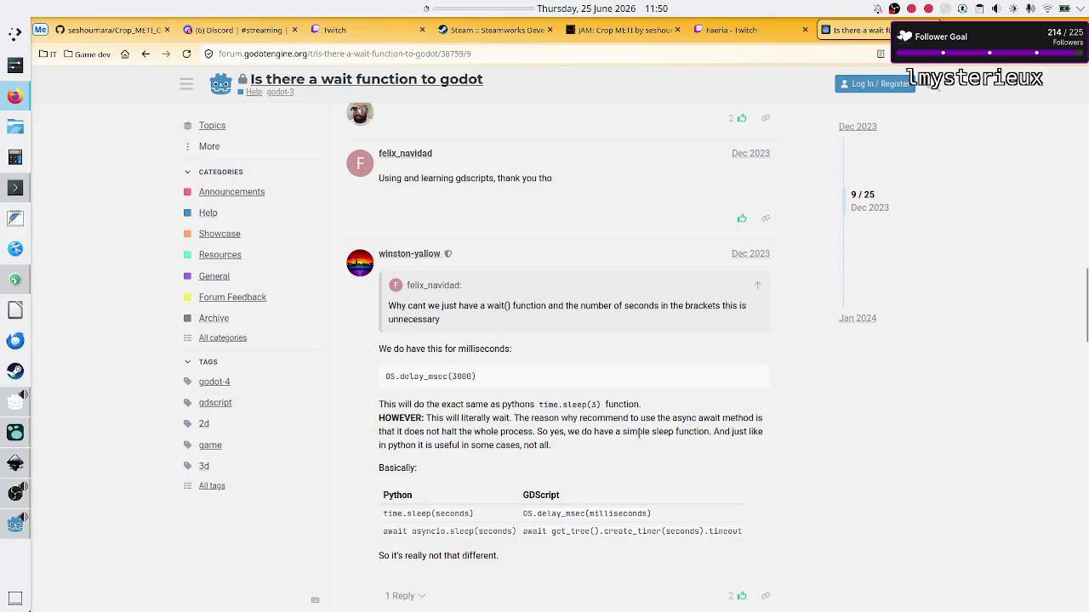
- Highlight the note that the timer is async and doesn't halt the process, then return to Godot
double_click(692, 418)
left_click_drag(451, 432, 519, 432)
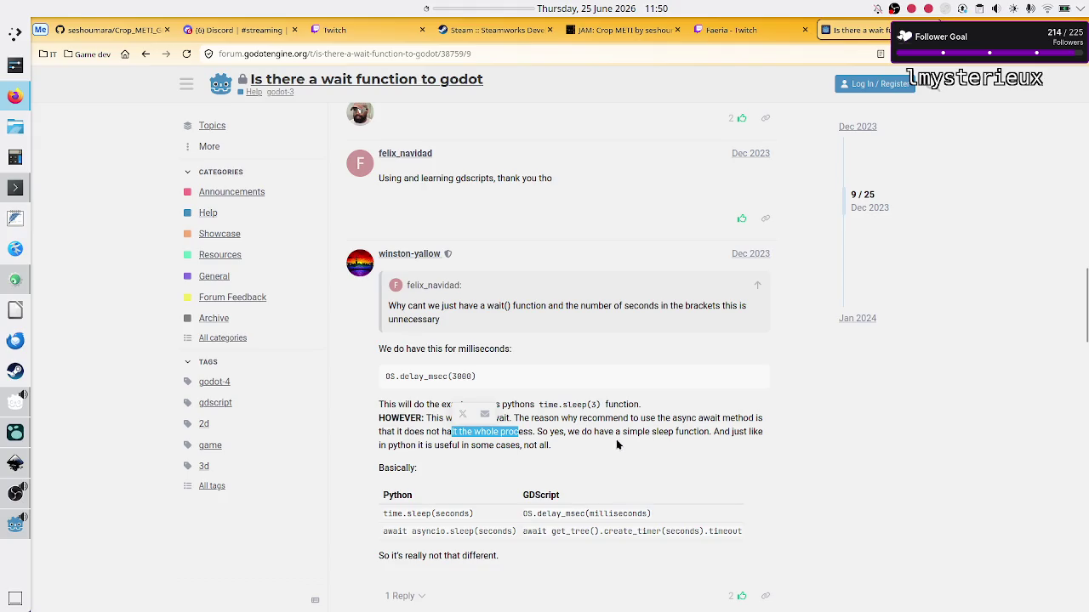
scroll(532, 462, "down", 2)
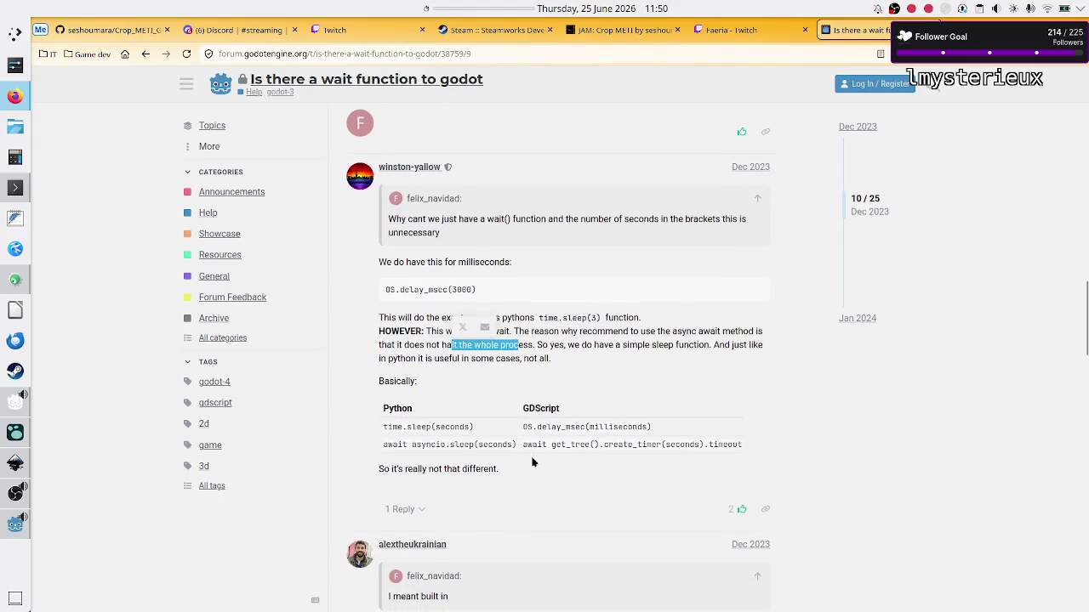
scroll(532, 462, "down", 2)
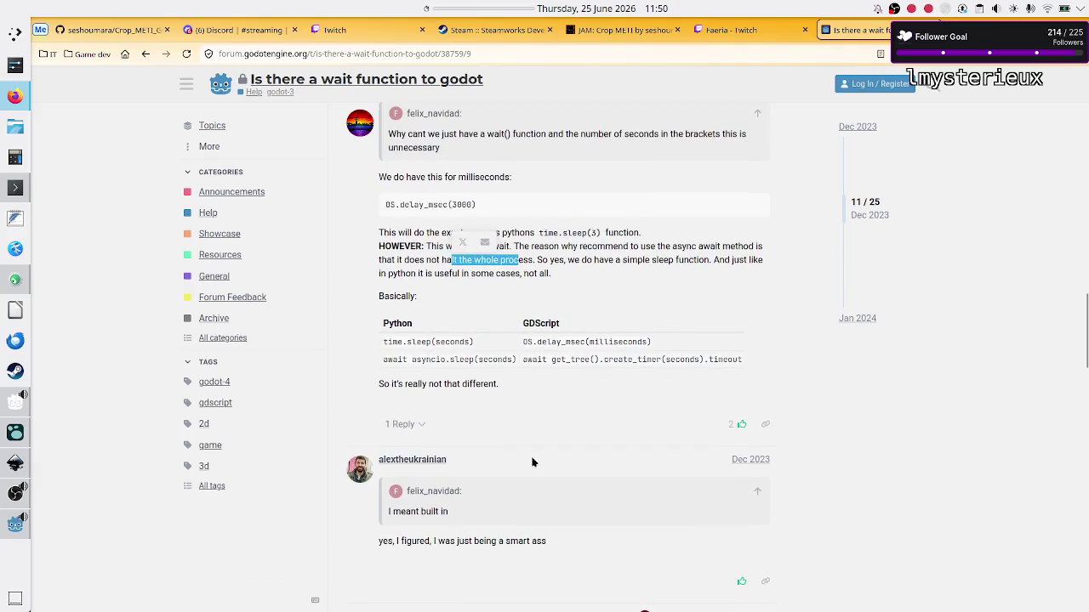
scroll(532, 462, "up", 2)
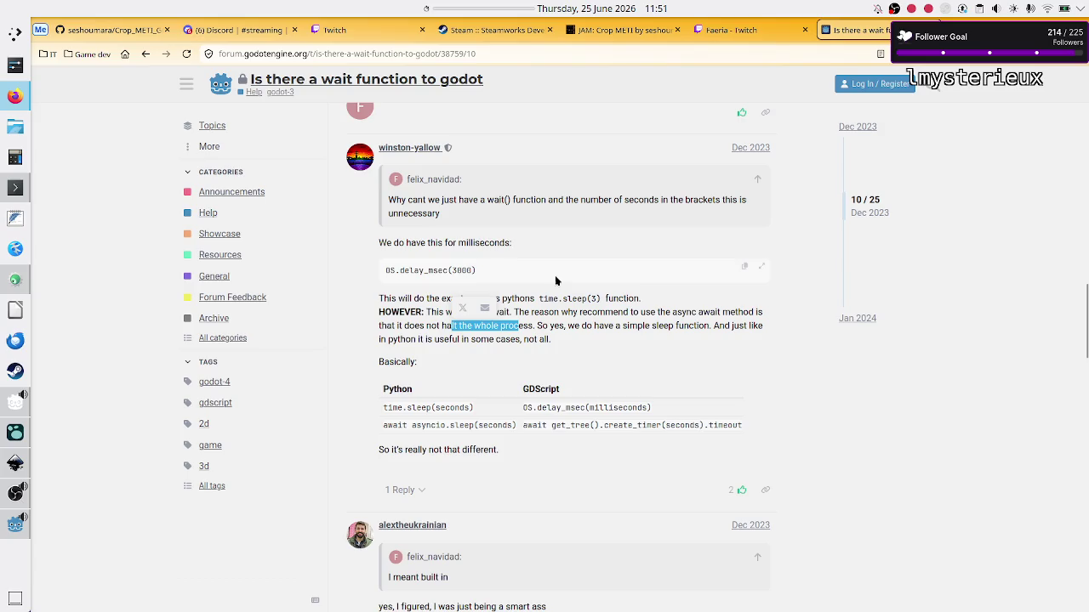
key("alt+Tab")
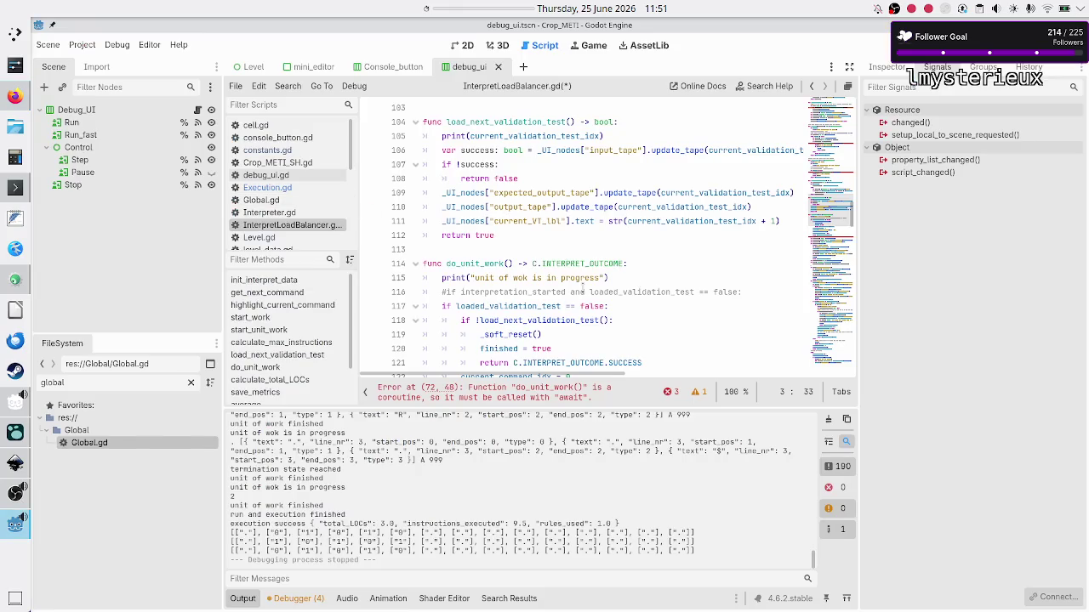
- Replace line 127's unfinished await with OS.delay_msec(200) and launch the game
scroll(584, 291, "down", 5)
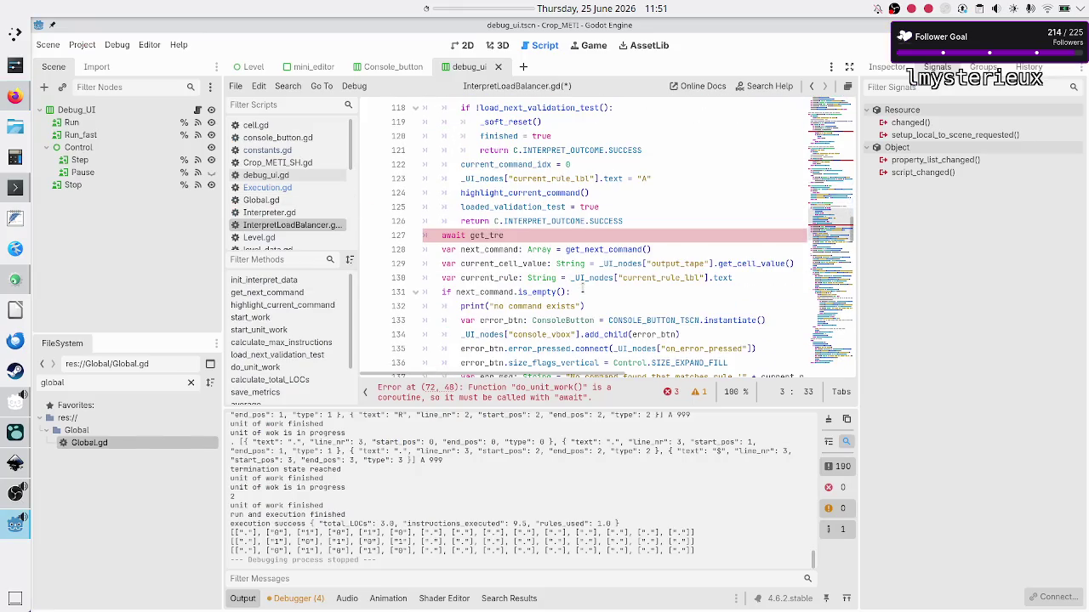
left_click(539, 237)
key("BackSpace")
key("BackSpace")
key("BackSpace")
key("BackSpace")
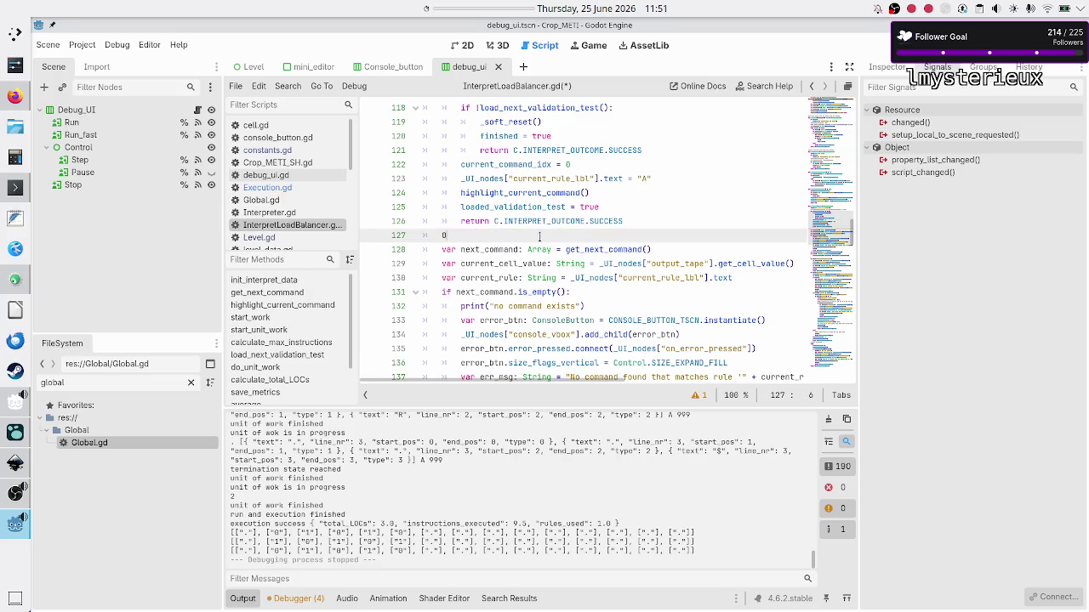
type("OS.dela")
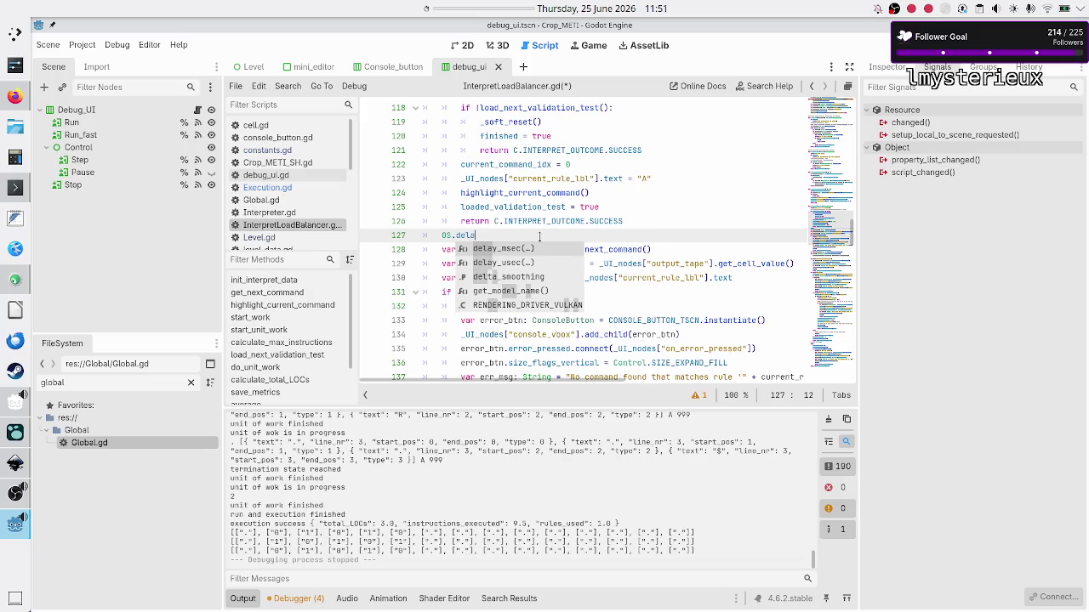
key("Return")
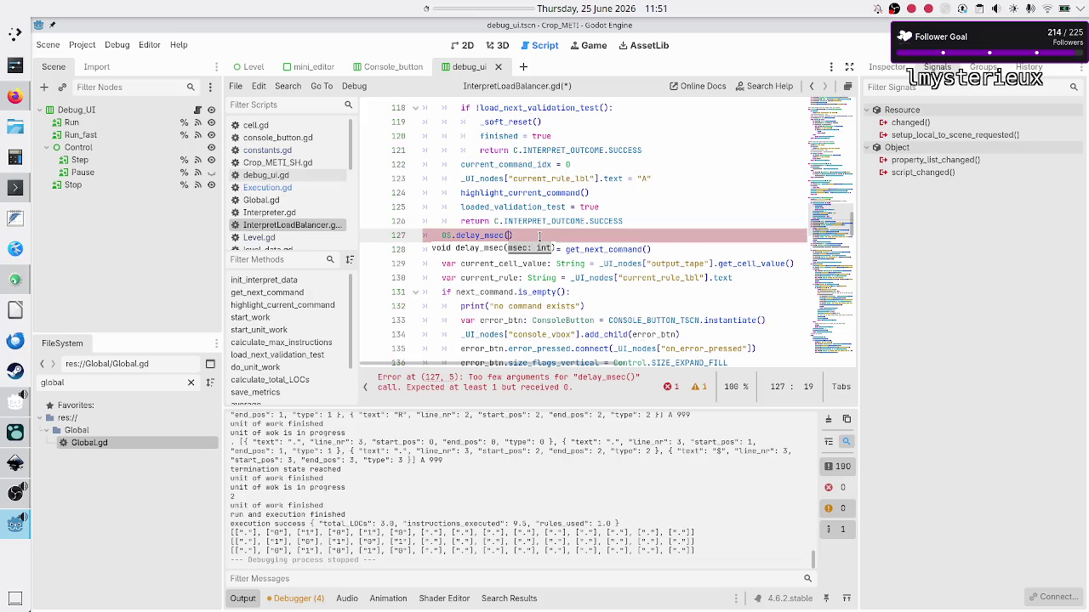
type("200")
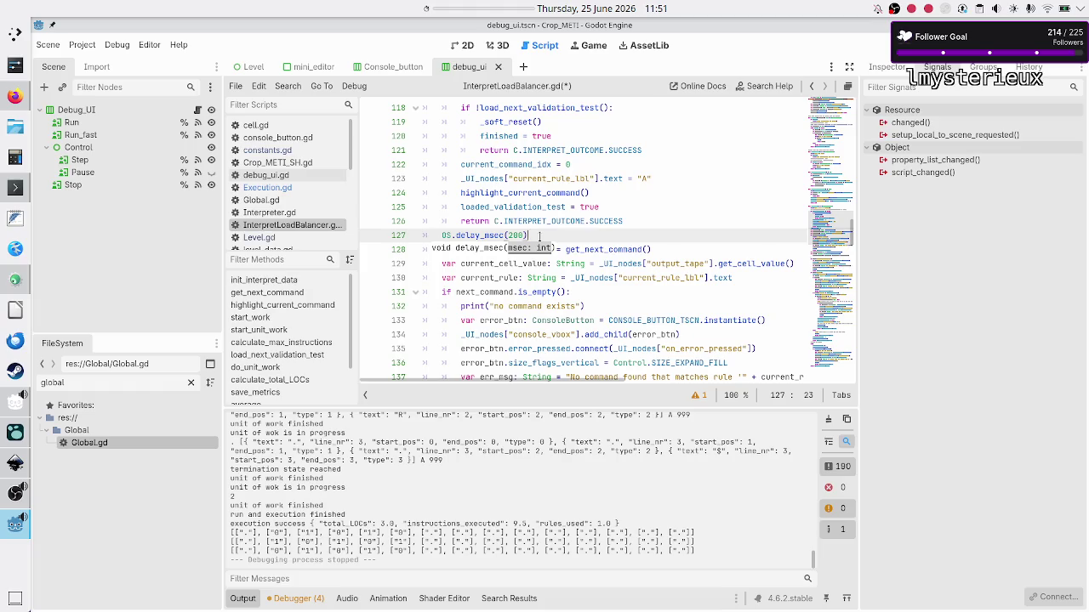
key("Down")
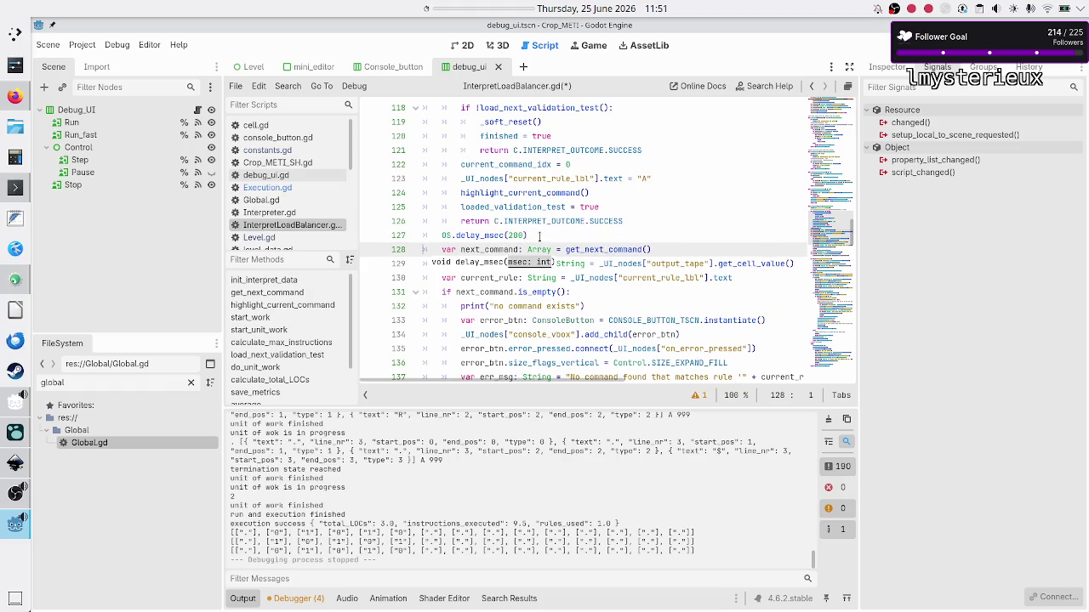
key("F6")
- Enter Rule A's code as 10R, 01R, .$ and select it all
type("10R")
key("Return")
type("01R")
key("Return")
type(".$")
key("ctrl+a")
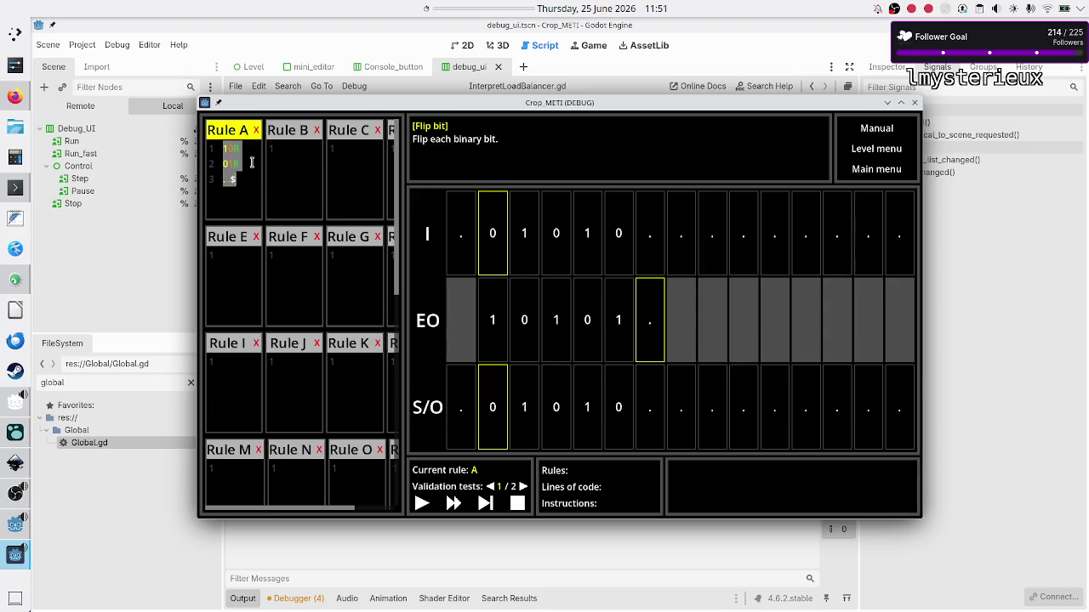
- Run Rule A on the validation test, close the finished debug game with F8, and switch to Logseq
key("Right")
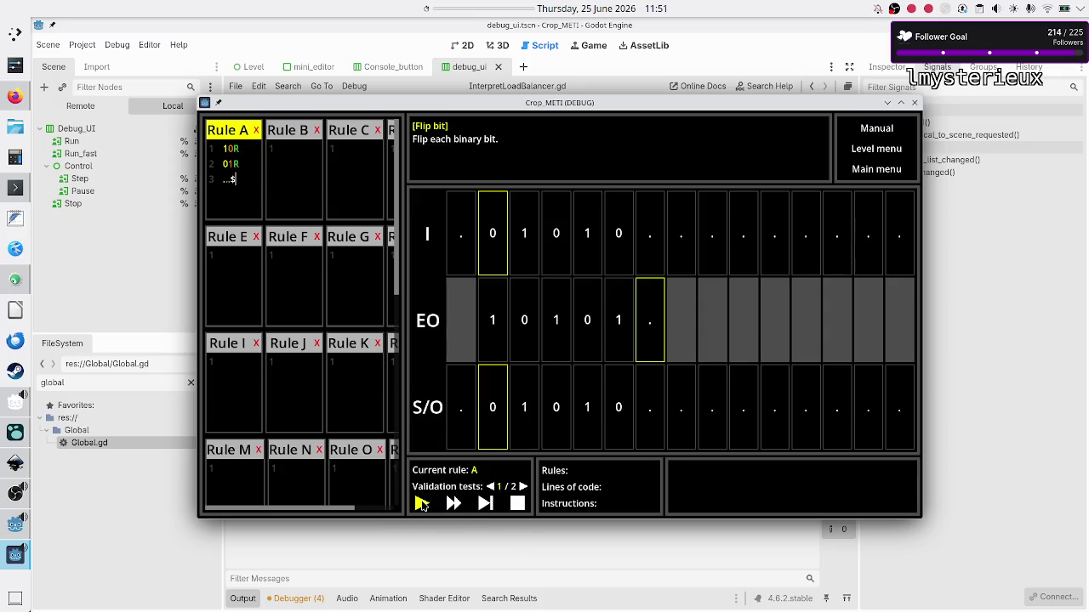
left_click(422, 503)
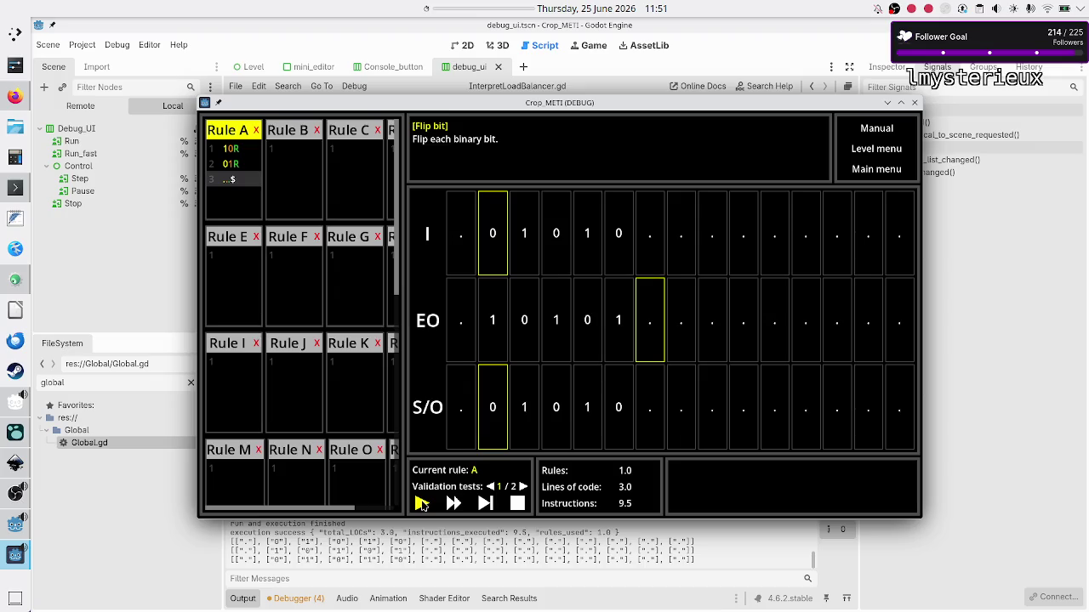
key("F8")
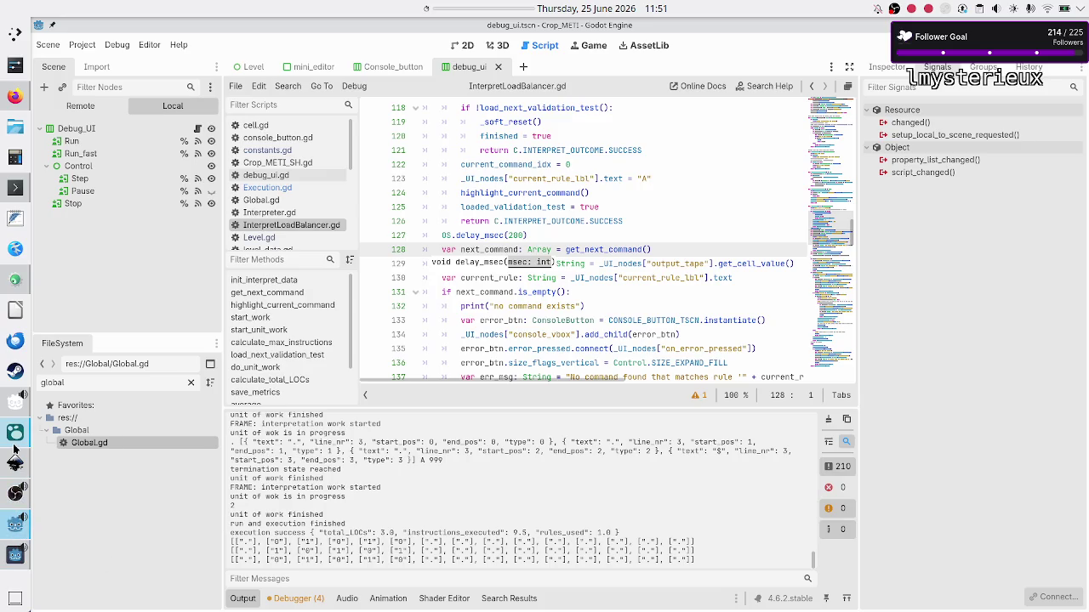
left_click(15, 433)
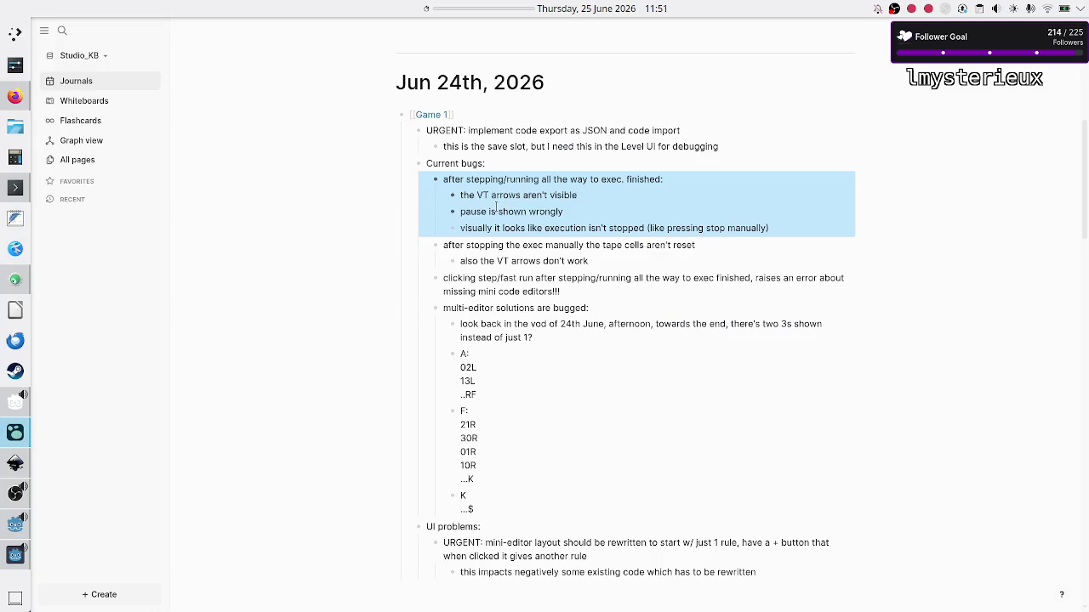
- Relaunch the game, paste the flip-bit code into Rule A, step it through, then show the Logseq journal
key("alt+Tab")
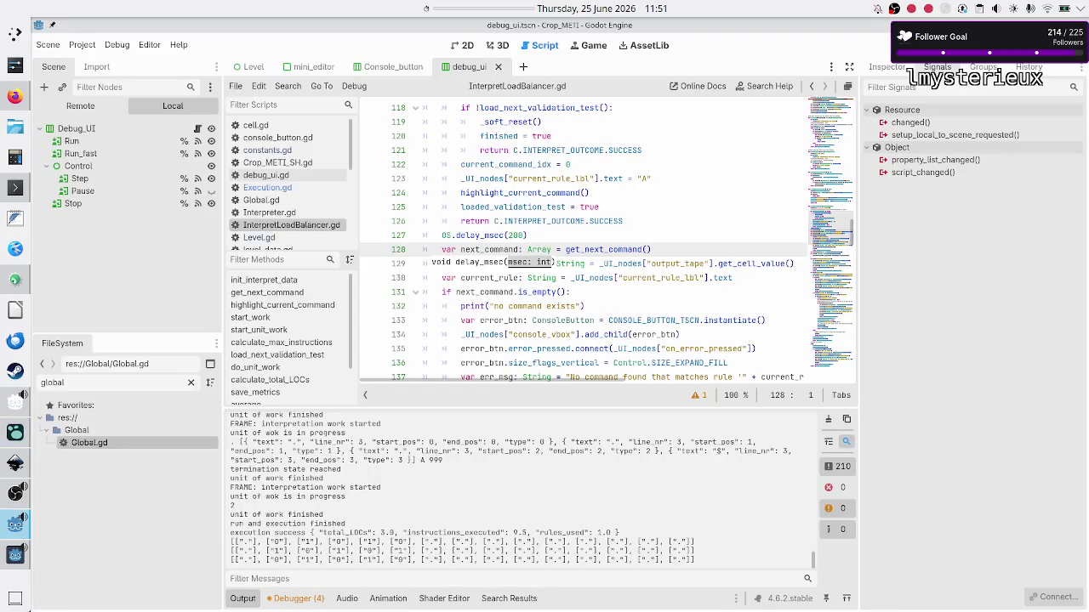
key("F5")
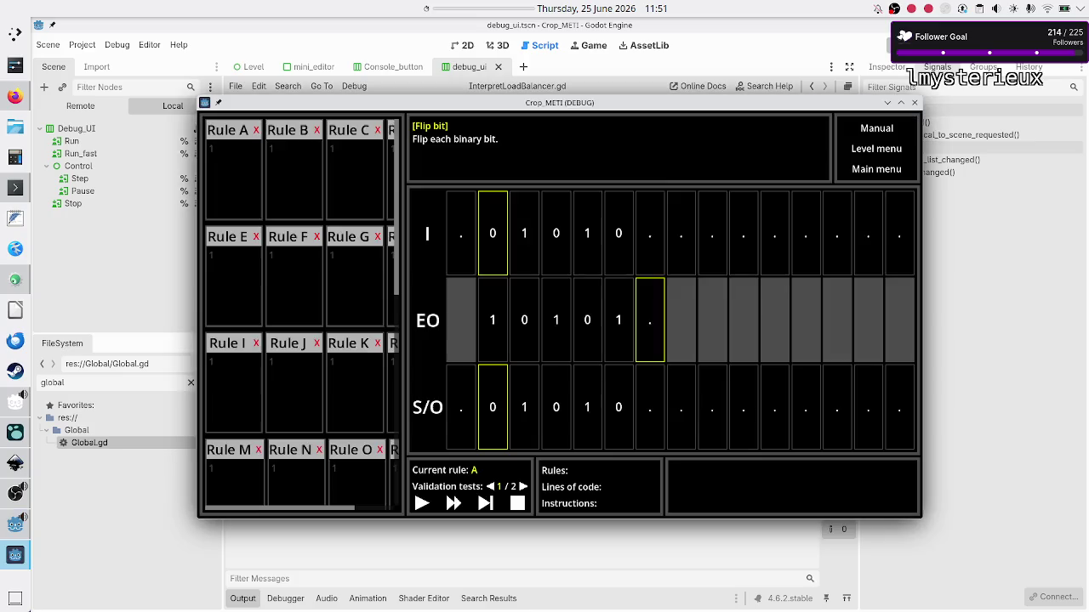
left_click(243, 180)
type("10R 01R ..$")
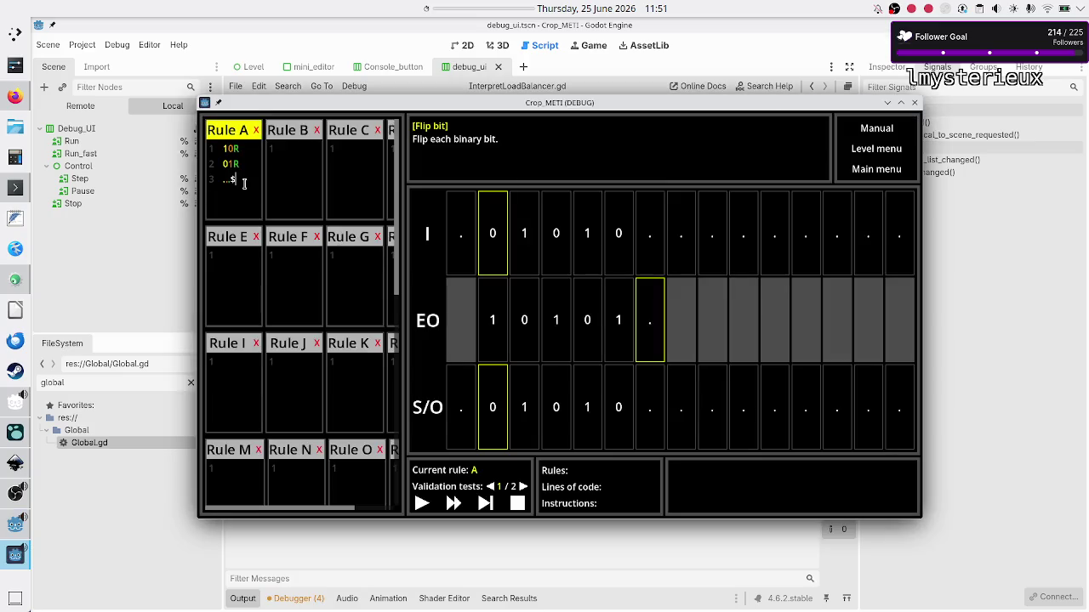
left_click(422, 503)
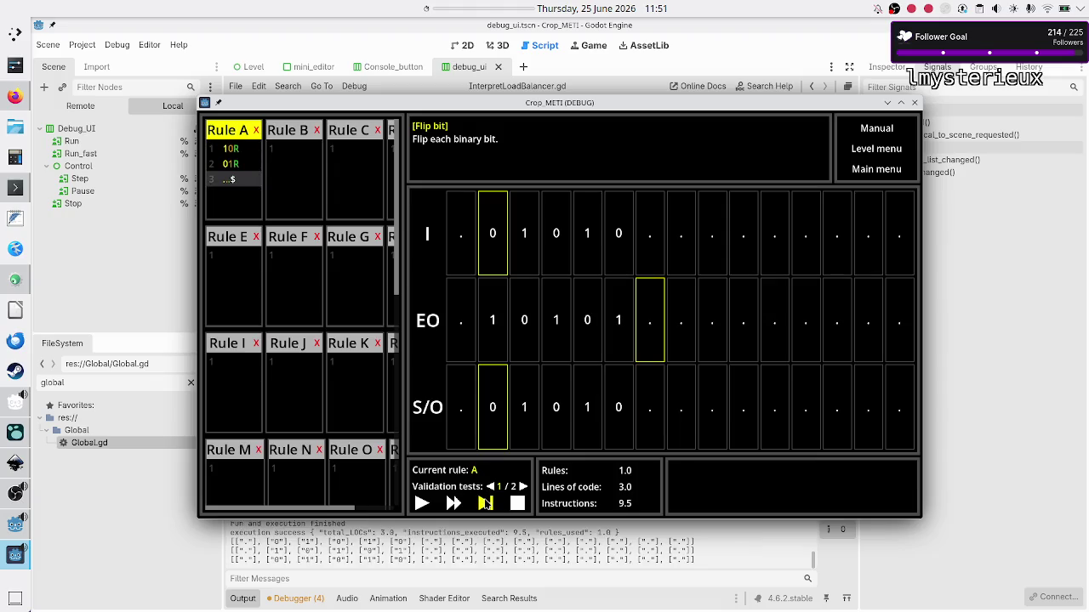
left_click(485, 503)
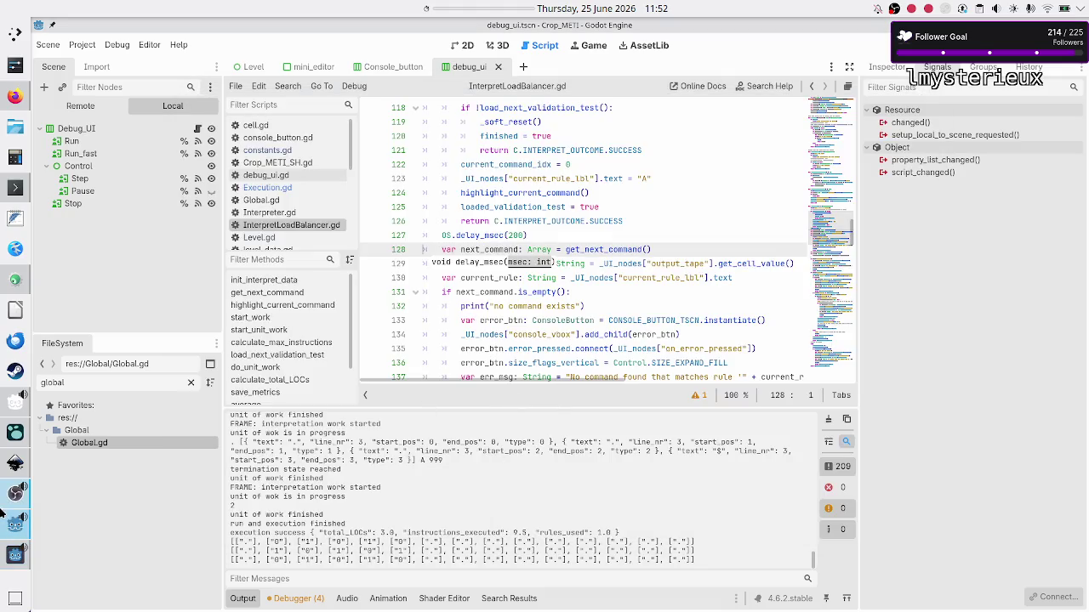
left_click(16, 432)
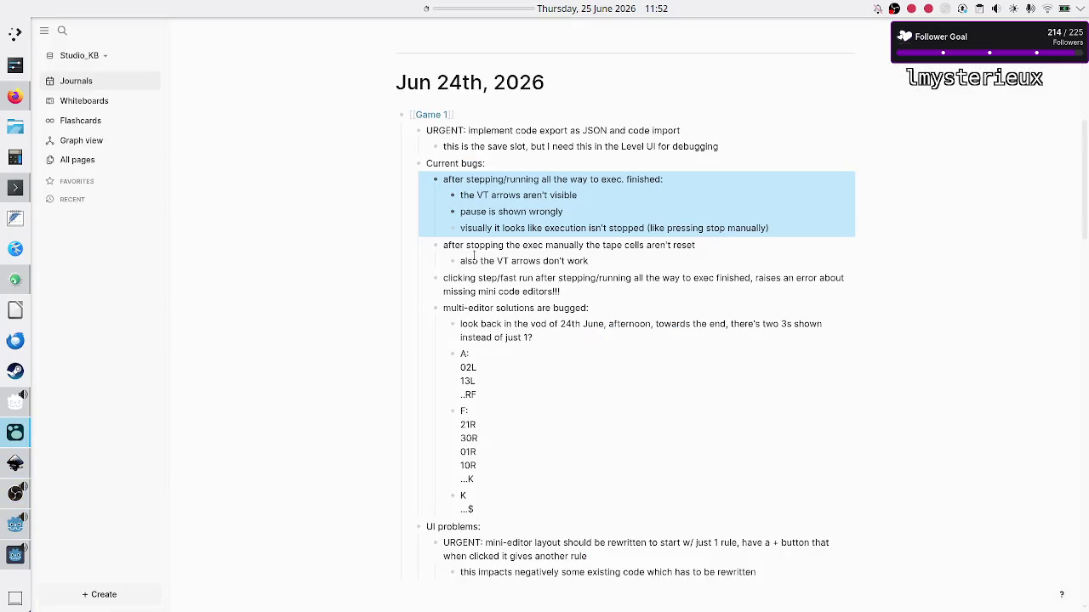
- Delete the 'after stepping/running all the way to exec. finished' bug and its sub-notes, then return to Godot
left_click(549, 163)
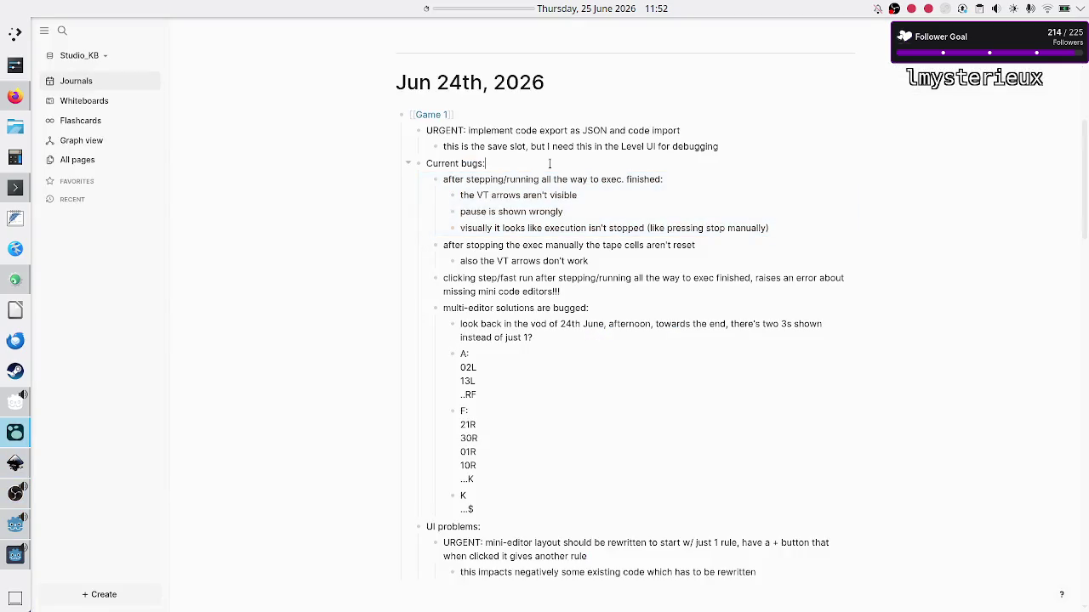
key("Escape")
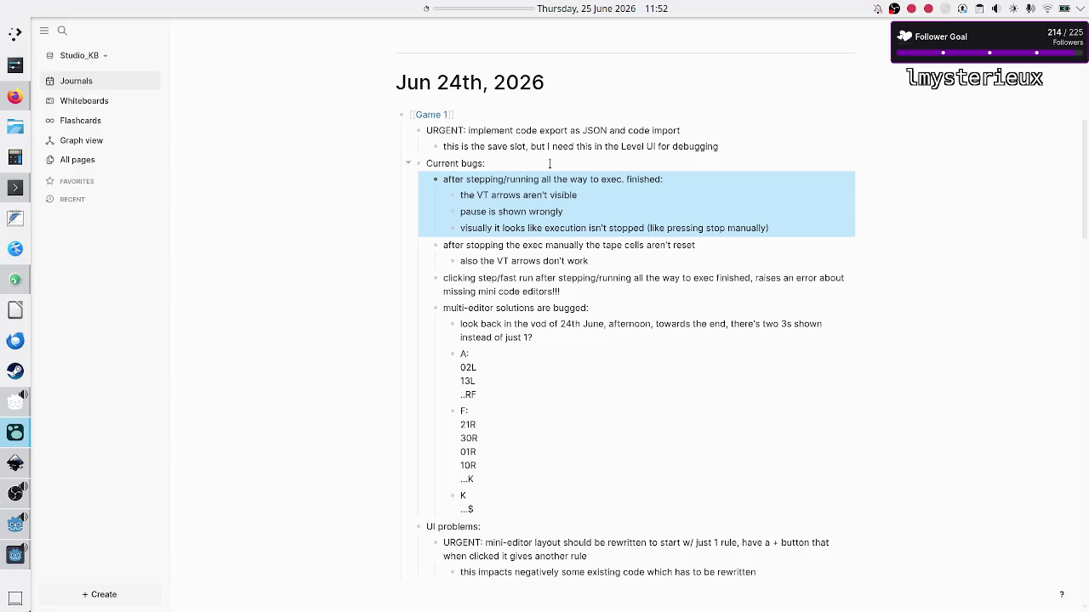
key("BackSpace")
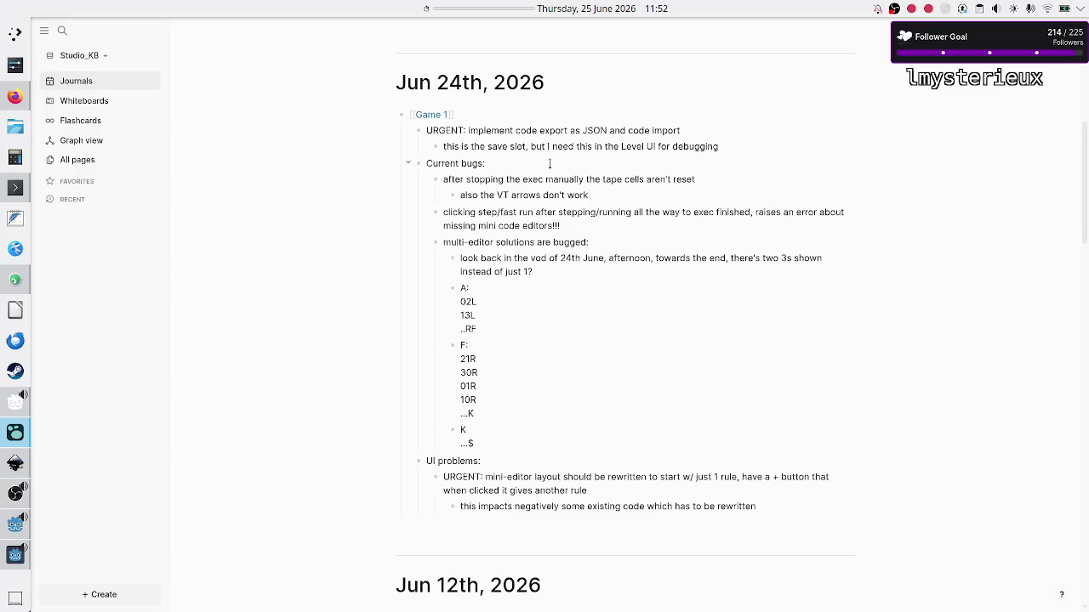
key("shift+Down")
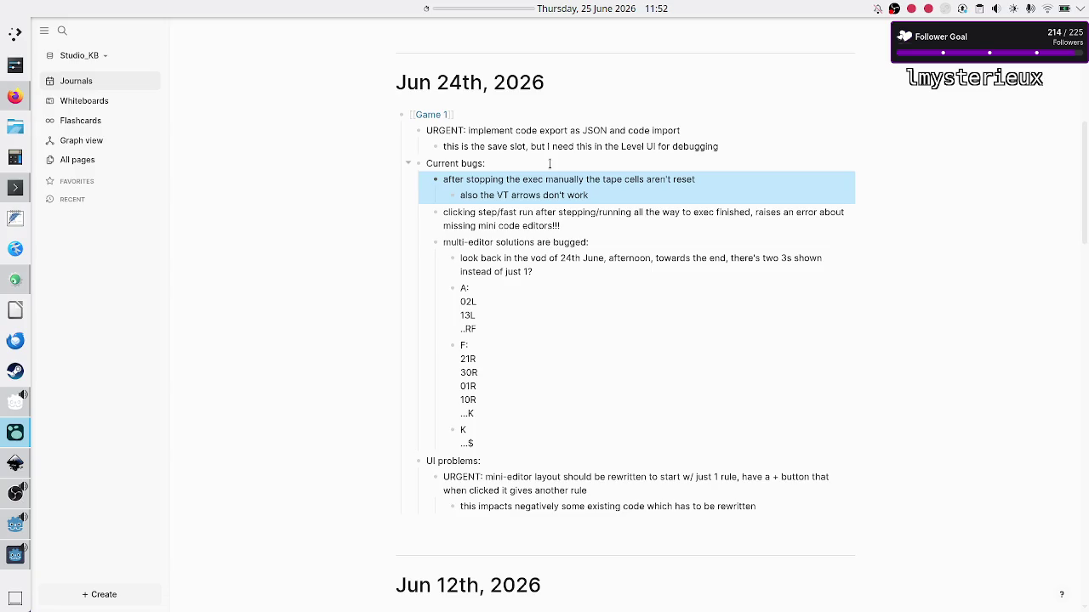
key("alt+Tab")
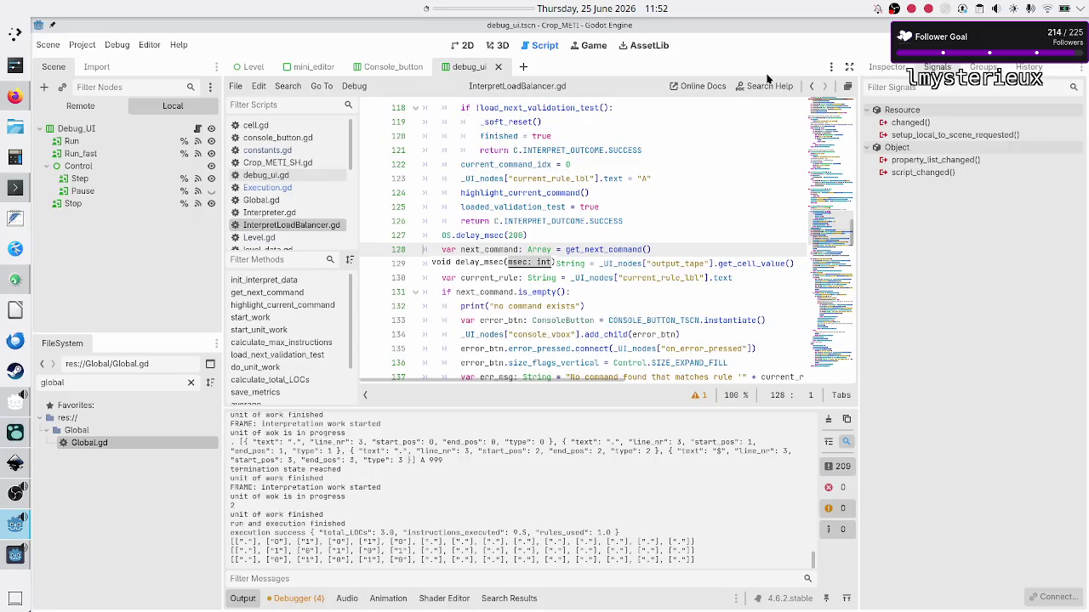
- Restart the game, load Rule A, step into validation test 2 and pause, then switch to Logseq
key("F8")
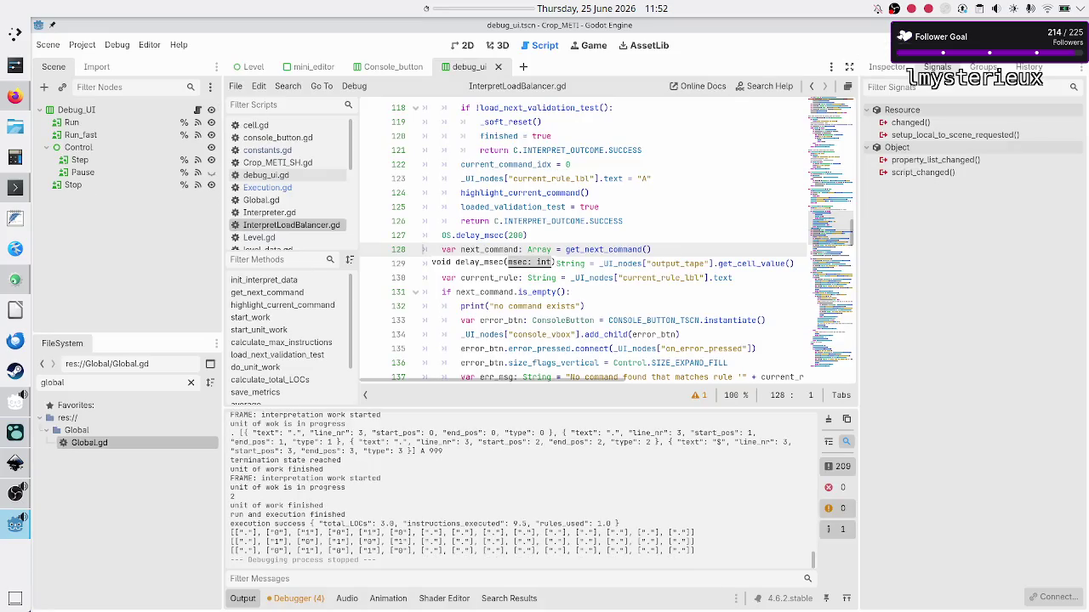
key("F5")
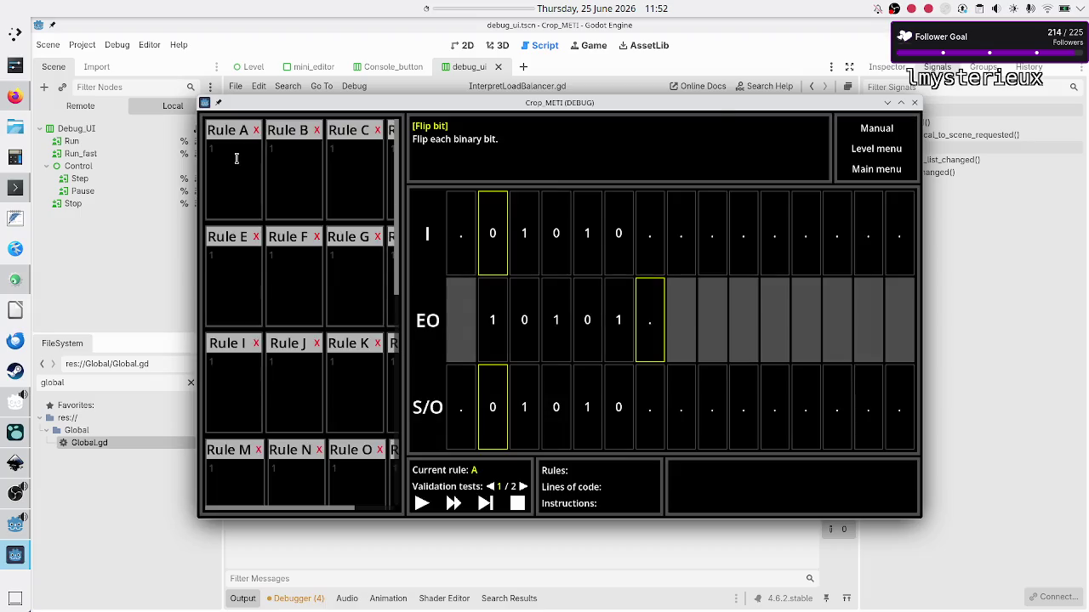
left_click(238, 158)
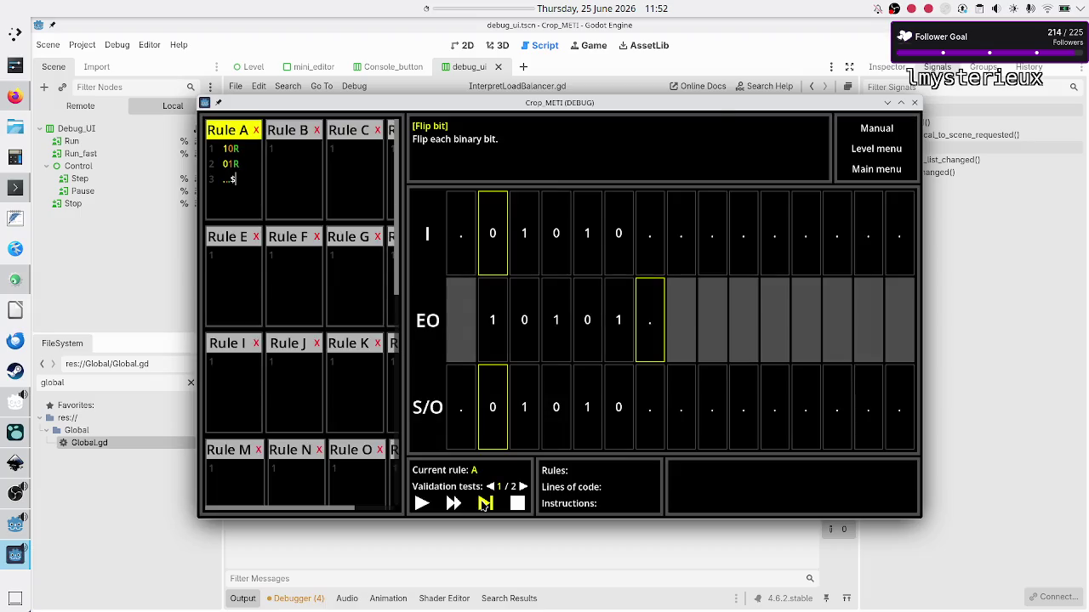
left_click(422, 503)
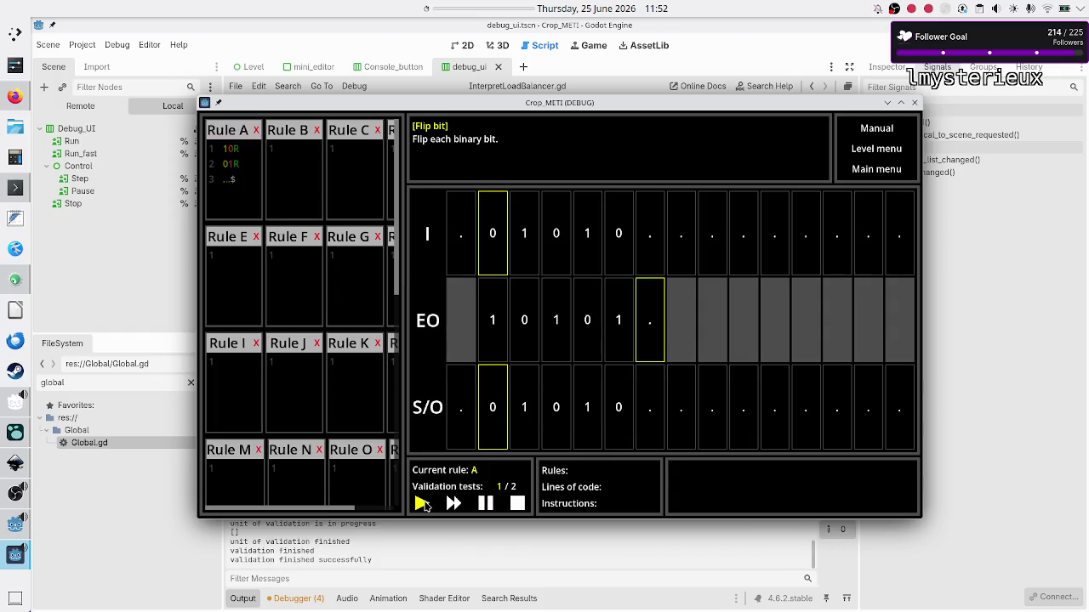
left_click(487, 504)
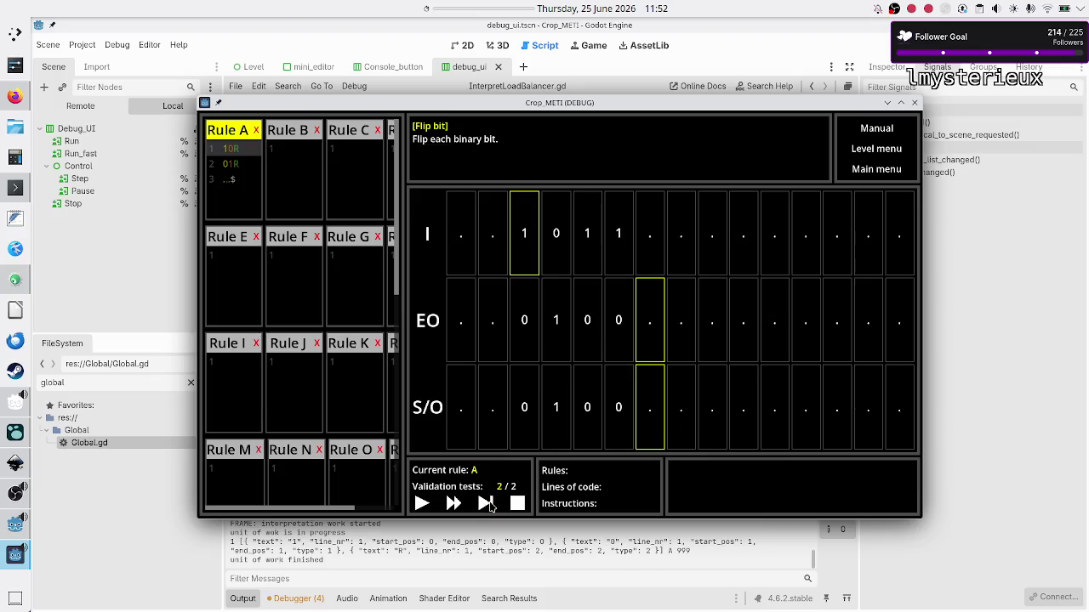
key("alt+Tab")
key("alt+Tab")
key("alt+Tab")
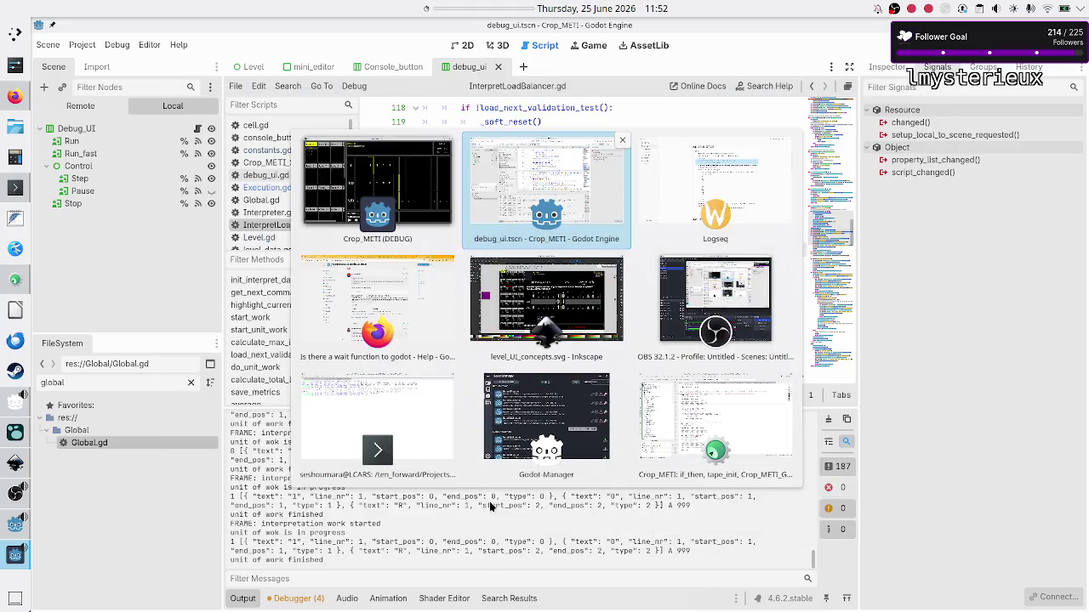
key("alt+Tab")
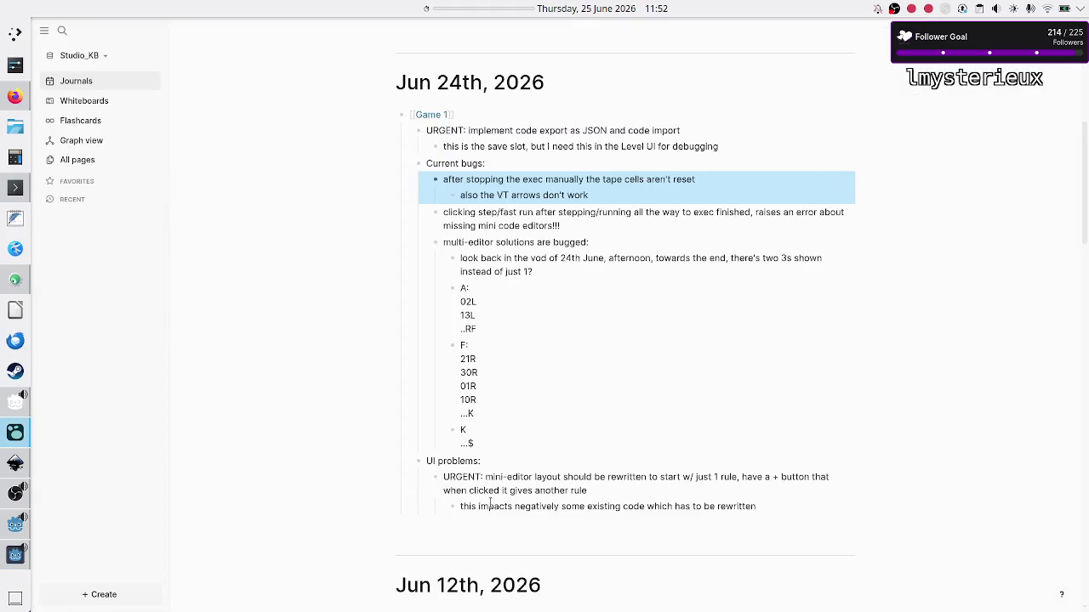
- Bring the paused Crop_METI debug run forward, showing validation test 2 with output tape 0100
key("alt+Tab")
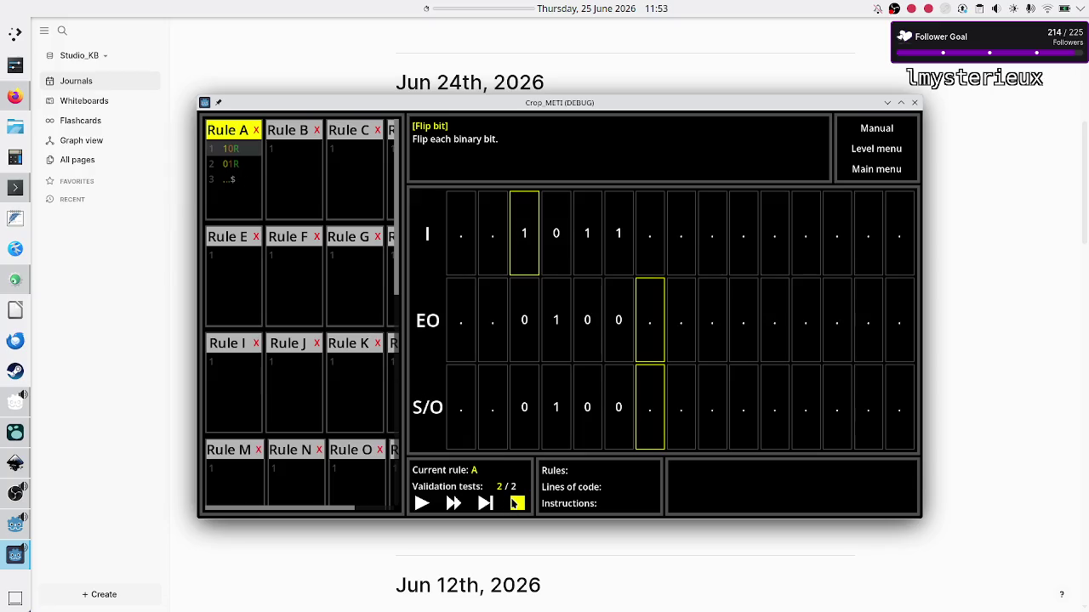
- Stop the run to reset the tapes and retype '$' at the end of Rule A line 3
left_click(516, 503)
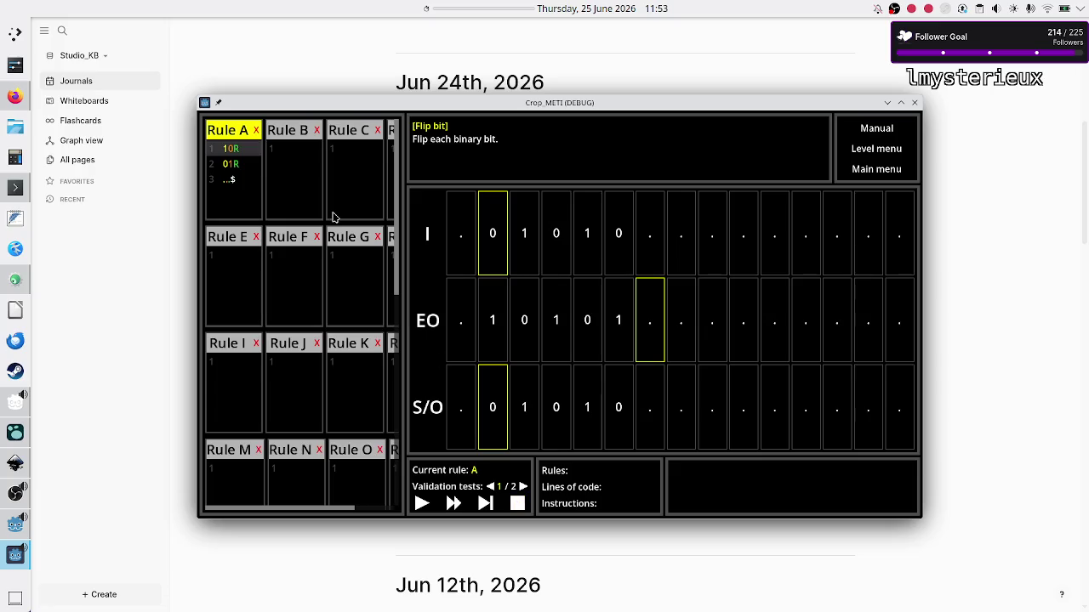
left_click(242, 175)
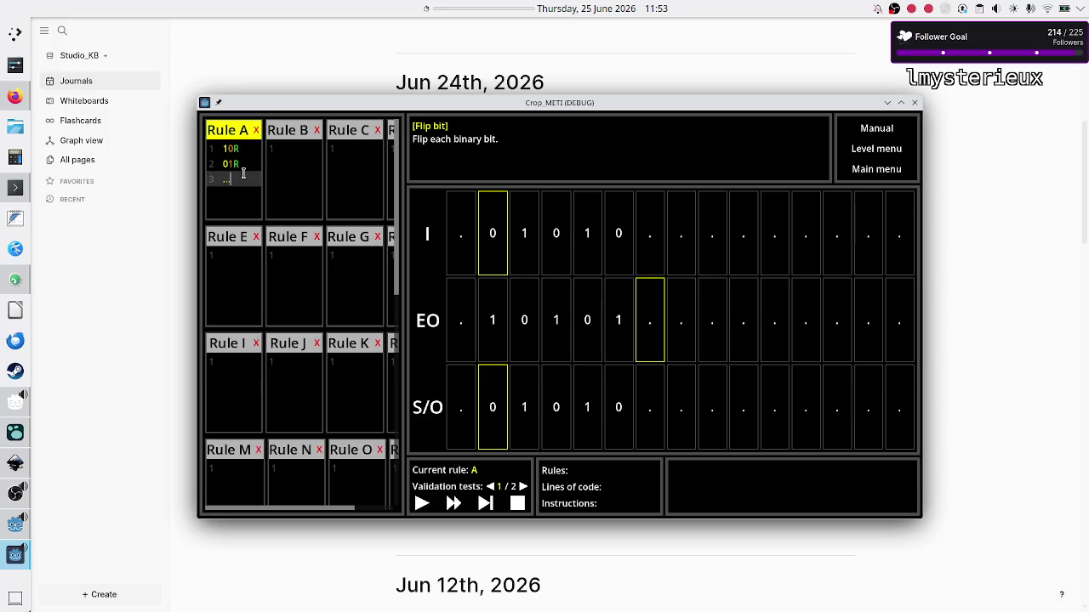
type("$")
- Test the validation test arrows by flipping to test 2 and back, then switch to Logseq
left_click(520, 490)
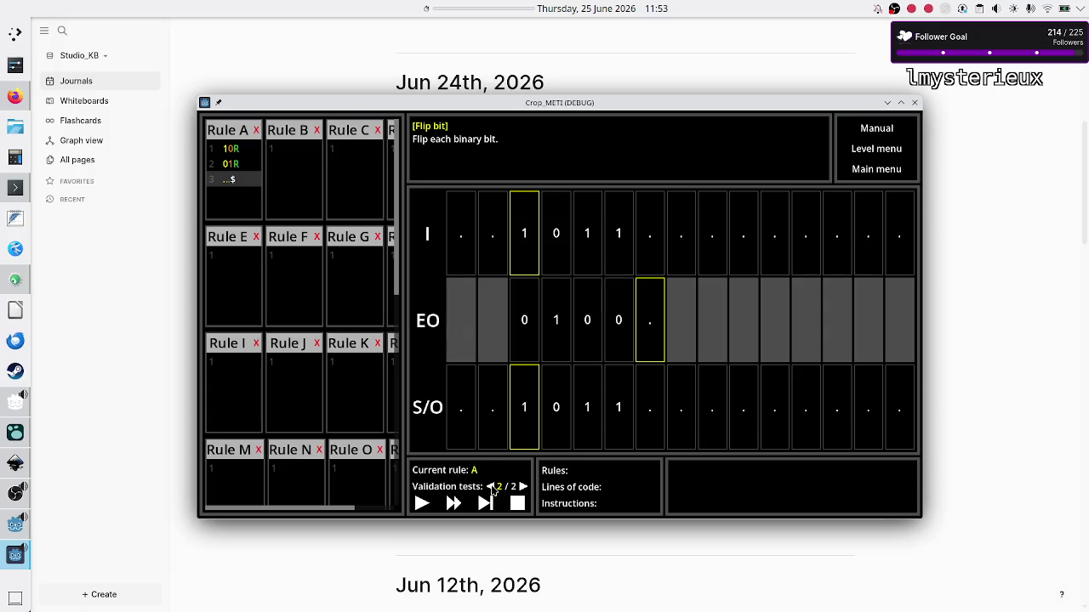
left_click(491, 488)
key("alt+Tab")
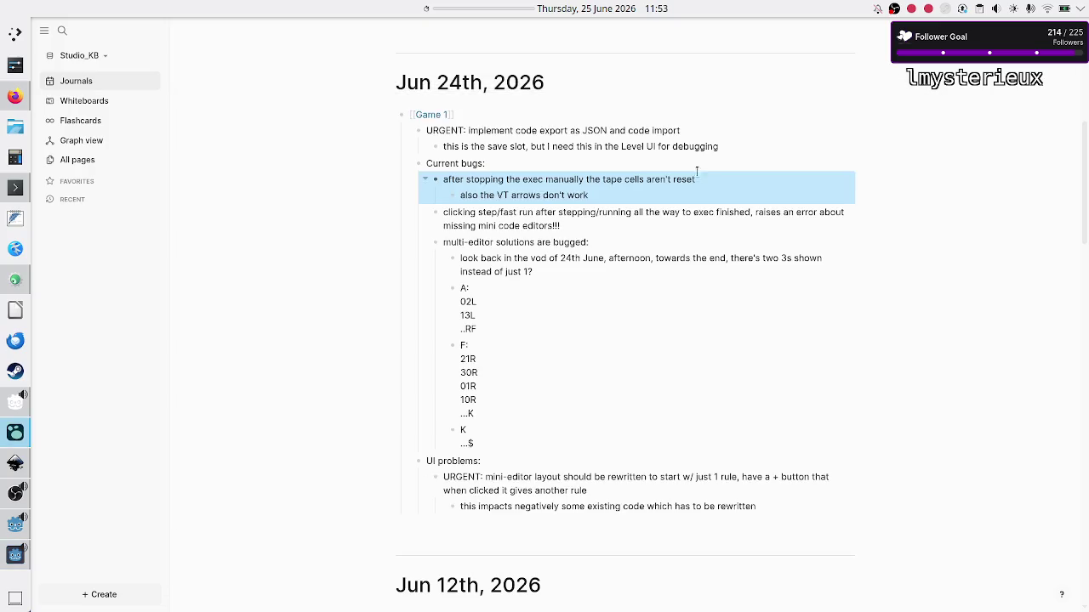
- Delete the 'after stopping the exec manually the tape cells aren't reset' bug with its VT-arrows sub-note
left_click(691, 175)
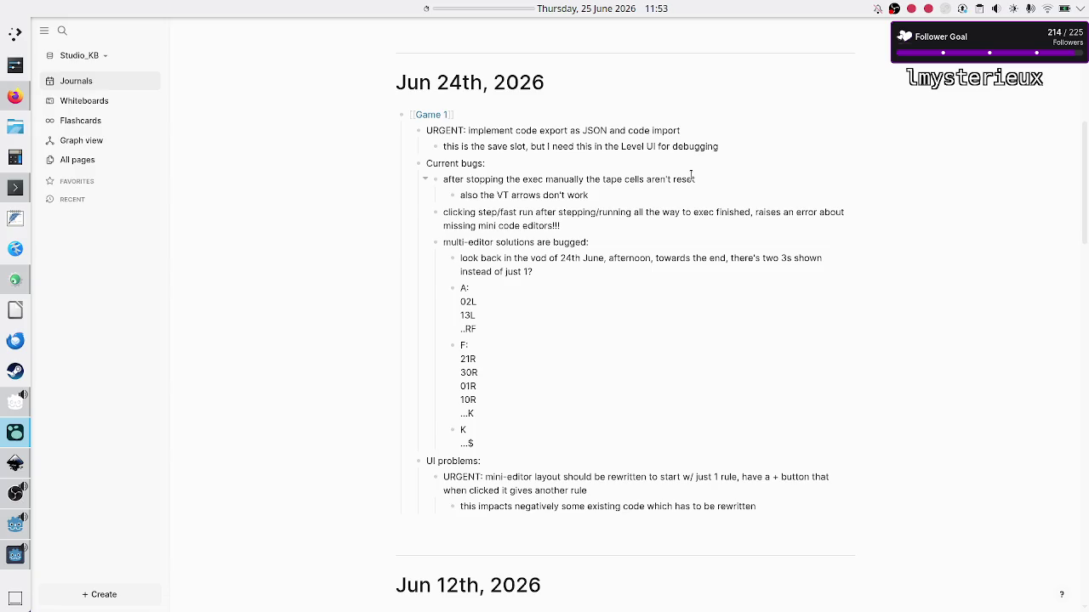
key("Escape")
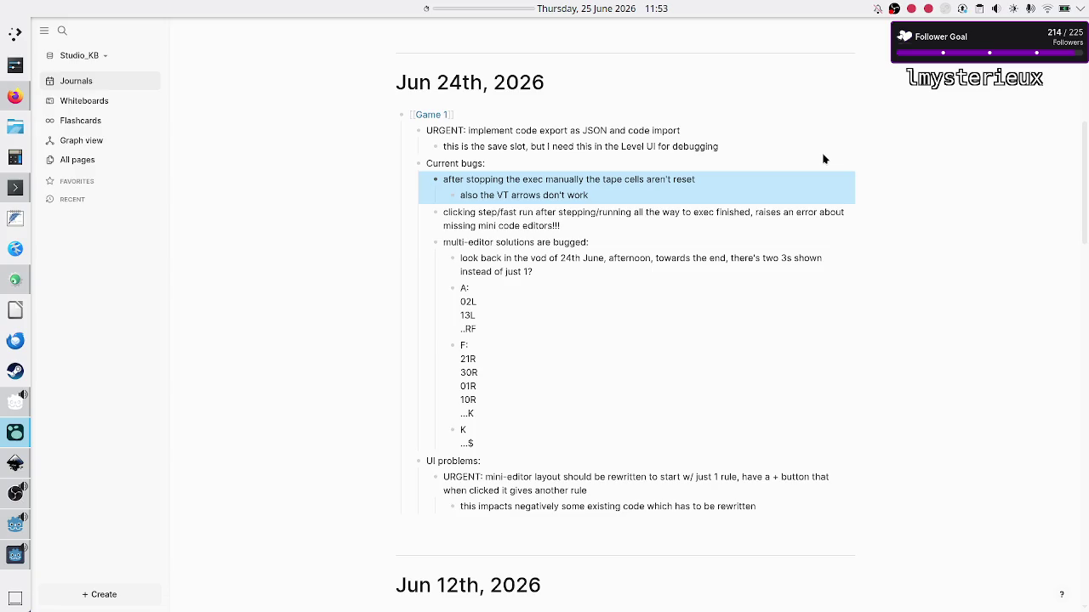
key("BackSpace")
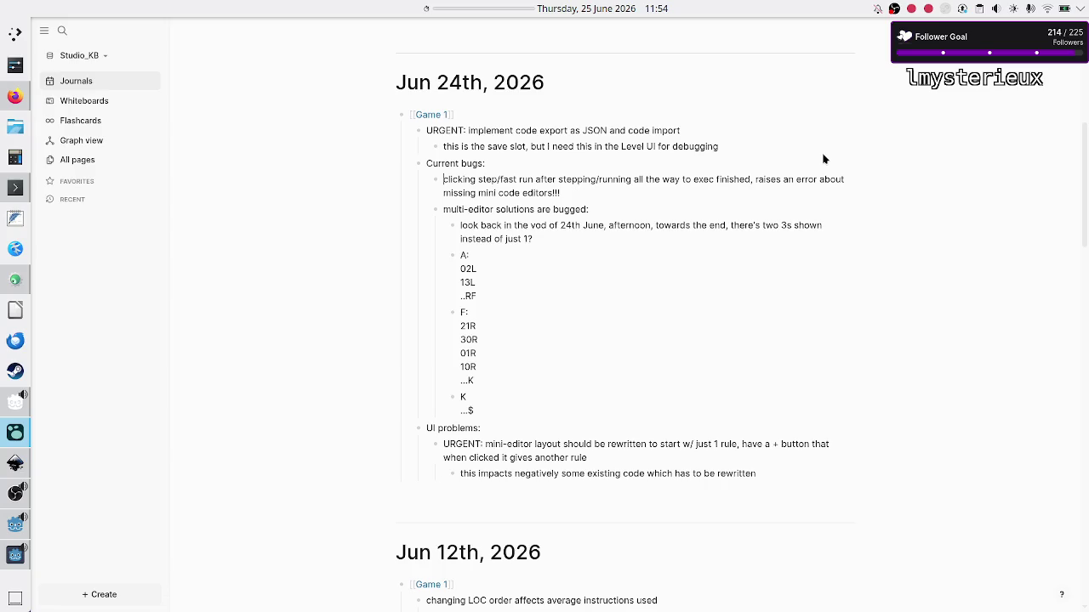
- Select the bug note and highlight its step/fast-run wording for editing
key("Escape")
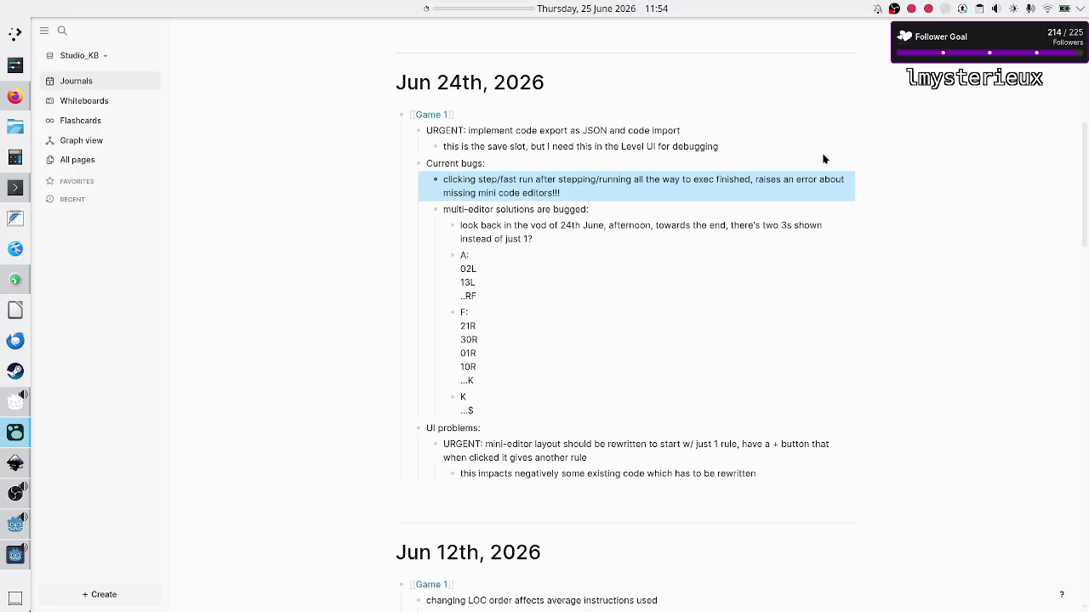
key("shift+Up")
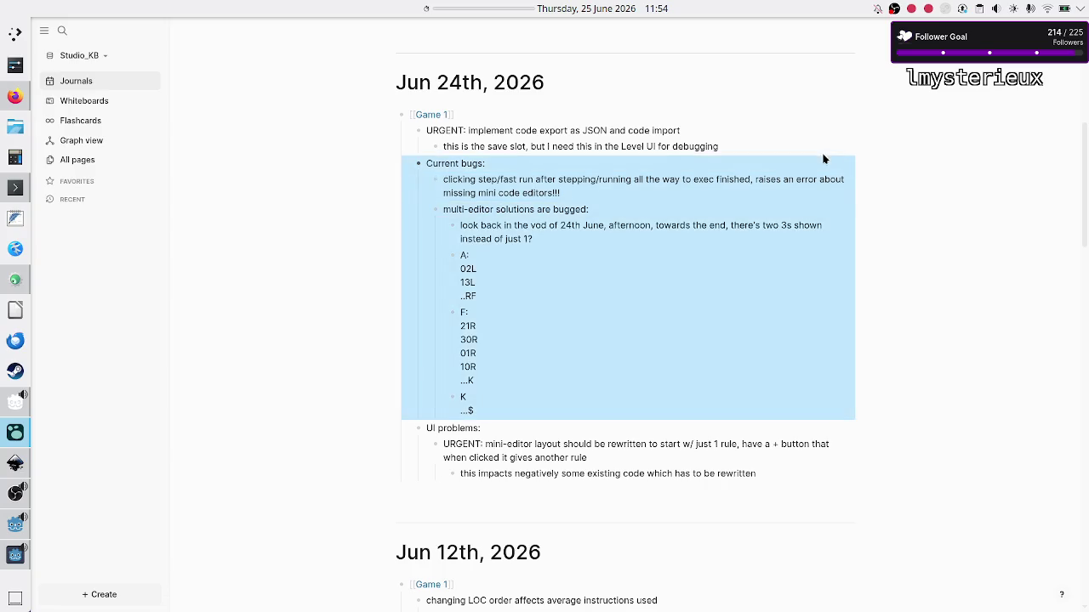
key("shift+Down")
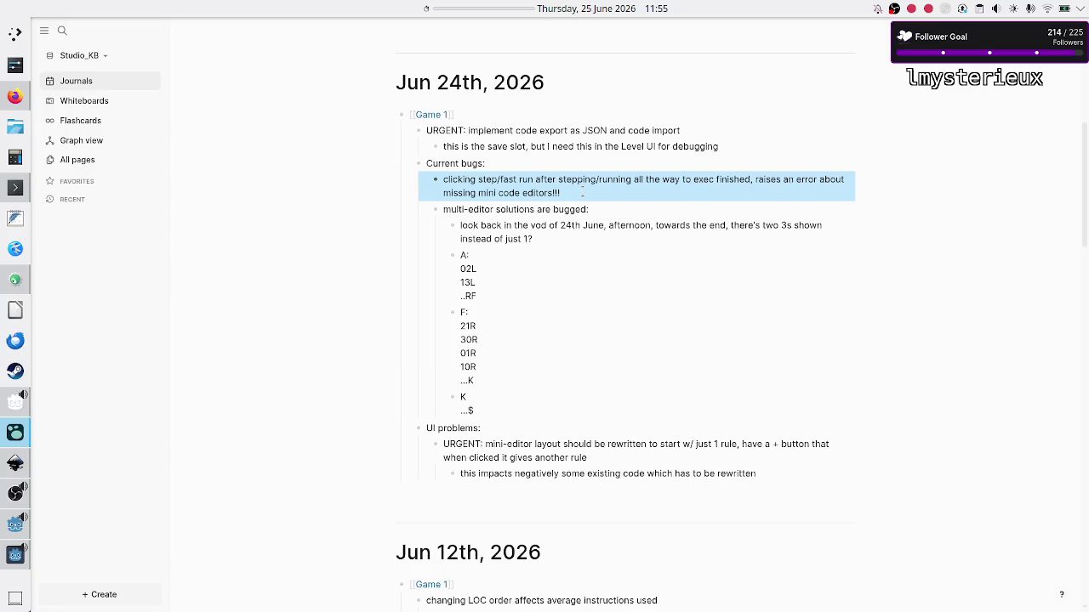
key("Return")
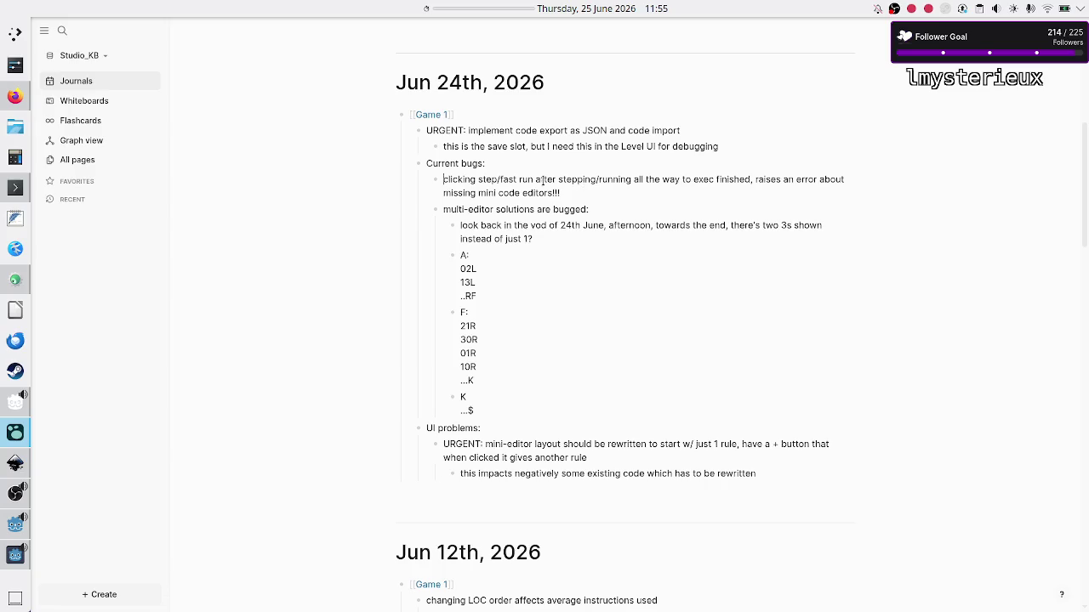
left_click_drag(535, 179, 459, 180)
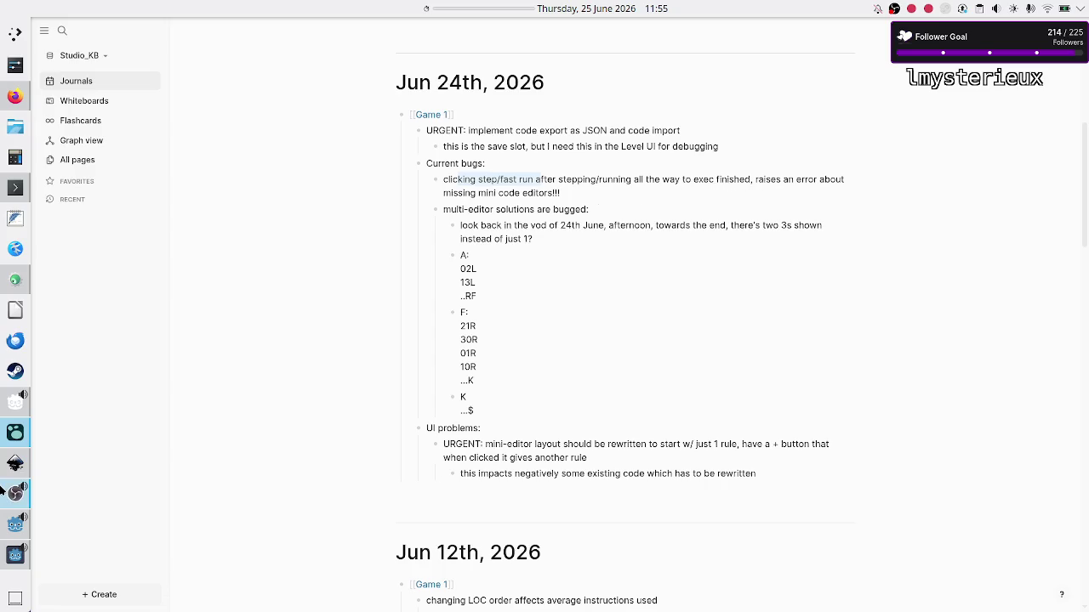
- Return to Godot and stop and relaunch the running game
left_click(6, 559)
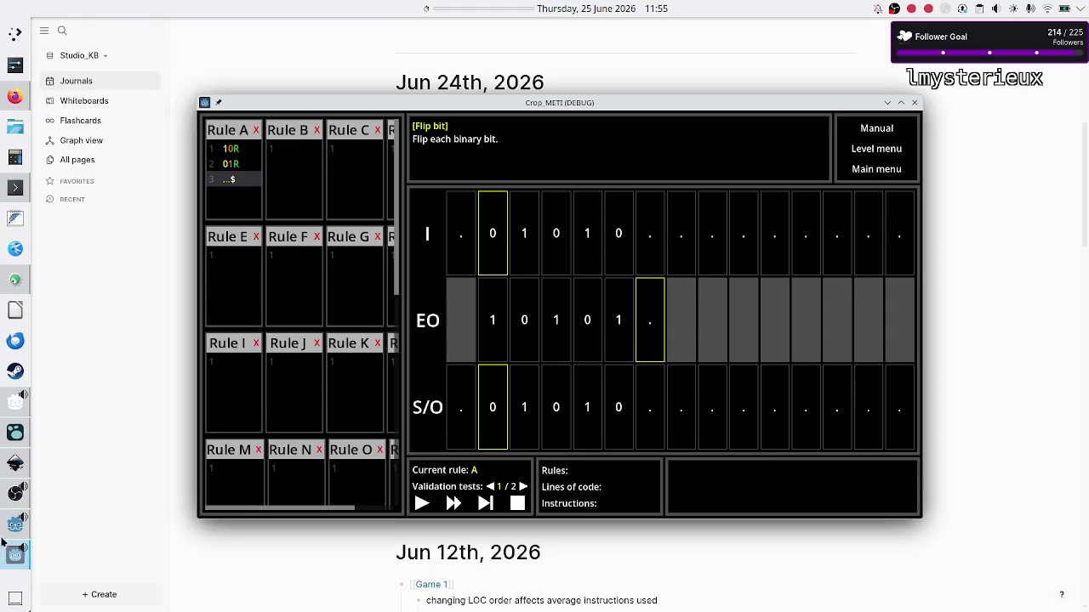
left_click(6, 531)
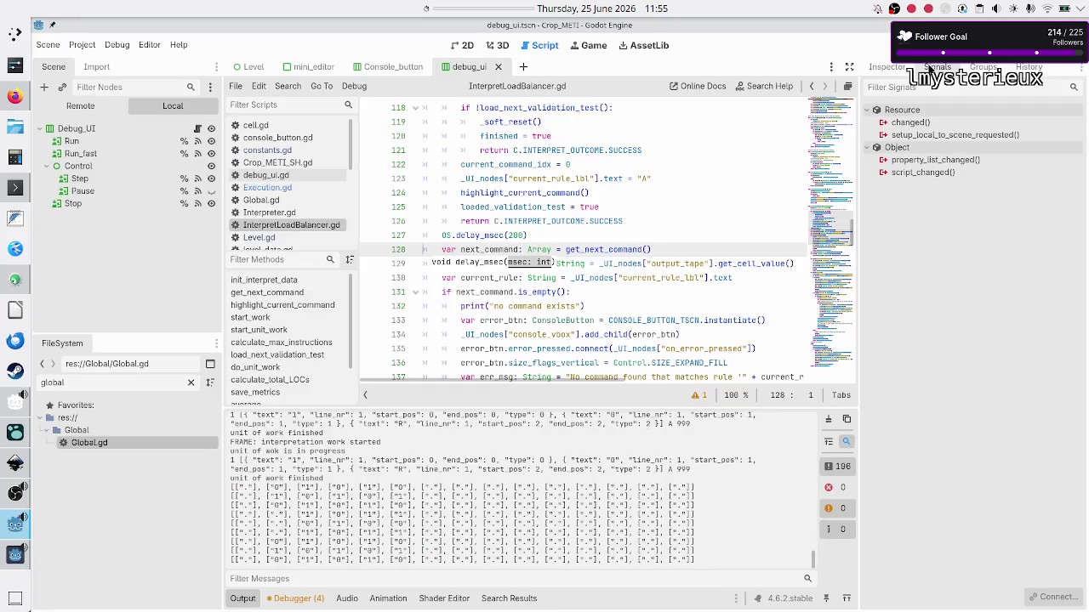
key("F8")
key("F6")
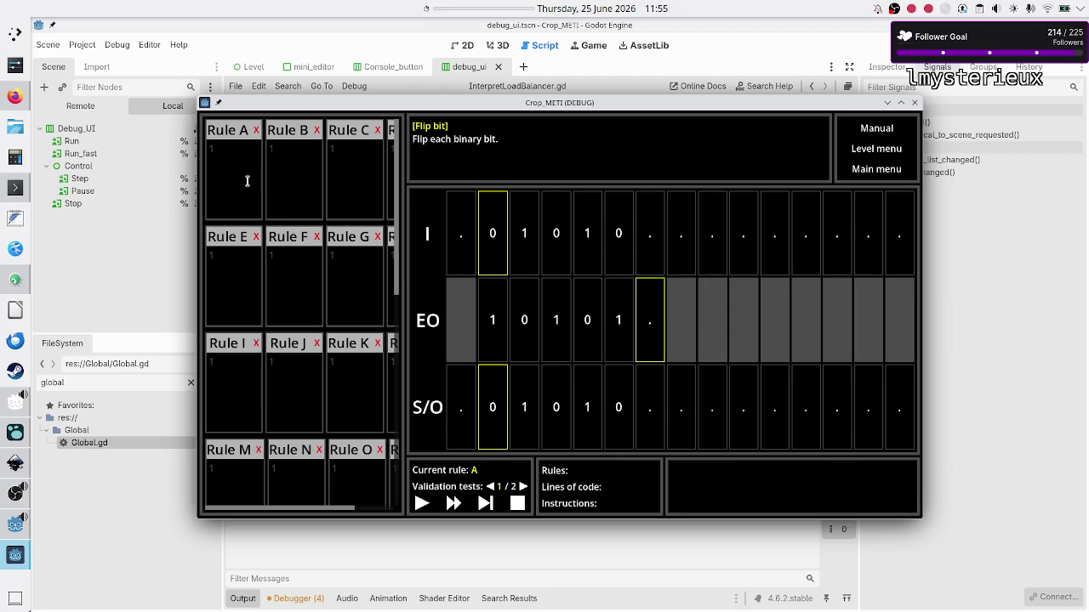
- Paste Rule A's program, run it to completion, then step to hit the invalid key 'A' error
left_click(245, 178)
type("10R 01R ..$")
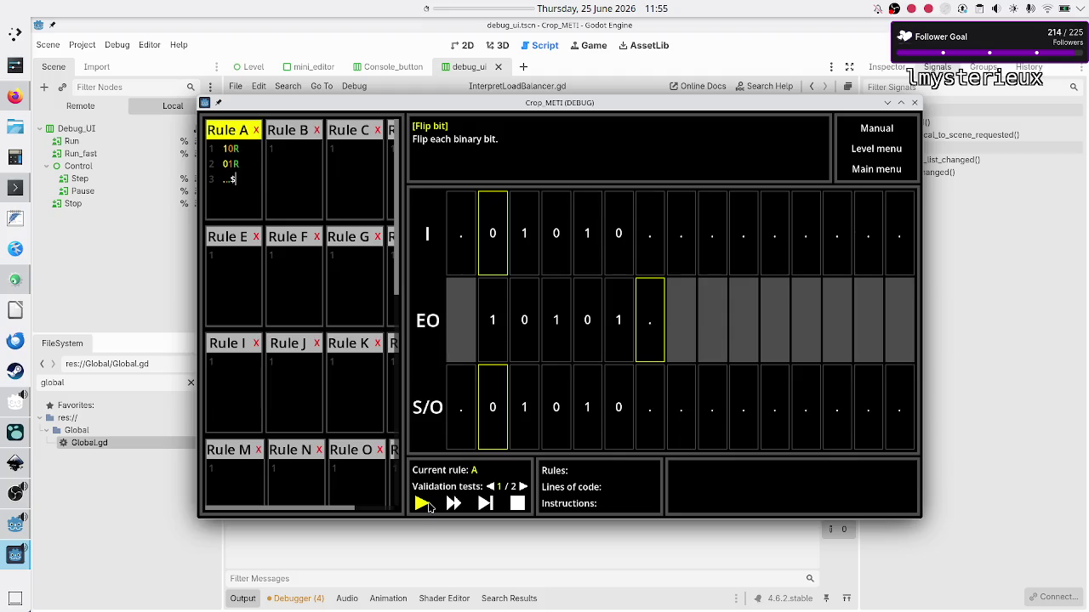
left_click(428, 505)
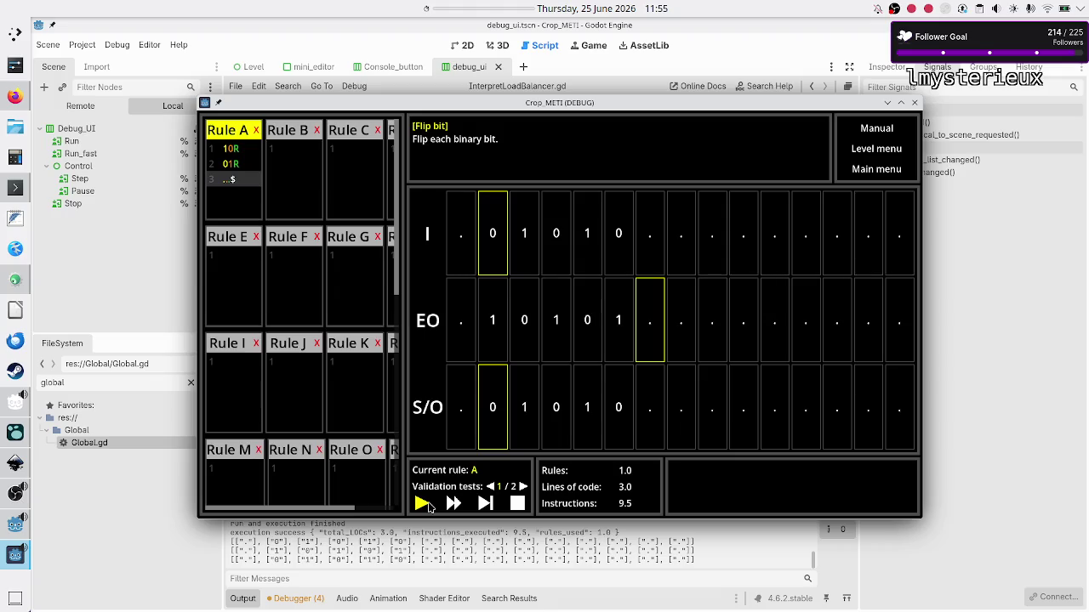
left_click(486, 505)
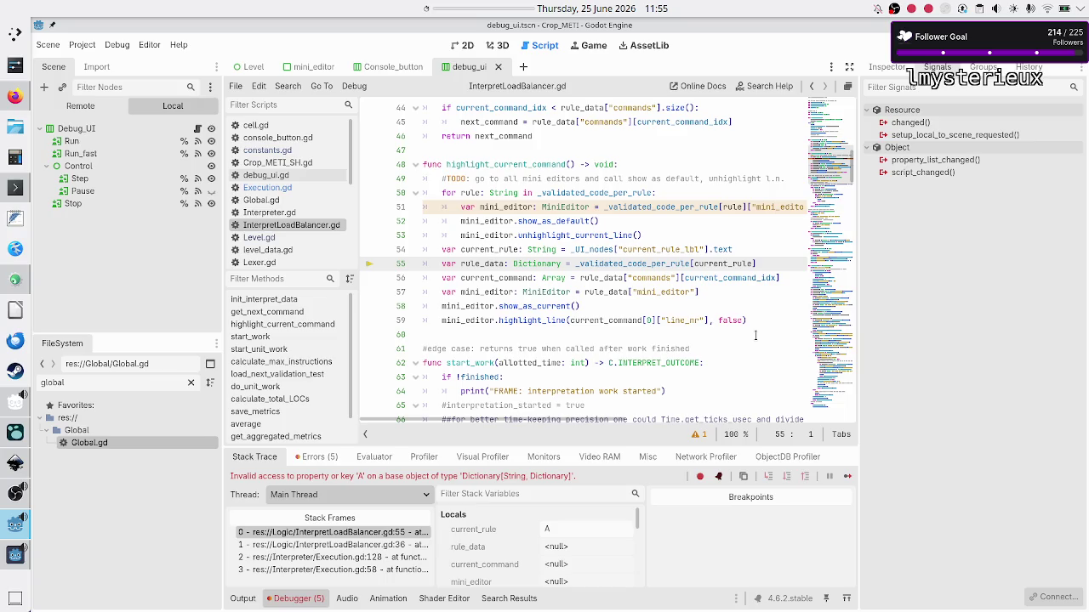
double_click(597, 263)
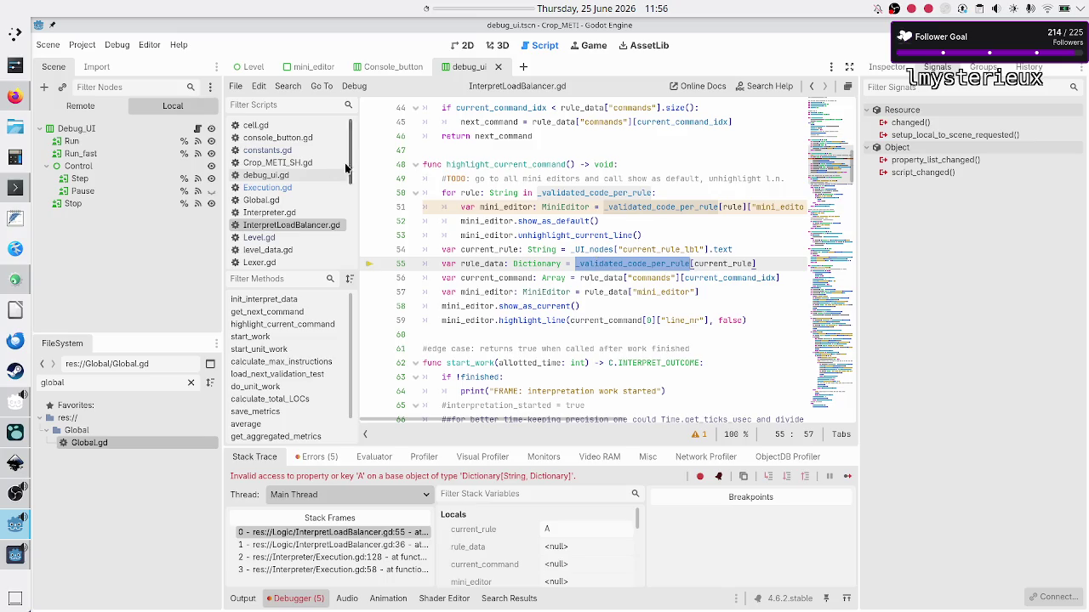
- Open Execution.gd and inspect the reset code around lines 271–277
left_click(291, 185)
scroll(552, 297, "down", 20)
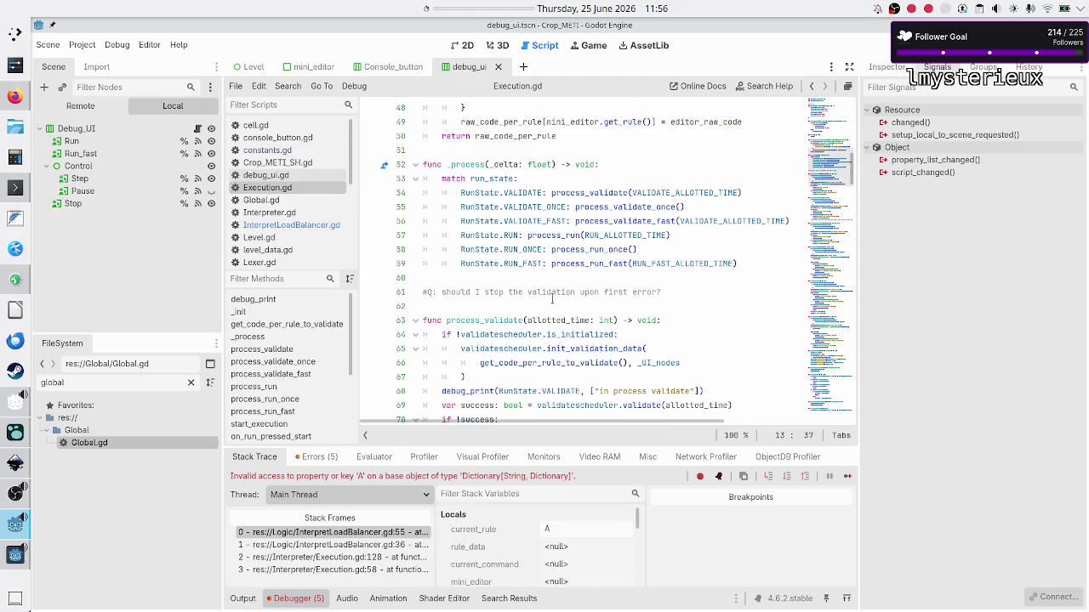
scroll(552, 298, "down", 11)
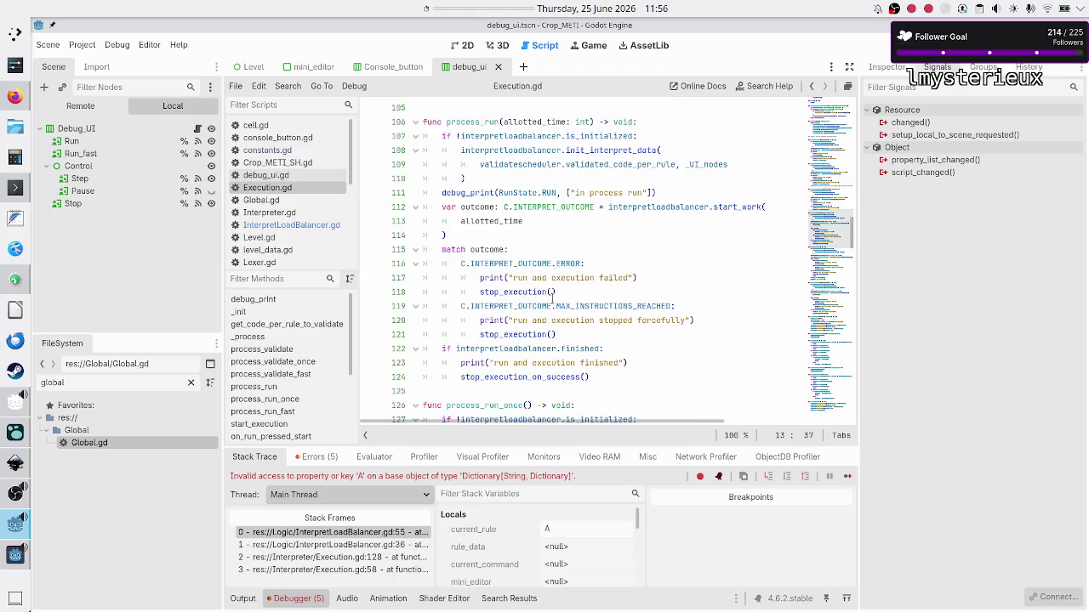
scroll(552, 298, "down", 1)
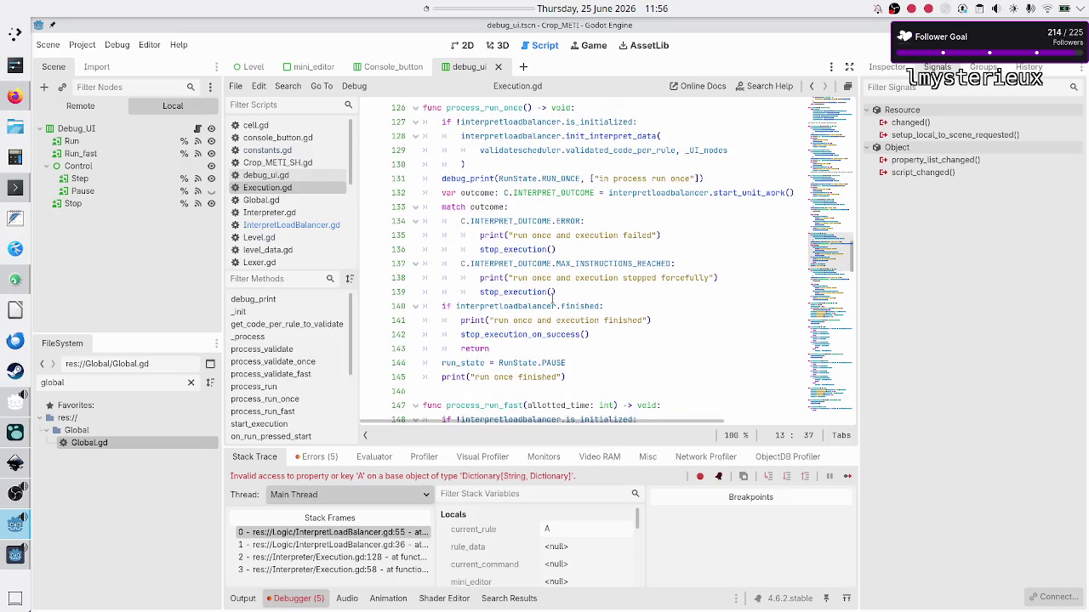
scroll(552, 298, "down", 20)
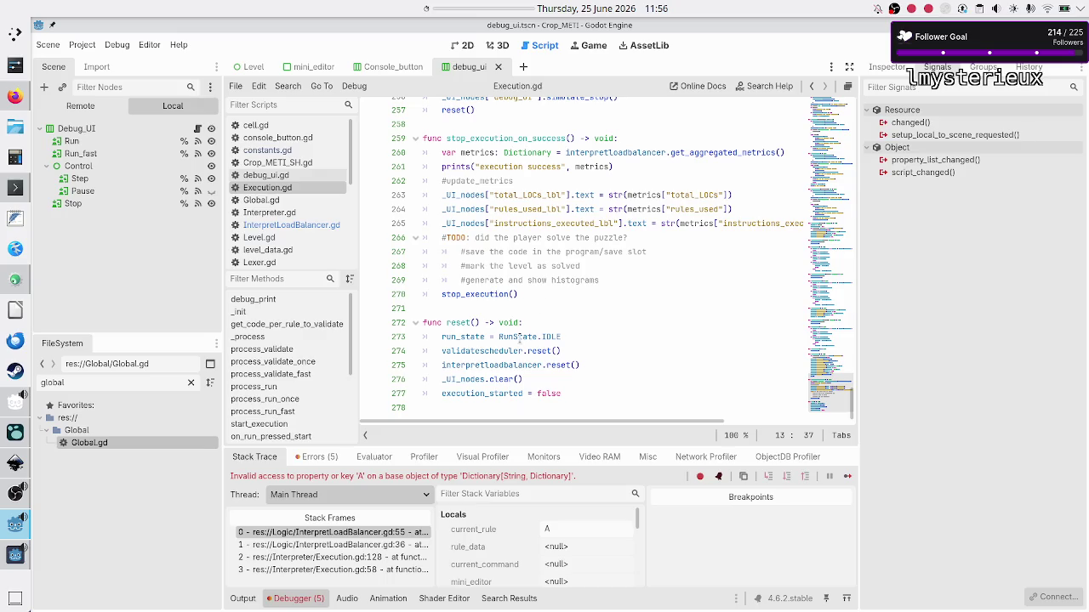
double_click(503, 351)
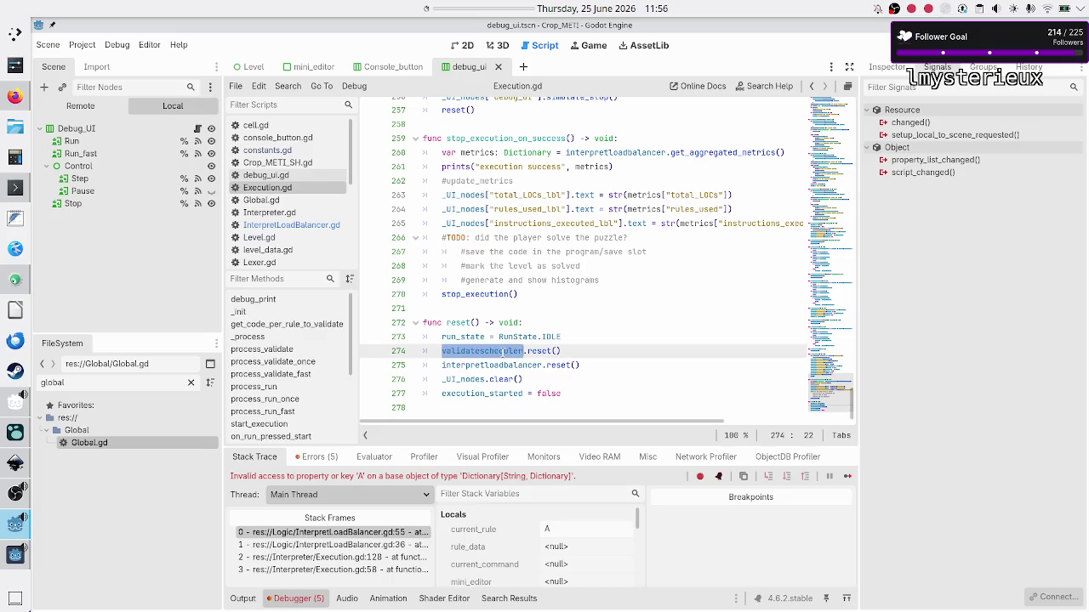
double_click(479, 365)
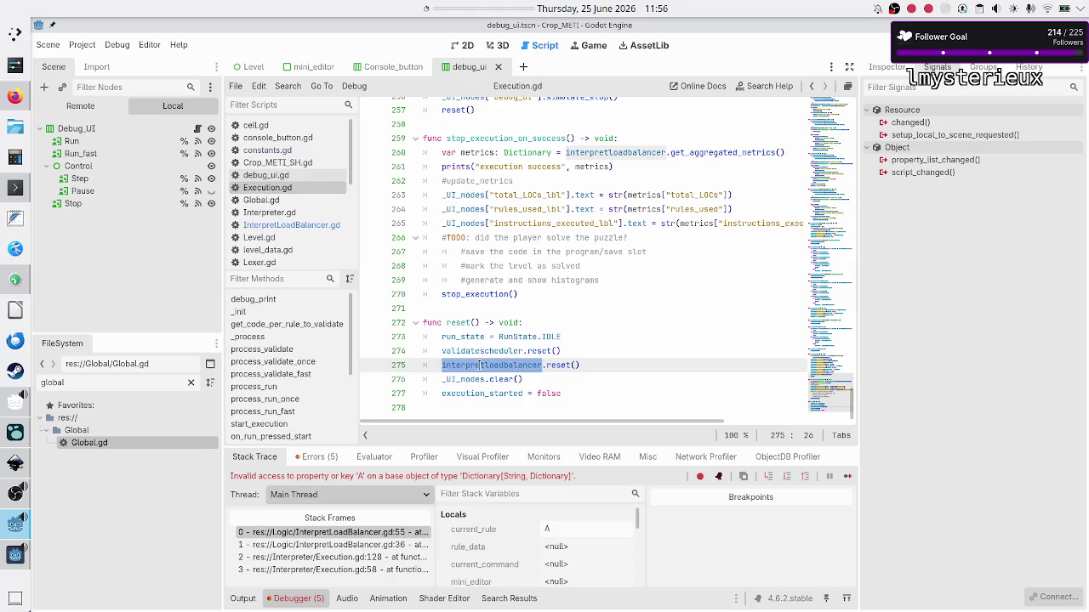
key("Up")
key("Up")
left_click(477, 392)
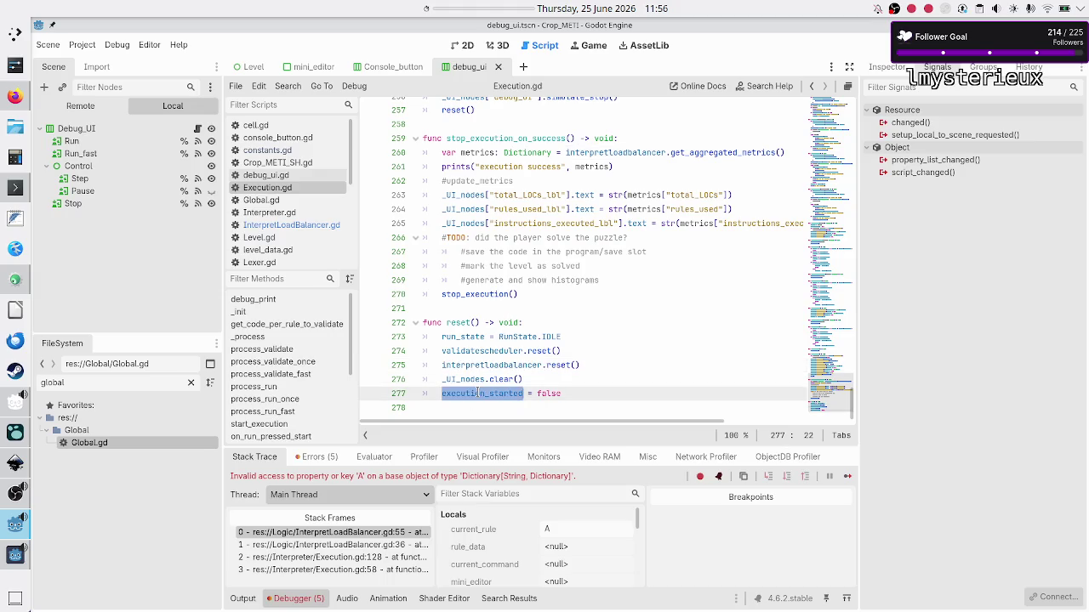
left_click(516, 307)
- Review the total_LOCs and instructions_executed metric lines 263–265, then relaunch the game
scroll(516, 308, "up", 7)
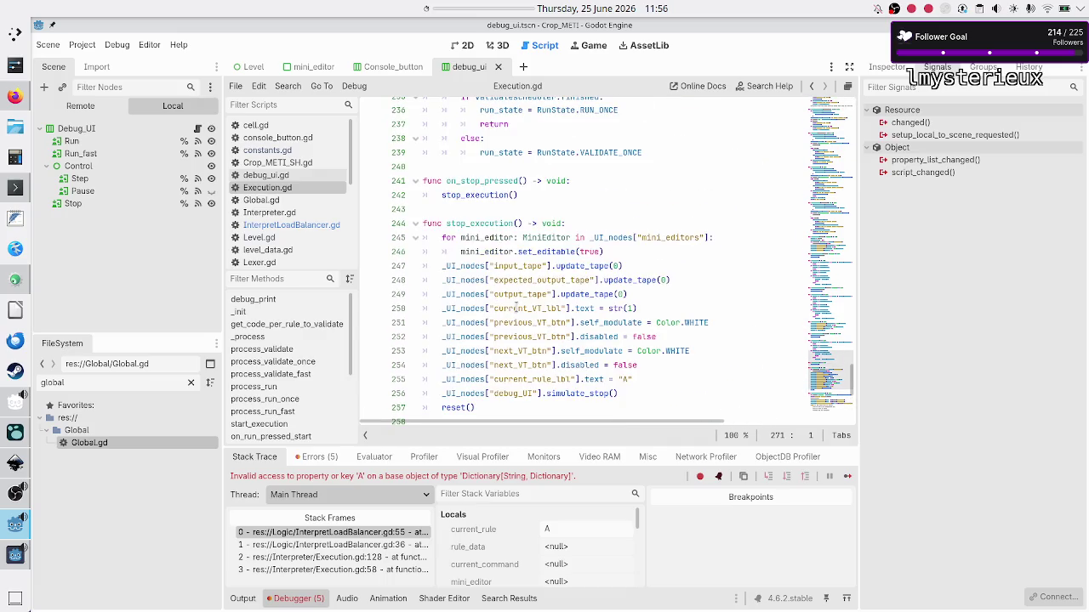
scroll(504, 255, "down", 3)
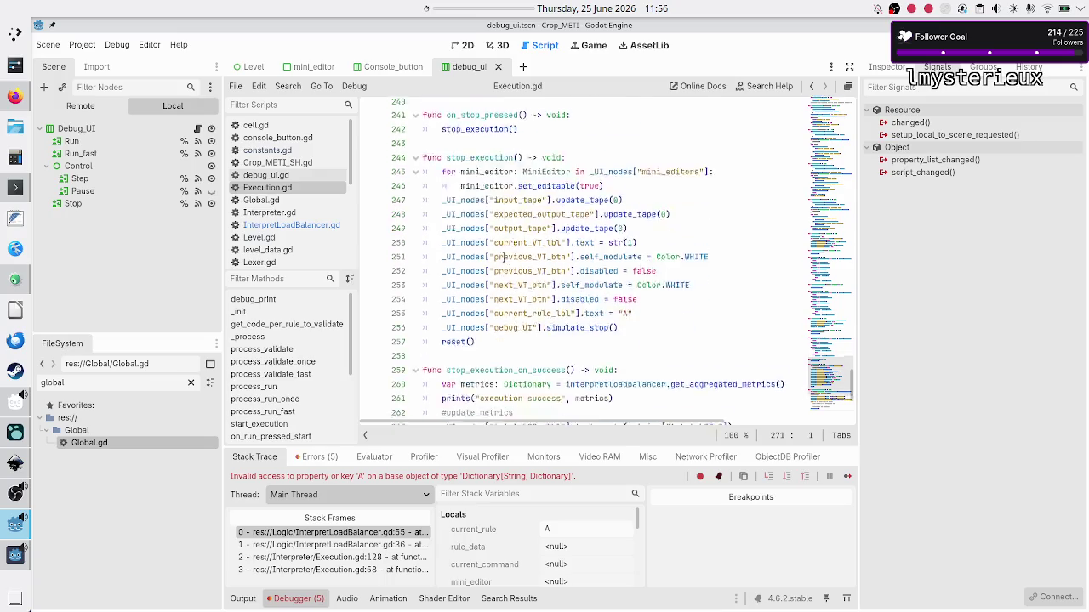
scroll(505, 257, "down", 3)
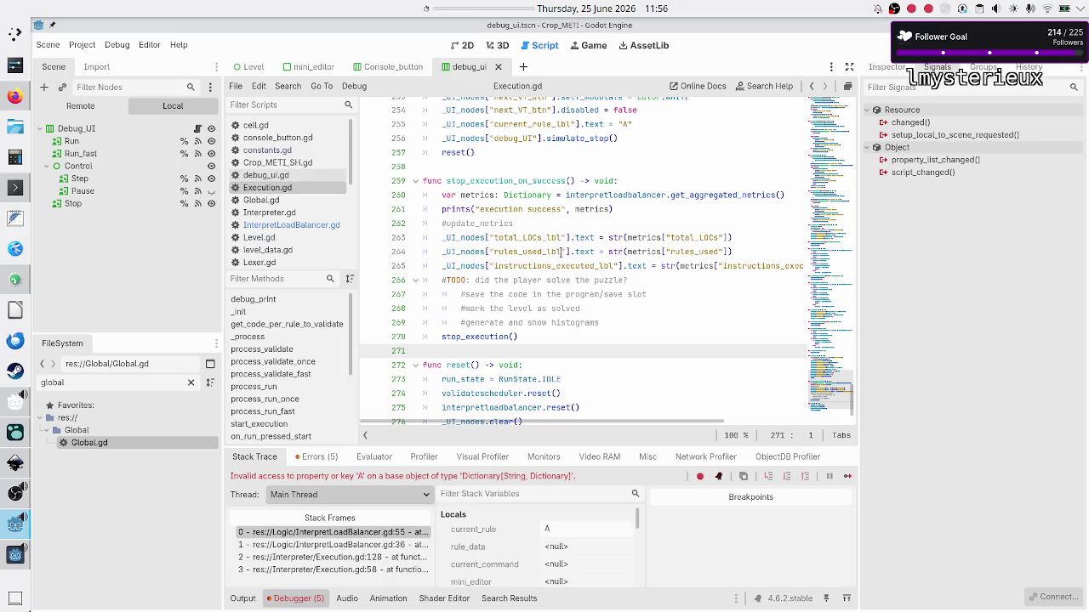
left_click(652, 242)
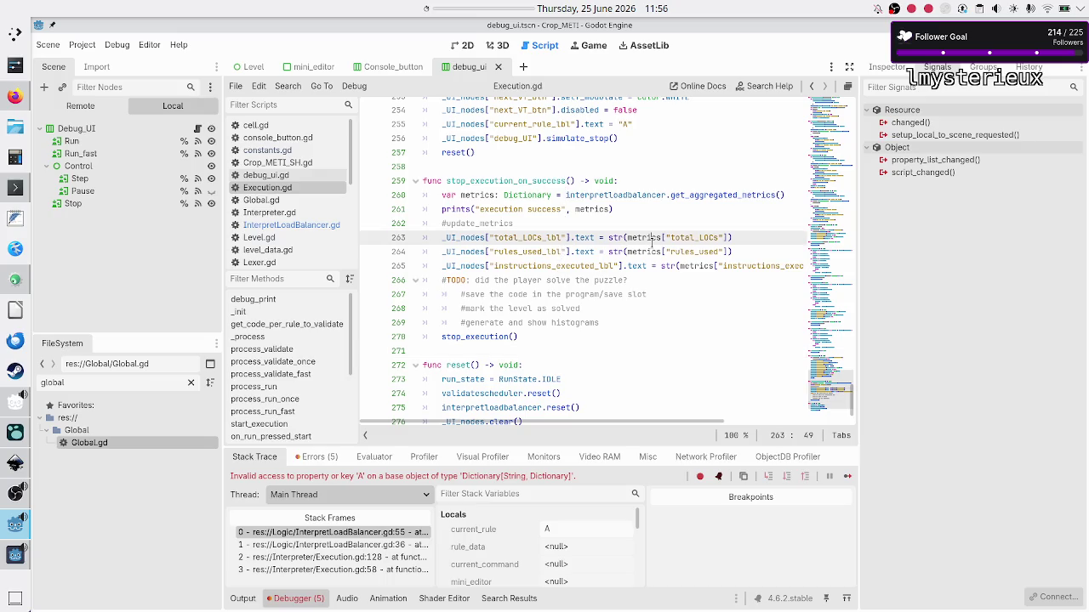
left_click(470, 266)
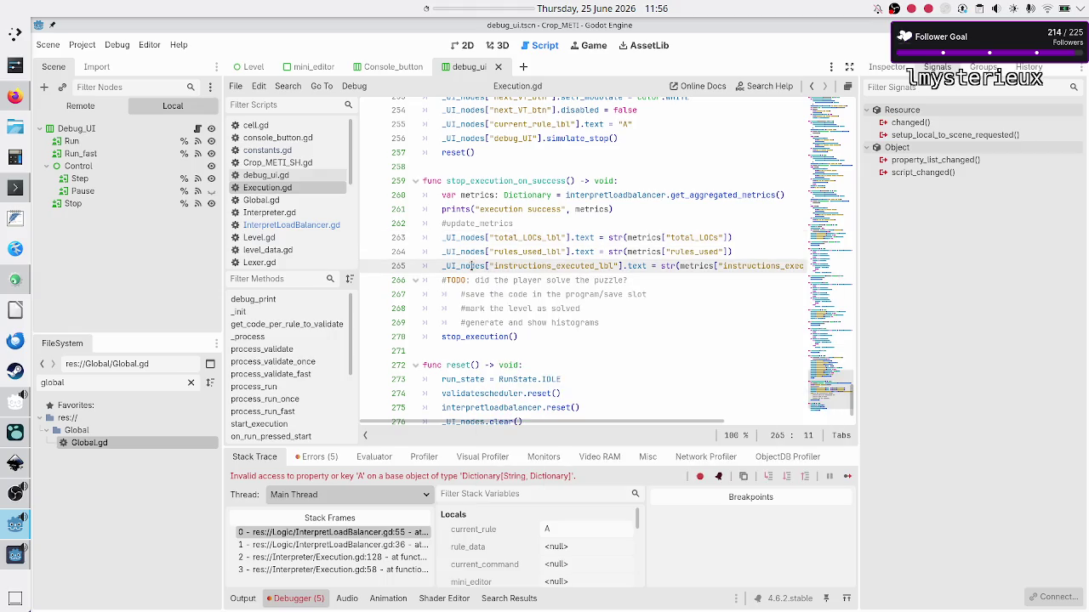
left_click(638, 238)
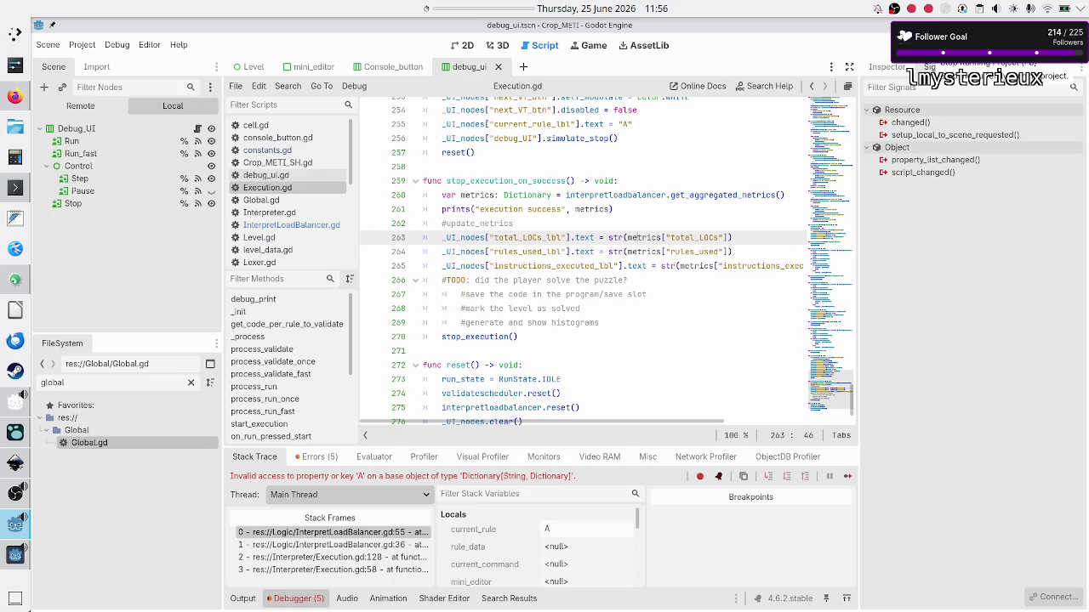
key("F5")
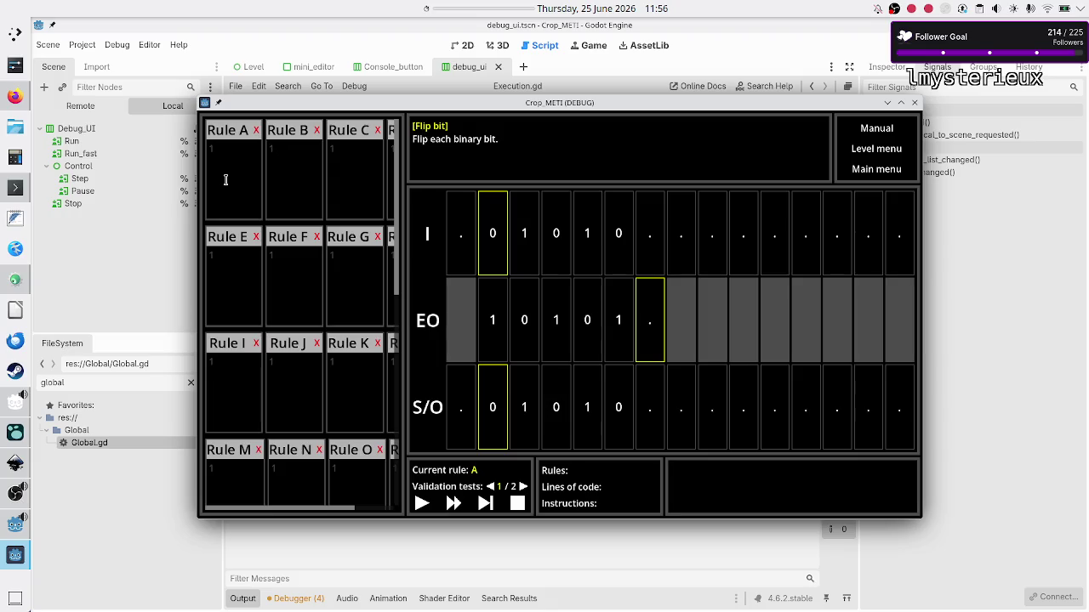
- Run Rule A, add a blank line 4, step to trigger the syntax error, then close the game
left_click(229, 179)
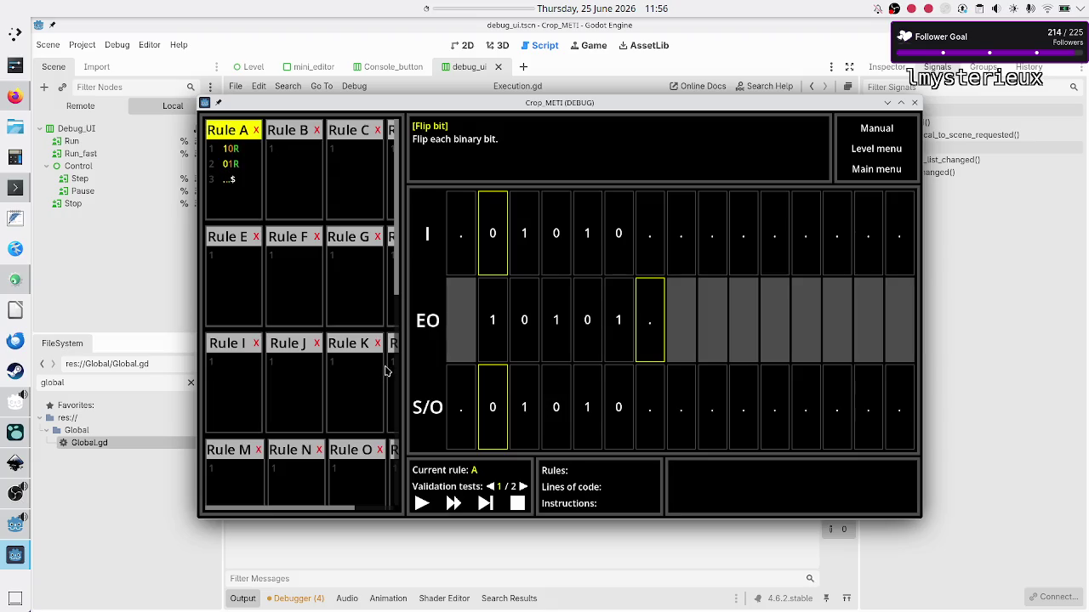
left_click(422, 504)
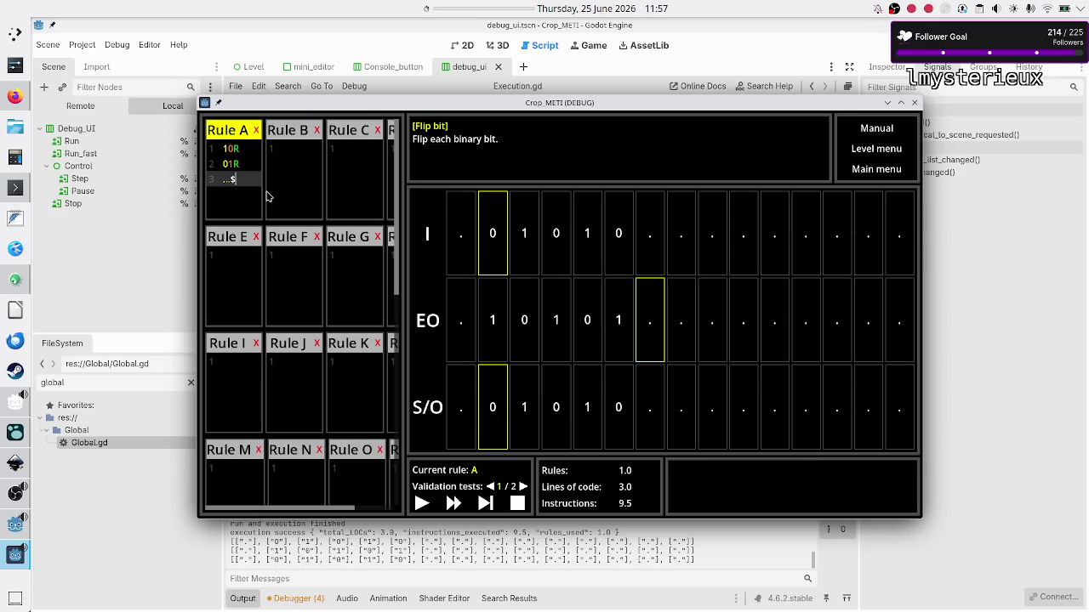
key("Return")
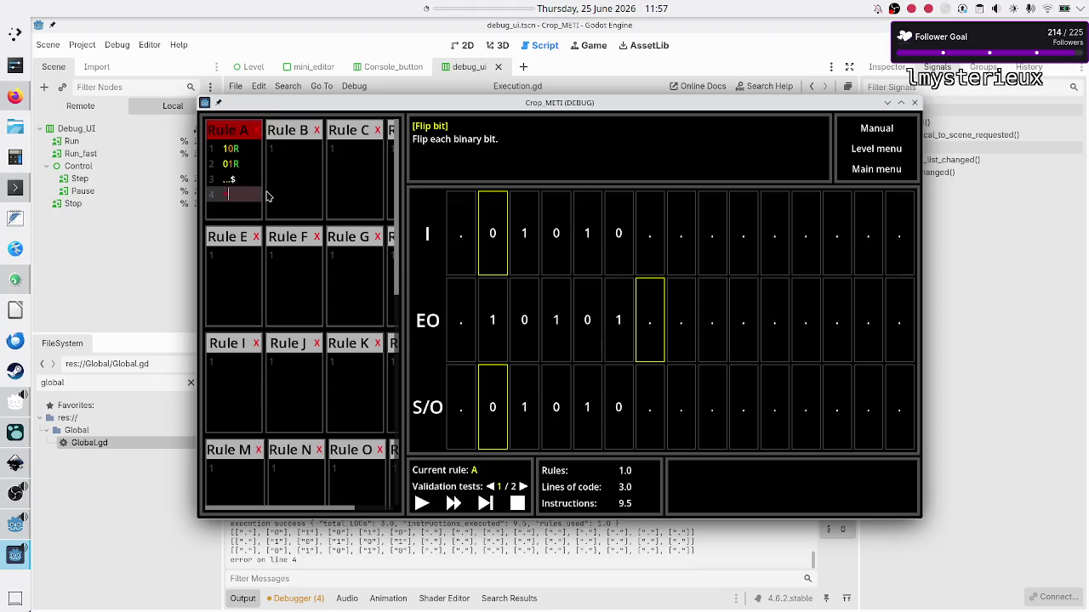
left_click(486, 505)
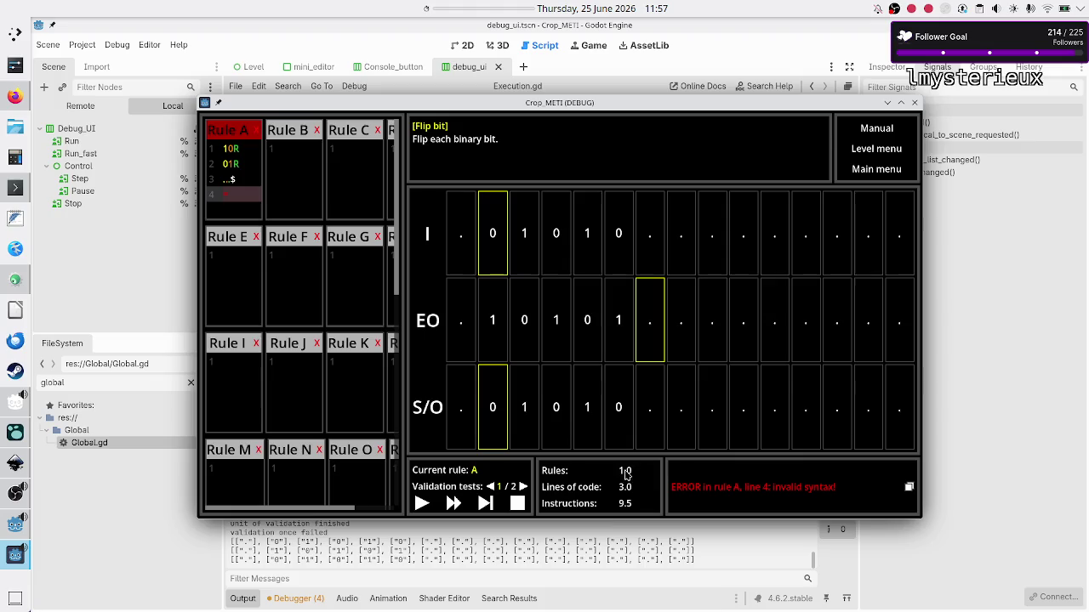
left_click(972, 338)
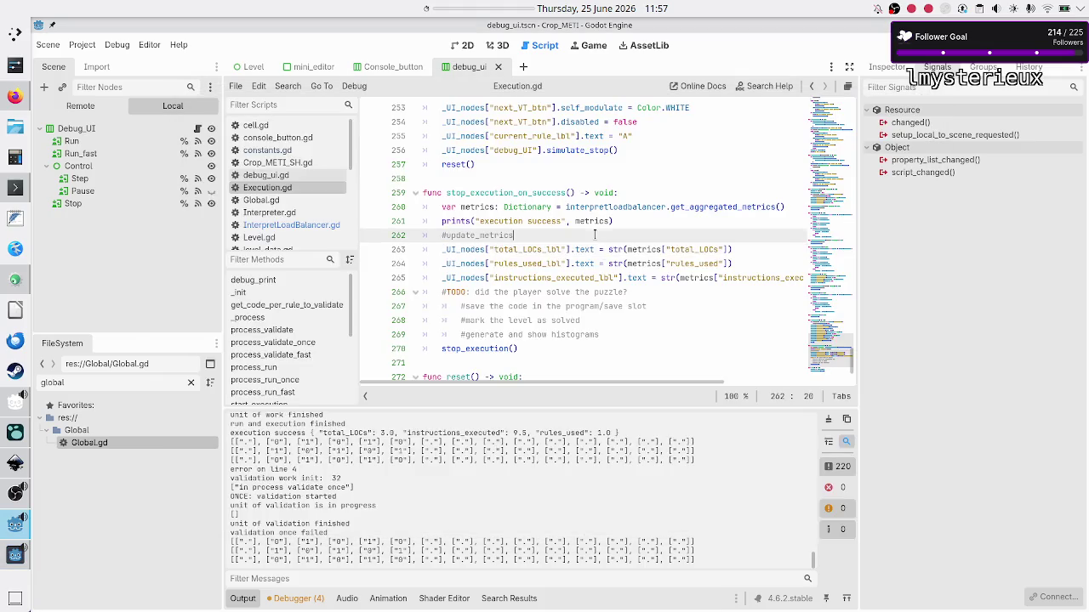
key("shift+Down")
key("shift+Down")
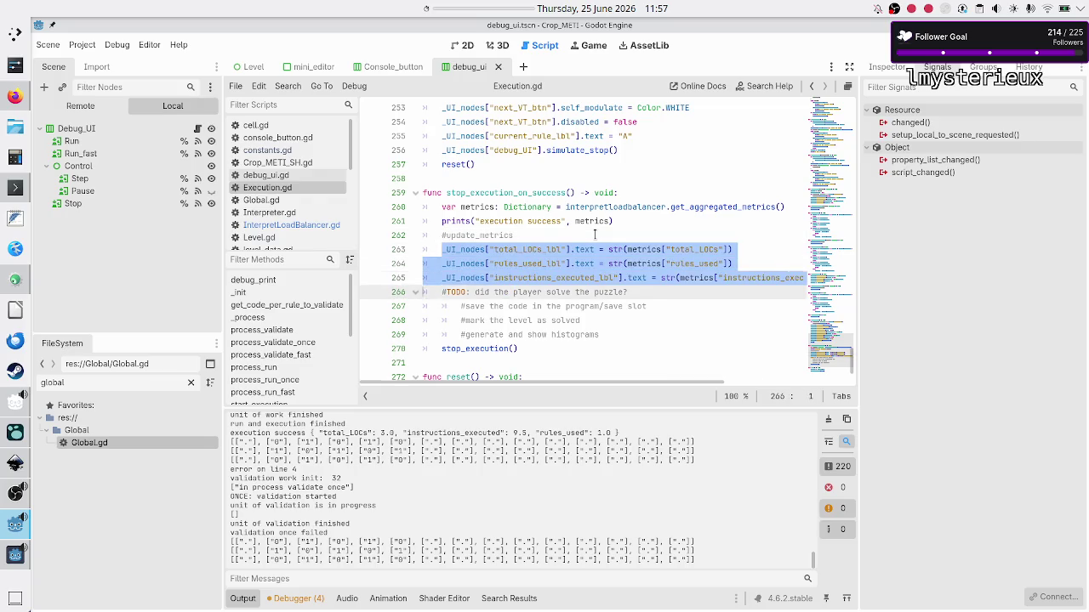
key("shift+End")
key("Right")
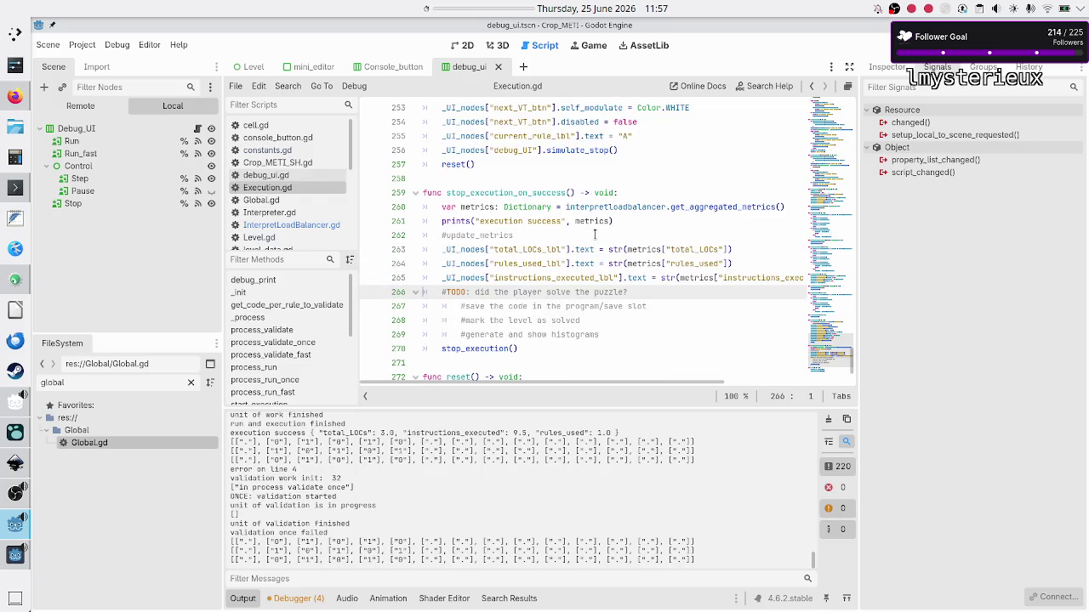
key("Up")
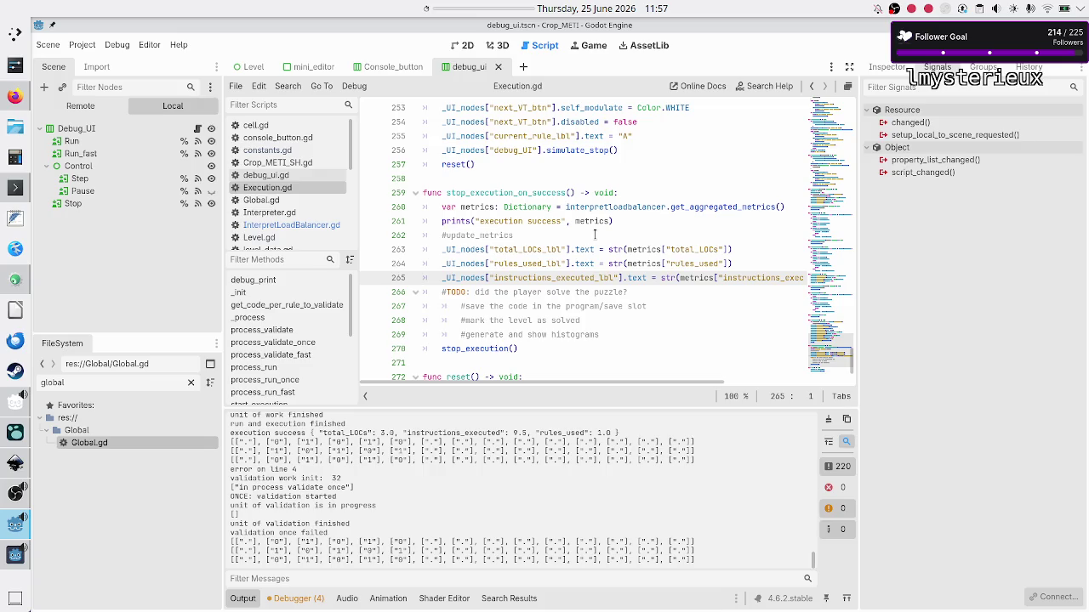
key("Down")
key("Down")
key("Down")
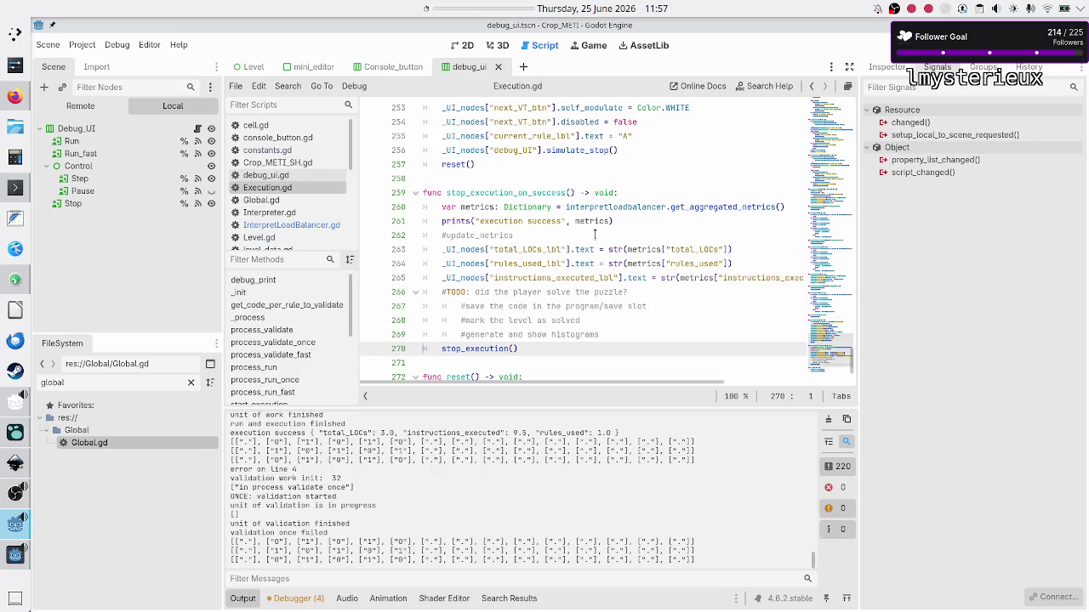
key("shift+Right")
key("shift+Right")
key("shift+Right")
key("shift+Right")
key("shift+Right")
key("shift+Right")
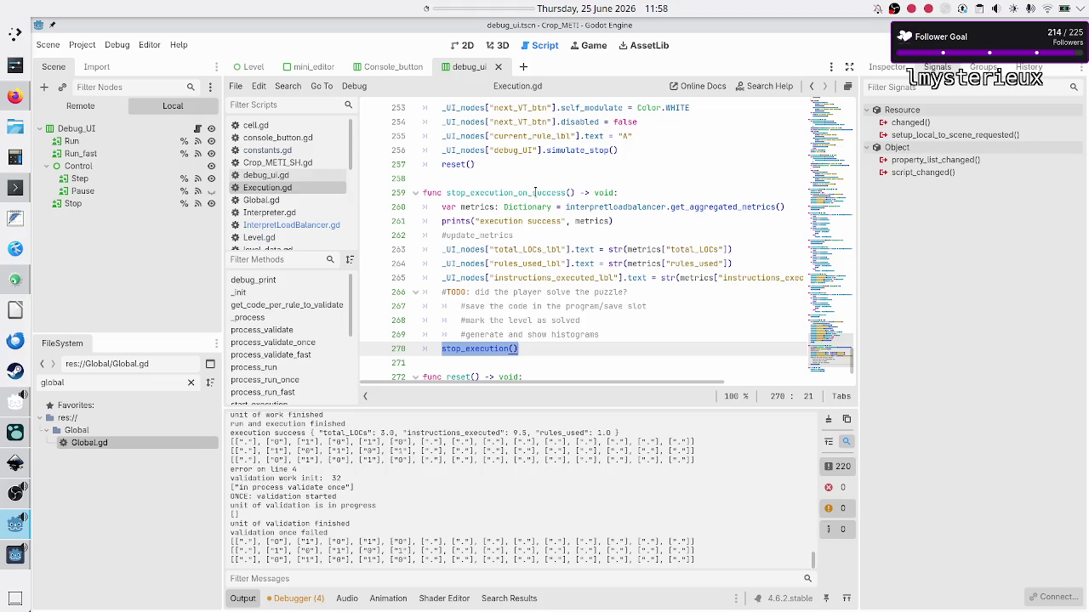
scroll(534, 192, "up", 4)
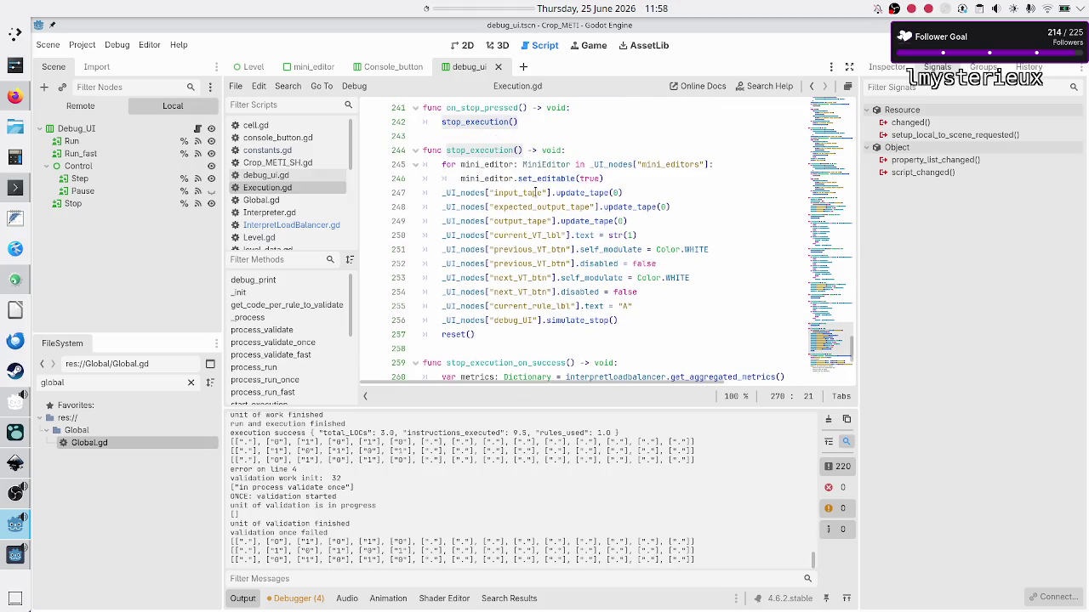
scroll(534, 192, "down", 1)
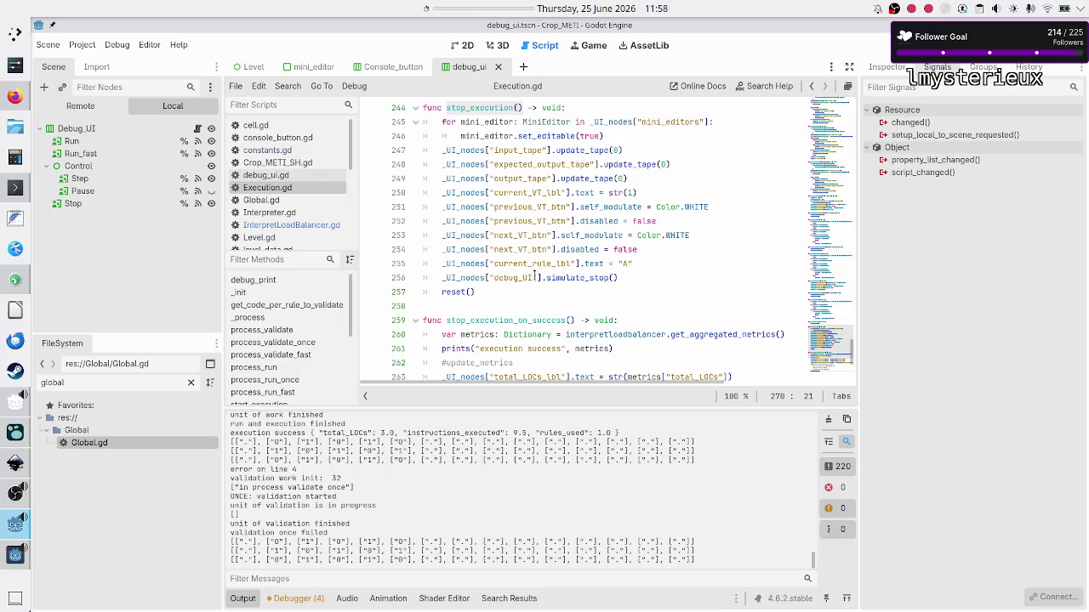
double_click(453, 292)
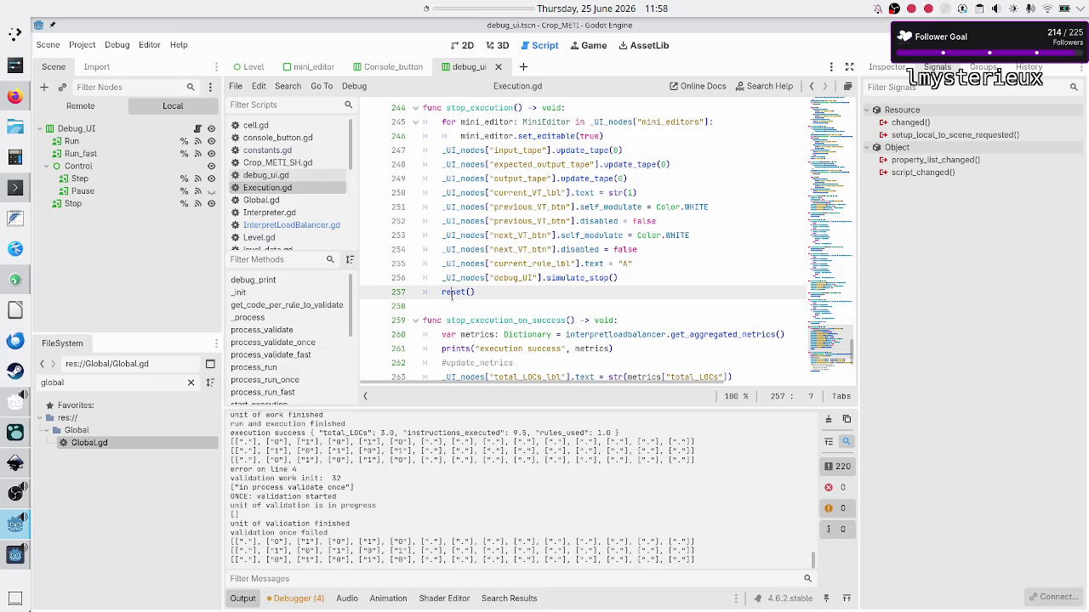
scroll(513, 311, "down", 5)
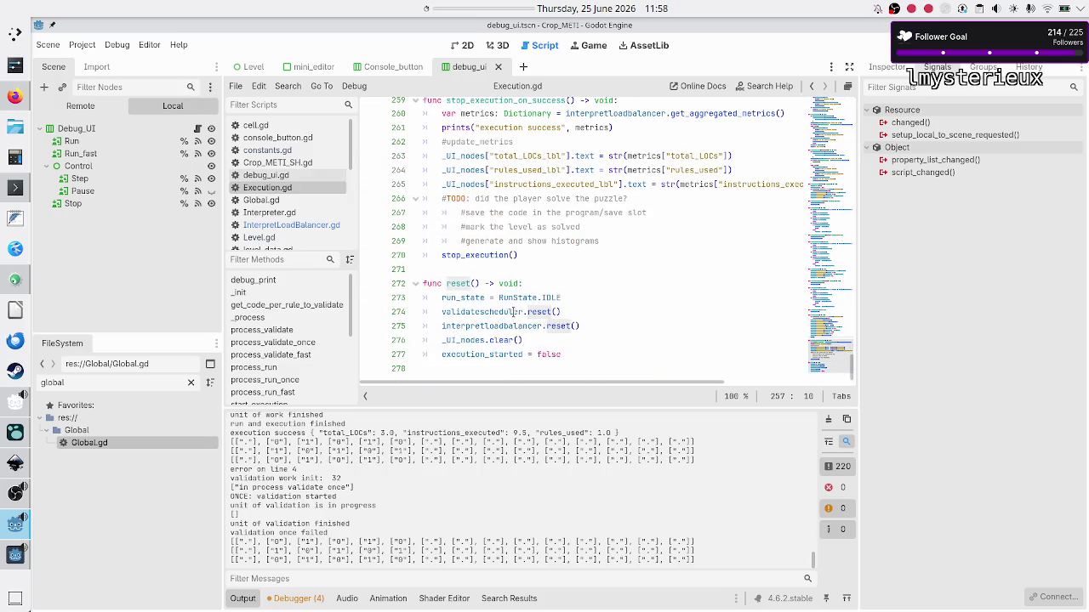
mouse_move(491, 312)
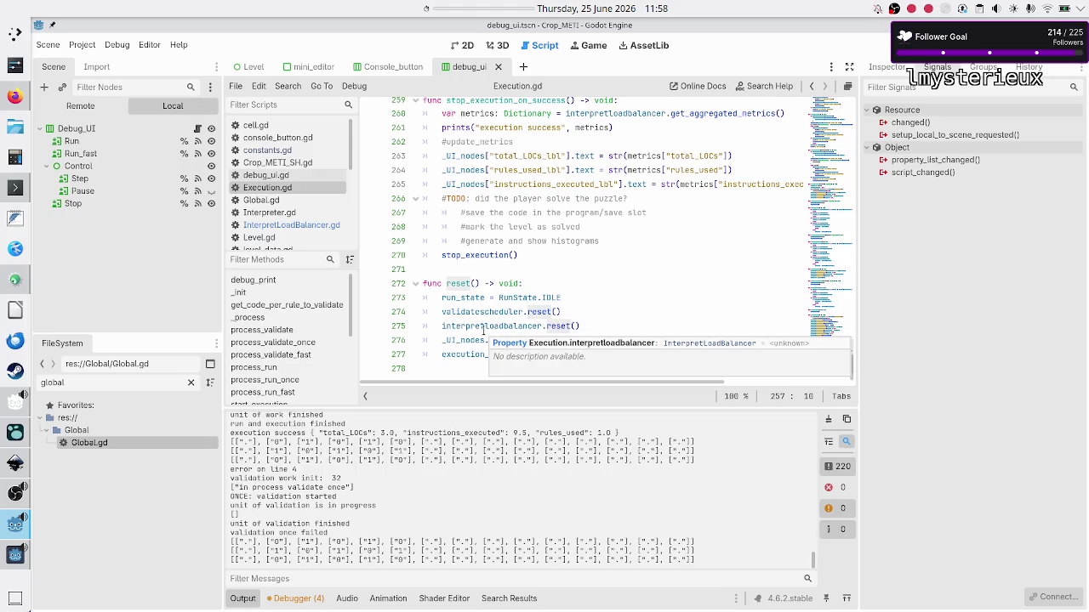
double_click(488, 326)
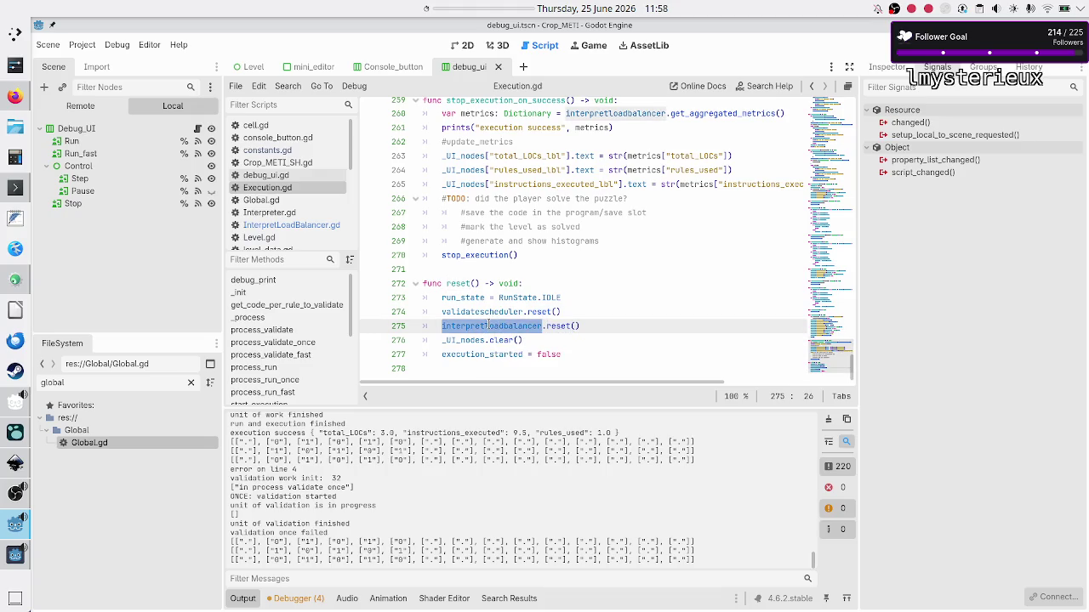
double_click(462, 337)
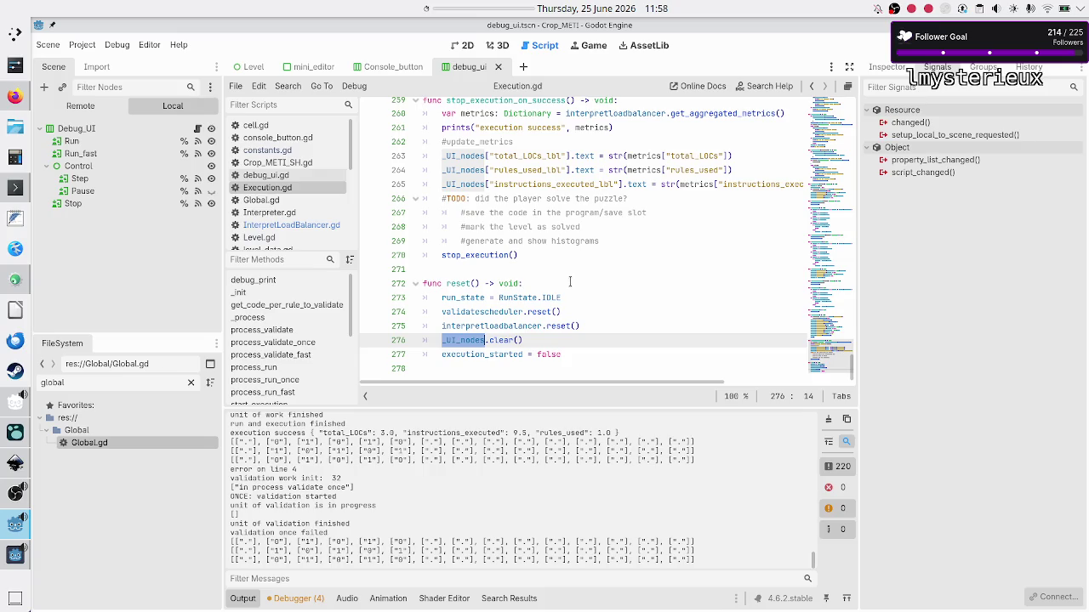
scroll(570, 282, "up", 1)
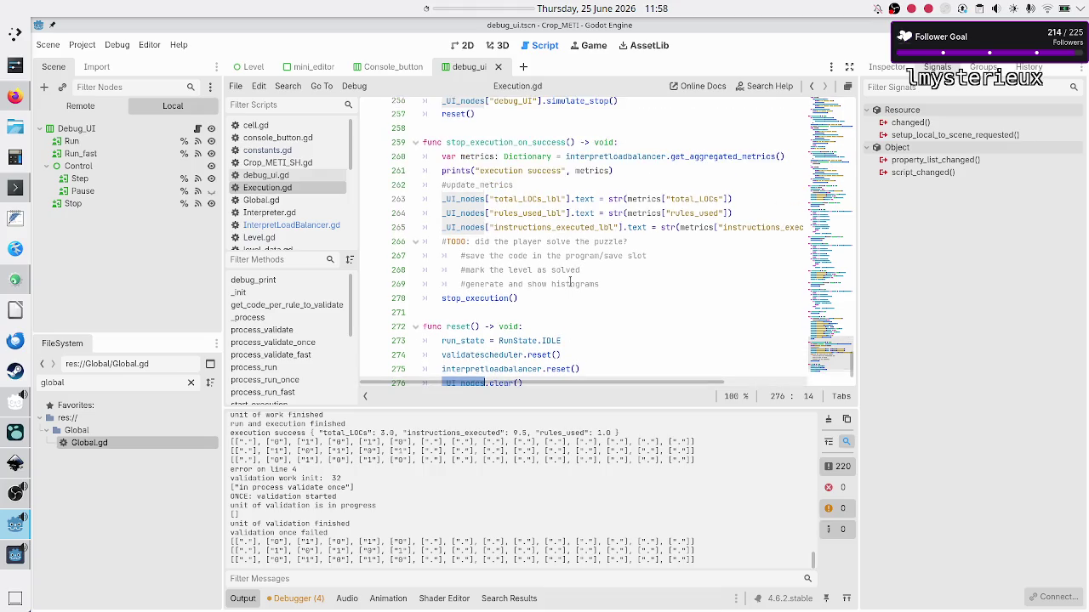
scroll(570, 281, "down", 1)
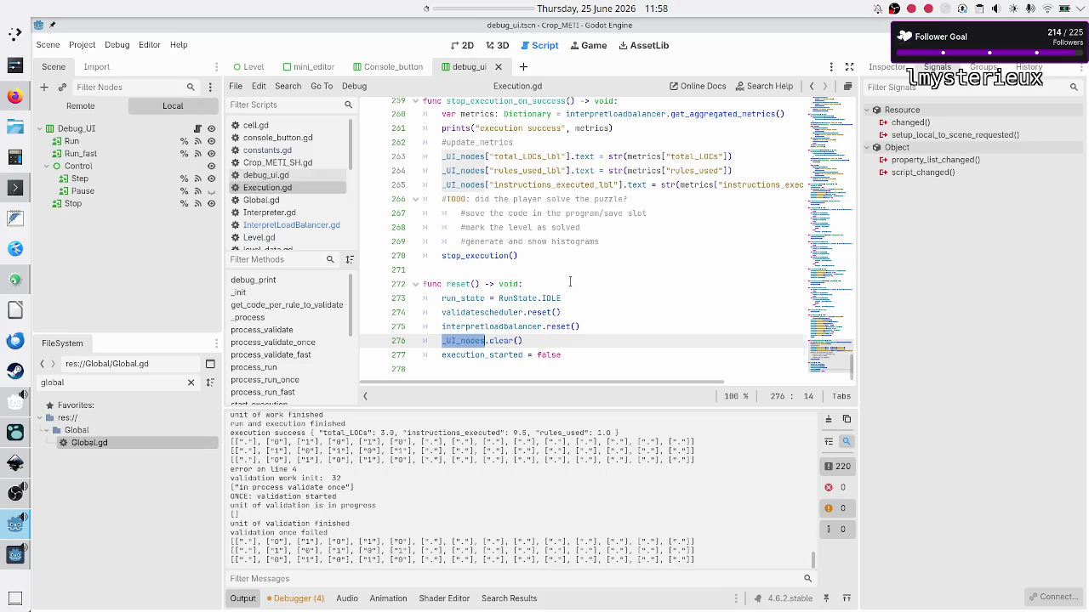
scroll(570, 282, "up", 5)
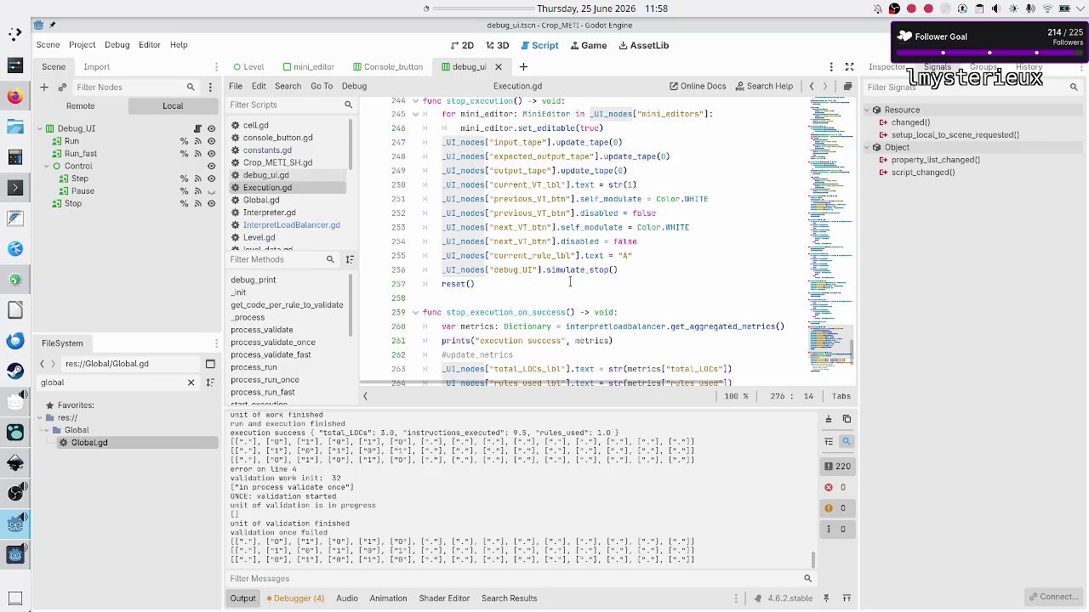
scroll(570, 281, "up", 1)
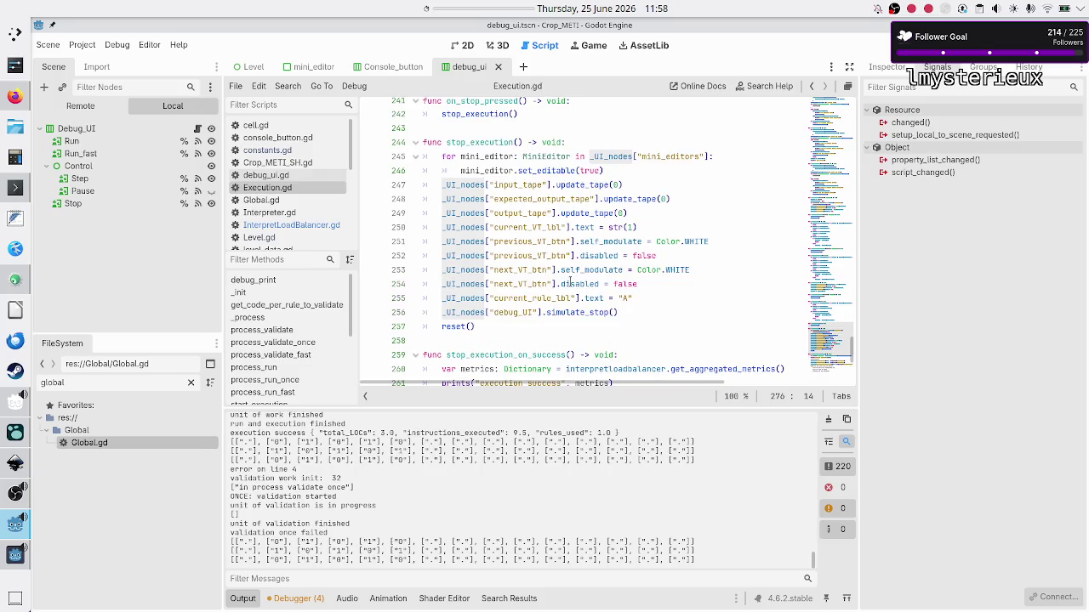
left_click(516, 142)
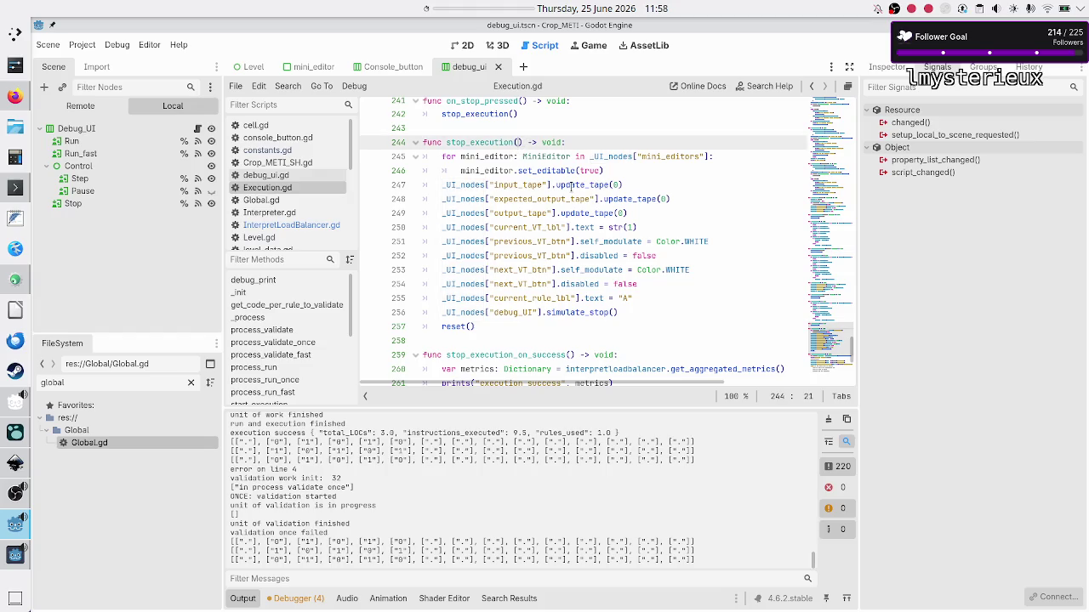
- Add an also_reset: bool = true parameter to stop_execution
type("also_reset")
type(": bool =")
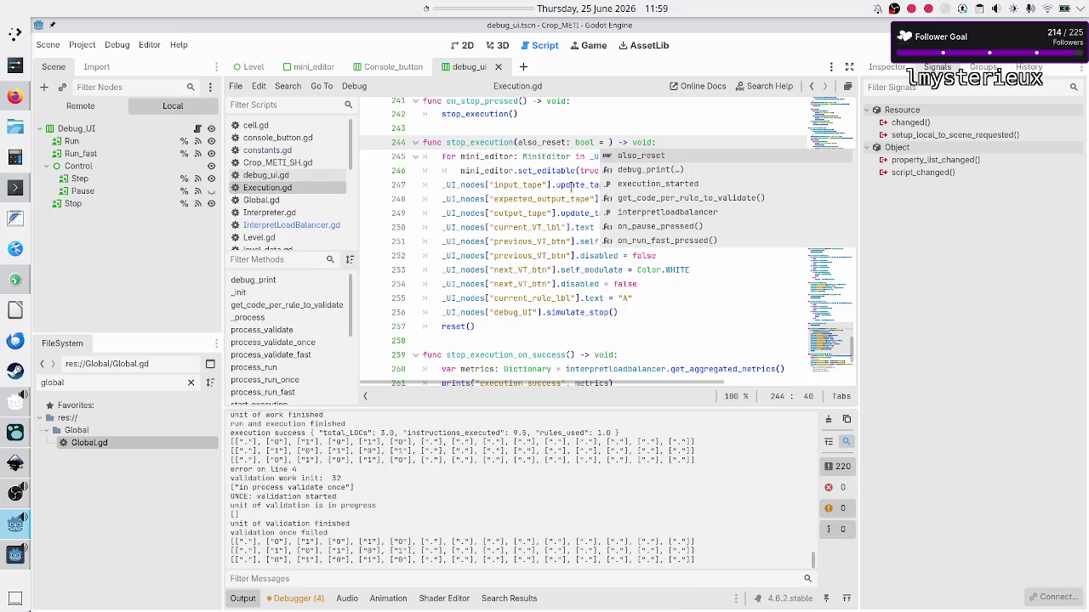
type(" true")
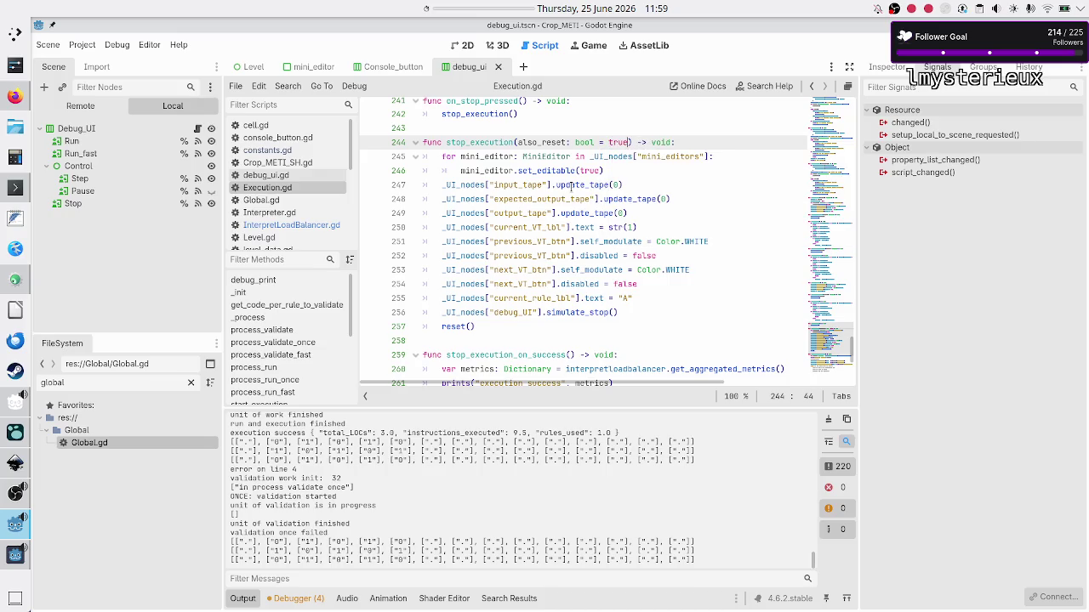
key("Down")
key("Down")
key("Down")
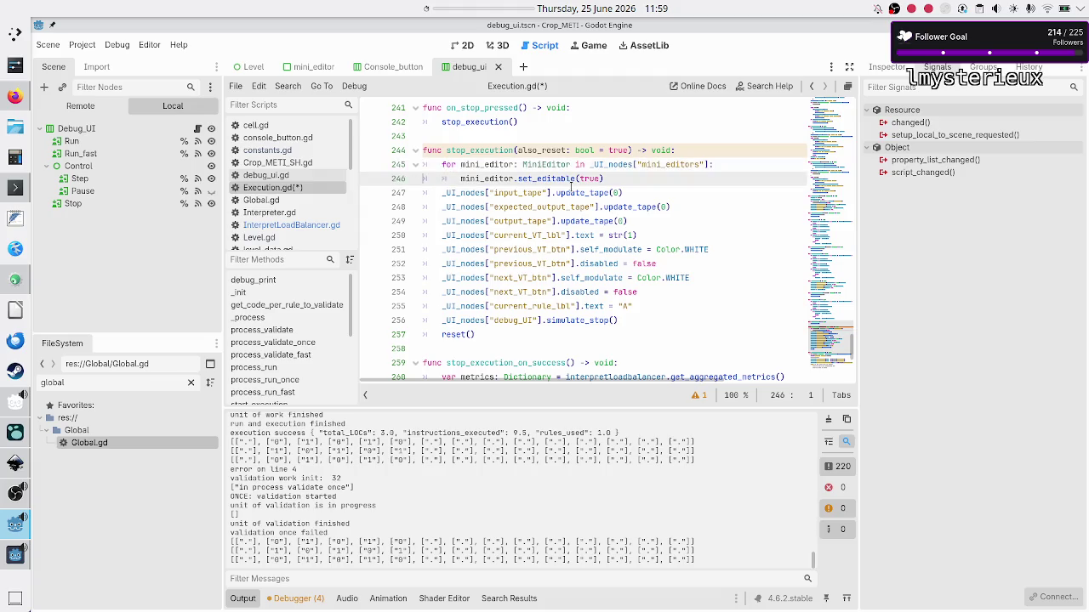
key("Home")
key("Down")
key("Down")
key("Down")
key("Up")
key("End")
key("Return")
- Nest the reset() call under an if also_reset condition
type("if als")
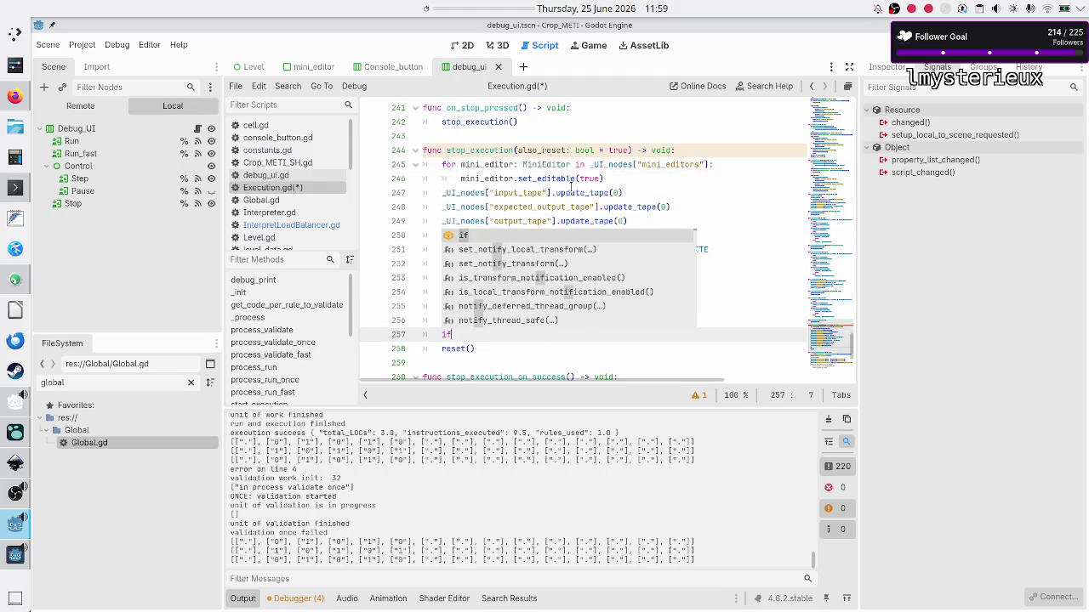
key("BackSpace")
type("o")
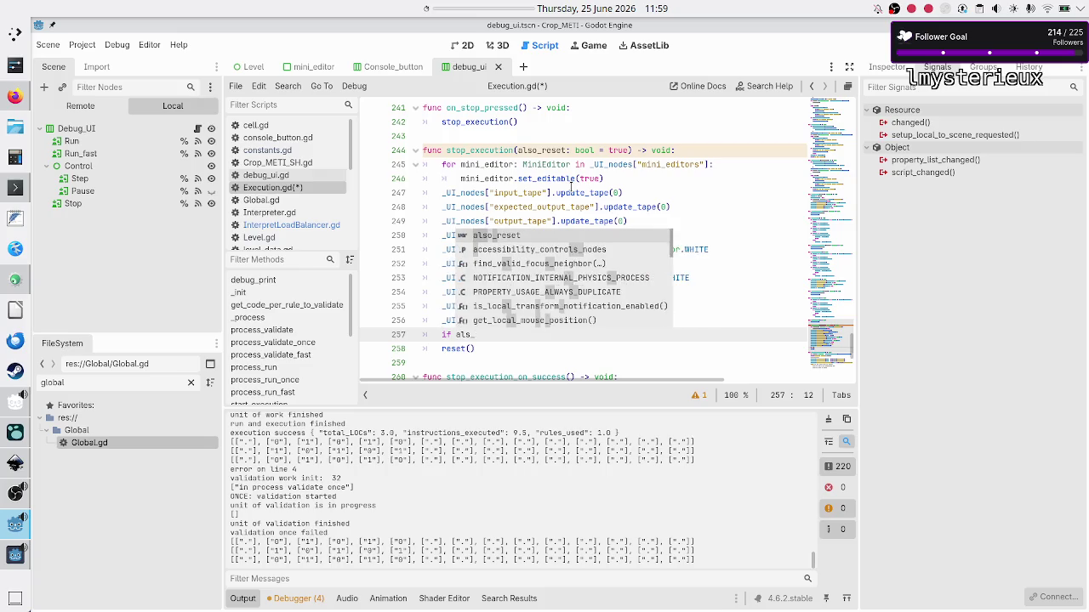
key("Return")
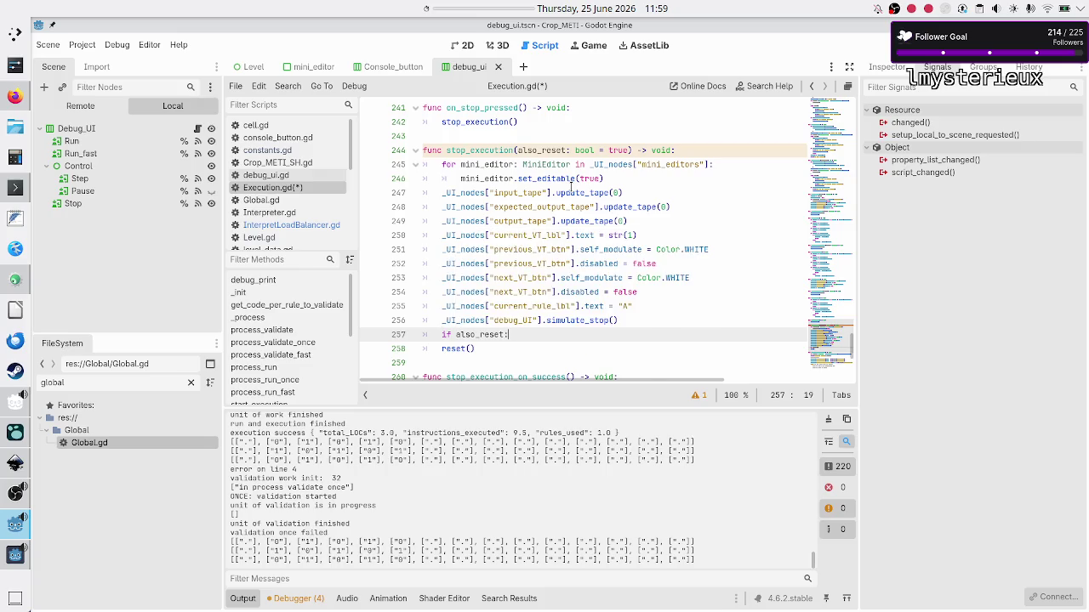
key("Down")
key("Home")
key("Tab")
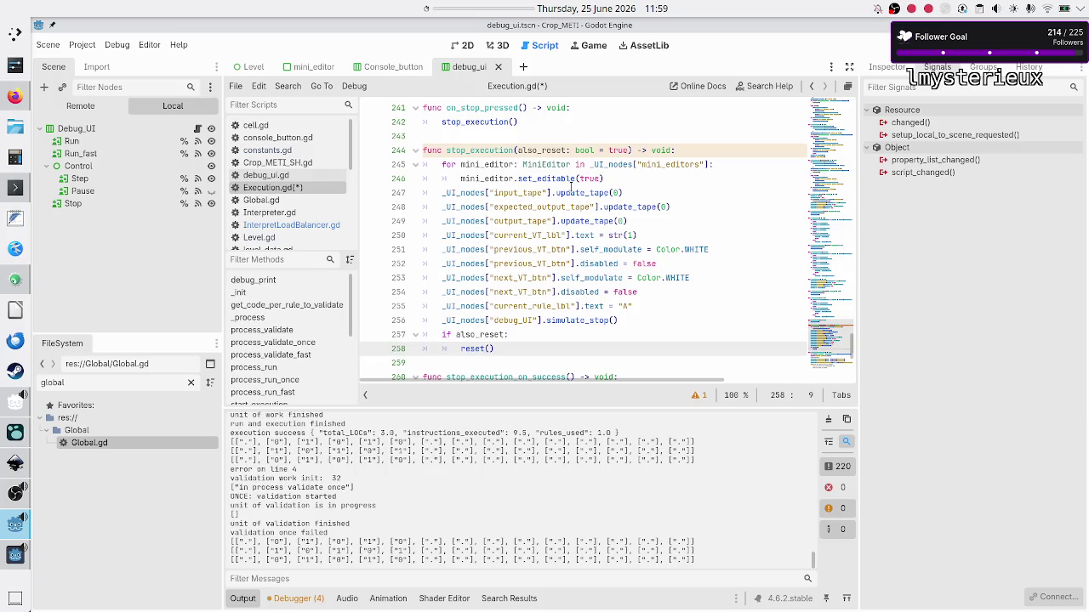
- Pass false to the stop_execution call on line 271
key("Down")
key("Down")
key("Down")
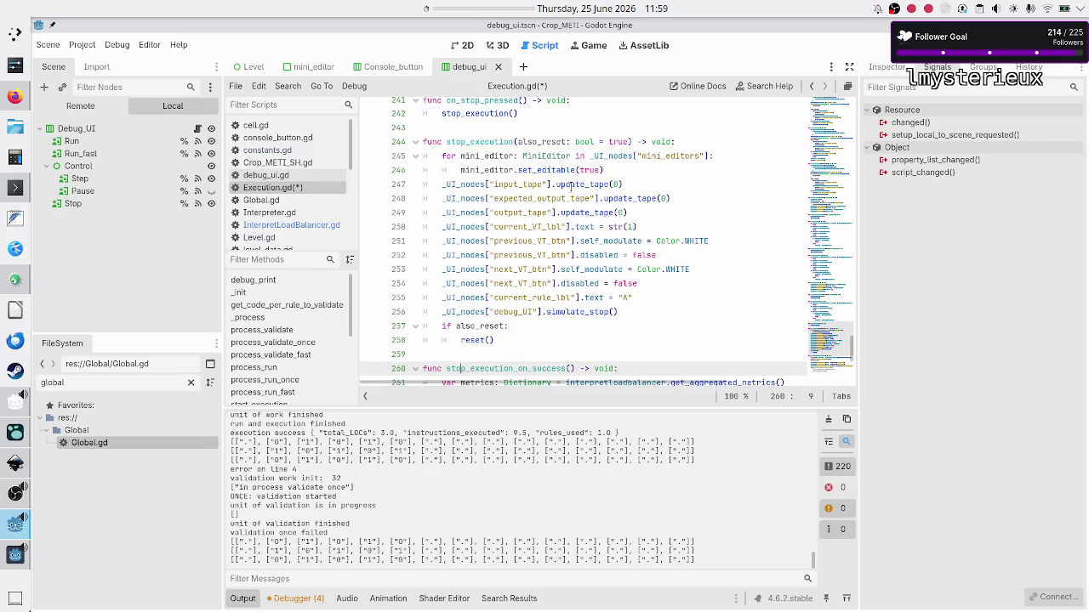
key("Down")
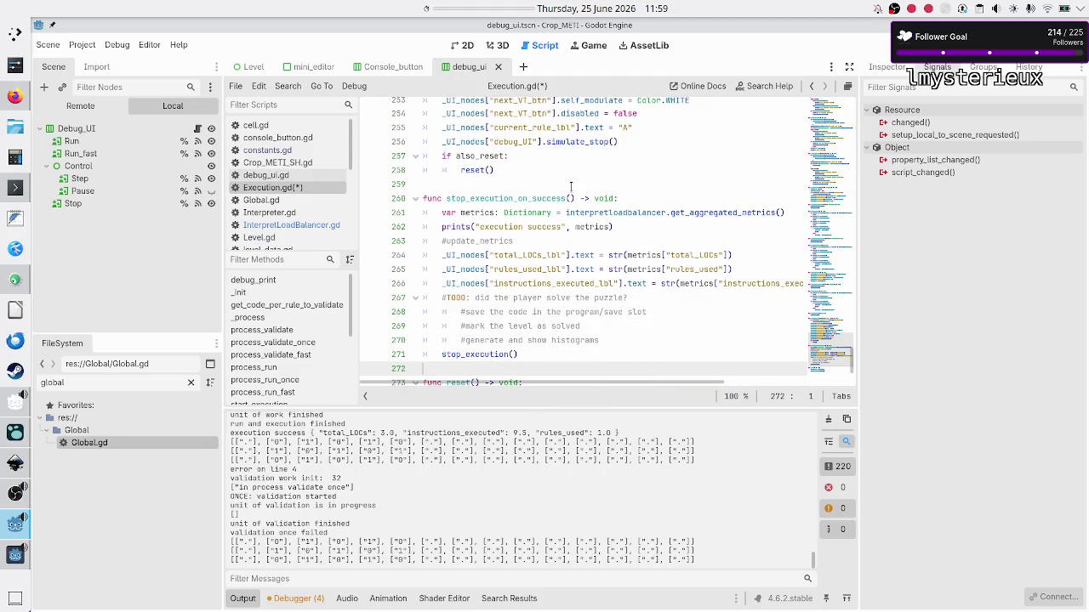
key("End")
key("Left")
type("false")
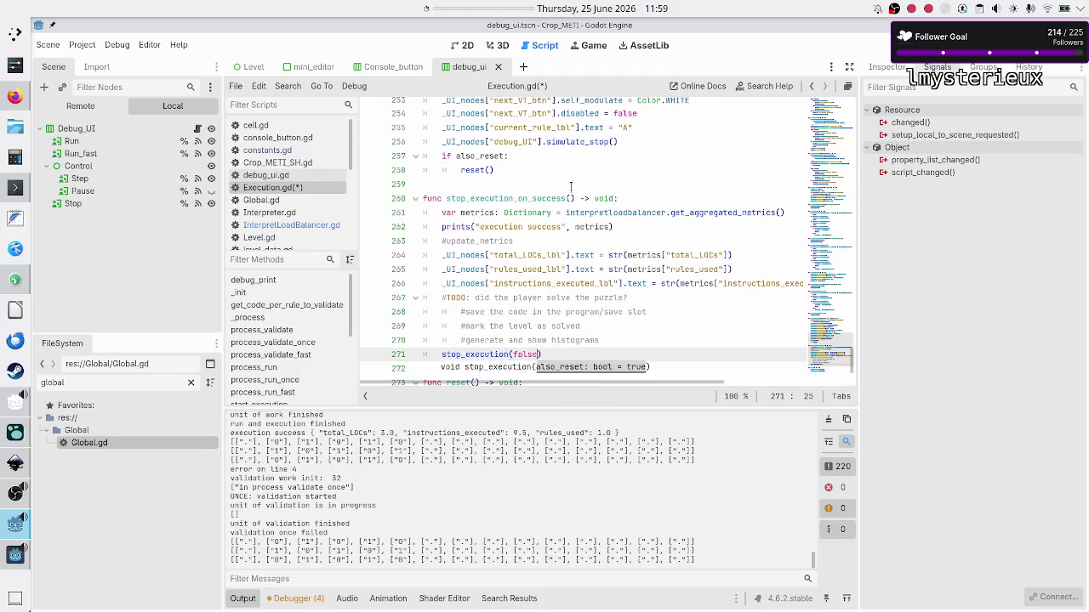
key("Escape")
key("Up")
key("Up")
key("Up")
key("Up")
key("Up")
key("Up")
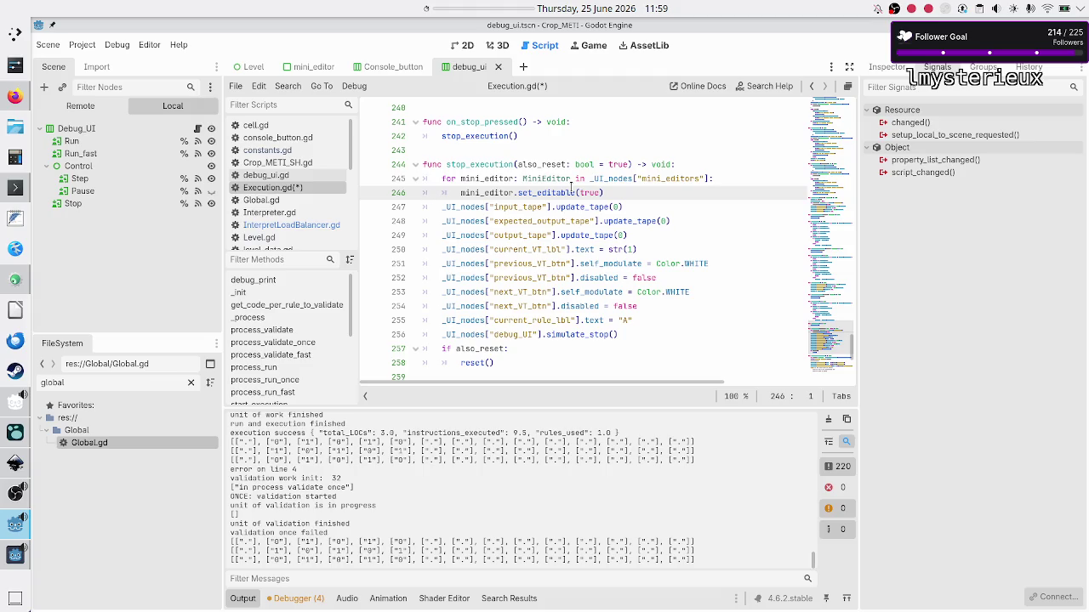
key("Up")
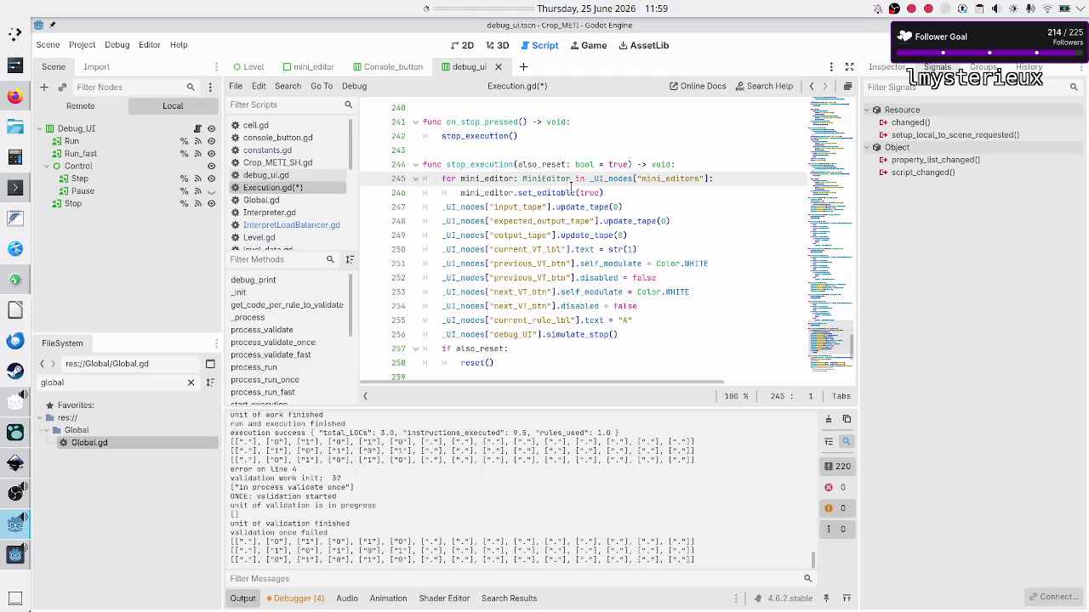
key("shift+Down")
key("shift+Down")
key("shift+Down")
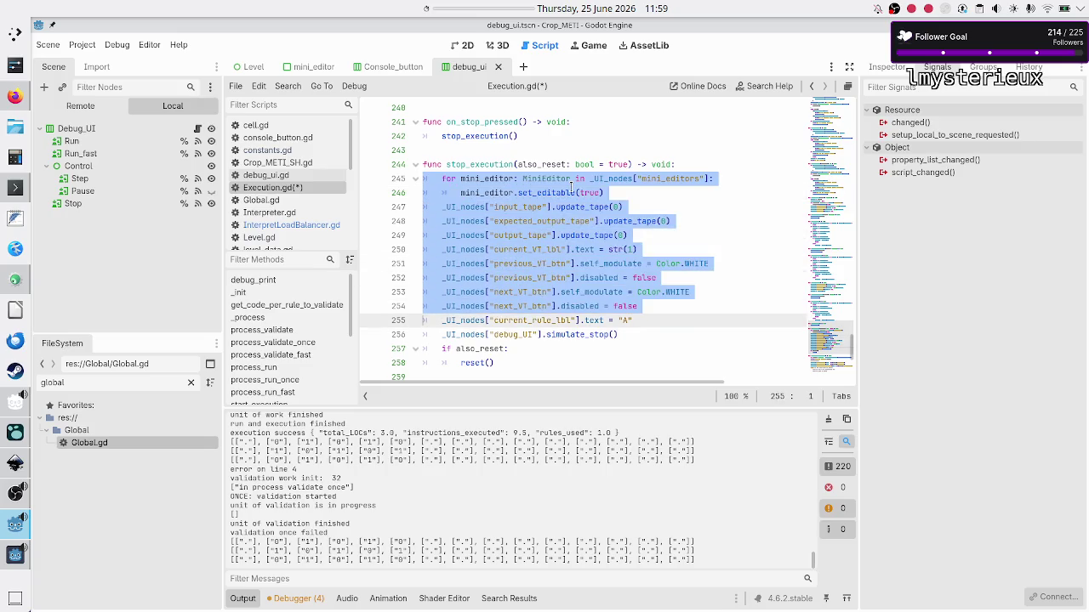
key("shift+Left")
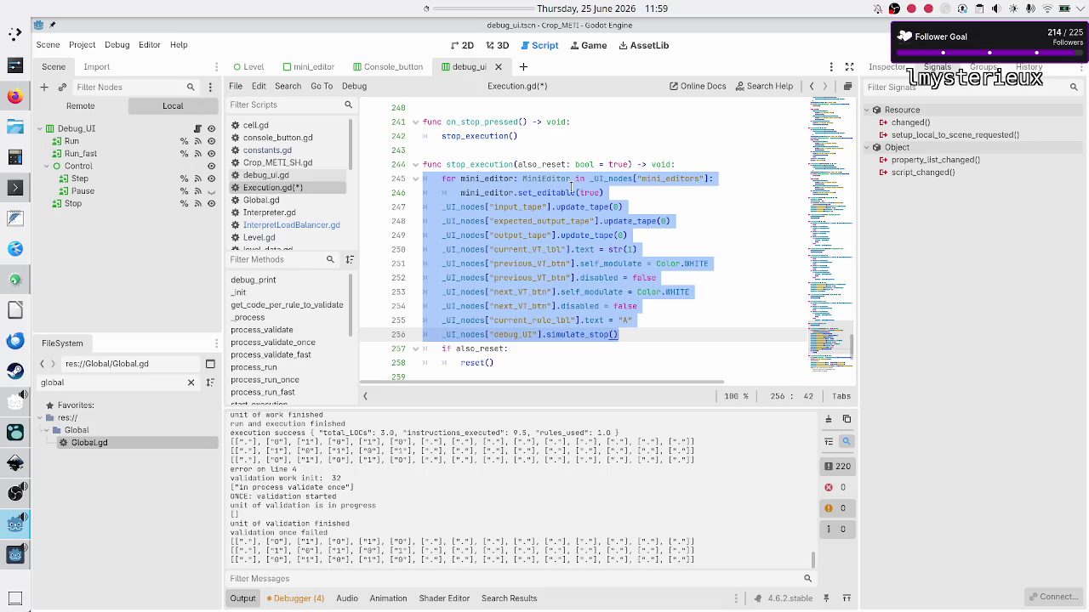
key("Right")
scroll(555, 241, "down", 5)
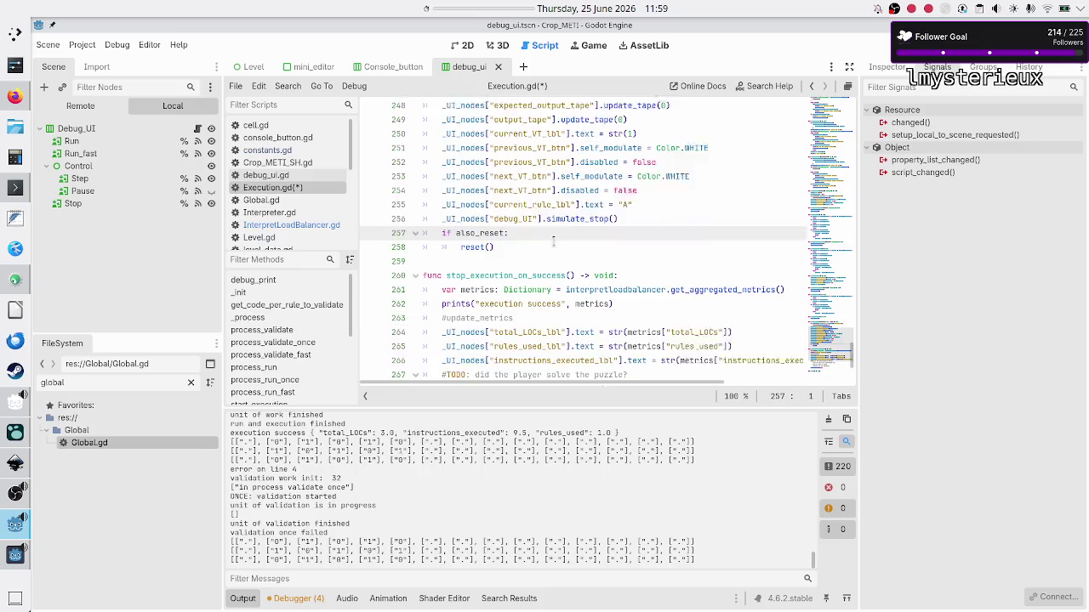
double_click(497, 254)
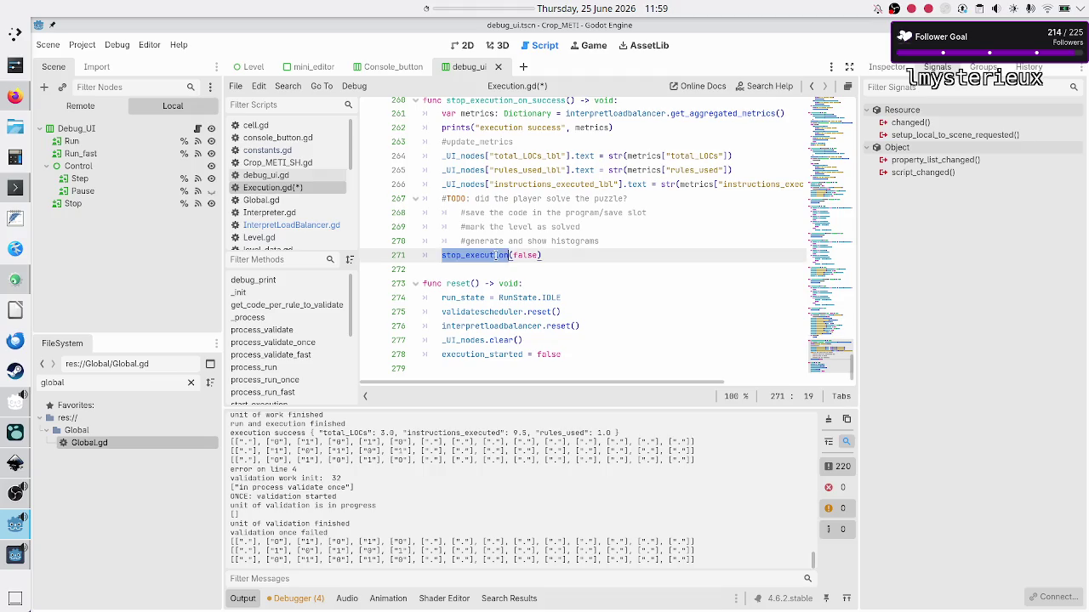
scroll(510, 208, "up", 2)
double_click(529, 183)
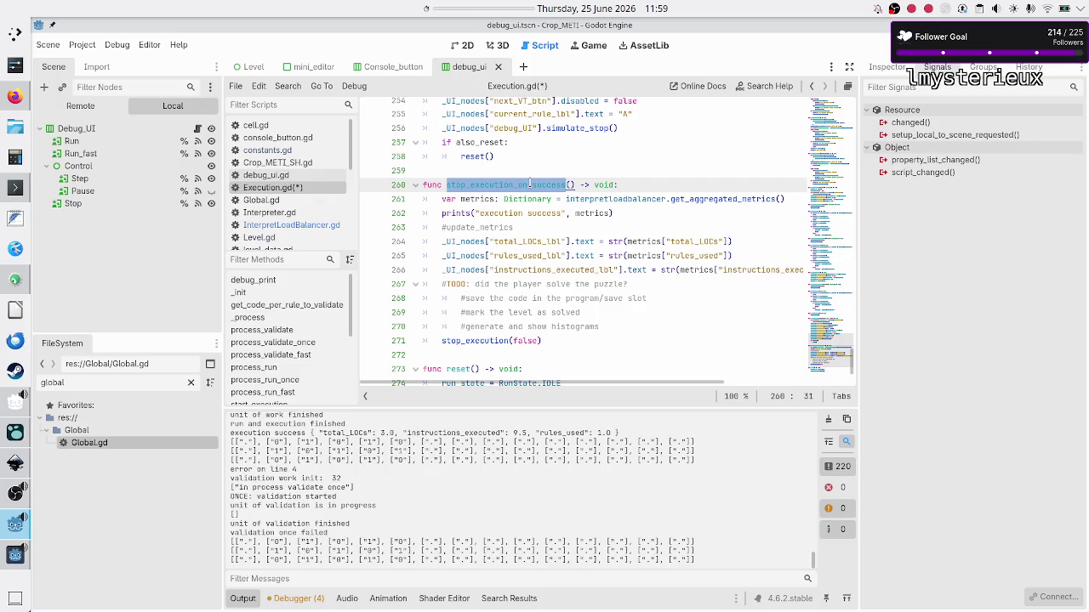
left_click(443, 201)
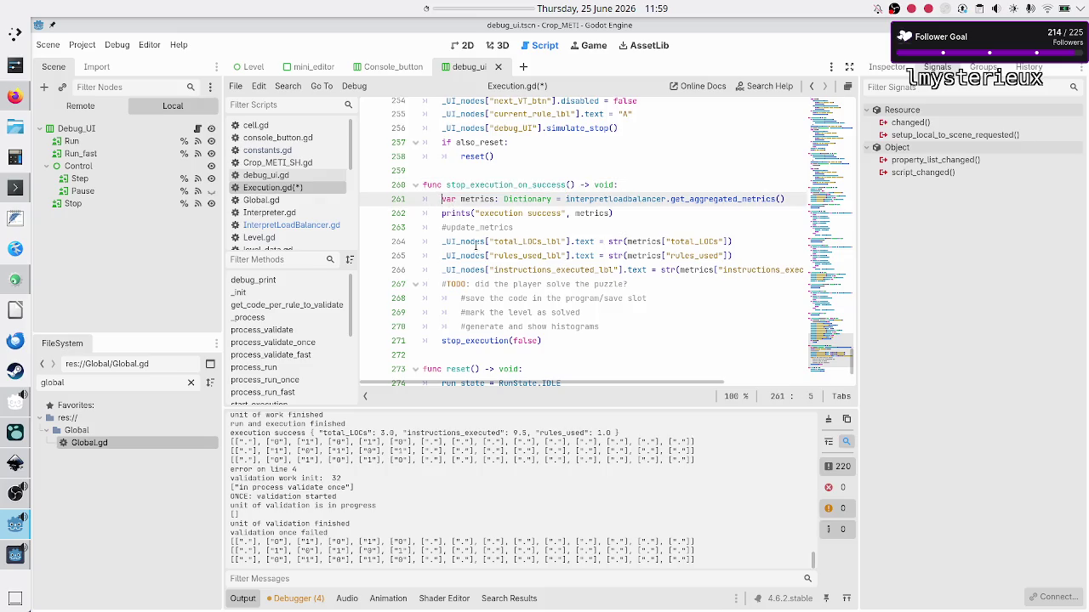
mouse_move(599, 327)
left_mouse_down()
mouse_move(510, 284)
mouse_move(441, 199)
left_mouse_up()
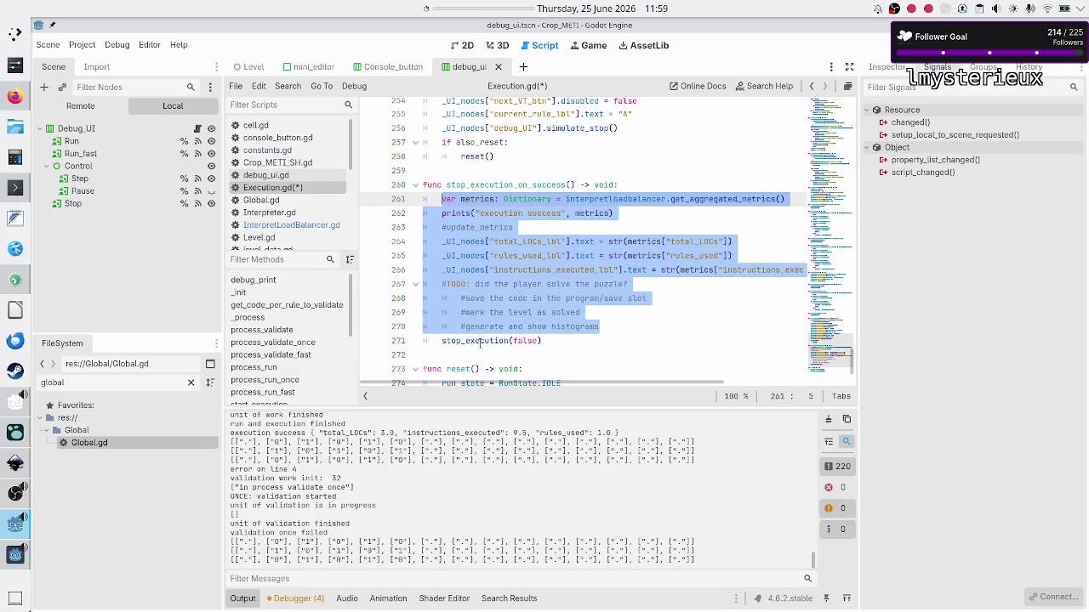
double_click(479, 341)
left_click(479, 342, "ctrl")
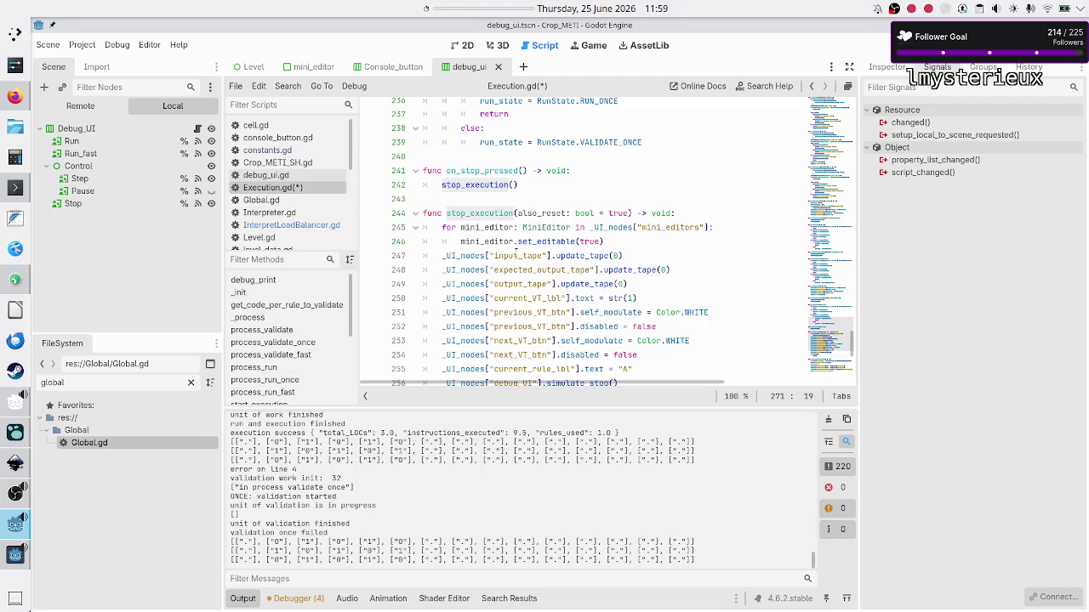
scroll(514, 256, "down", 1)
left_click(653, 197)
key("shift+Home")
key("shift+Home")
key("Down")
key("shift+Down")
key("shift+Down")
key("shift+Down")
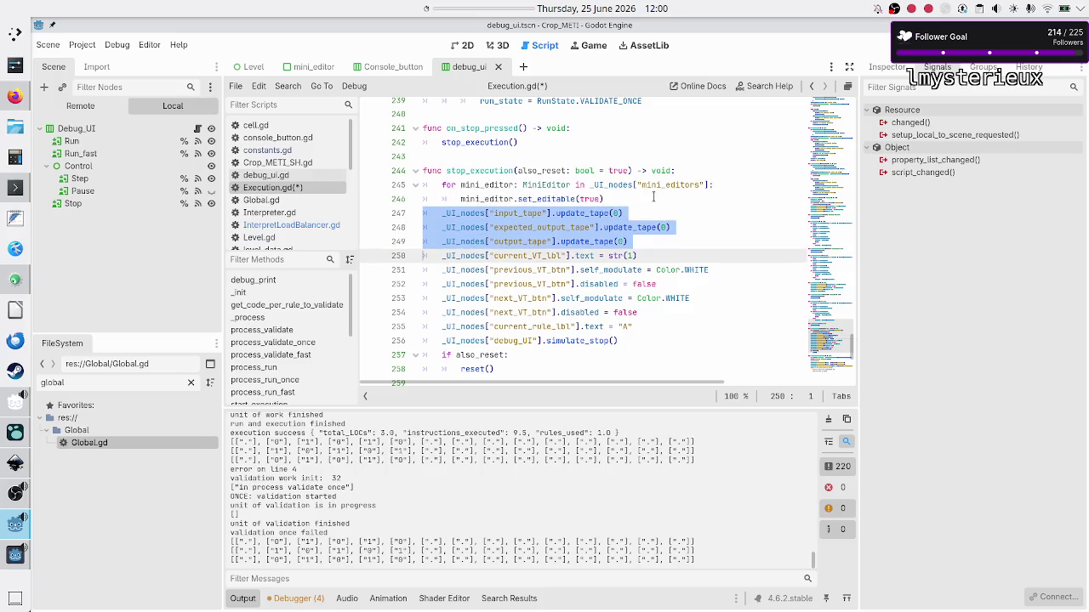
key("shift+Up")
key("shift+Up")
key("shift+Up")
key("Down")
key("Down")
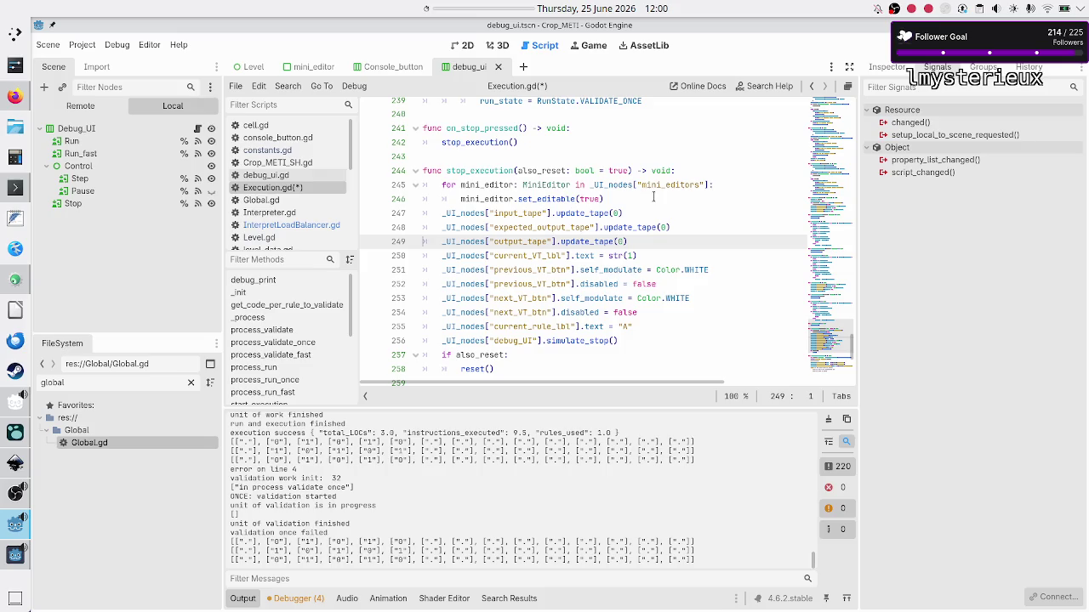
key("Down")
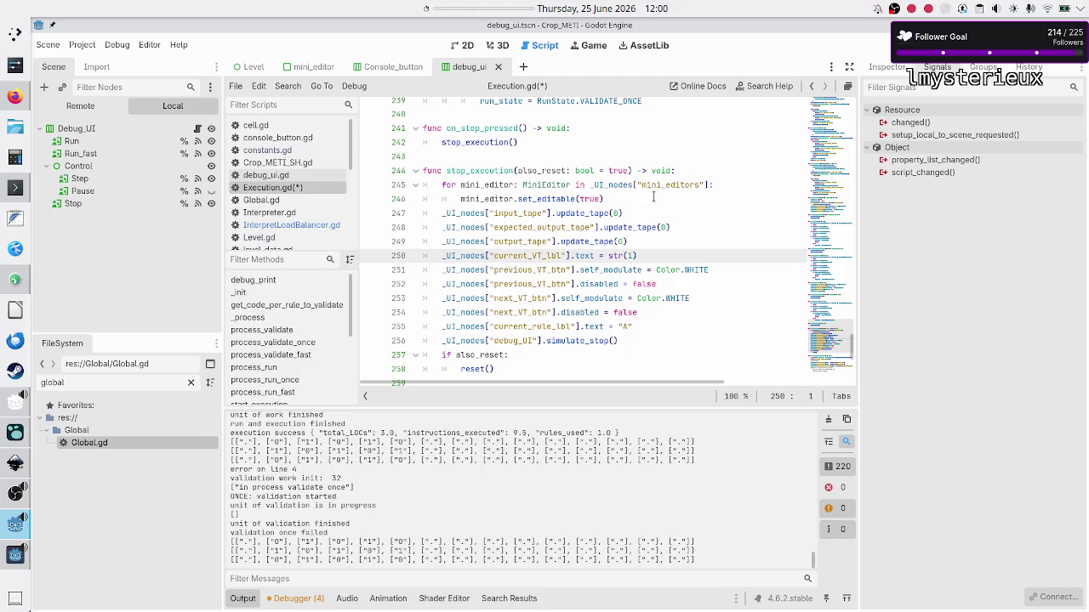
key("shift+Right")
key("shift+Right")
key("shift+Right")
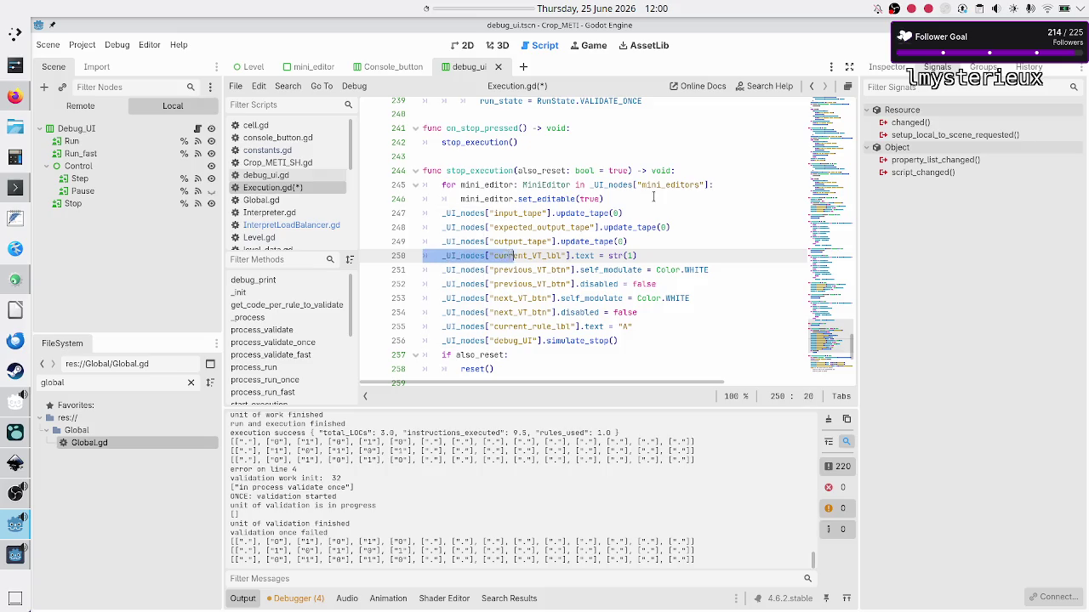
key("Right")
key("Down")
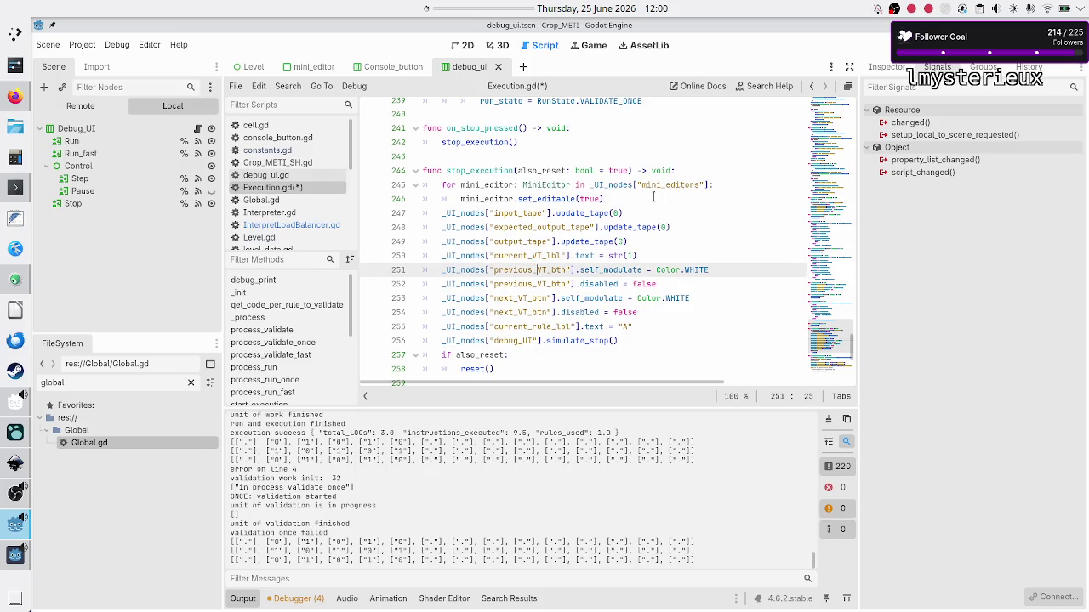
key("Down")
key("Down")
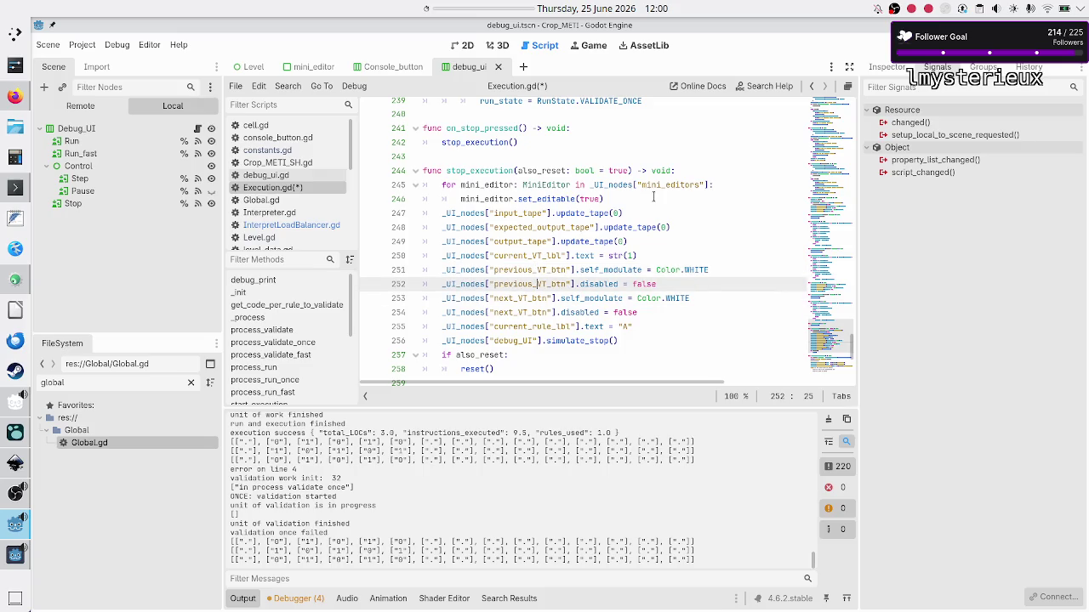
key("Down")
key("Down")
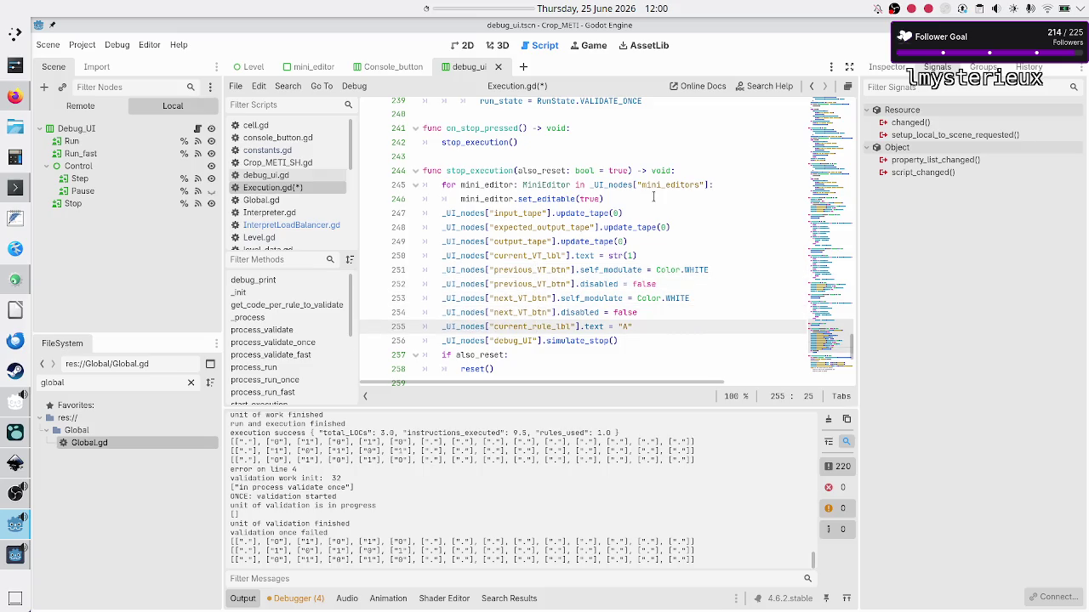
key("Down")
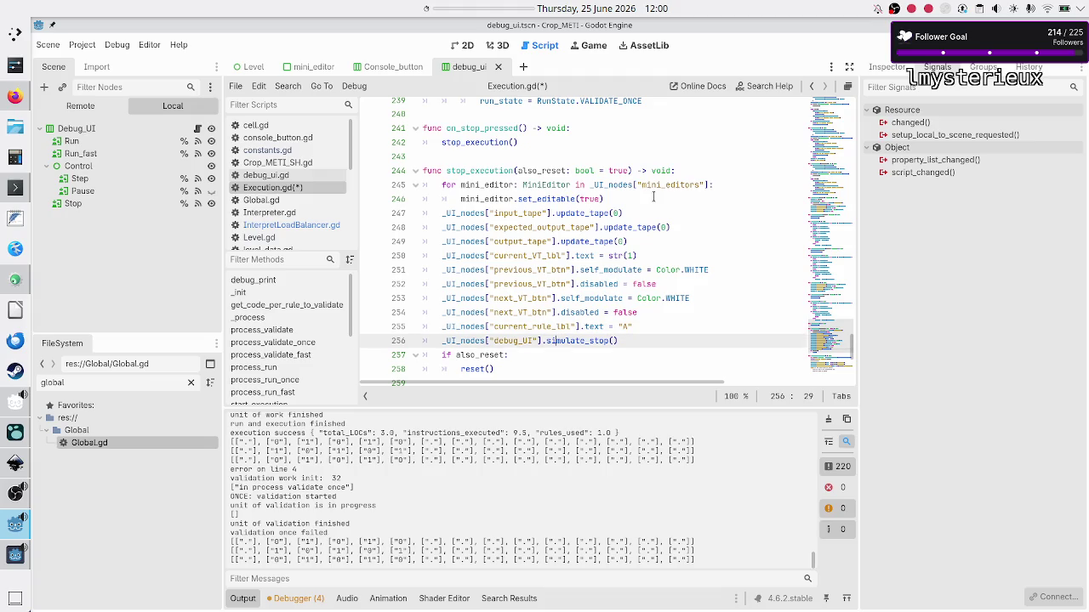
key("Down")
key("Down")
key("shift+Left")
key("shift+Left")
key("shift+Left")
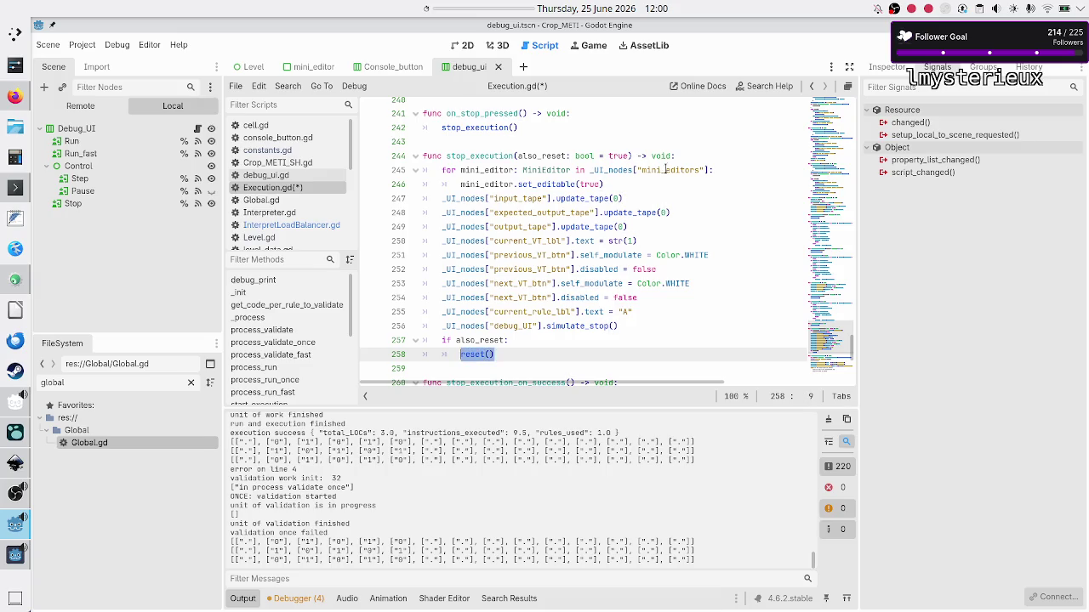
scroll(660, 186, "down", 5)
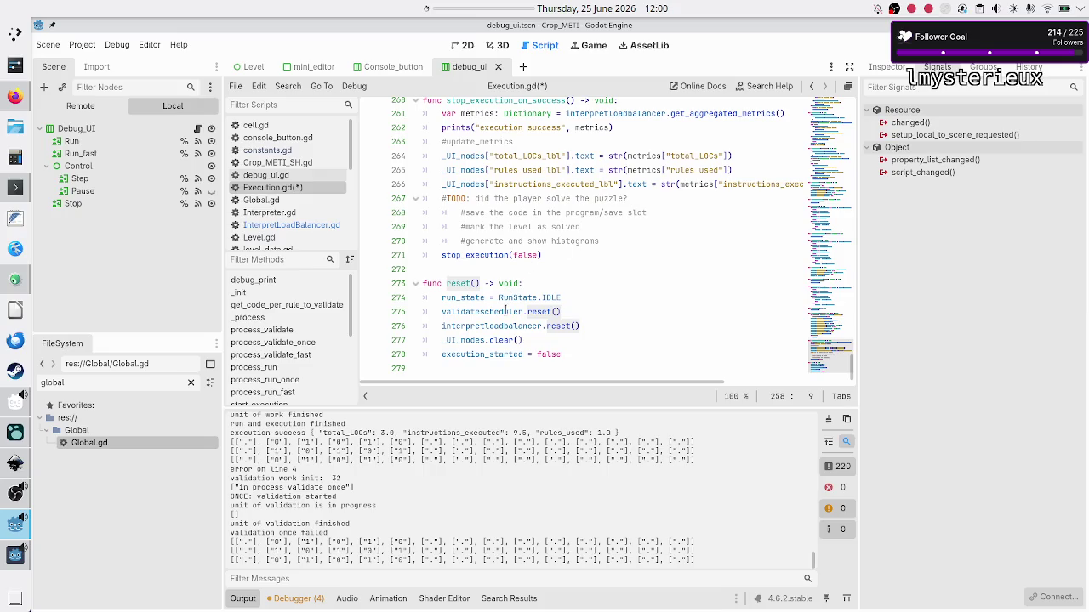
double_click(495, 326)
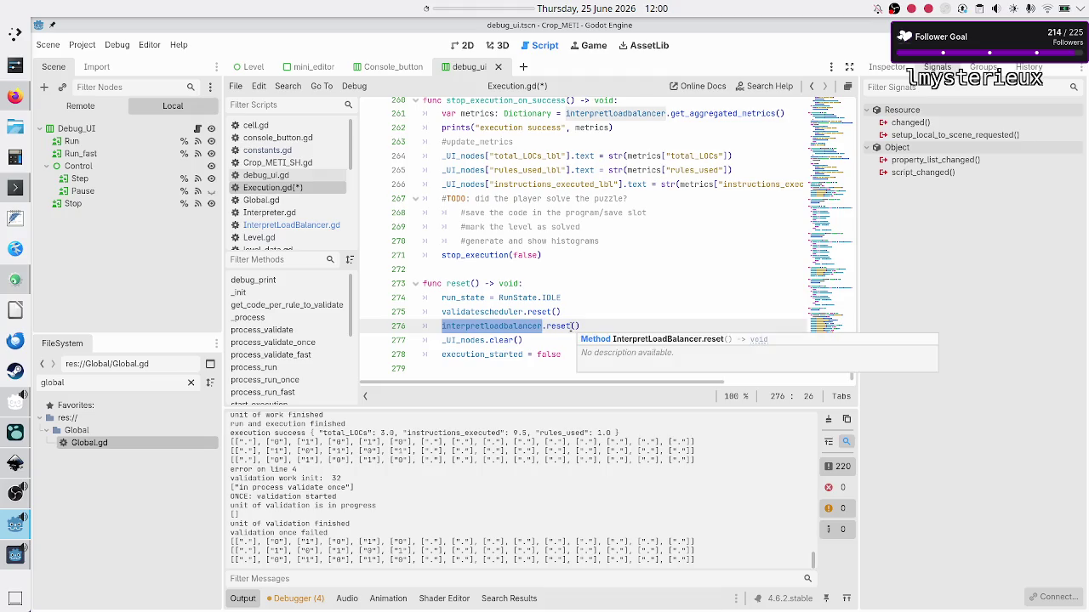
double_click(471, 339)
mouse_move(523, 340)
left_mouse_down()
mouse_move(417, 313)
mouse_move(414, 327)
left_mouse_up()
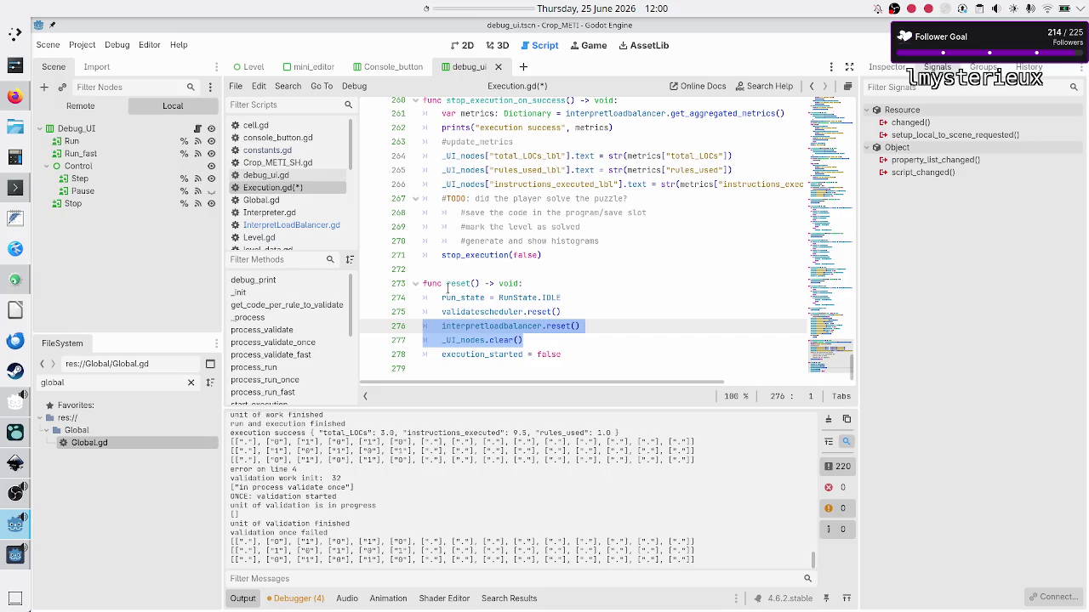
scroll(430, 309, "up", 2)
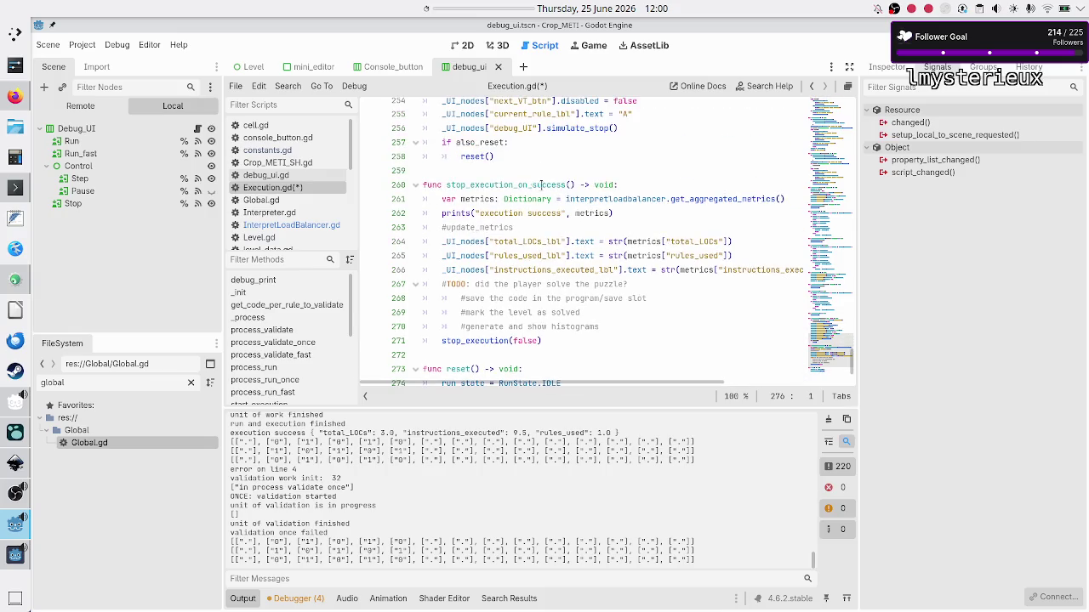
scroll(537, 187, "down", 2)
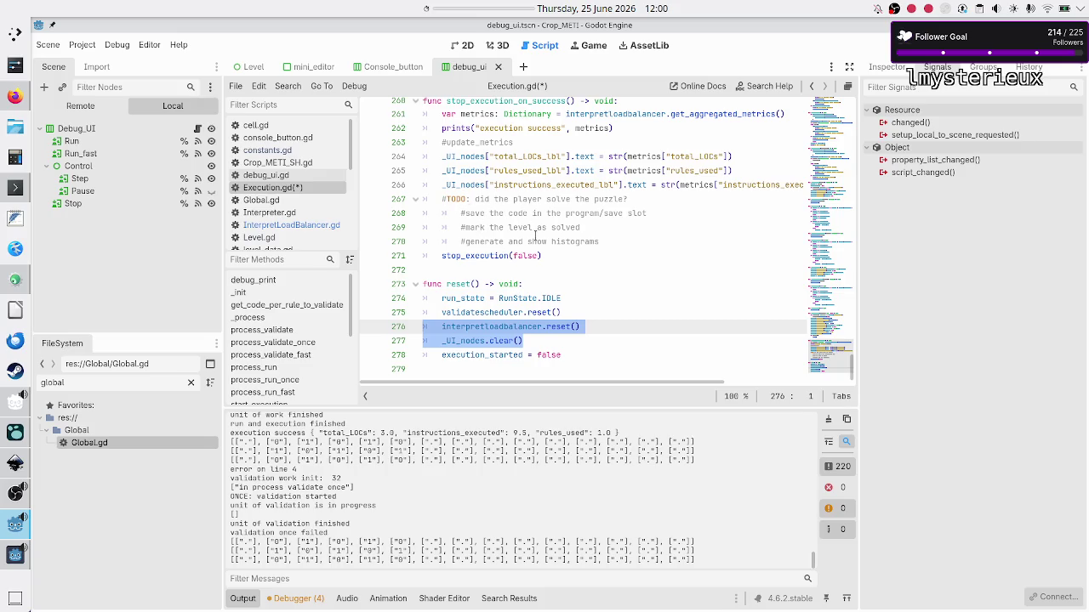
scroll(541, 222, "up", 3)
scroll(540, 223, "right", 2)
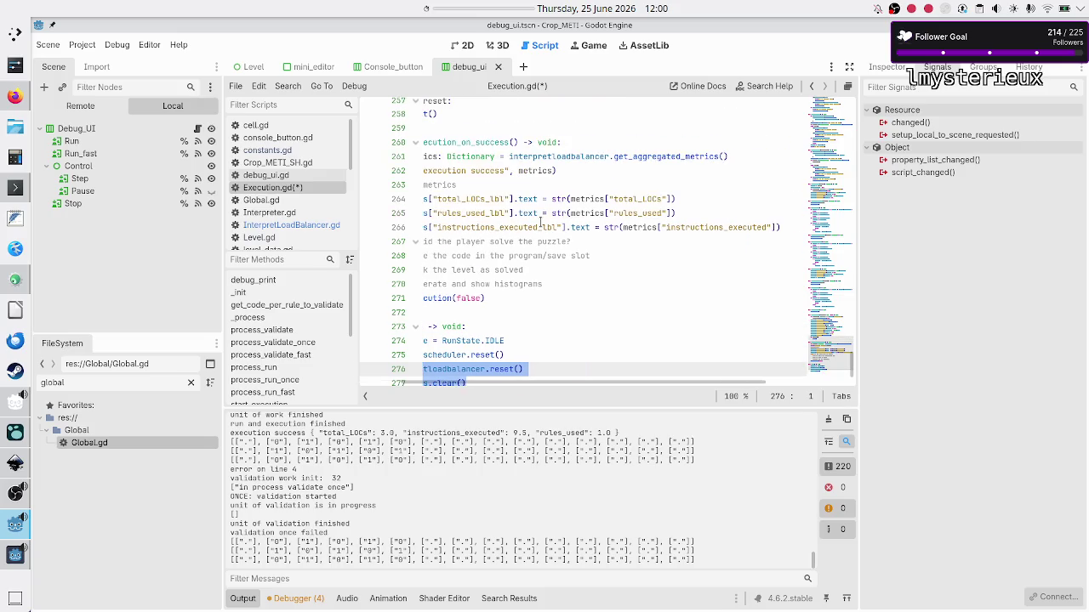
scroll(540, 223, "down", 3)
scroll(540, 222, "left", 2)
left_click(585, 249)
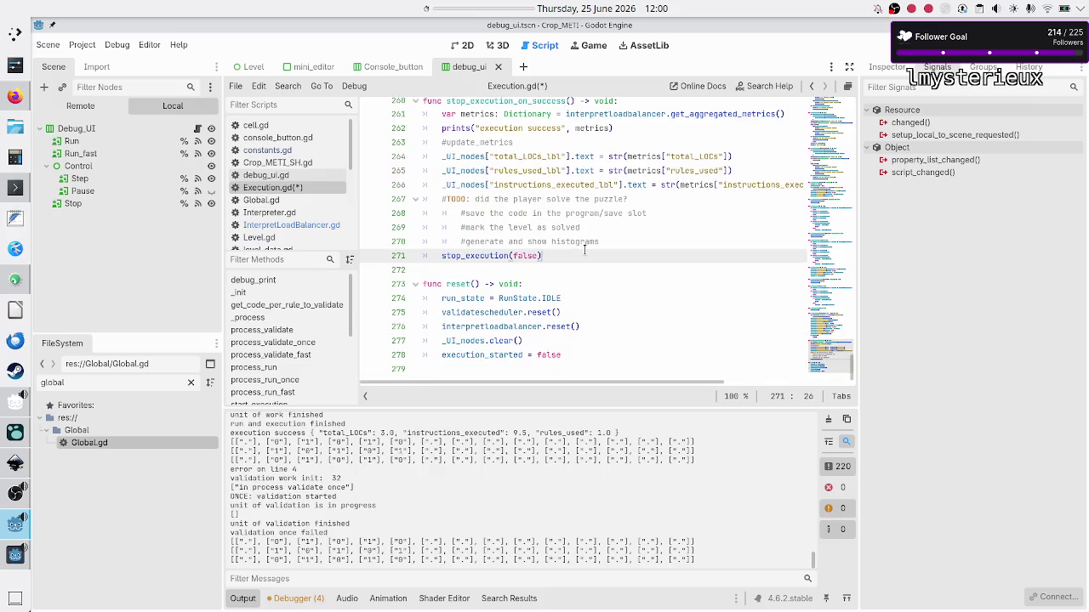
- Move stop_execution(false) from the end to the first line of stop_execution_on_success
key("shift+End")
key("ctrl+c")
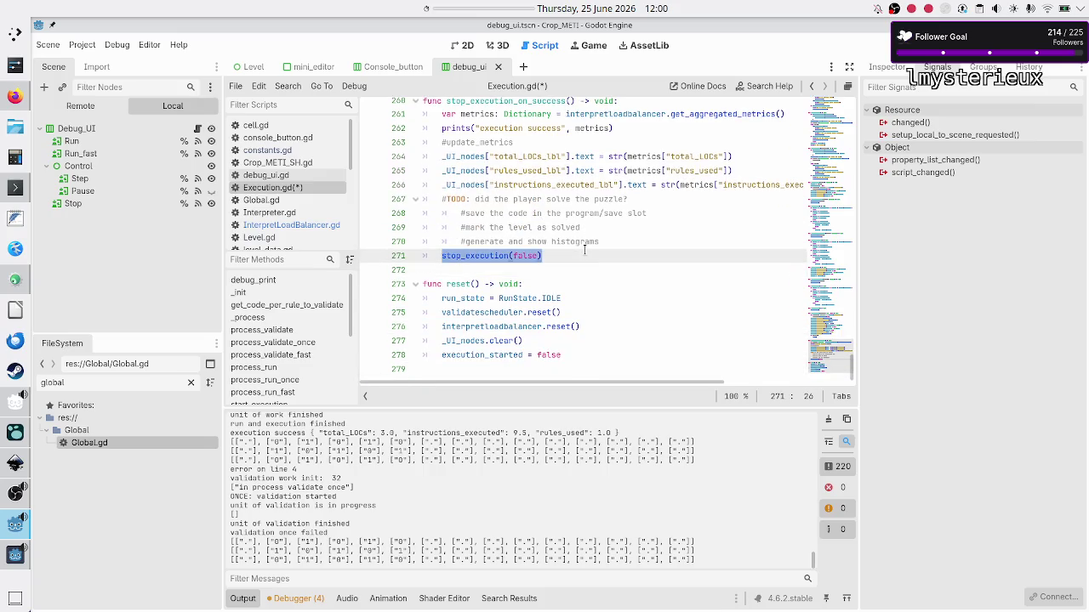
key("BackSpace")
key("Delete")
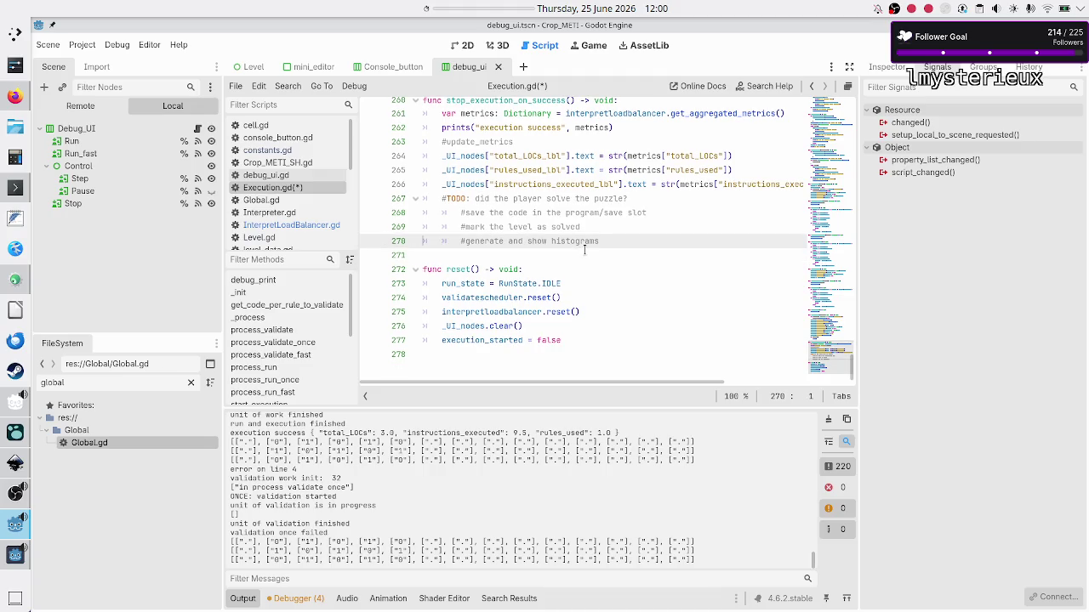
key("Up")
key("Up")
key("Up")
key("Up")
key("Up")
key("Up")
key("End")
key("Return")
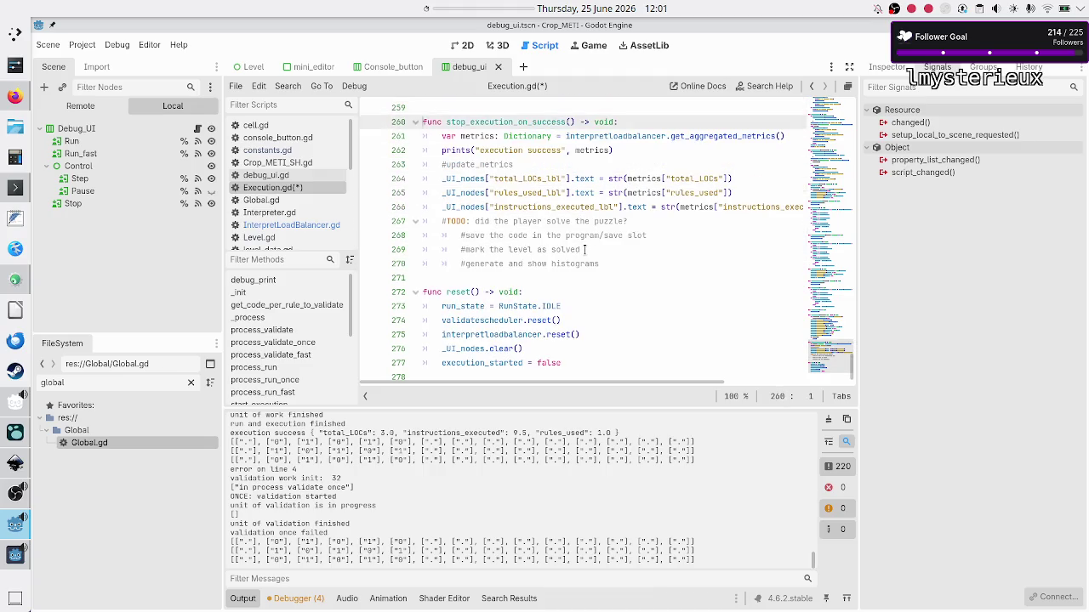
key("ctrl+v")
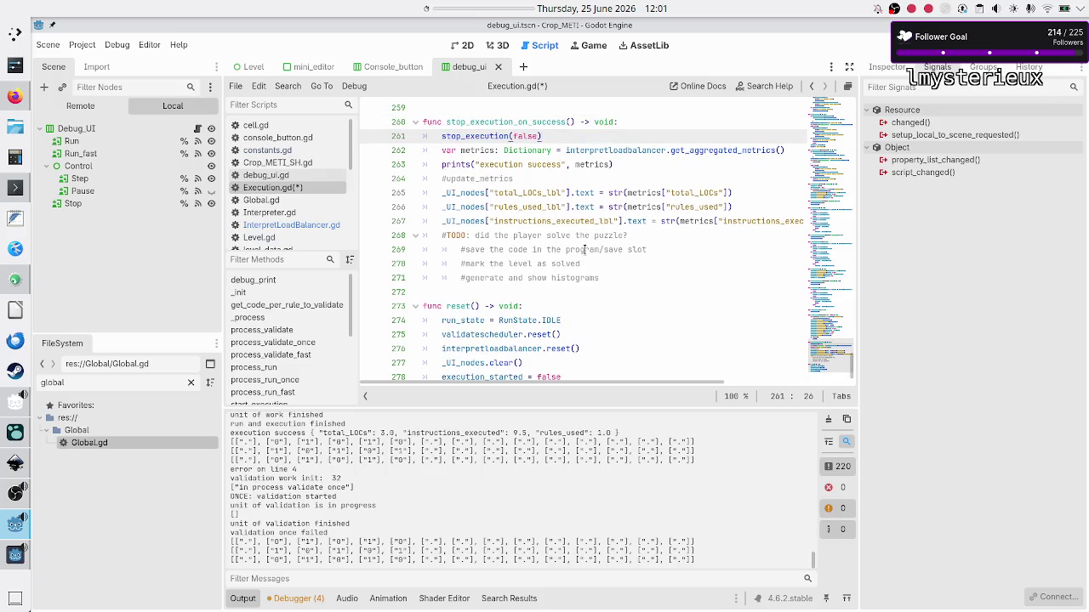
key("shift+Left")
key("shift+Left")
key("shift+Left")
- Add a reset() call at the end of stop_execution_on_success and save Execution.gd
scroll(576, 221, "up", 4)
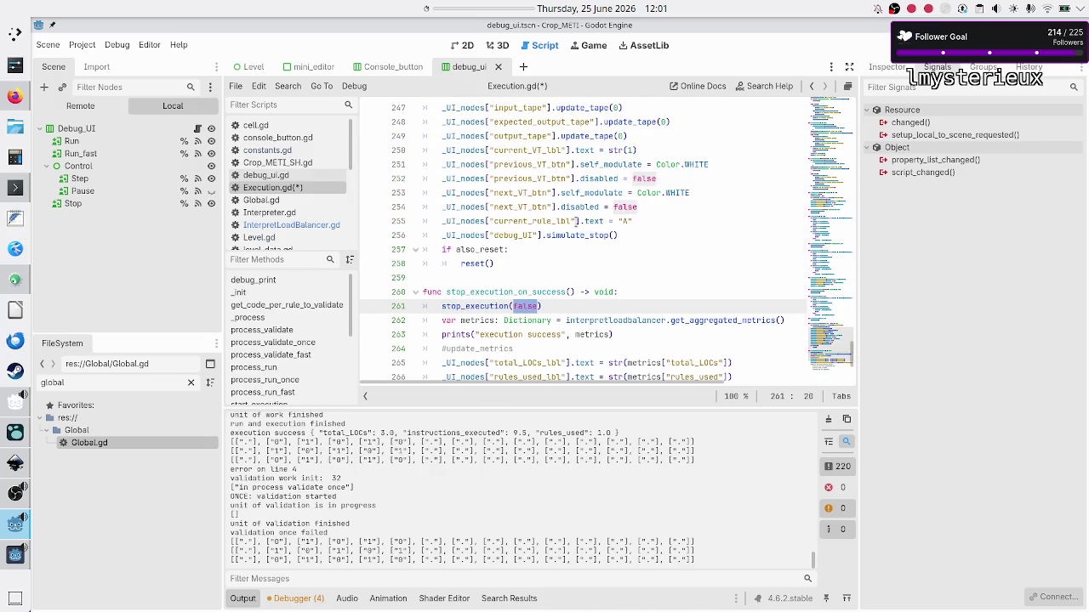
scroll(576, 221, "up", 2)
scroll(576, 221, "down", 6)
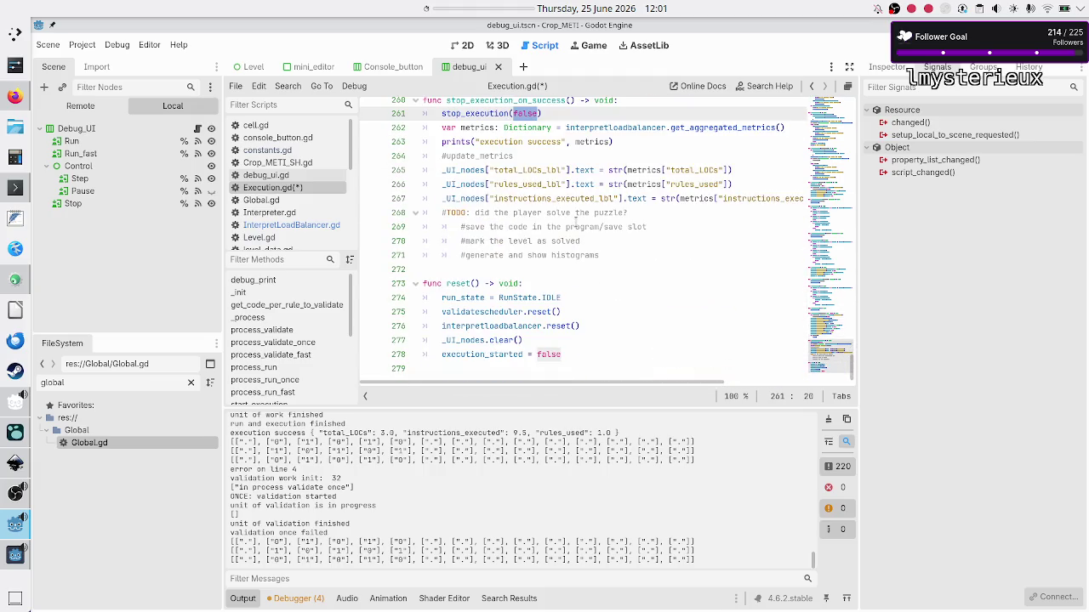
scroll(576, 221, "up", 1)
key("Home")
key("Down")
key("Down")
key("Down")
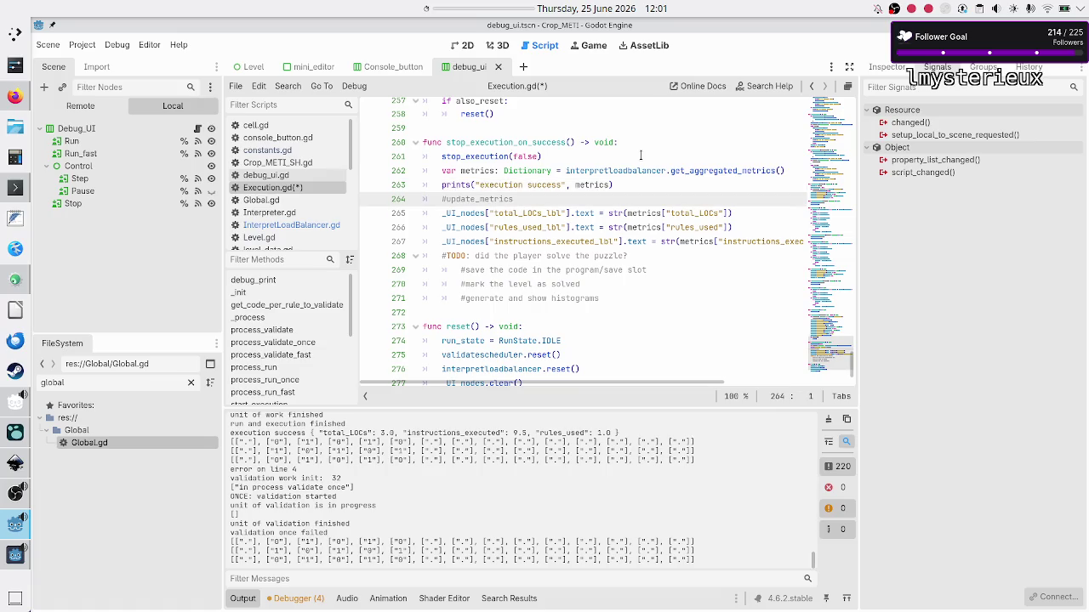
key("Down")
key("Down")
key("Down")
key("End")
key("Return")
type("reset")
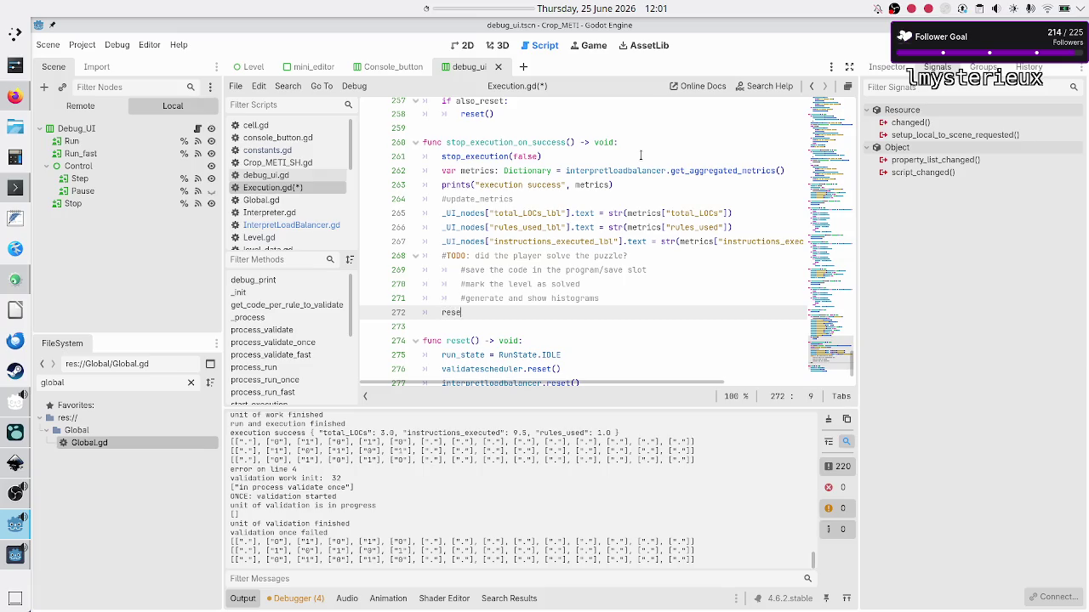
key("Return")
key("Down")
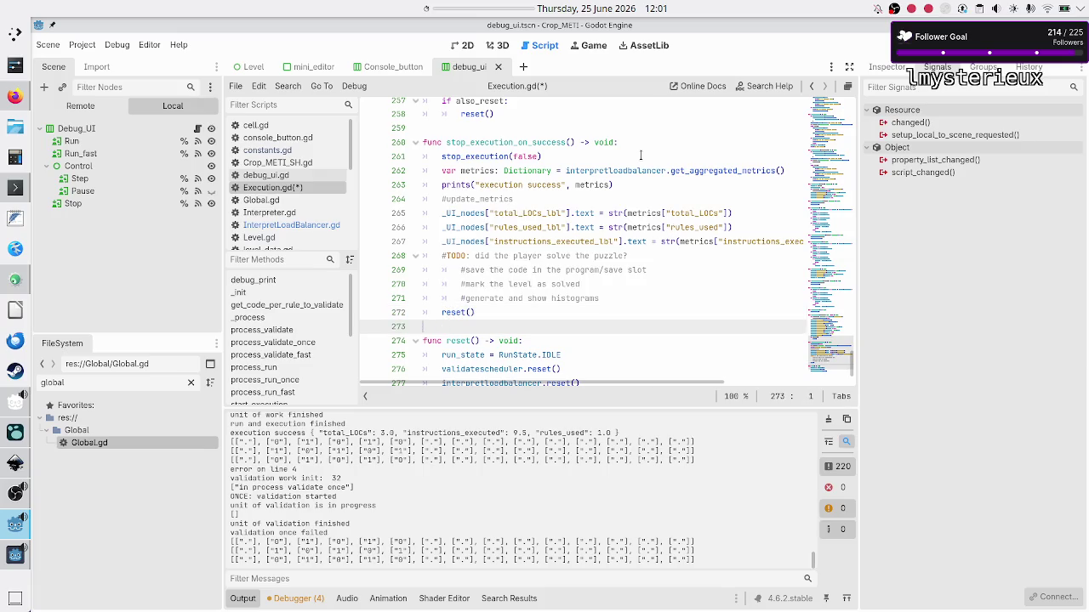
key("ctrl+s")
- Select the metric label lines 265–267, then check the running game window
key("Up")
key("Up")
key("Up")
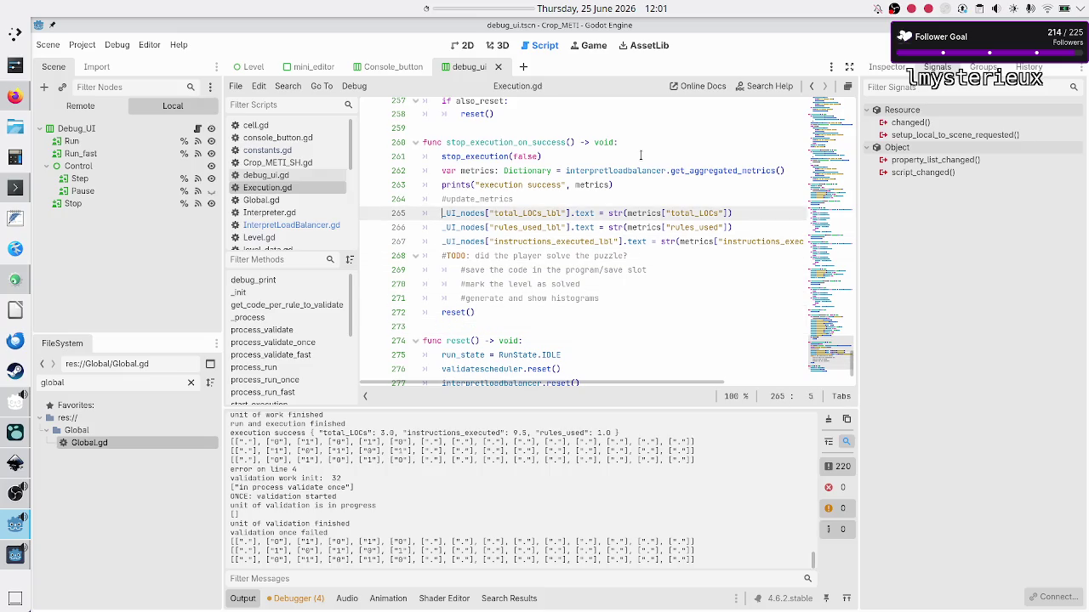
key("shift+Down")
key("shift+Down")
key("shift+Down")
key("shift+Up")
key("shift+End")
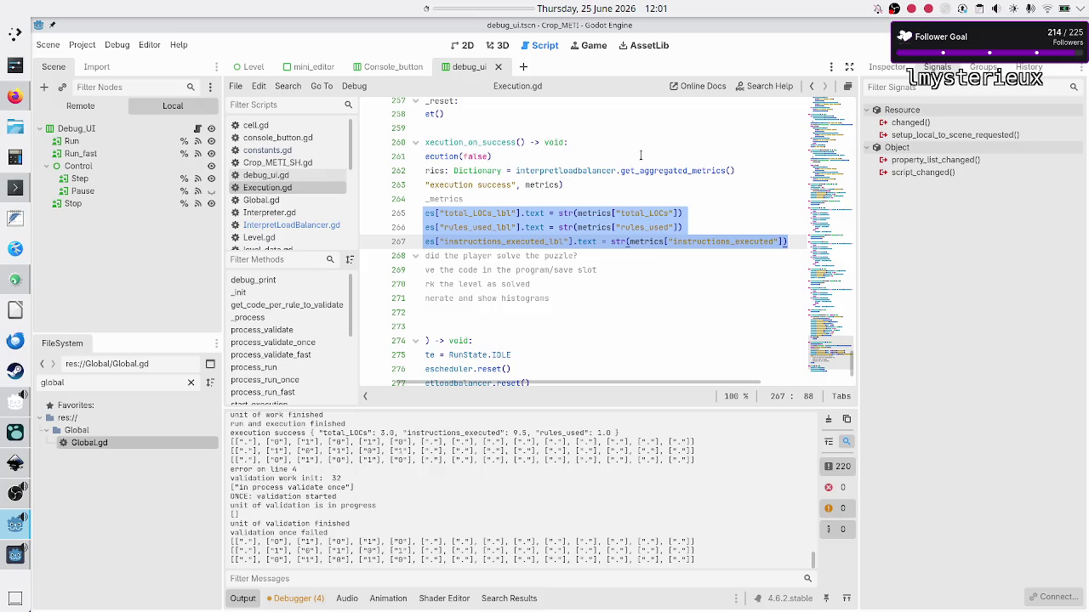
key("Down")
key("Home")
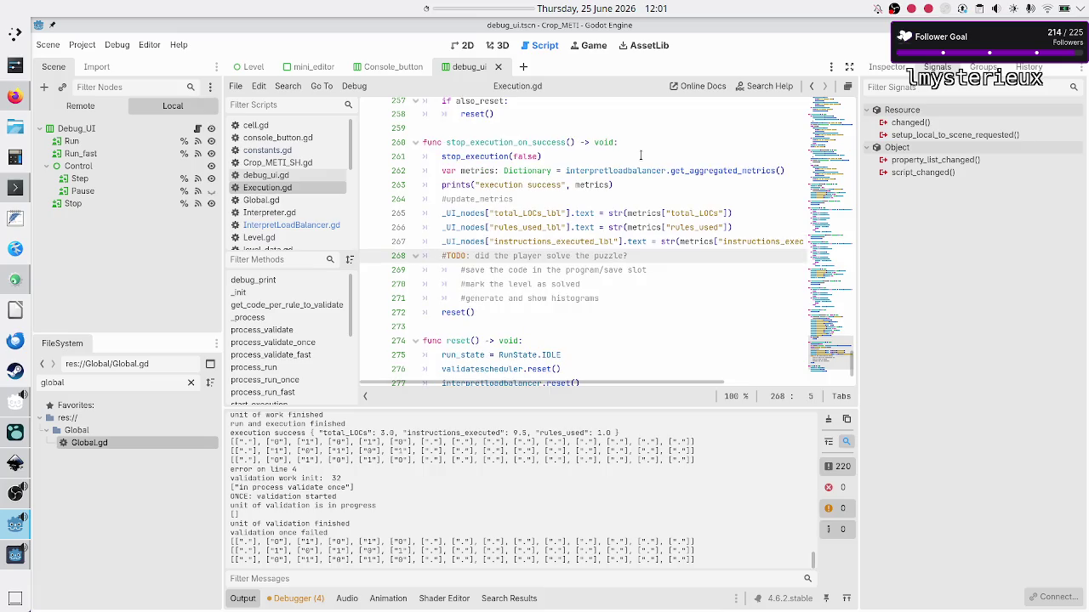
key("Up")
key("Up")
key("Up")
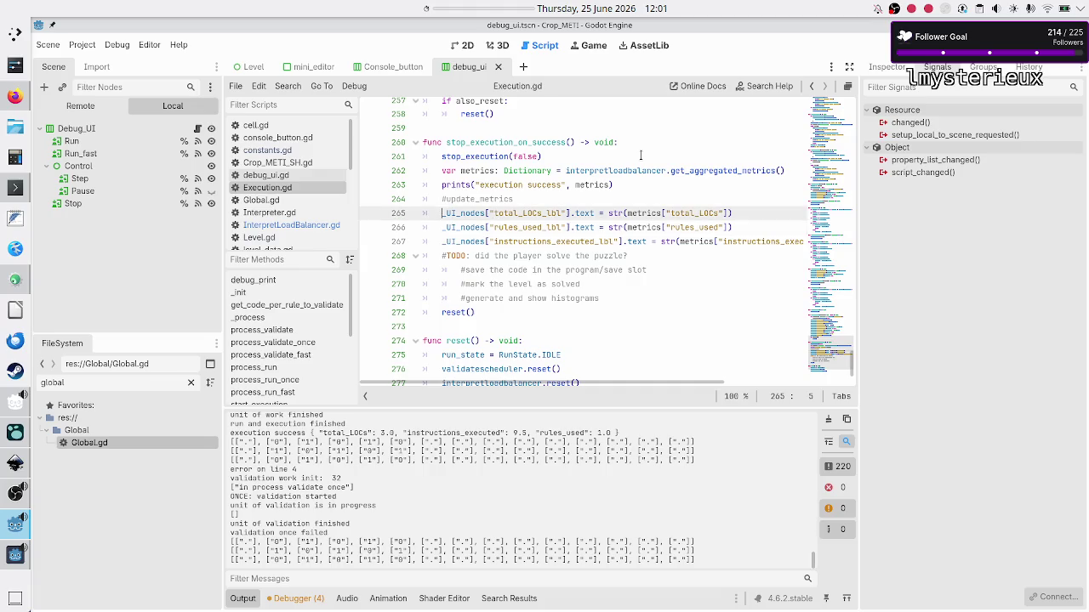
key("shift+Down")
key("shift+Down")
key("shift+Down")
key("shift+Home")
key("ctrl+c")
key("shift+Left")
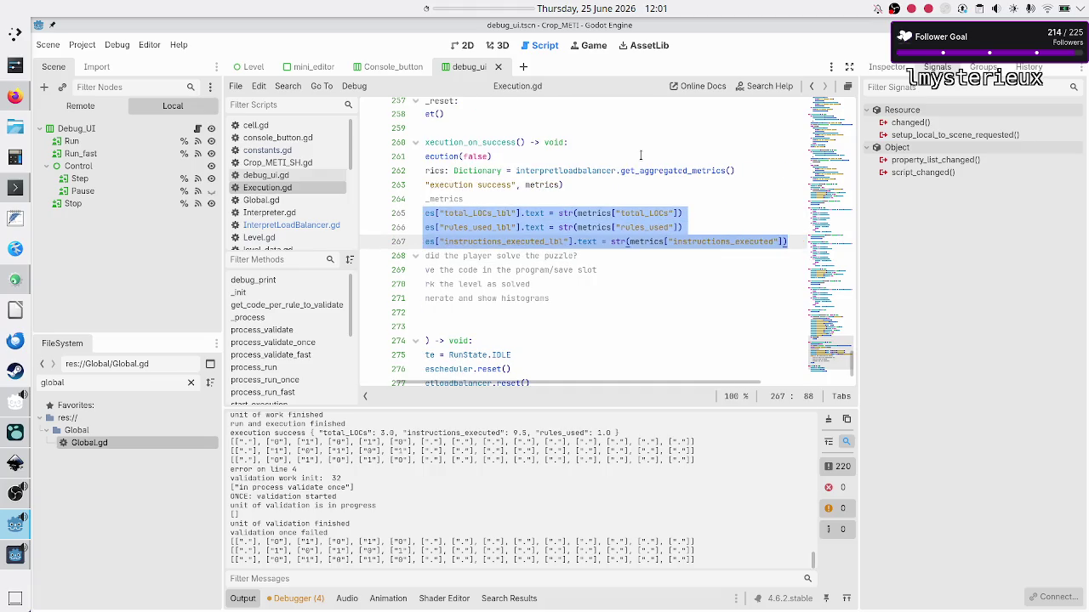
key("alt+Tab")
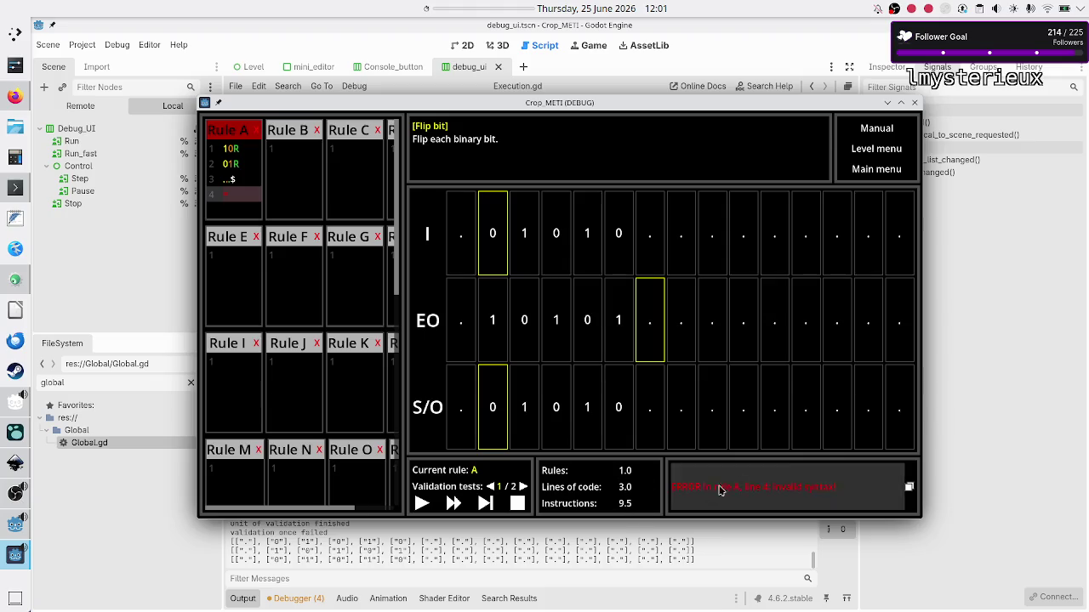
left_click(969, 384)
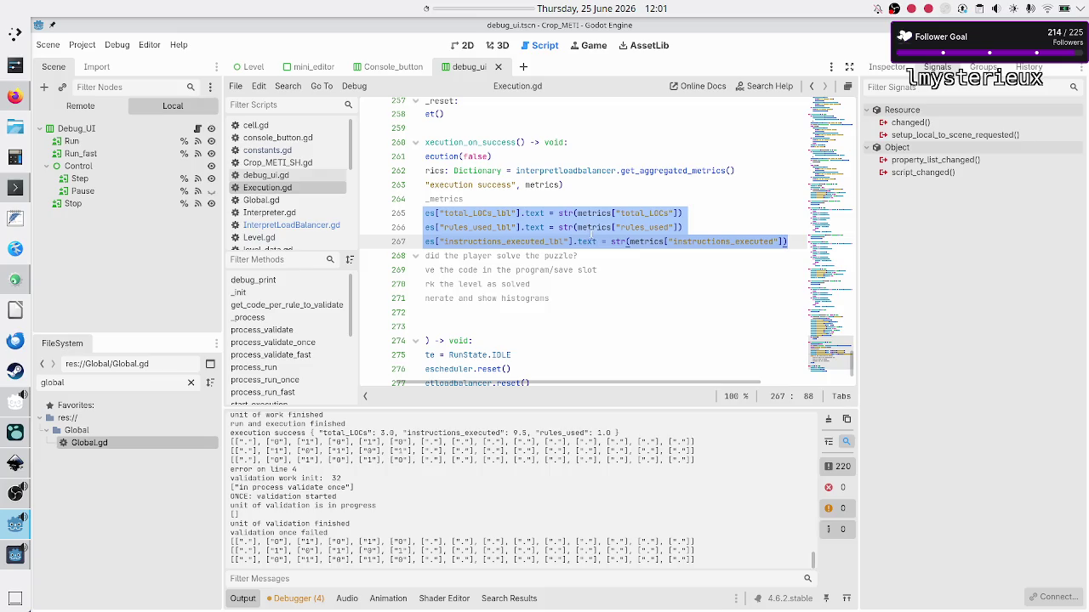
- Paste the metric label lines into the stop_execution body
left_click(595, 171)
key("Up")
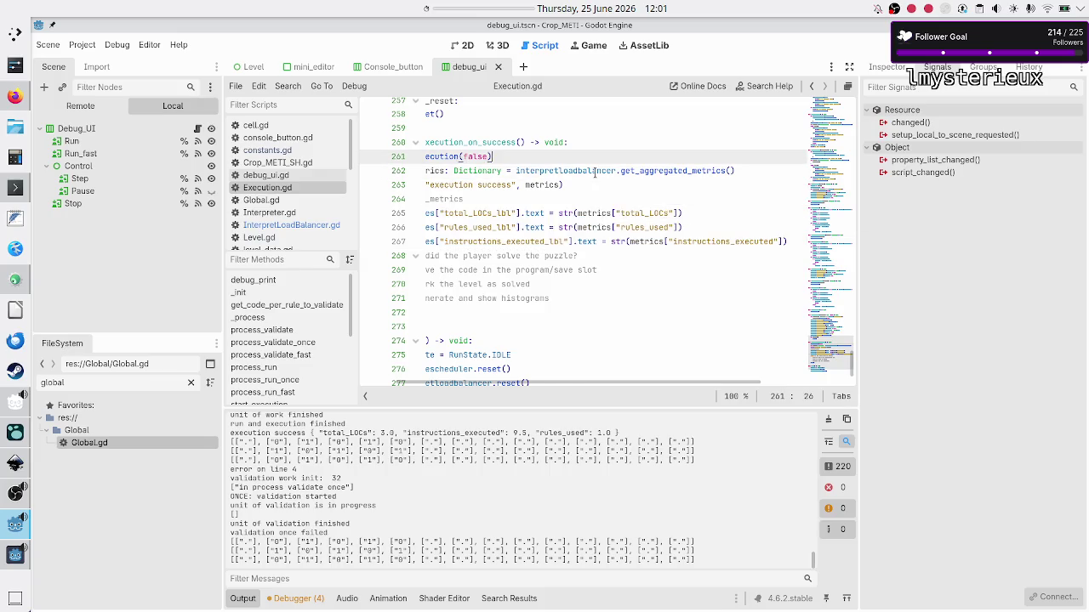
key("Home")
key("Up")
key("Up")
key("Up")
key("Up")
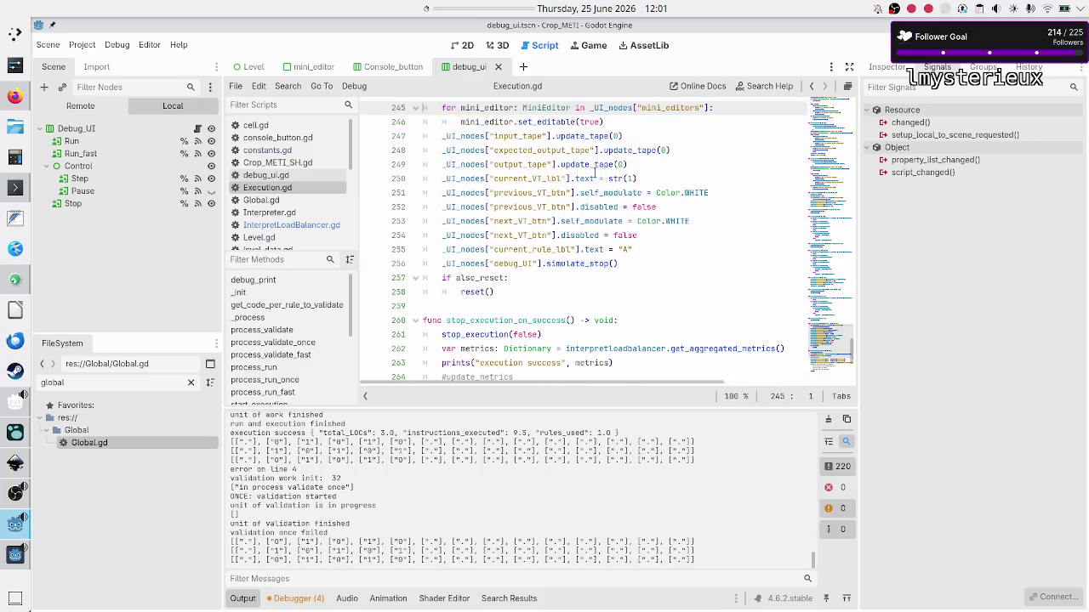
key("Down")
key("Down")
key("Down")
key("Down")
key("Down")
key("Down")
key("Up")
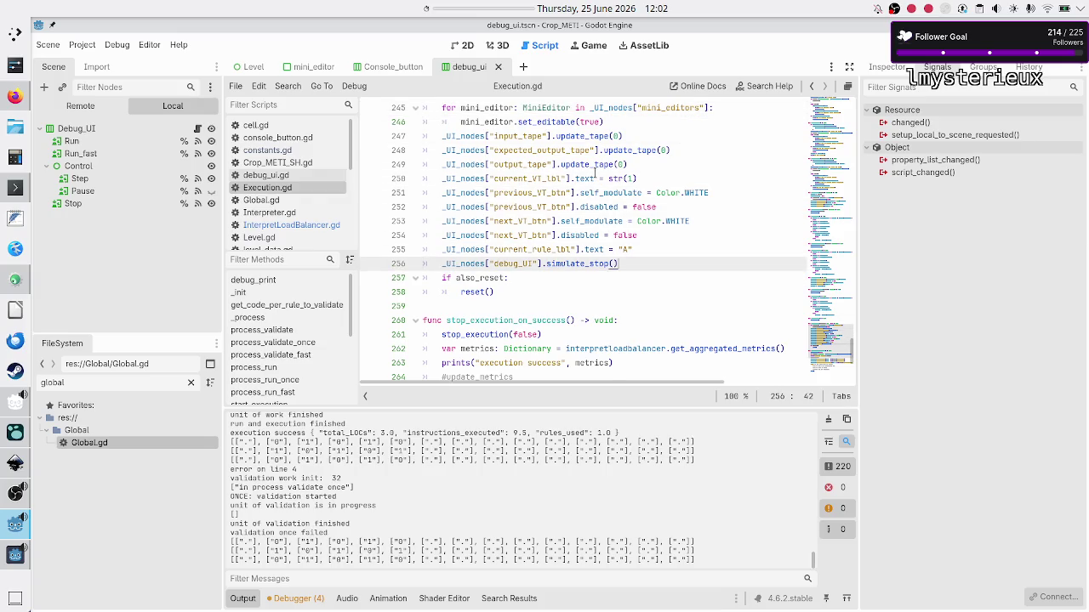
key("End")
key("Return")
key("ctrl+v")
key("Up")
key("Up")
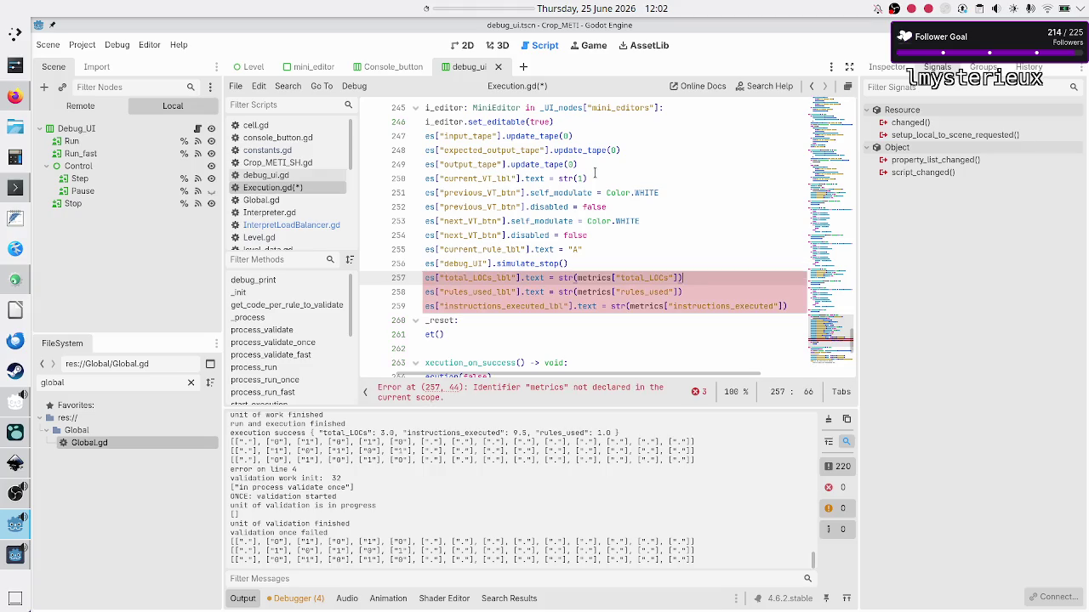
- Set the total_LOCs and rules_used label texts to empty strings
key("BackSpace")
key("BackSpace")
key("BackSpace")
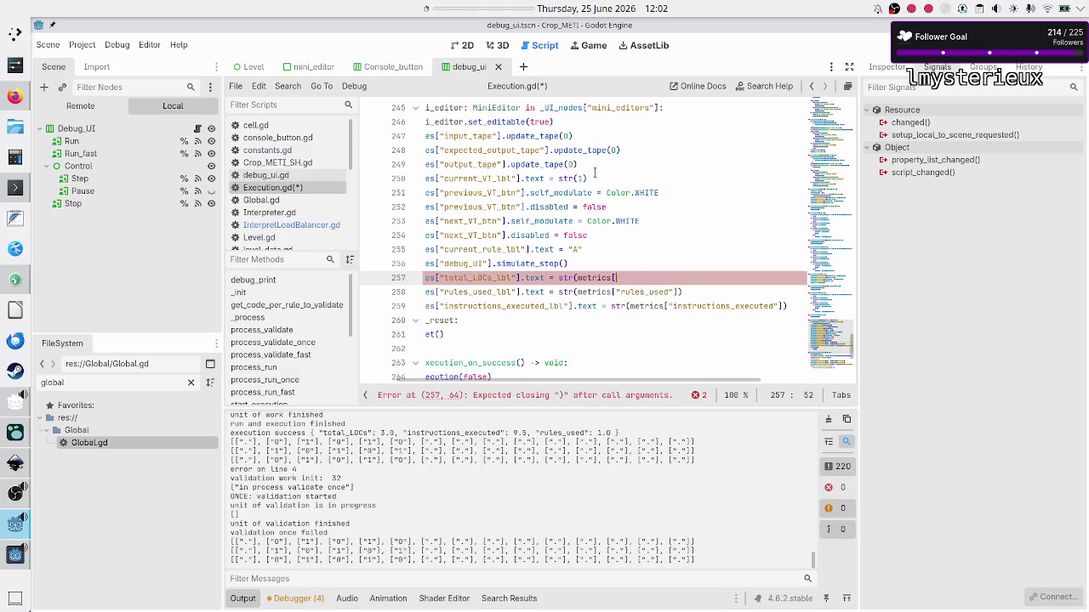
type("\"\"")
key("Down")
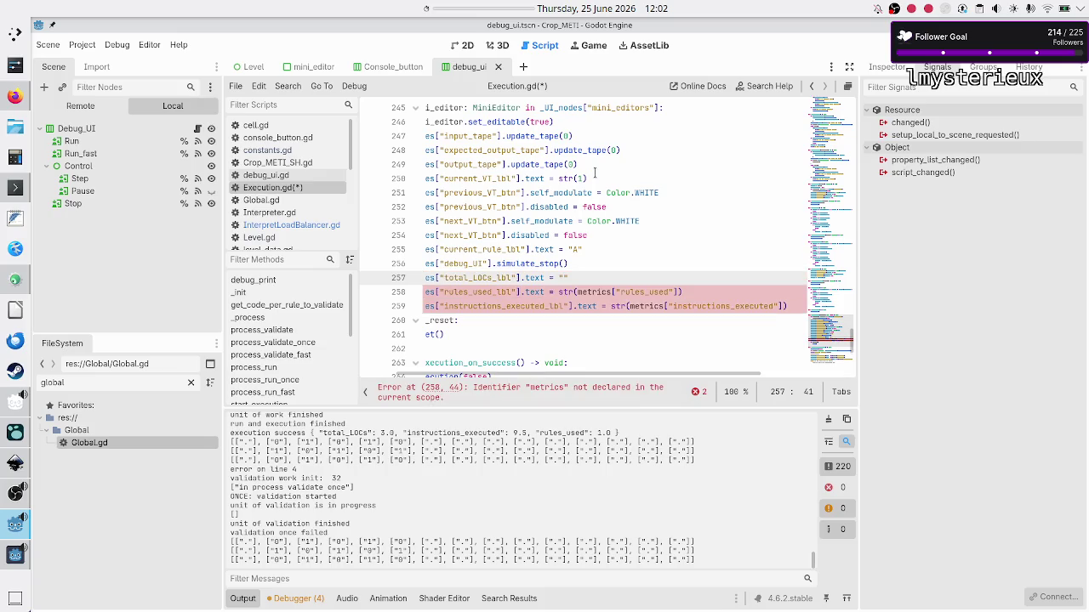
key("Home")
key("End")
key("shift+Left")
key("shift+Left")
key("shift+Left")
key("shift+Right")
type("\"")
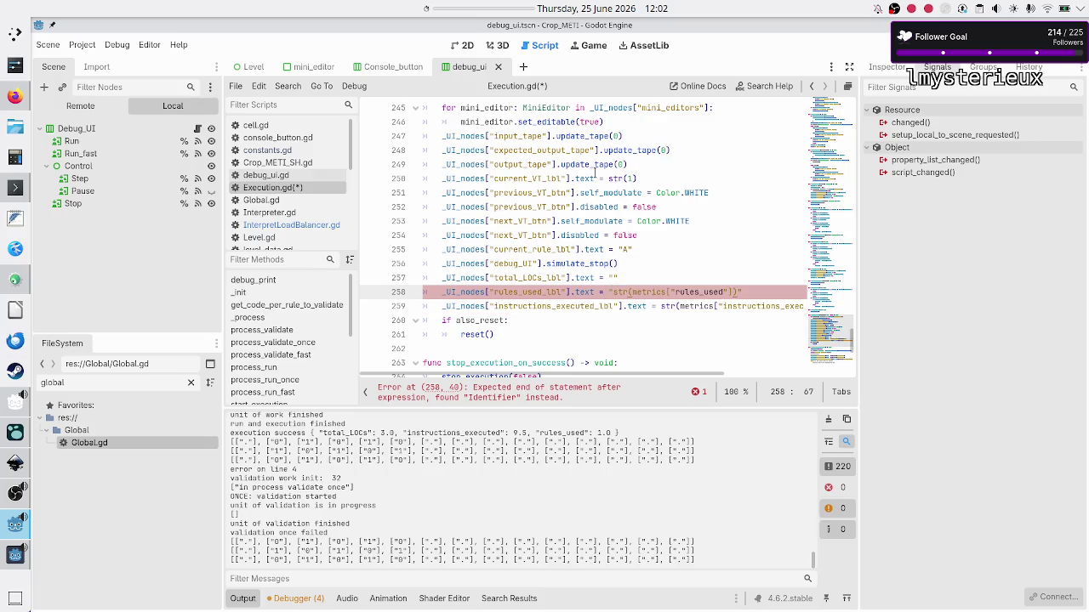
key("shift+Left")
key("shift+Left")
key("shift+Left")
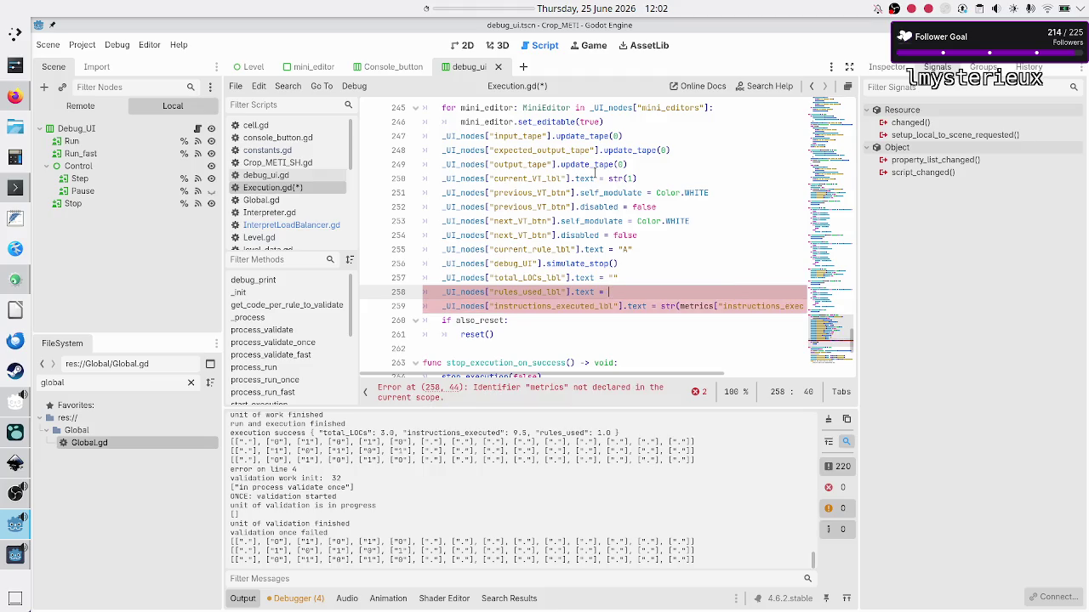
key("BackSpace")
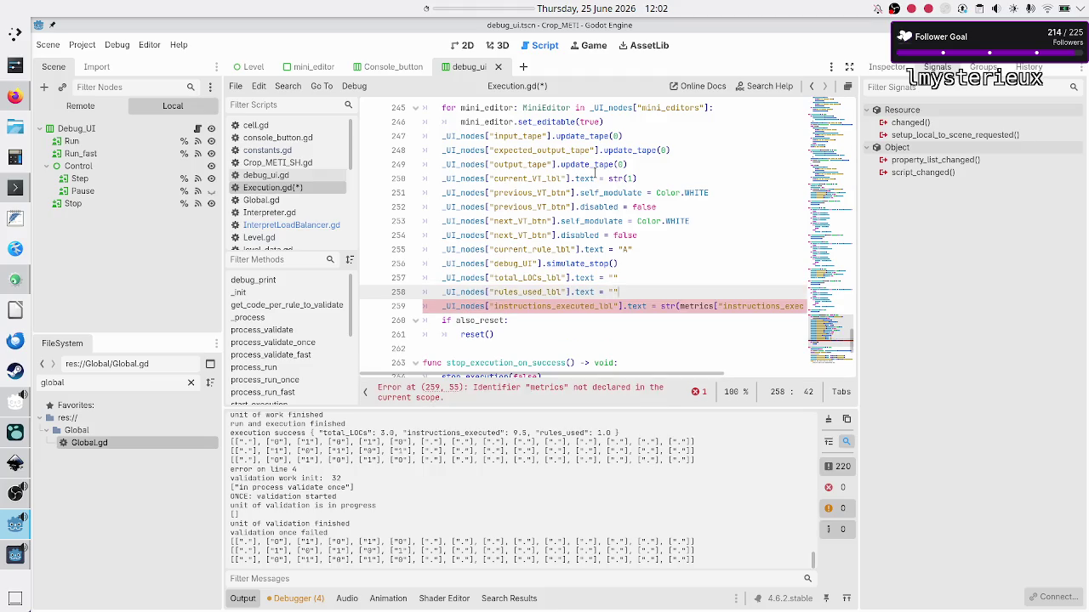
- Replace the instructions_executed label value on line 259 with an empty string
key("Down")
key("End")
key("shift+Left")
key("shift+Left")
key("shift+Left")
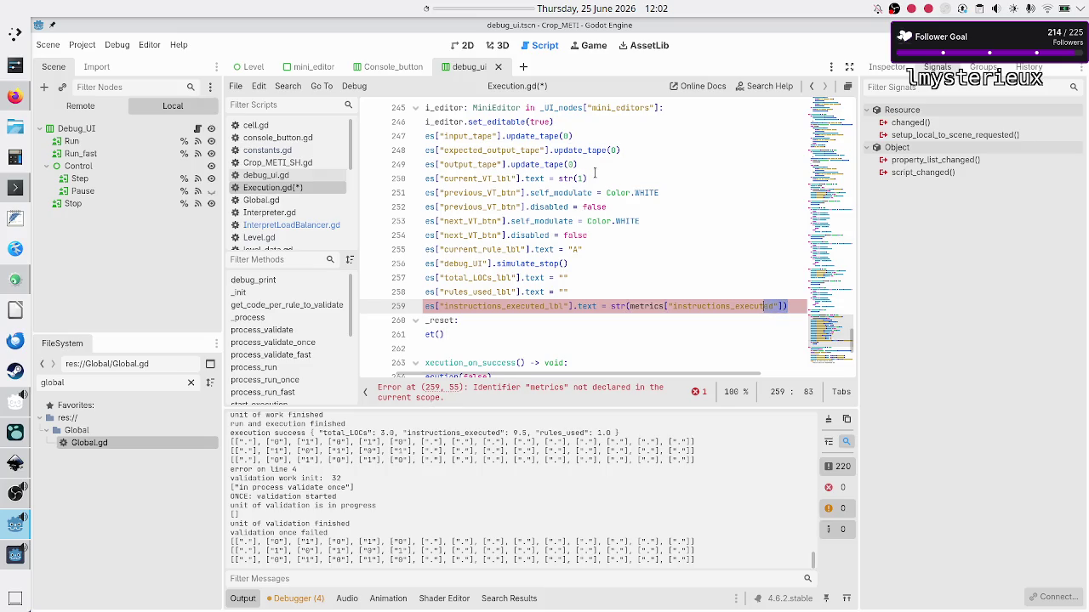
key("shift+Left")
key("shift+Left")
key("shift+Left")
key("BackSpace")
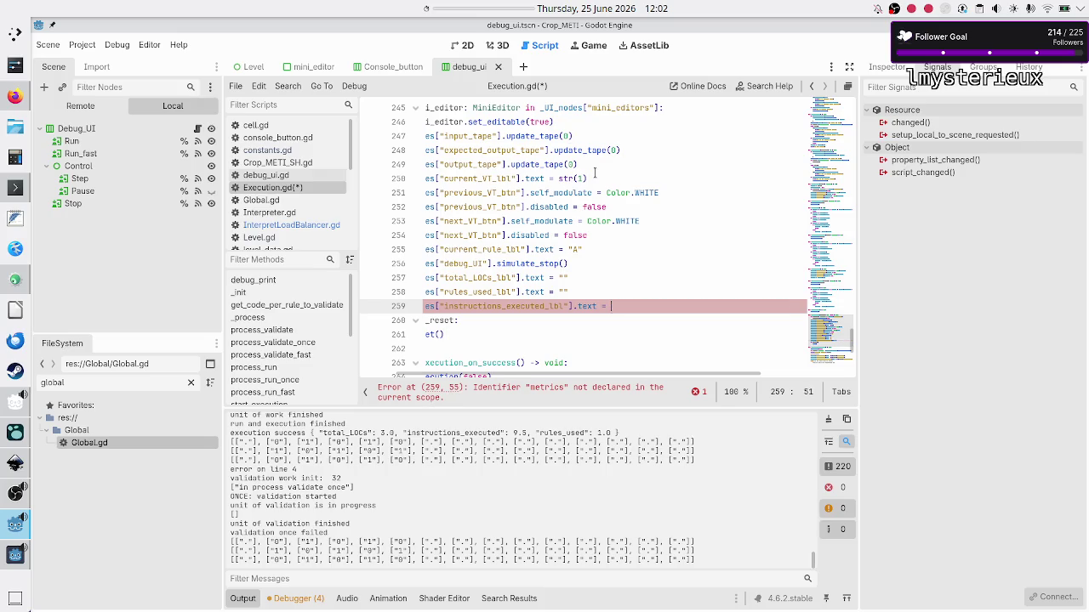
type("\"")
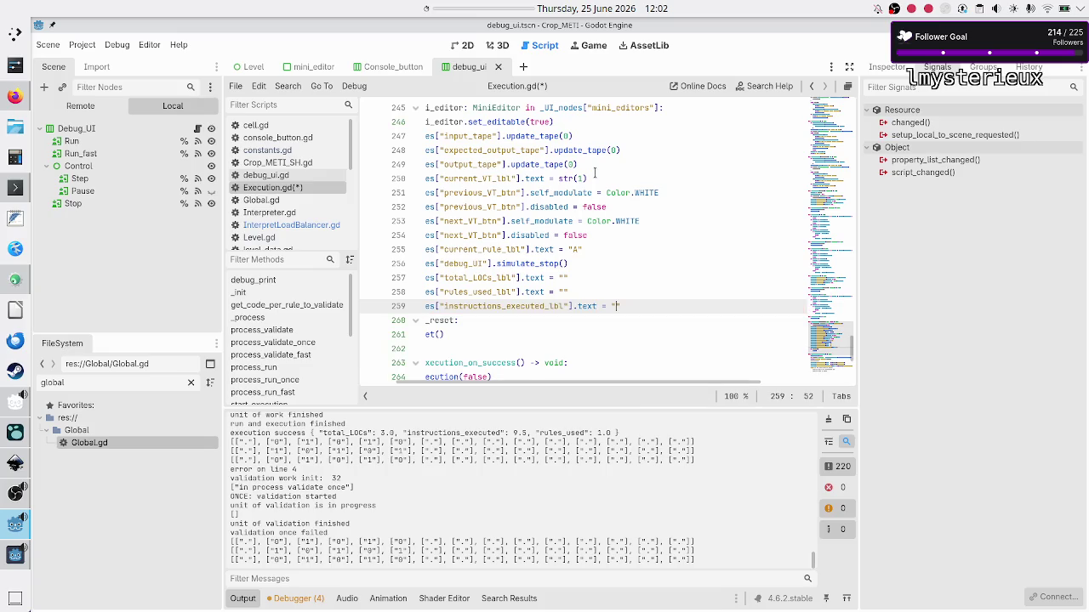
- Save Execution.gd and relaunch the game
key("Down")
key("Down")
key("ctrl+s")
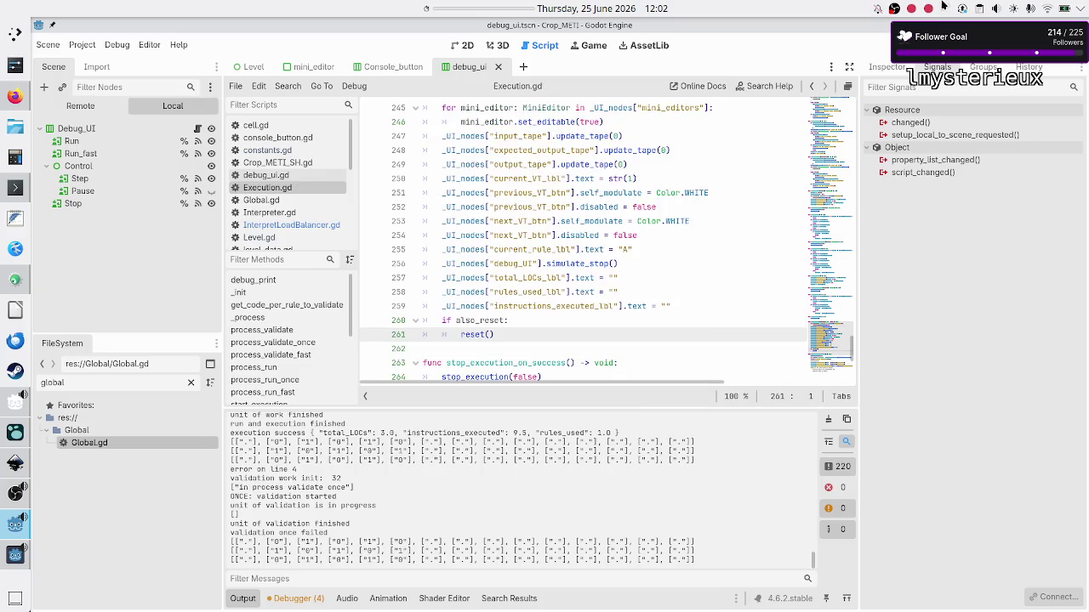
key("F5")
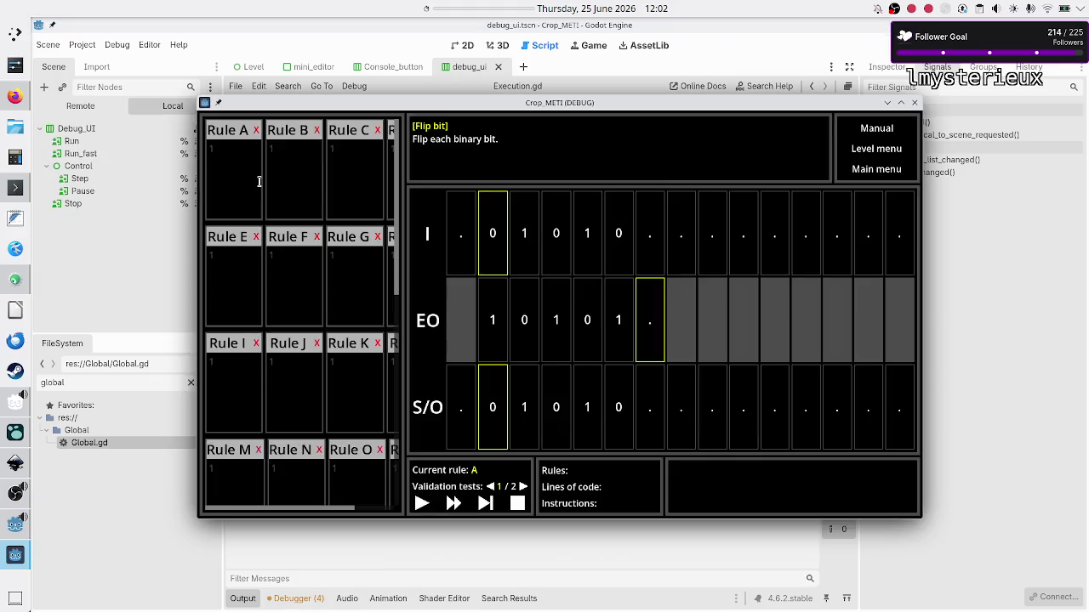
- Complete Rule A's flip-bit code with the 10R line and run the program
left_click(231, 177)
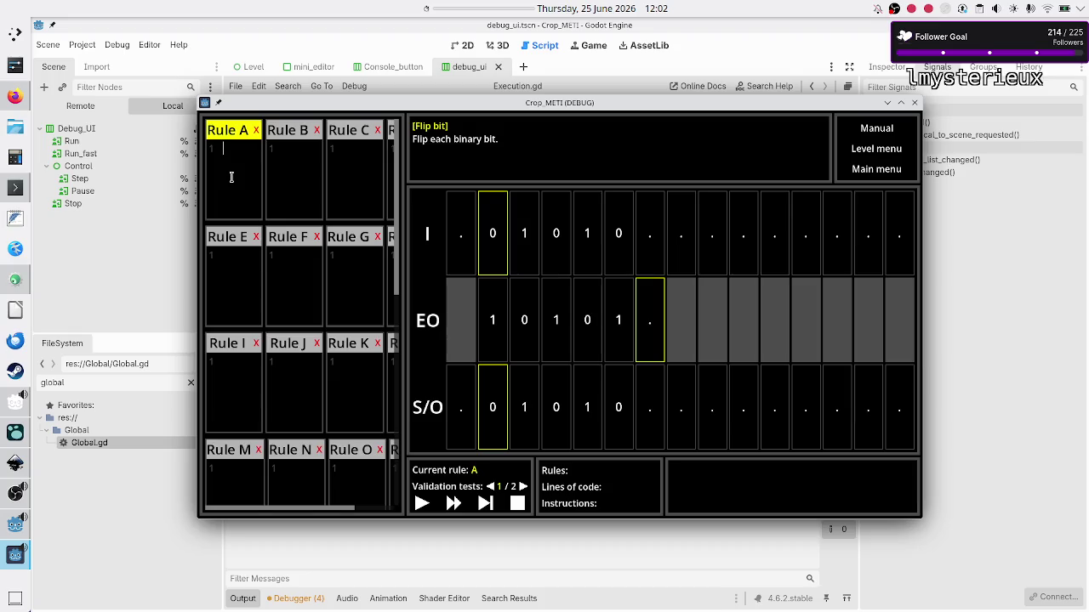
type("01R")
key("Return")
type("10R ..S")
left_click(421, 504)
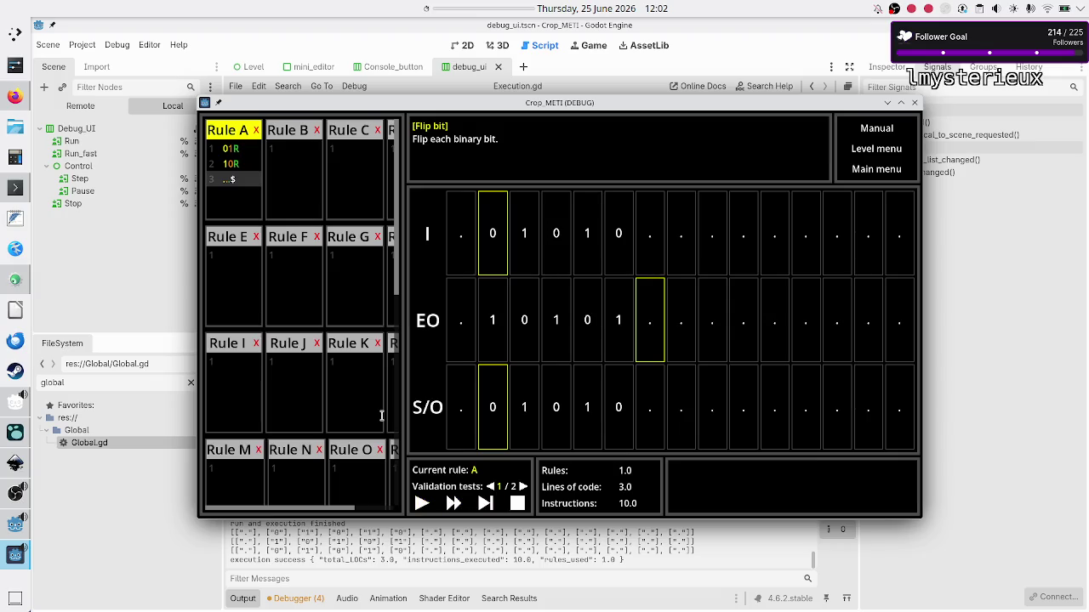
- Add a blank fourth line to Rule A and step so validation fails
left_click(254, 185)
key("Return")
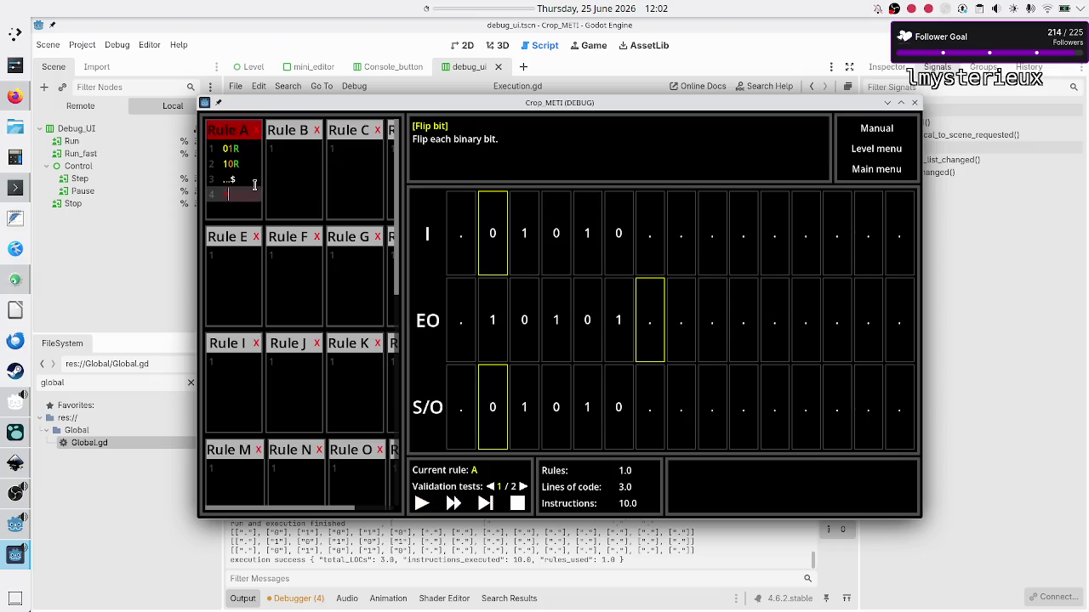
left_click(485, 506)
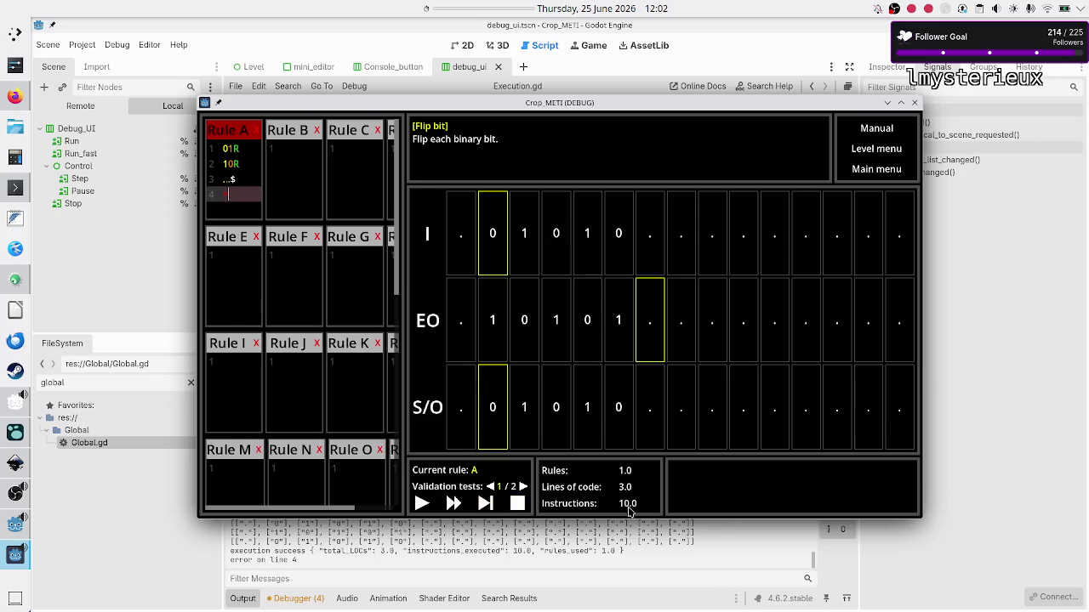
left_click(484, 505)
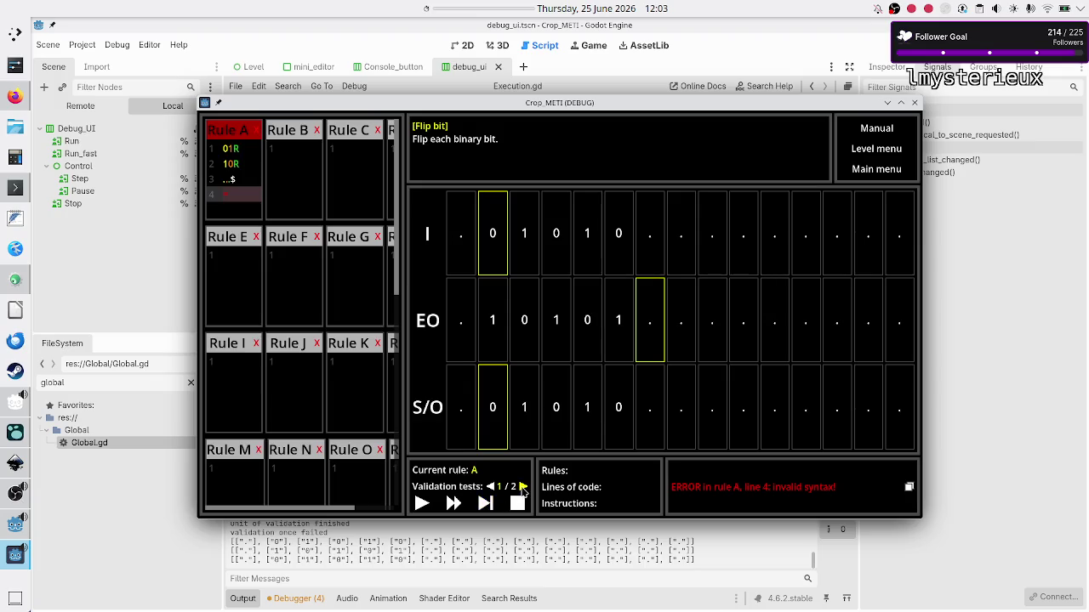
- Switch between validation tests and use the error message to jump to the faulty line
left_click(523, 488)
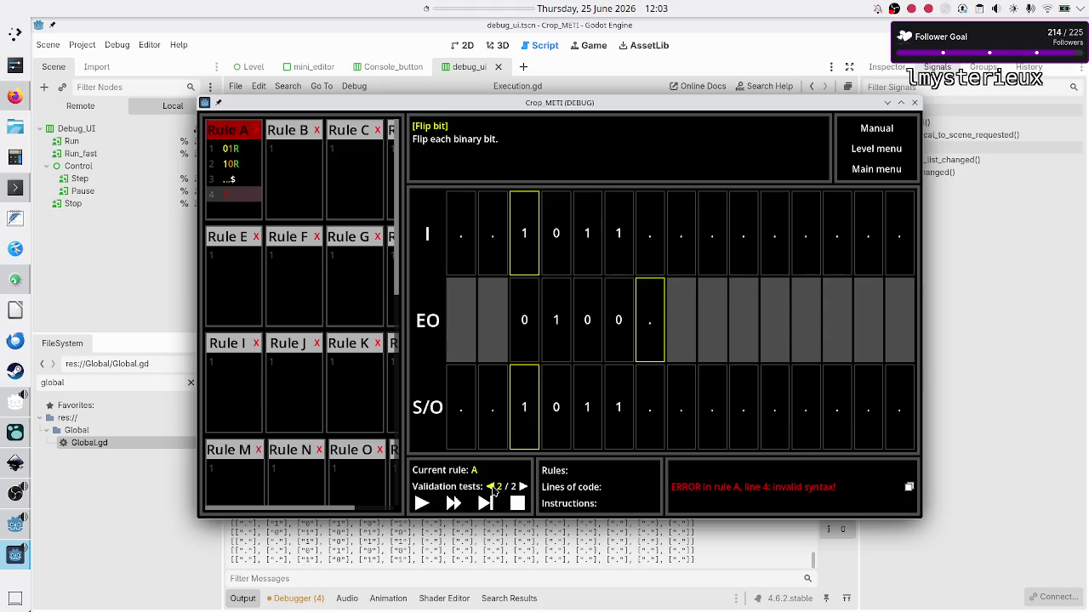
left_click(491, 487)
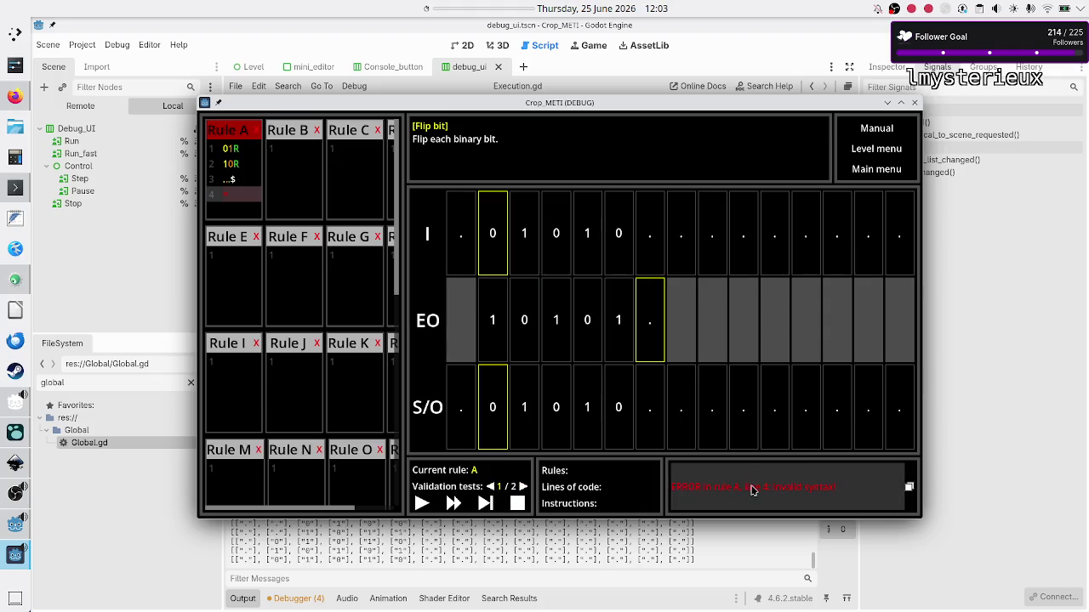
left_click(752, 489)
left_click(300, 285)
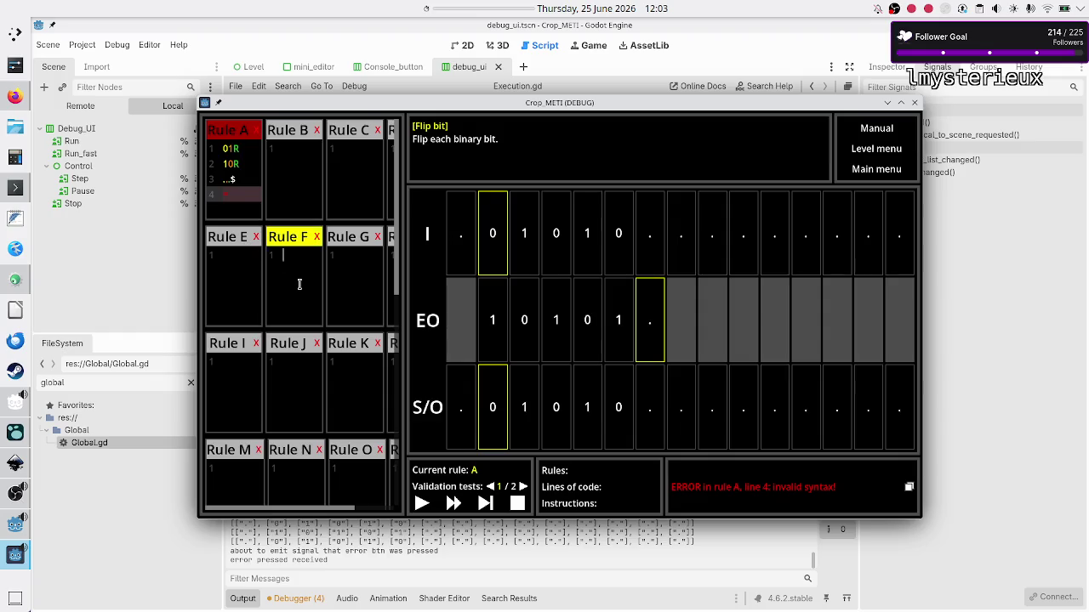
left_click(242, 177)
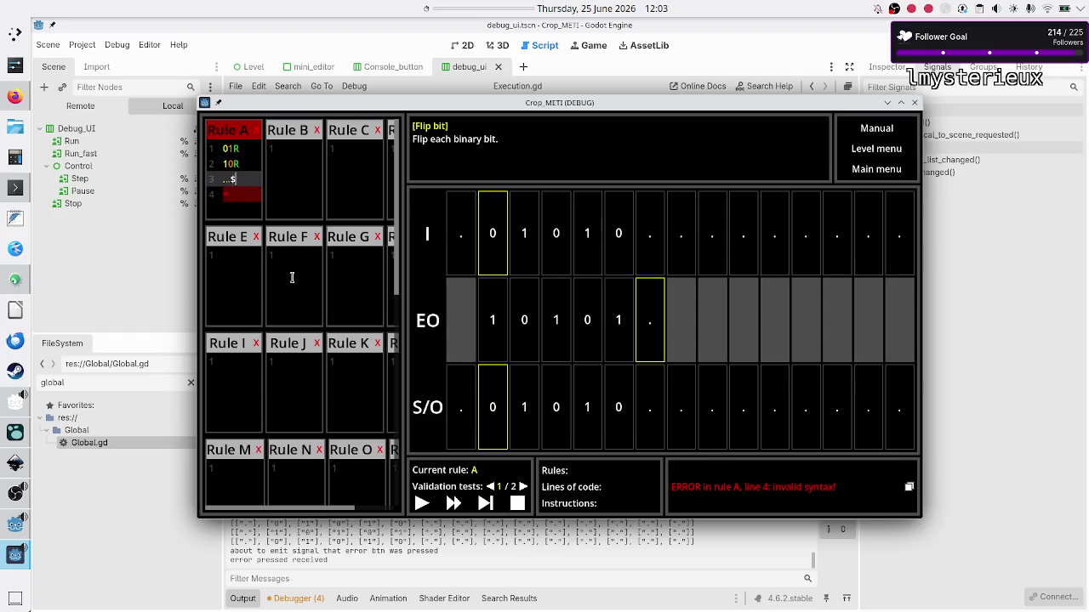
left_click(251, 161)
left_click(291, 293)
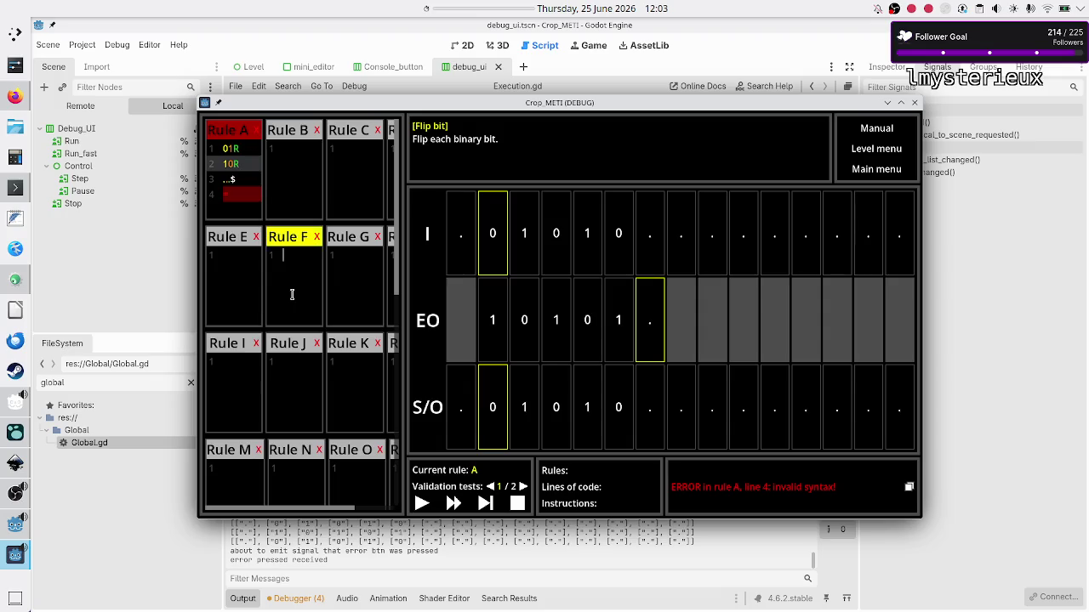
left_click(739, 492)
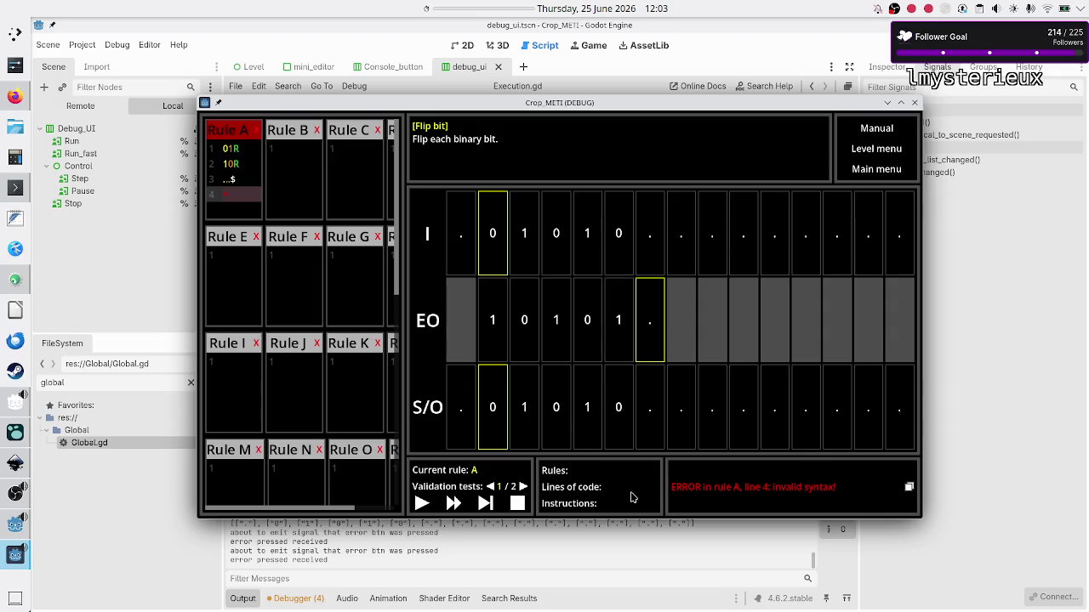
- Switch to the Logseq journal and read the bug notes
key("alt+Tab")
key("alt+Tab")
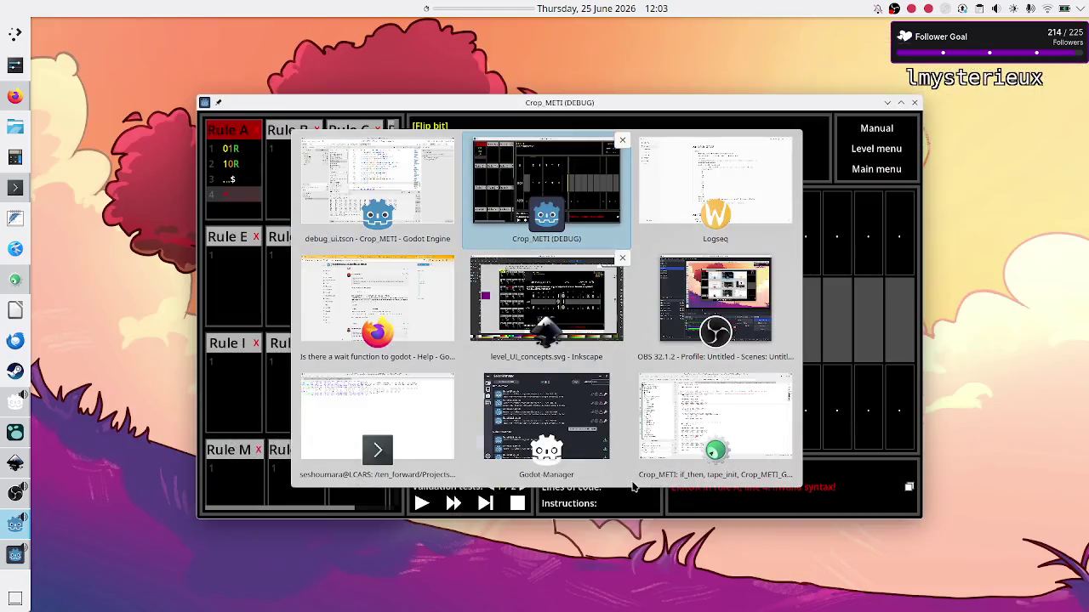
key("alt+Tab")
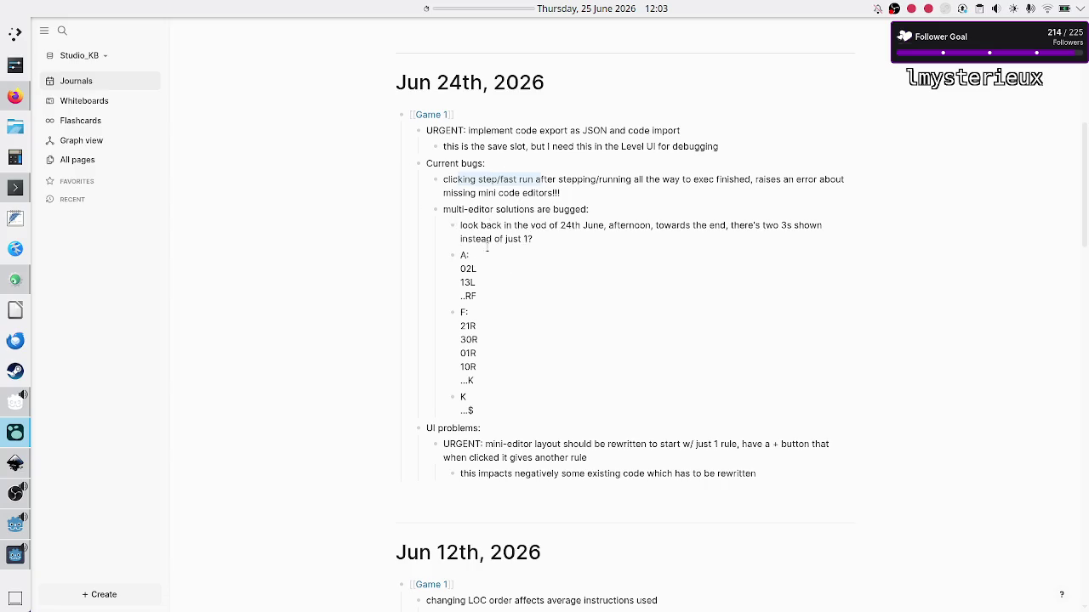
key("alt+Tab")
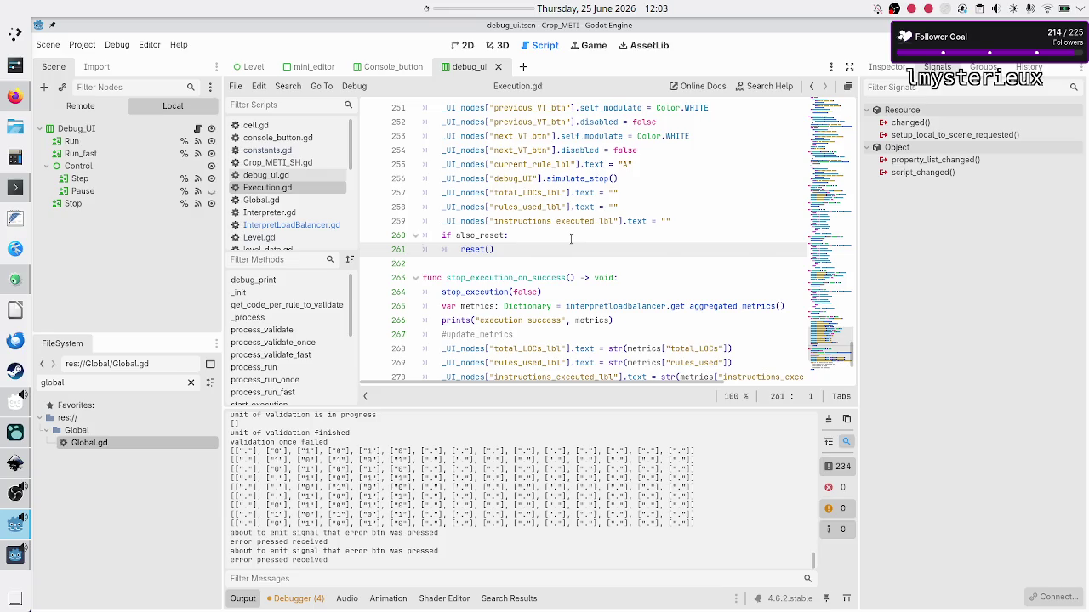
key("alt+Tab")
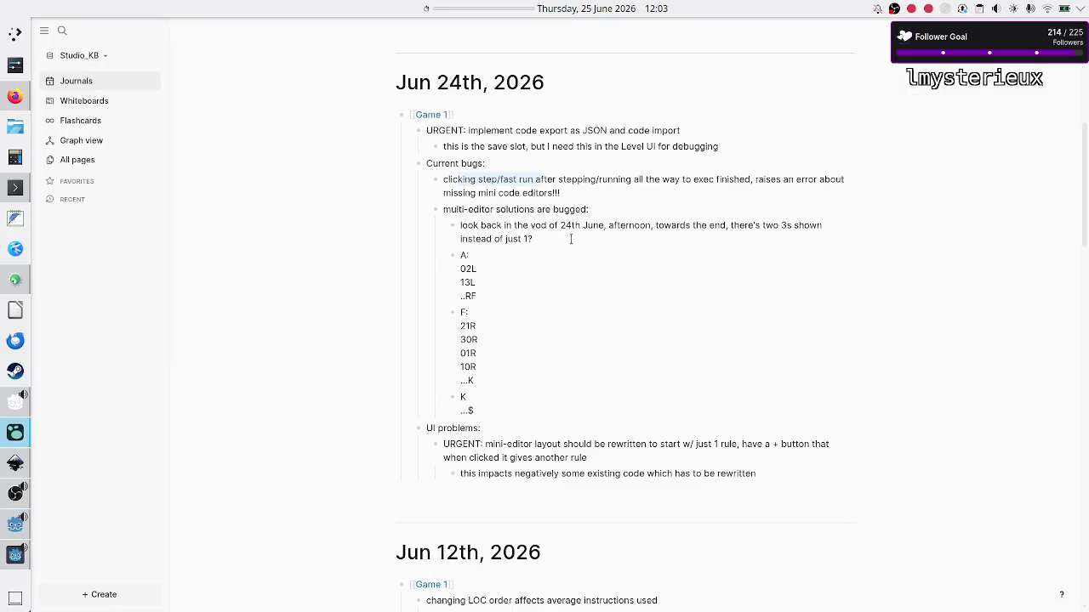
- Back in Godot, stop the running game and launch it again
key("alt+Tab")
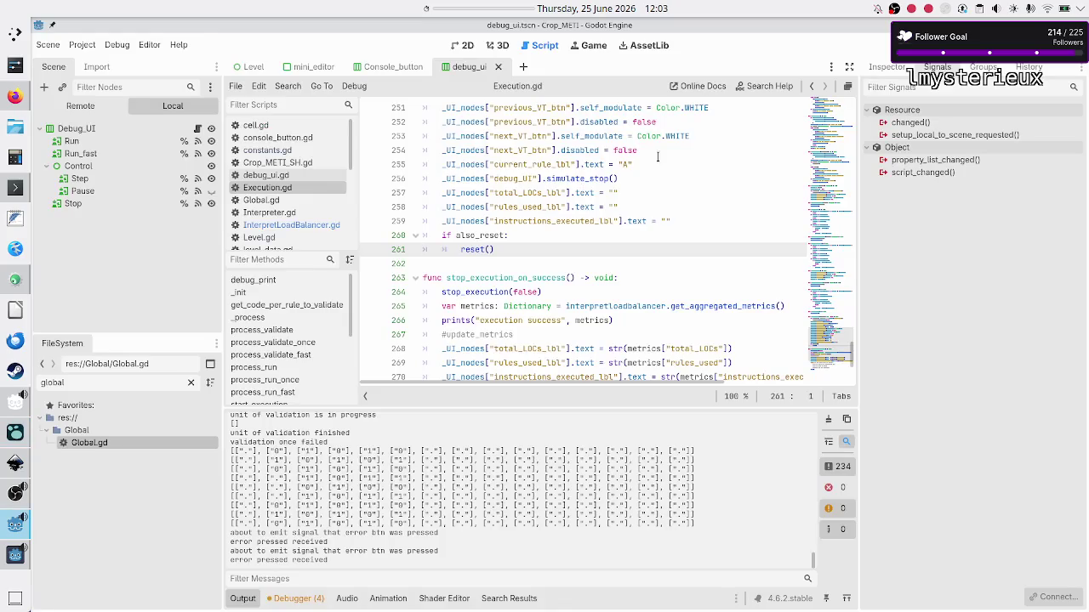
key("F8")
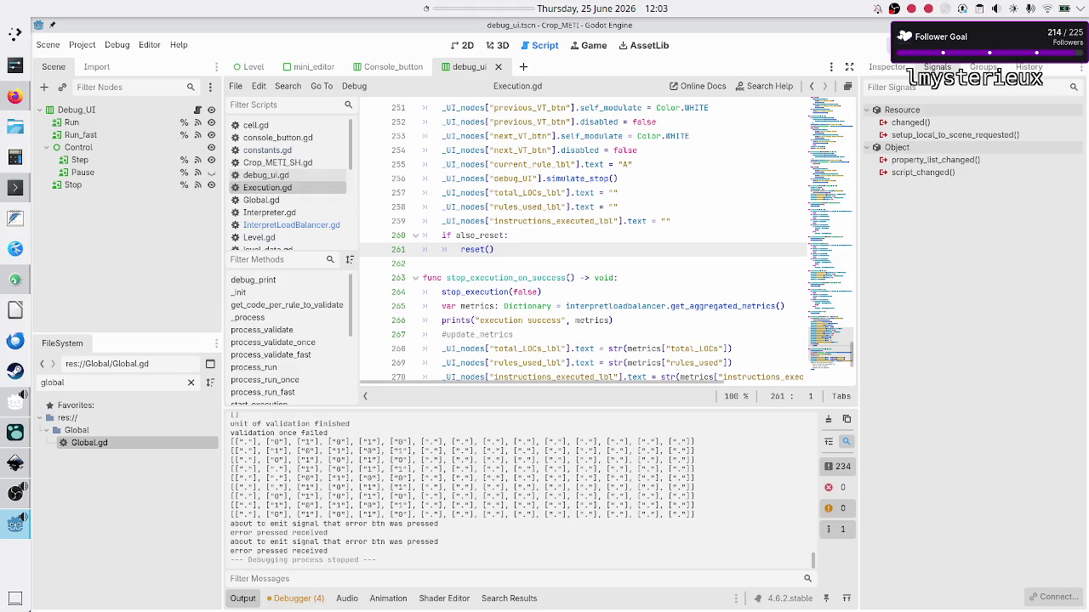
key("F5")
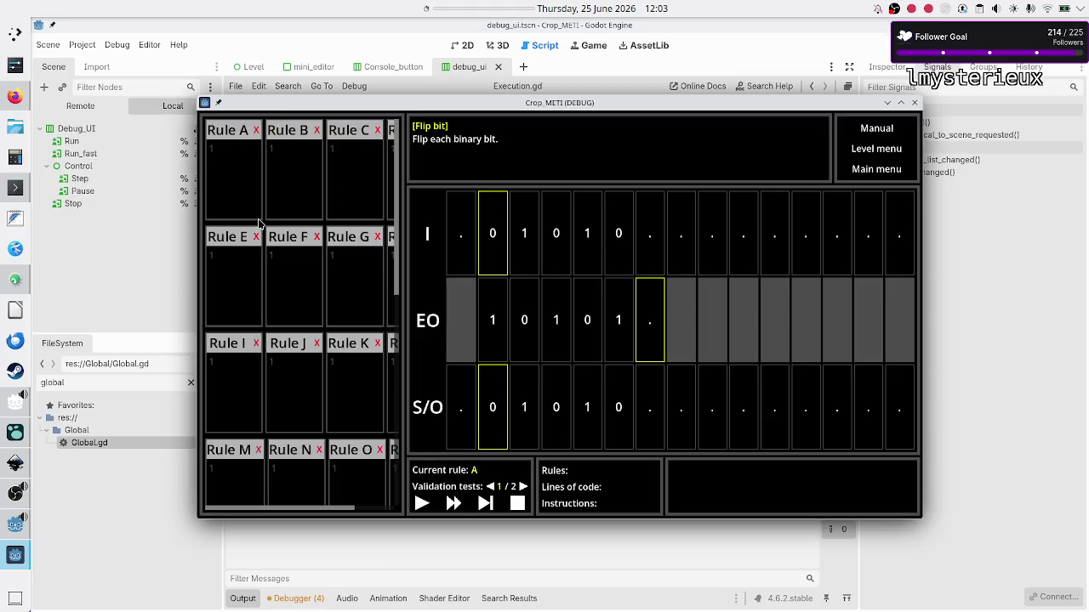
- Replace Rule A's code with 01R, 10R, ..$, then play and step it to show metrics 1.0, 3.0, 10.0
left_click(246, 180)
key("ctrl+v")
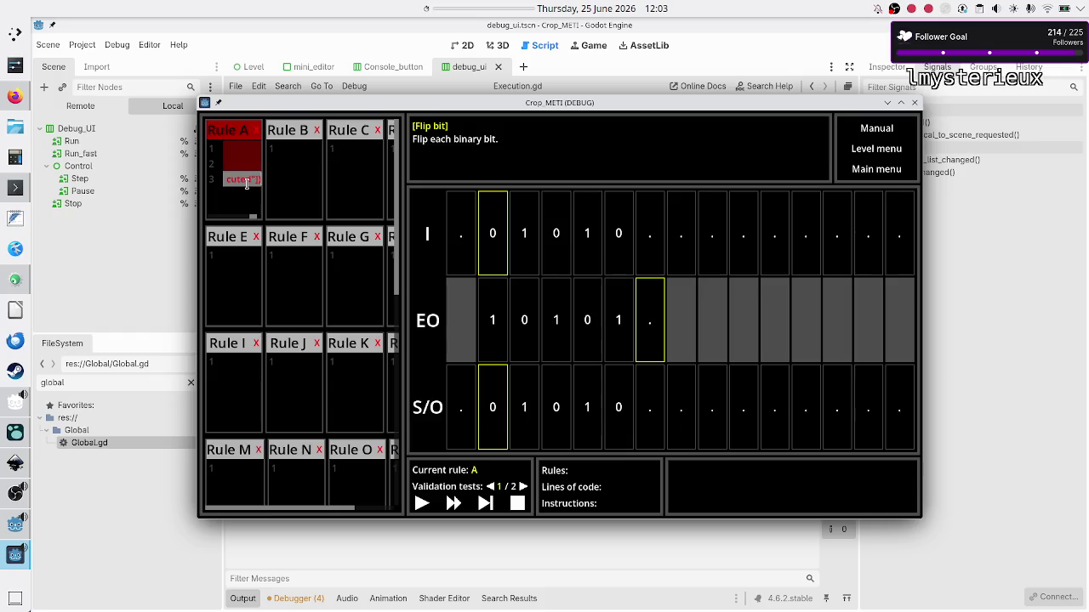
key("ctrl+a")
type("01R ")
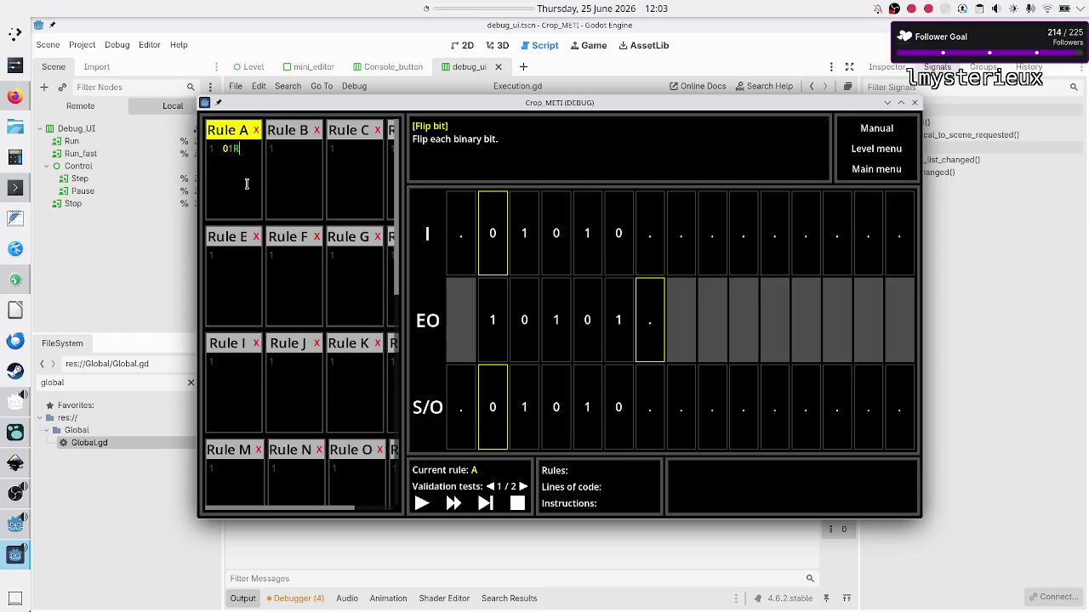
type("10R")
key("Return")
type("$")
left_click(454, 504)
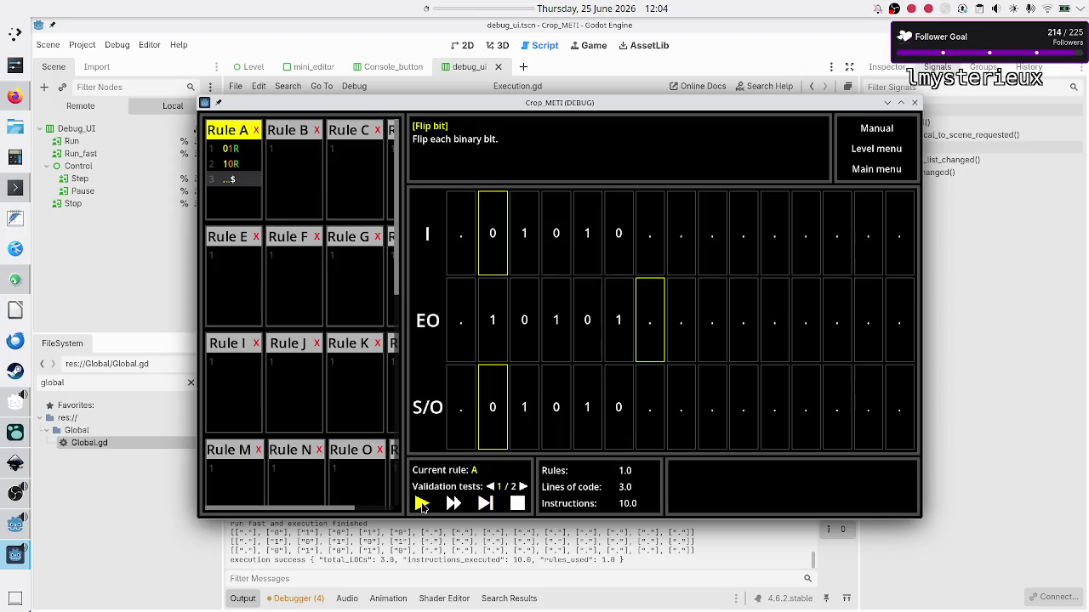
left_click(485, 505)
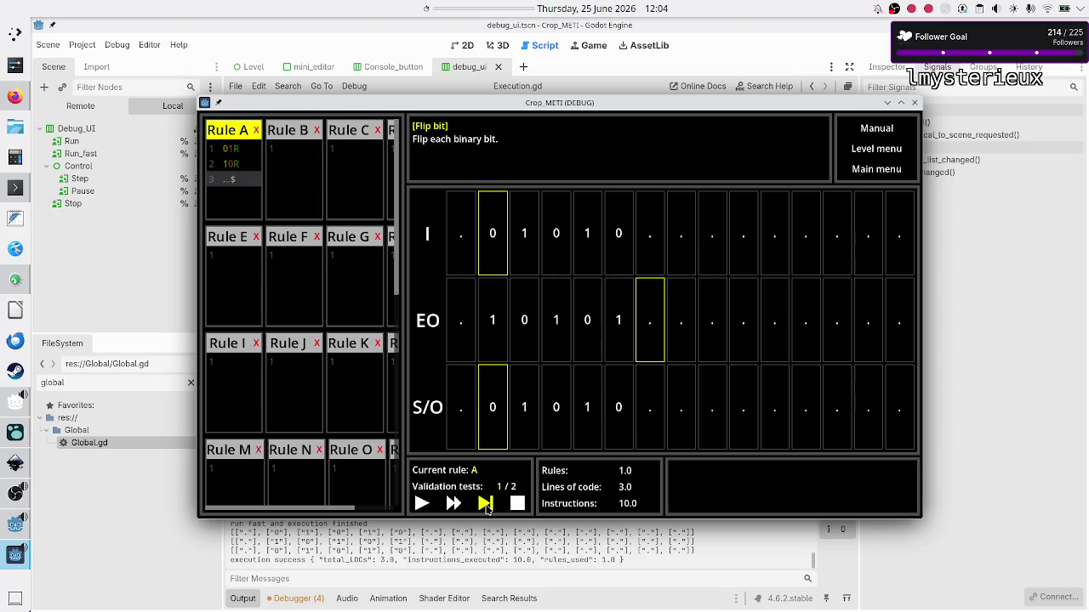